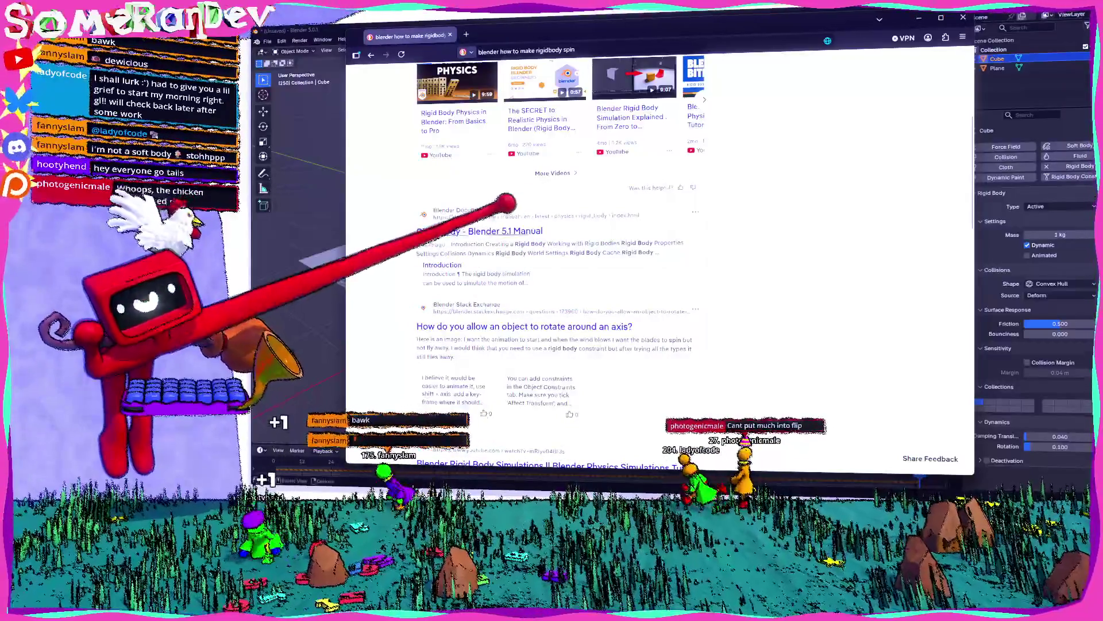
- Scroll the 'blender how to make rigidbody spin' results down to the 'Searches related to' section
scroll(491, 199, down, 7)
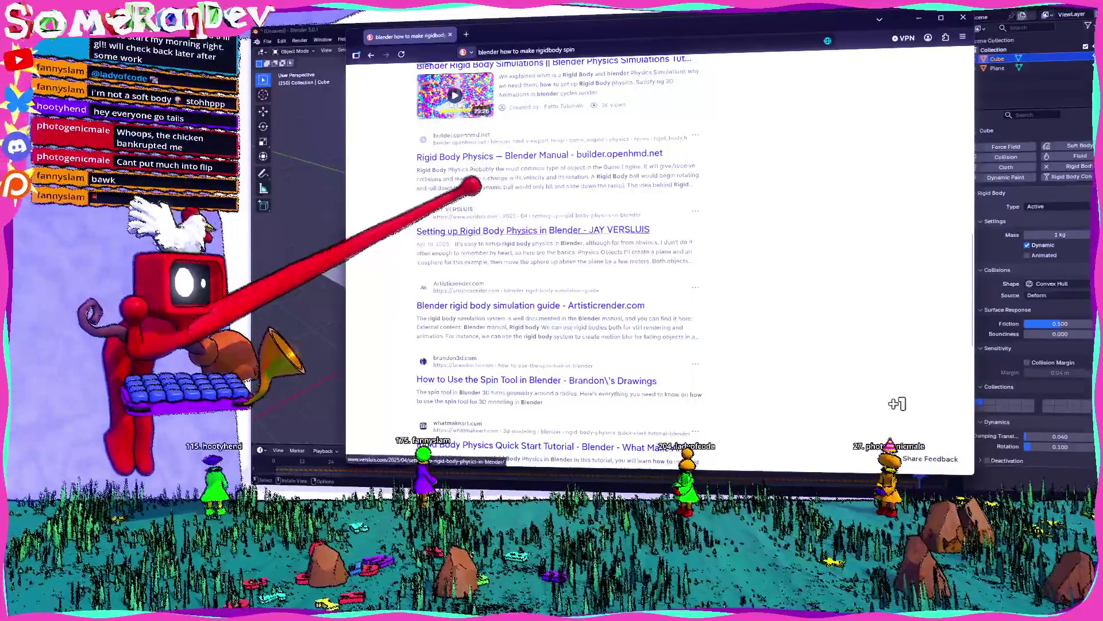
scroll(672, 195, down, 3)
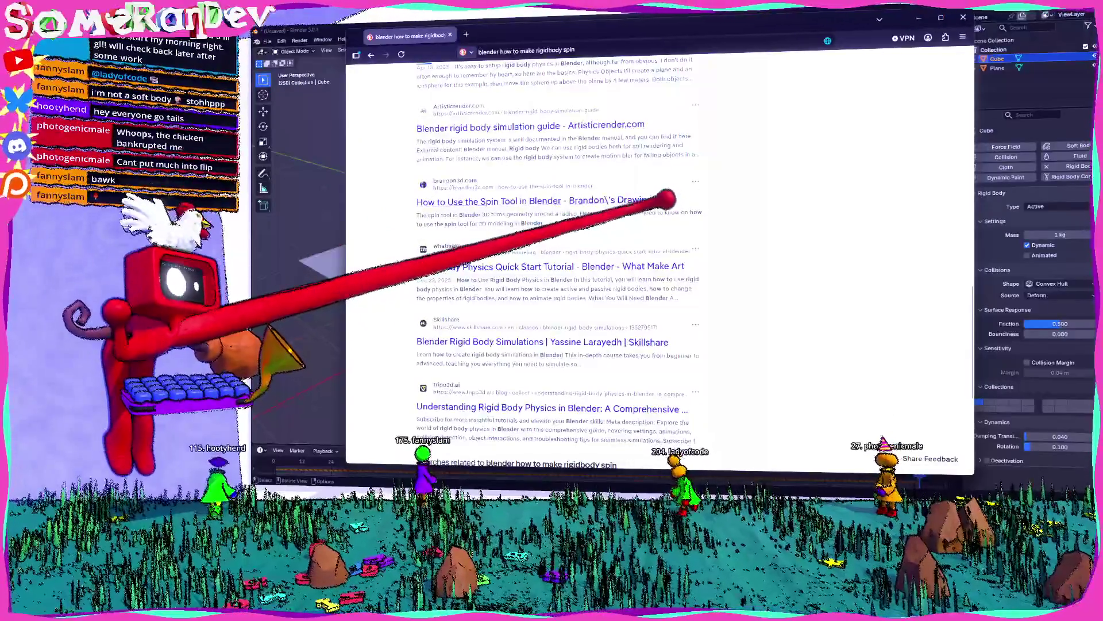
scroll(658, 201, down, 3)
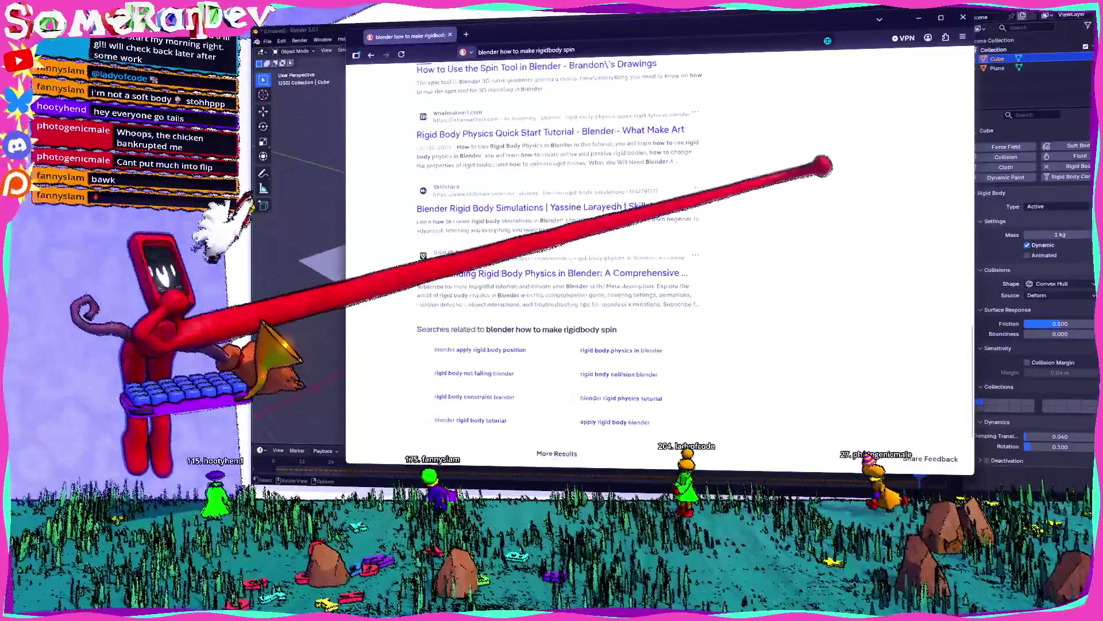
- Back in Blender, rewind to frame 0 and raise the first cube to 149.3 m
click(919, 18)
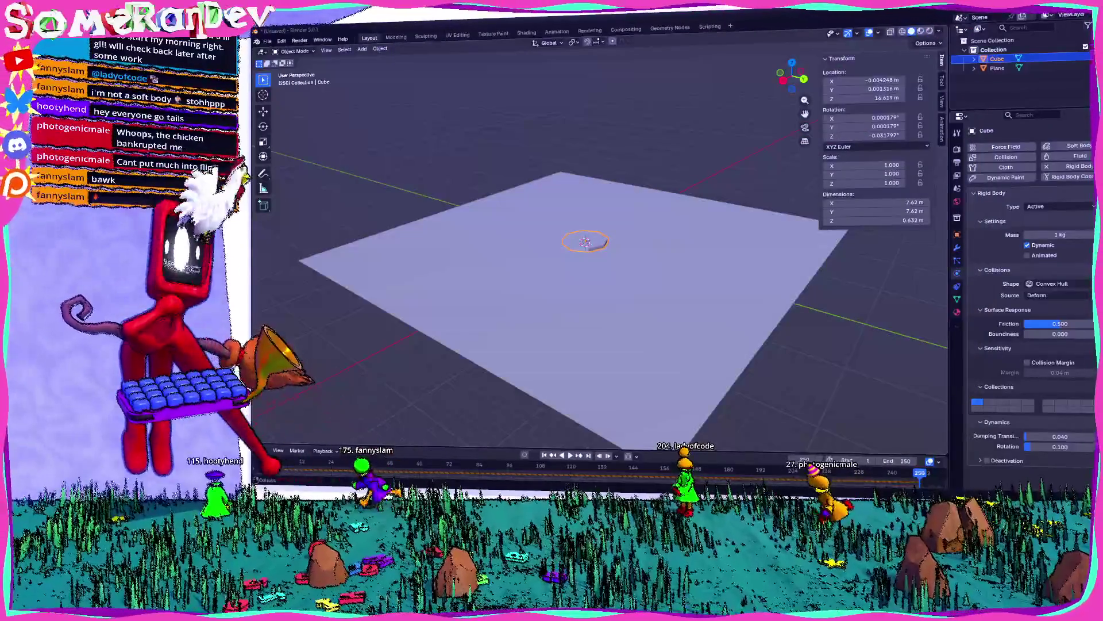
click(270, 464)
scroll(649, 247, down, 3)
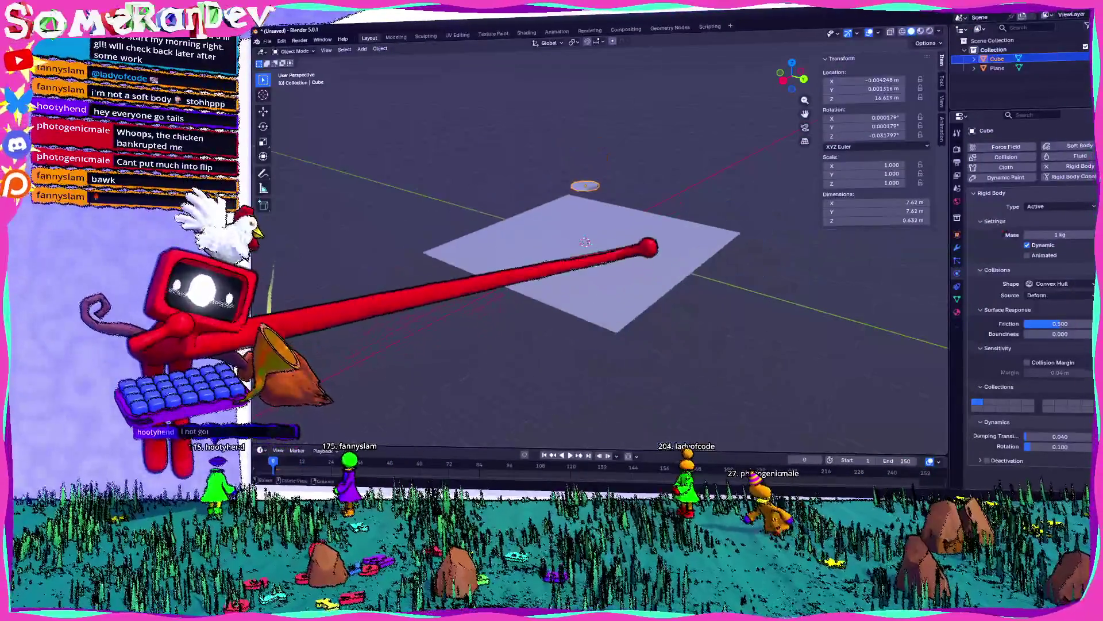
scroll(649, 247, down, 5)
key(g)
key(z)
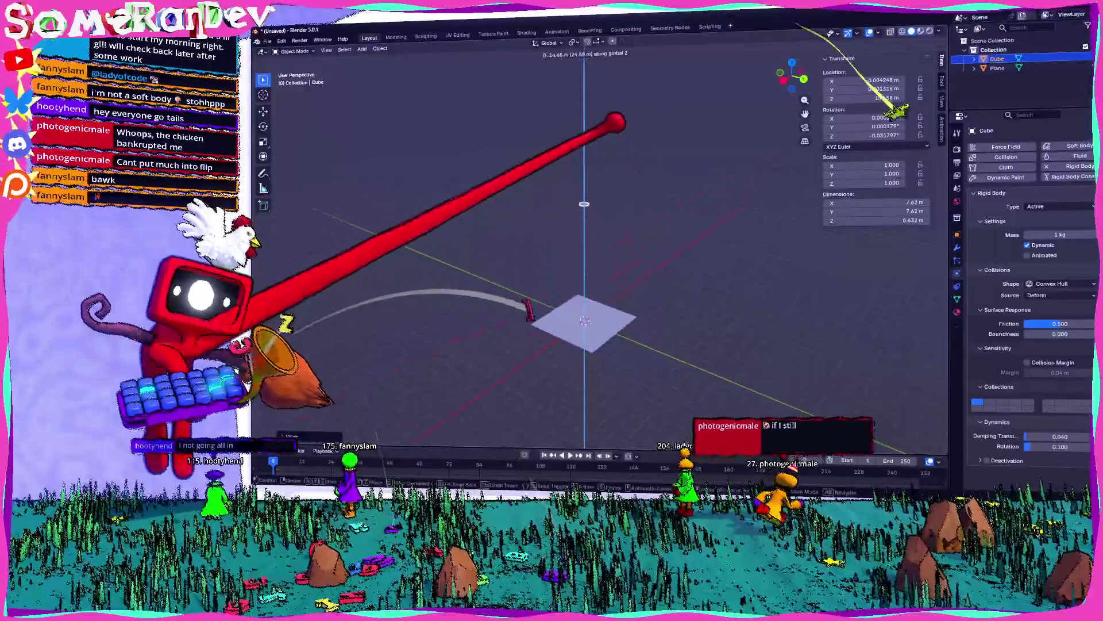
click(623, 106)
- Add a new cube and raise it to 144.2 m
click(362, 48)
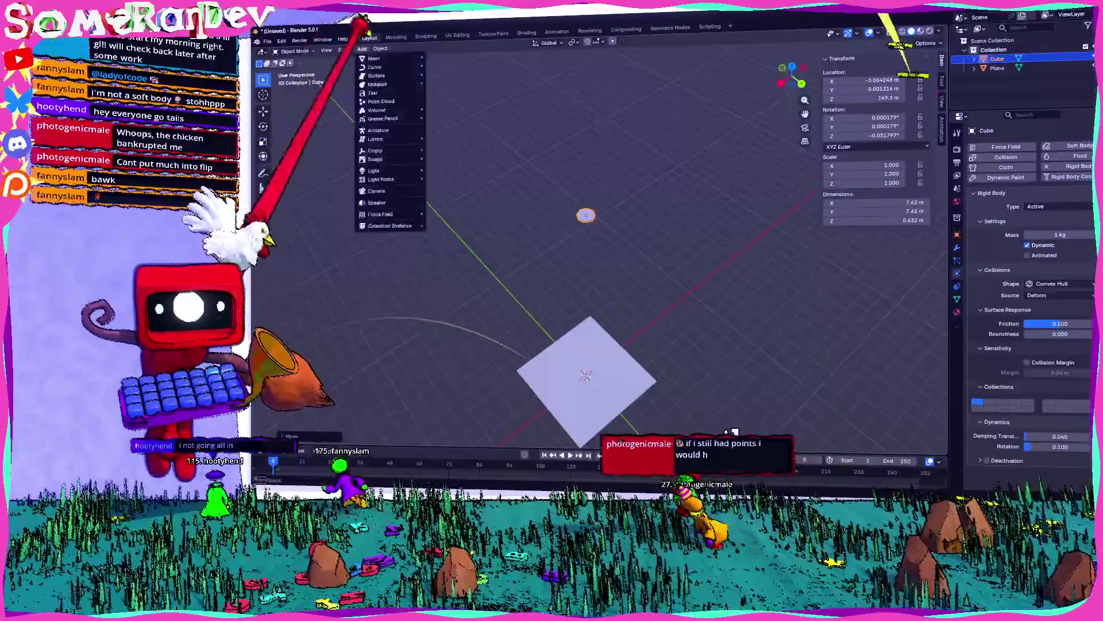
mouse_move(374, 58)
click(440, 66)
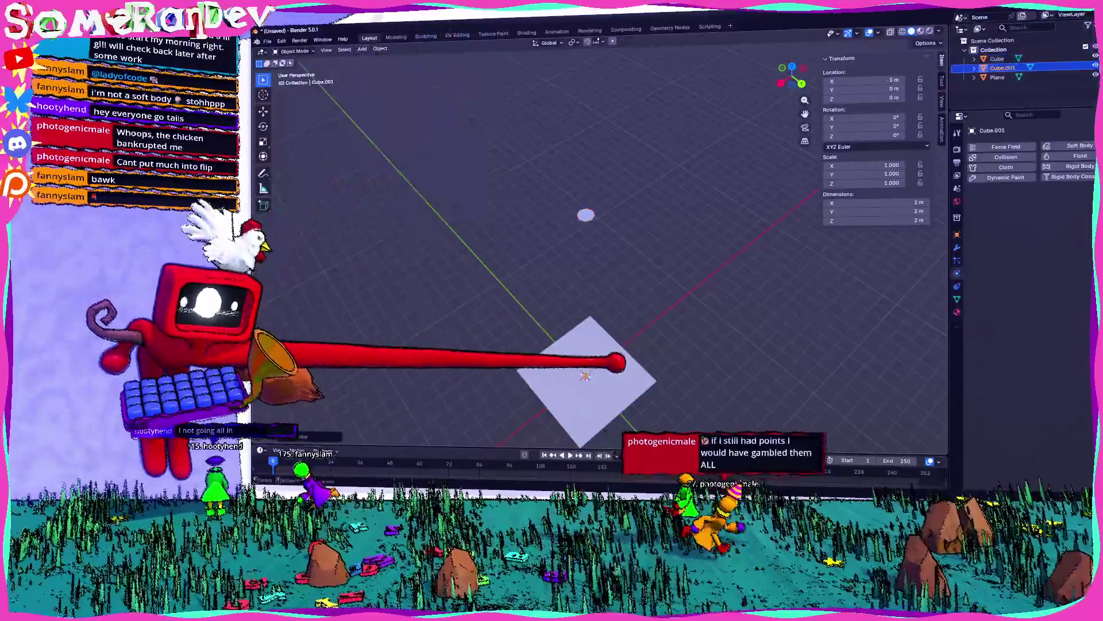
key(g)
key(z)
click(636, 148)
- Offset the new cube slightly sideways and give it a Passive rigid body
scroll(611, 138, up, 3)
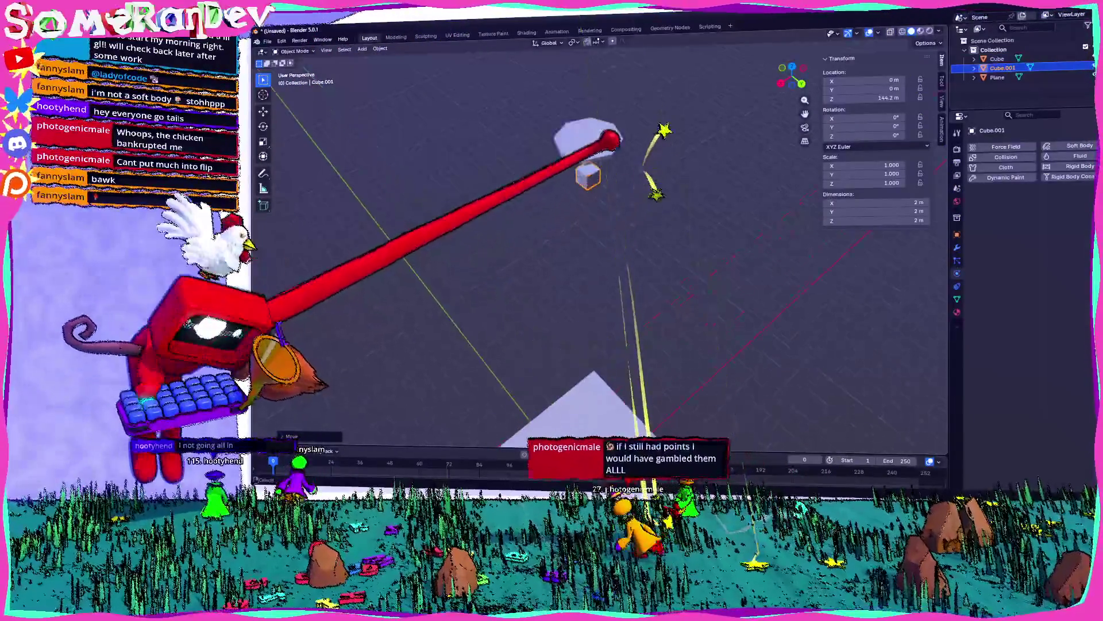
mouse_move(611, 138)
middle_down()
mouse_move(591, 153)
mouse_move(828, 13)
mouse_move(822, 29)
mouse_move(546, 30)
middle_up()
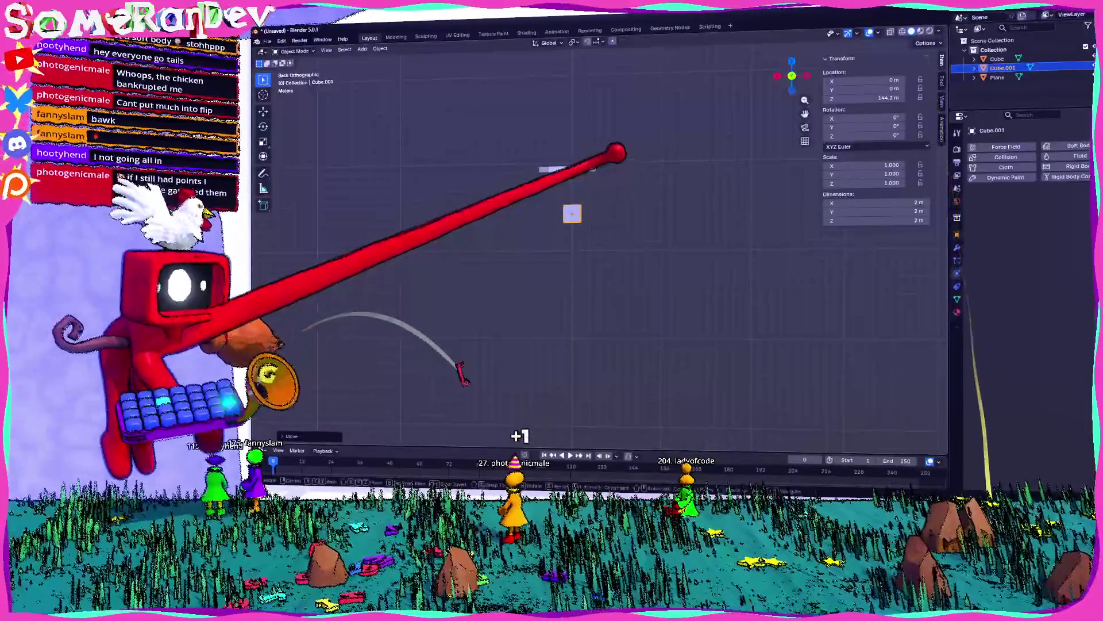
key(g)
click(643, 133)
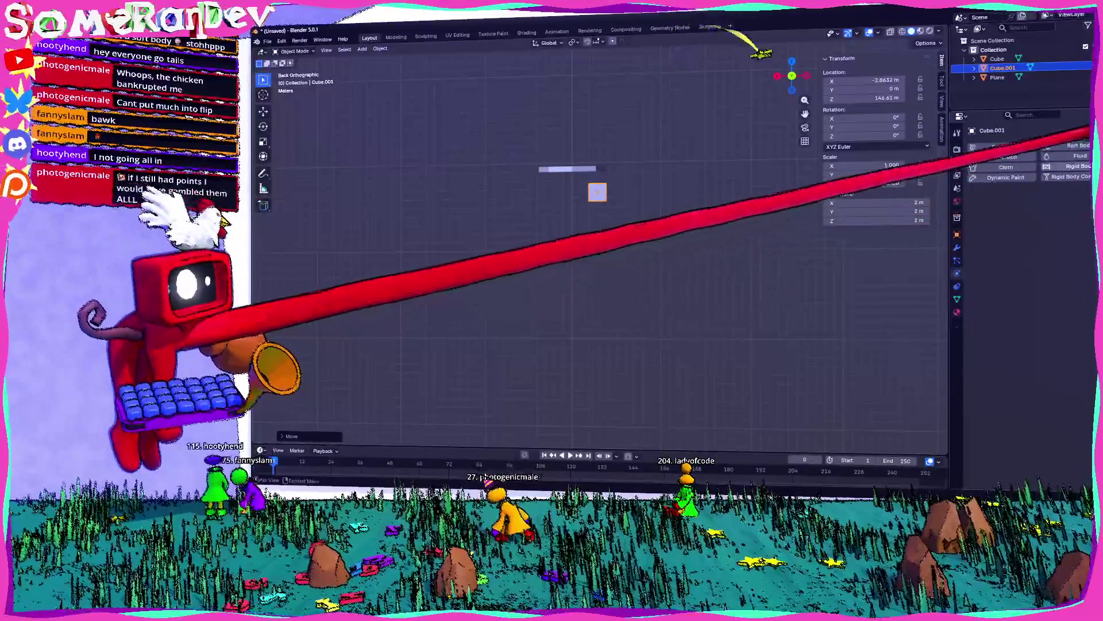
click(1074, 166)
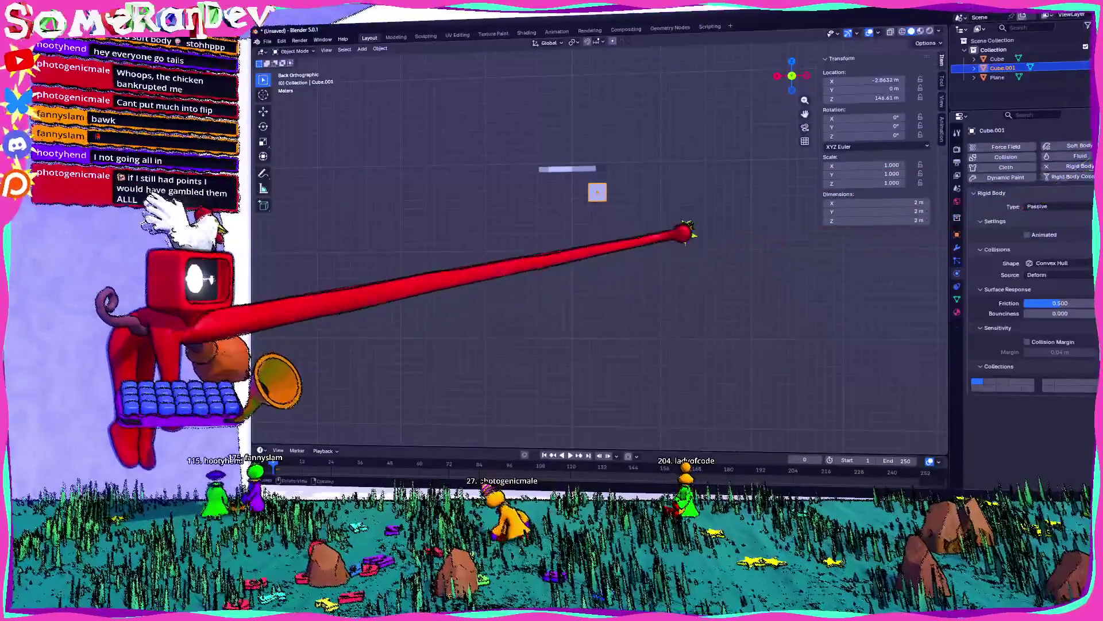
mouse_move(684, 233)
middle_down()
mouse_move(665, 241)
mouse_move(756, 313)
mouse_move(573, 429)
middle_up()
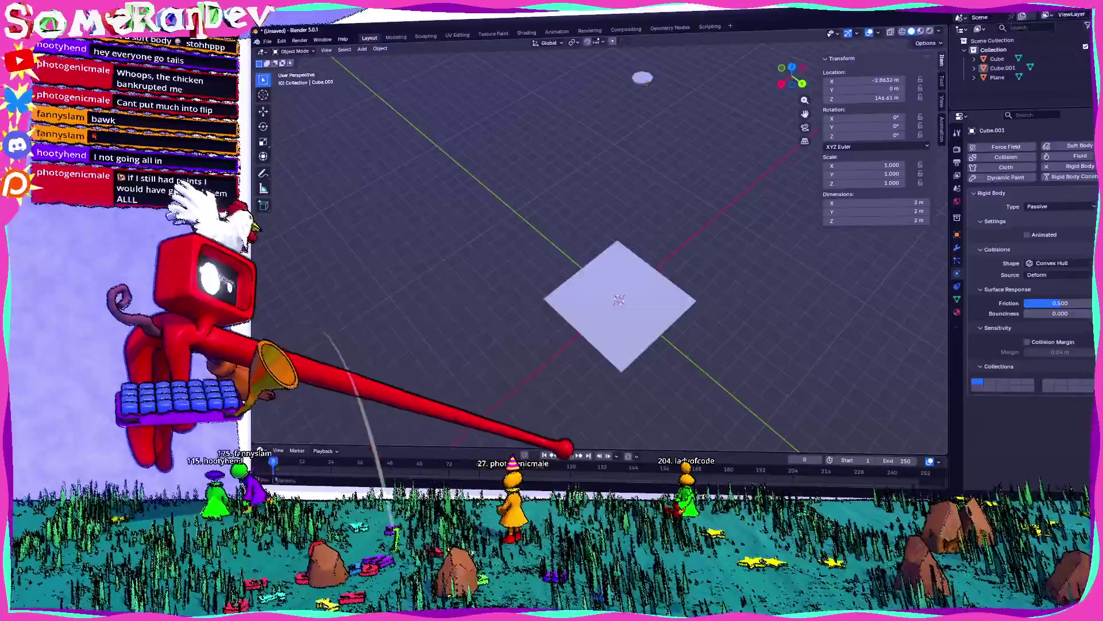
click(566, 455)
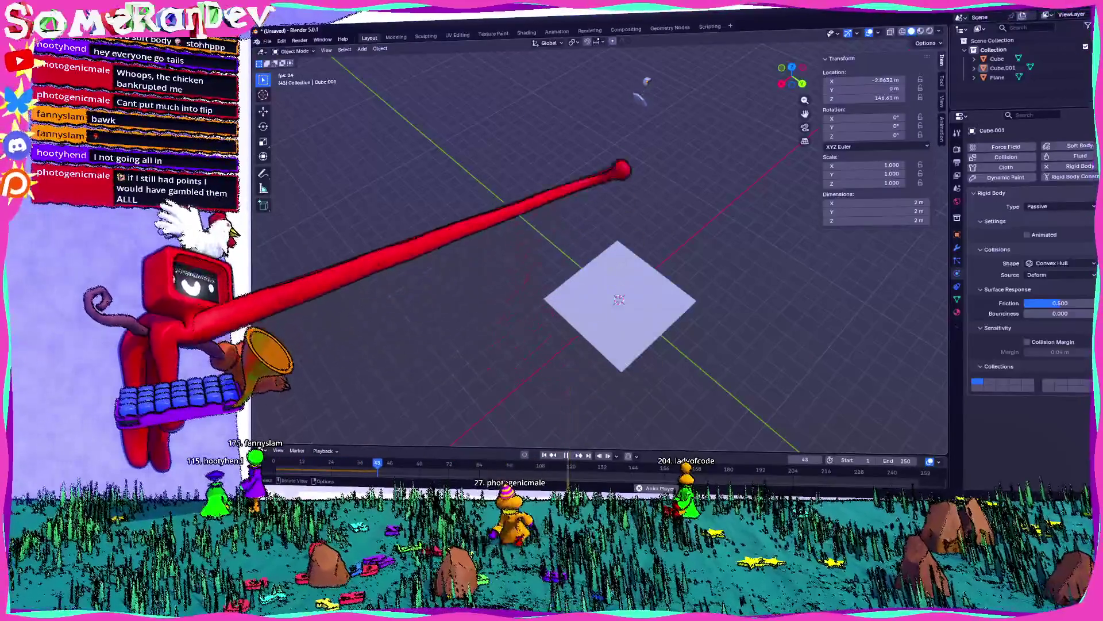
middle_drag(661, 230, 679, 243)
key(c)
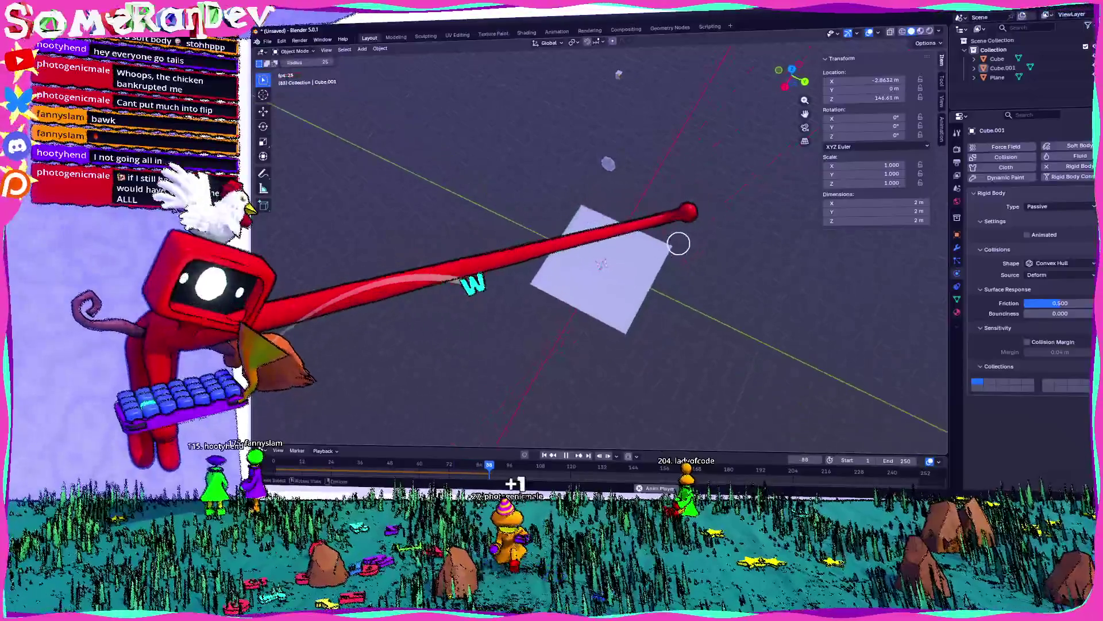
key(Escape)
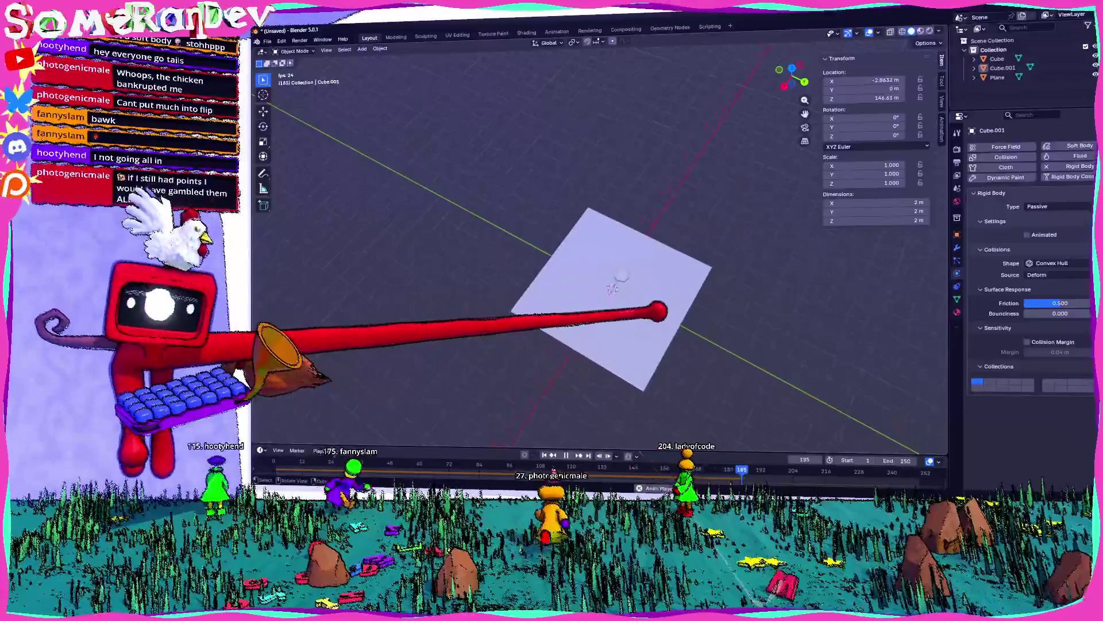
mouse_move(632, 356)
middle_down()
mouse_move(672, 435)
mouse_move(658, 87)
middle_up()
key(space)
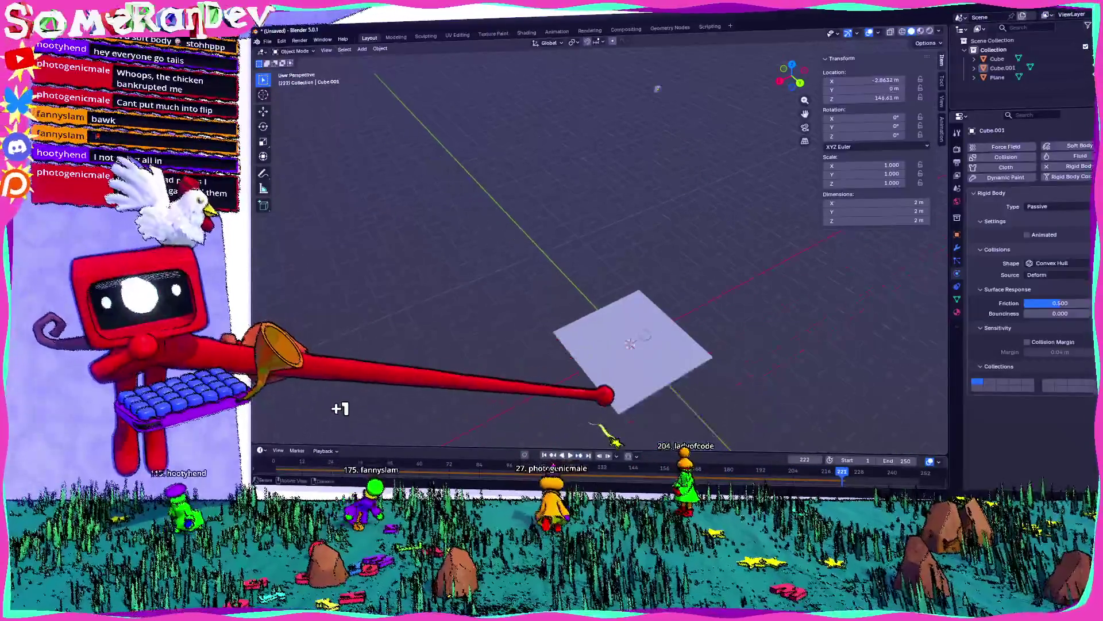
key(Left)
key(Left)
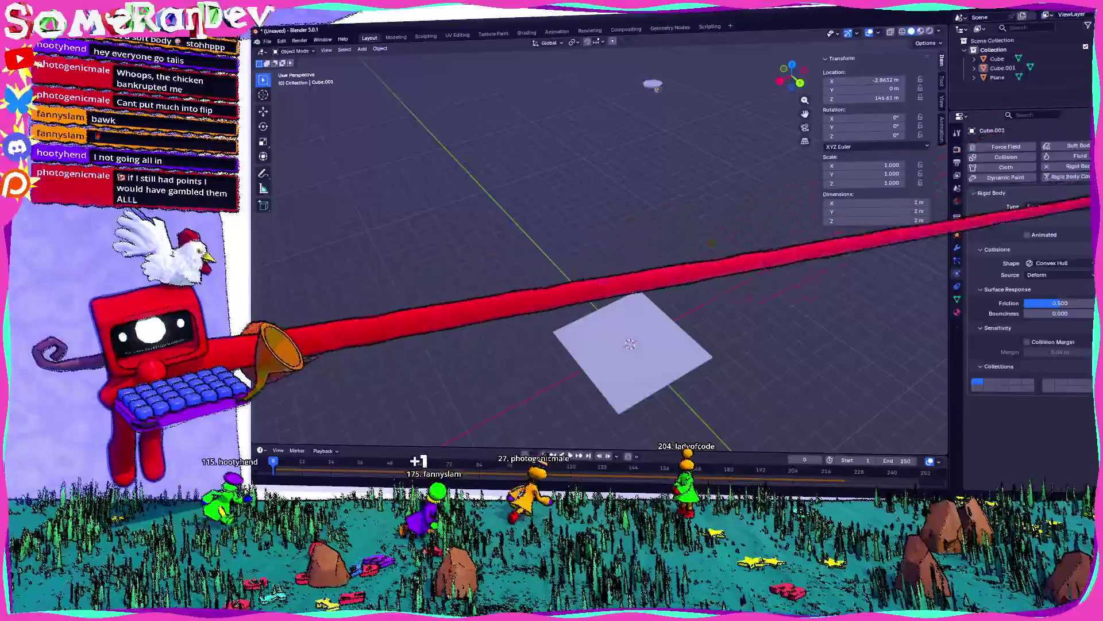
- Select Cube.001, switch to back view, and place the first five duplicate cubes down the column
click(657, 80)
mouse_move(657, 81)
middle_down()
mouse_move(678, 39)
mouse_move(821, 140)
mouse_move(707, 78)
mouse_move(778, 39)
middle_up()
click(789, 85)
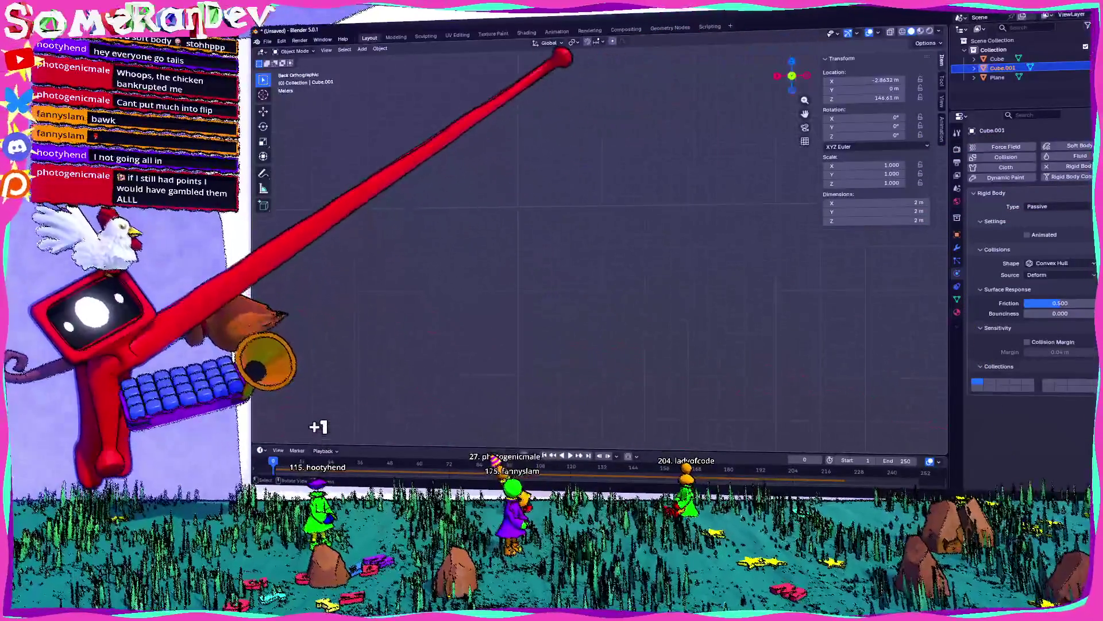
key(shift+d)
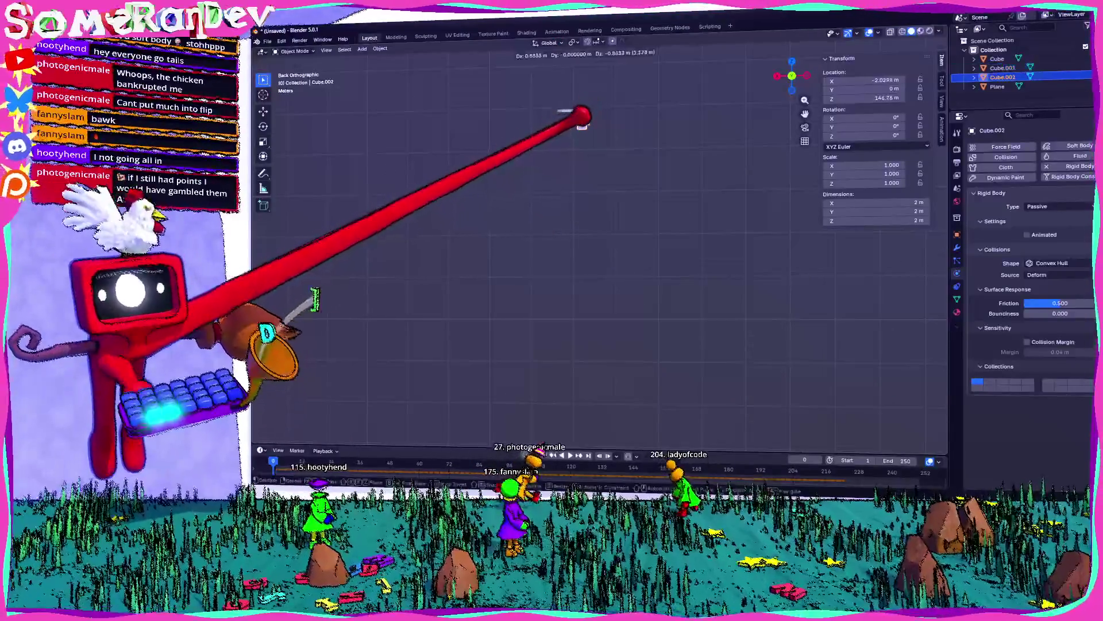
click(585, 120)
key(shift+d)
click(545, 154)
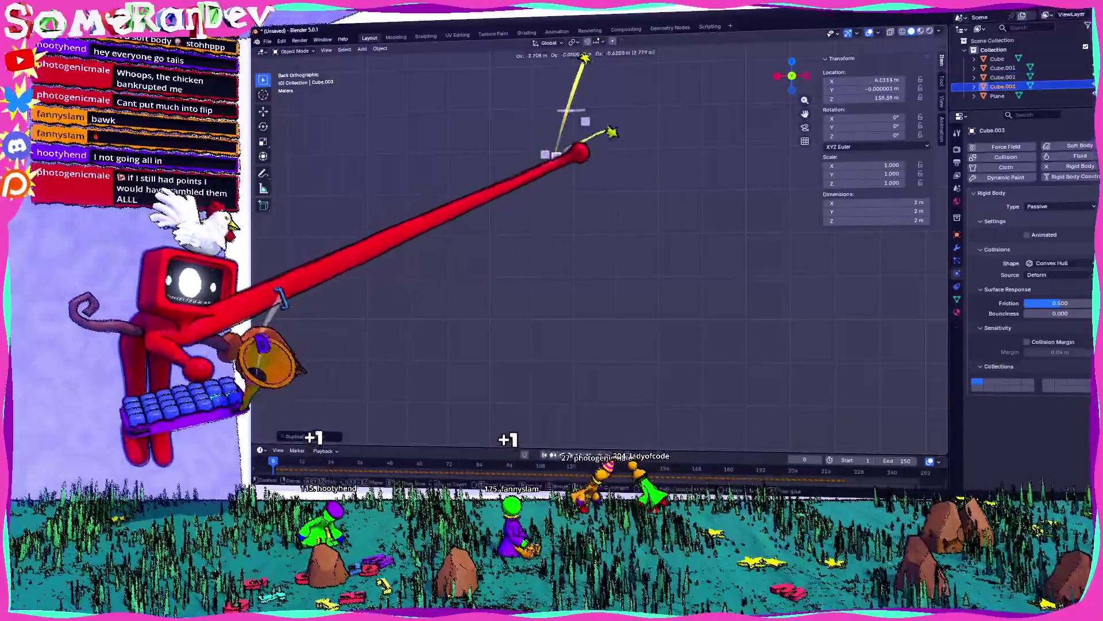
key(shift+d)
click(573, 166)
key(shift+d)
click(584, 199)
key(shift+d)
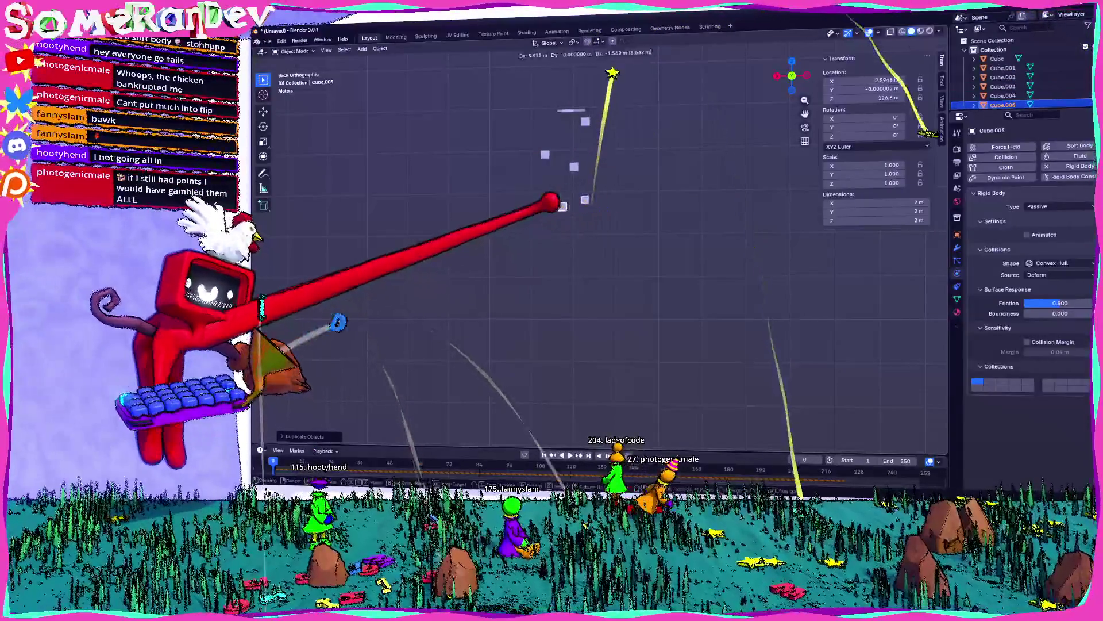
click(544, 209)
- Place eight more duplicate cubes lower down the column
key(shift+d)
click(284, 325)
key(shift+d)
click(224, 362)
key(shift+d)
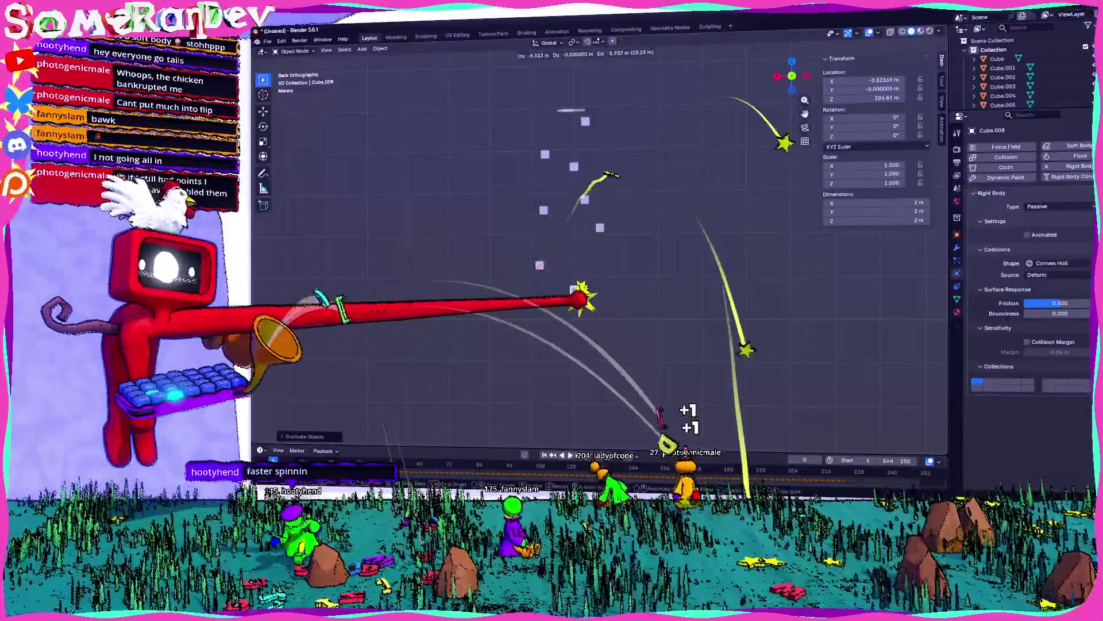
click(258, 387)
key(shift+d)
click(297, 434)
key(shift+d)
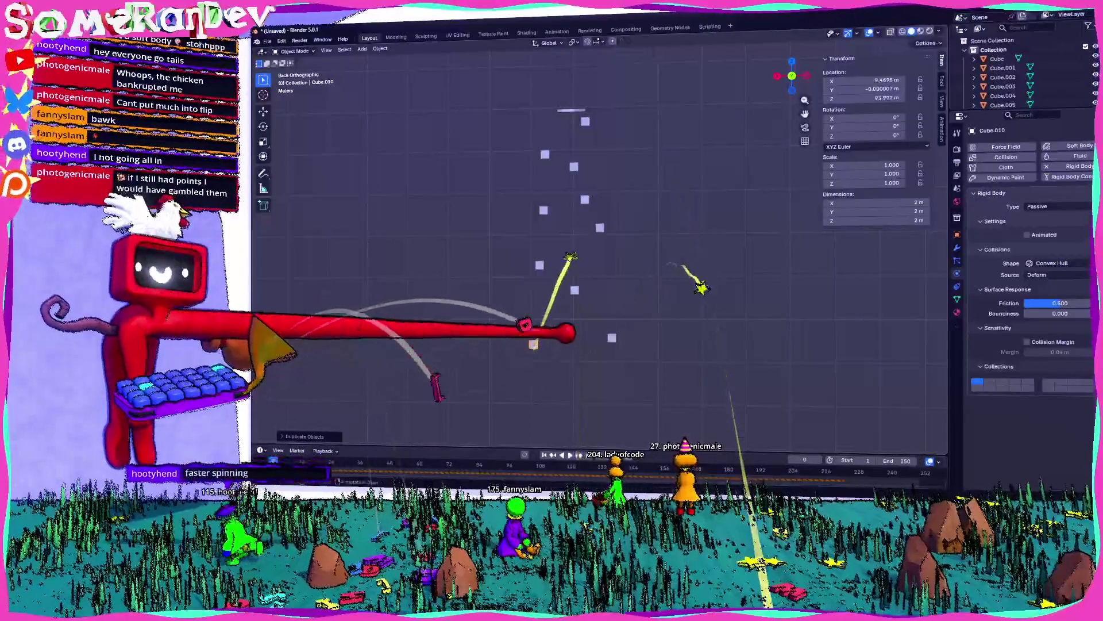
scroll(574, 259, down, 2)
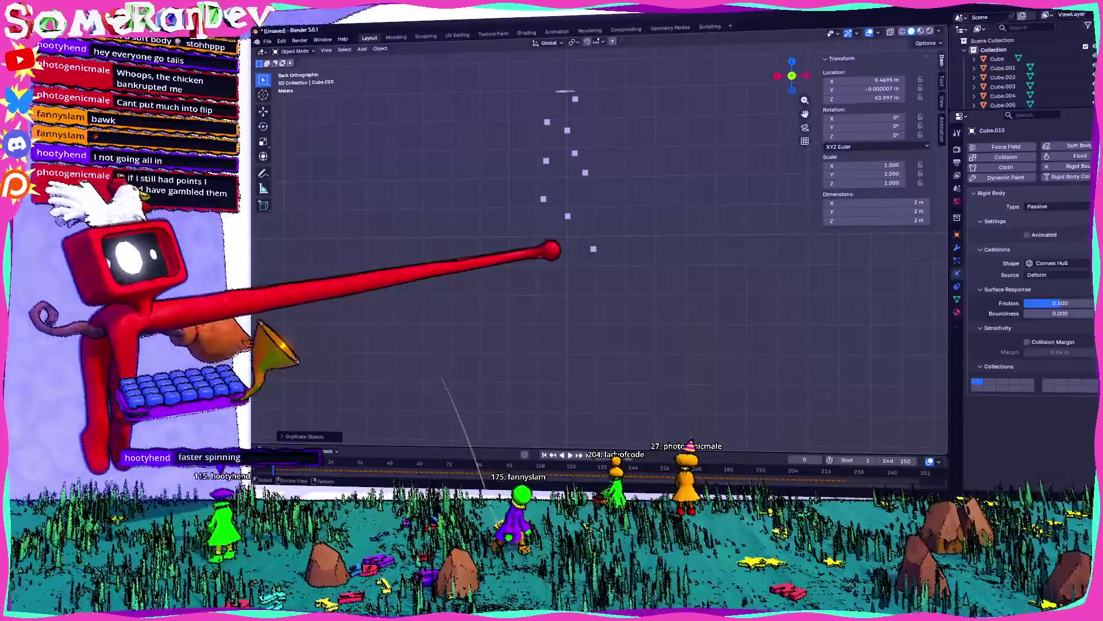
click(594, 248)
key(shift+d)
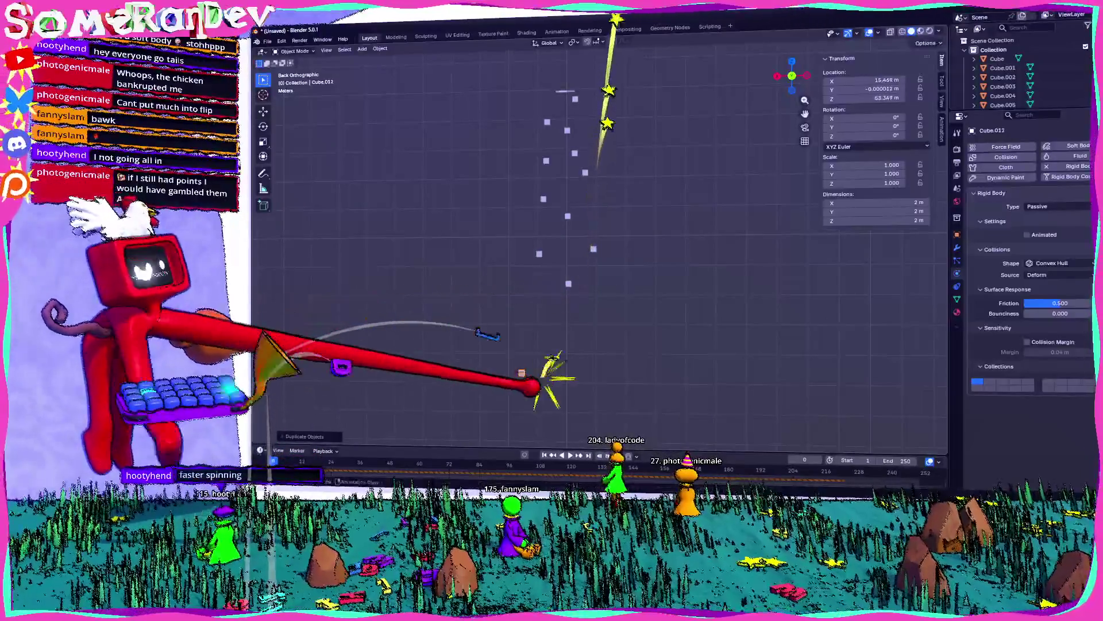
click(569, 284)
key(shift+d)
click(522, 373)
key(shift+d)
click(602, 344)
- Add the last three copies down to Cube.017, one constrained to X, then view from the side
key(shift+d)
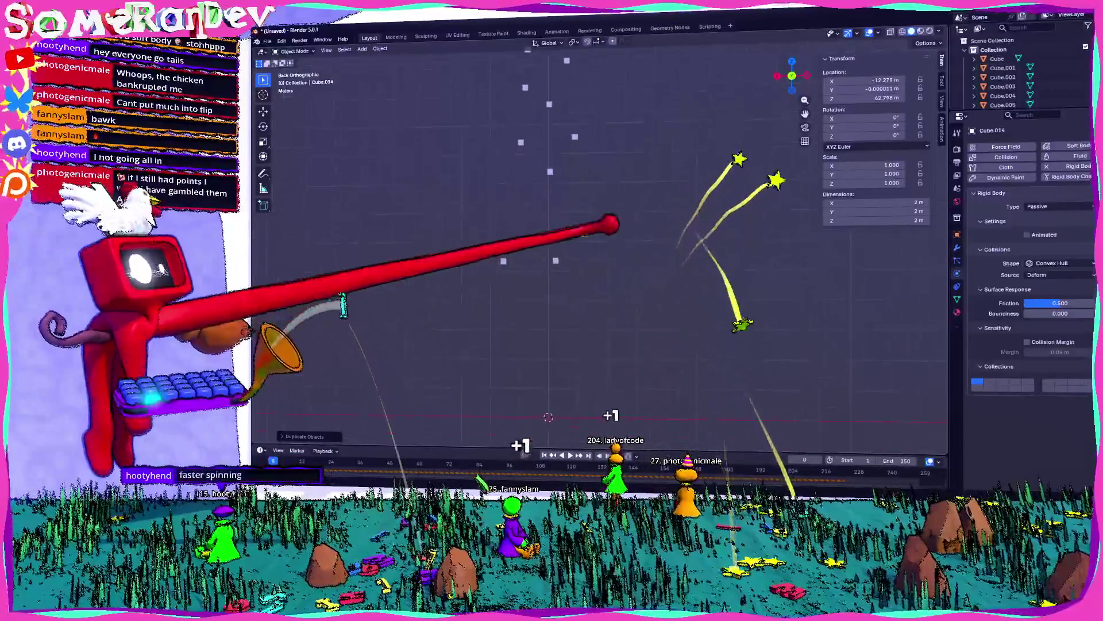
shift+middle_drag(574, 374, 555, 258)
click(523, 320)
key(shift+d)
key(x)
click(567, 320)
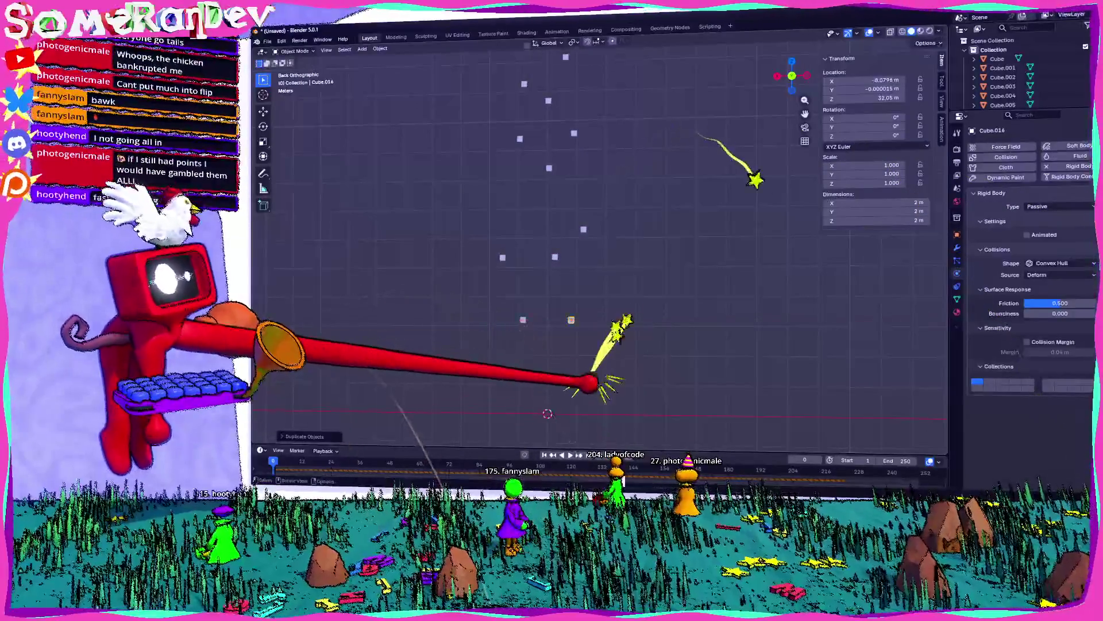
key(shift+d)
click(575, 322)
middle_drag(575, 321, 603, 299)
mouse_move(695, 332)
middle_down()
mouse_move(665, 359)
mouse_move(838, 35)
mouse_move(812, 37)
mouse_move(624, 296)
middle_up()
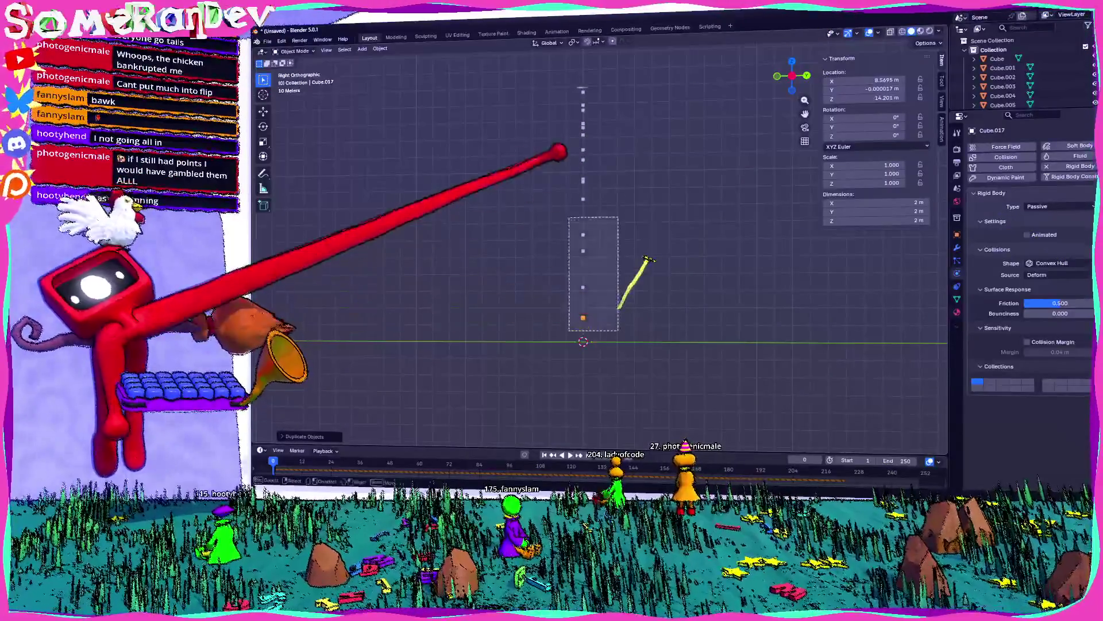
- Duplicate all cubes twice above the stack, rotating the newest copy -58.469° and shifting it sideways
key(a)
key(shift+d)
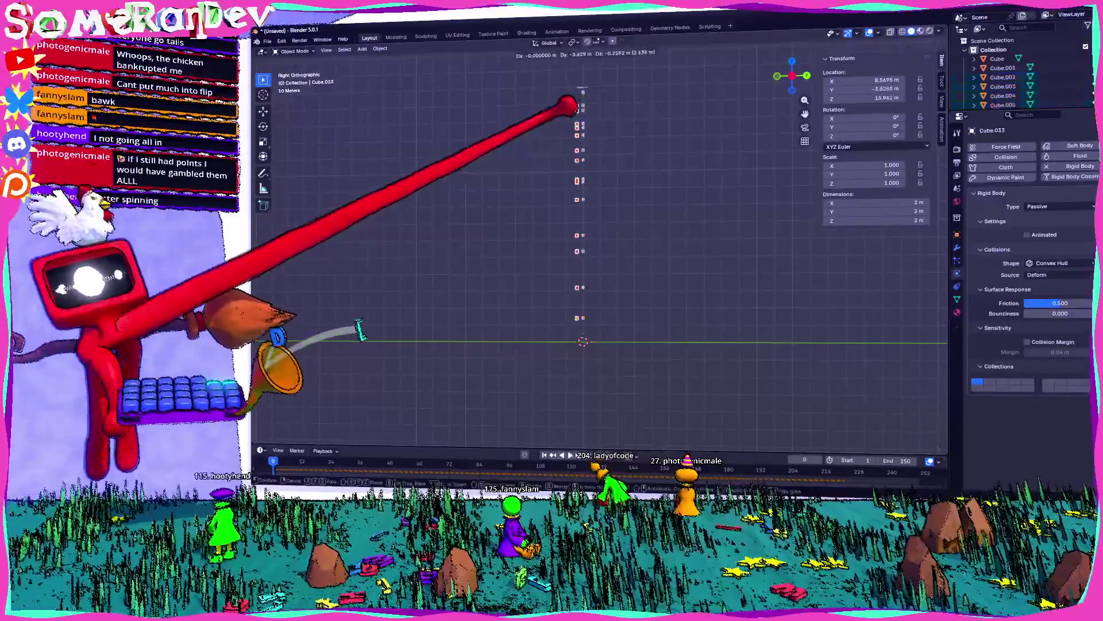
key(shift+d)
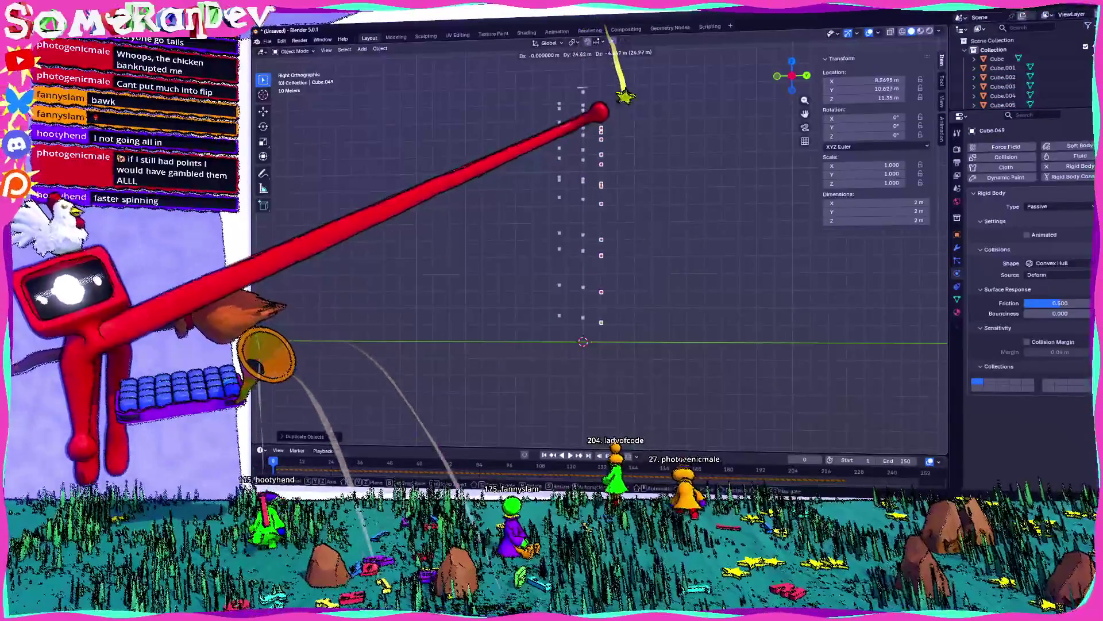
click(616, 111)
mouse_move(615, 111)
middle_down()
mouse_move(584, 136)
mouse_move(559, 98)
mouse_move(627, 138)
middle_up()
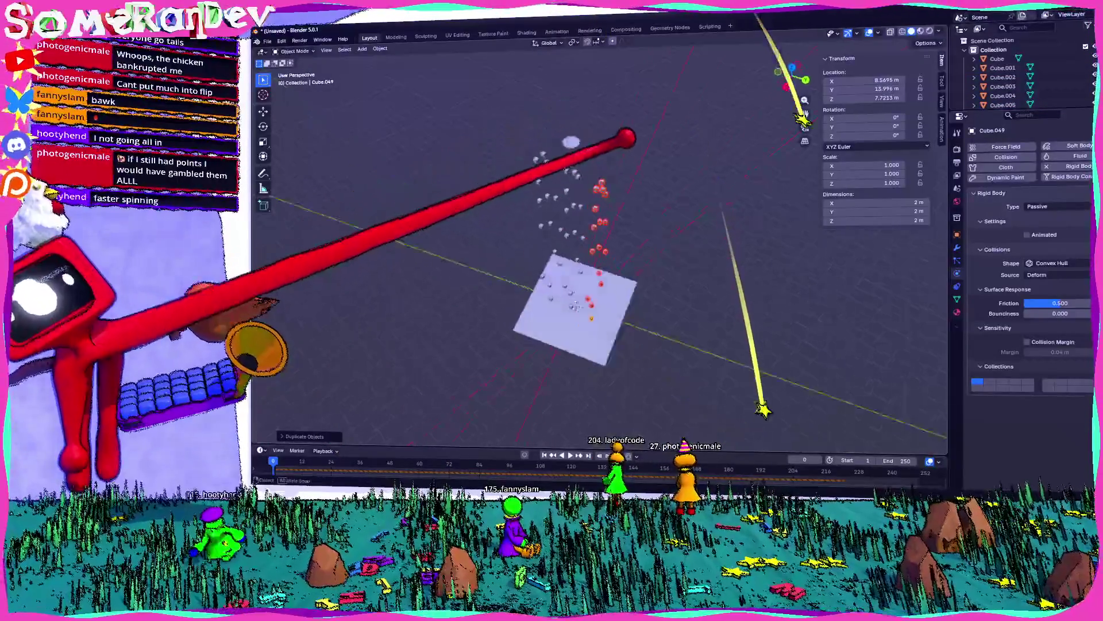
click(792, 67)
key(r)
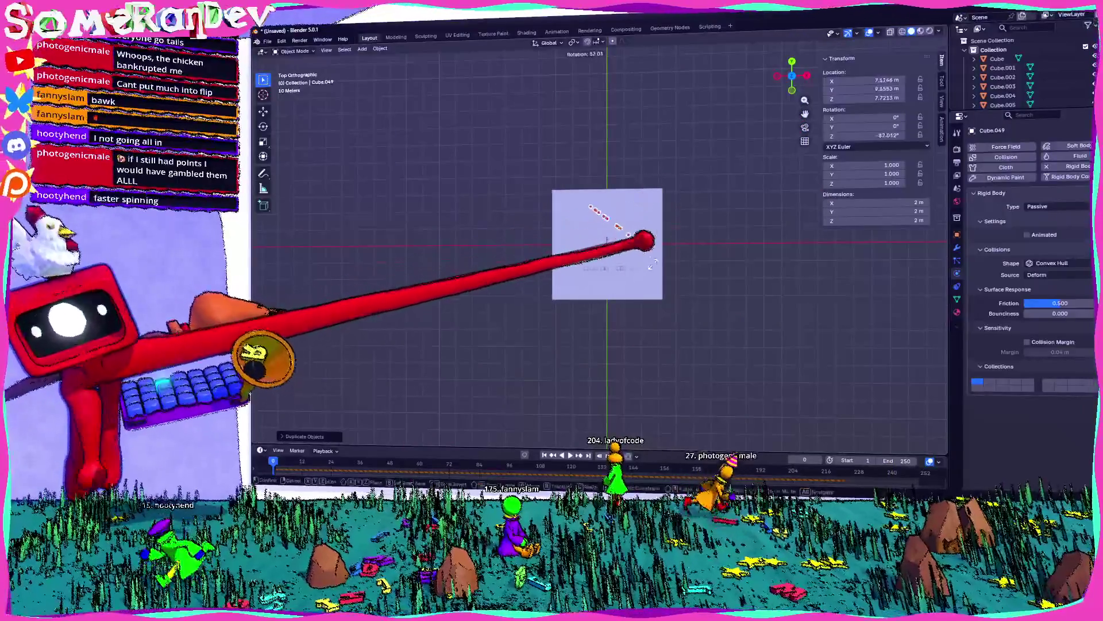
key(g)
click(709, 407)
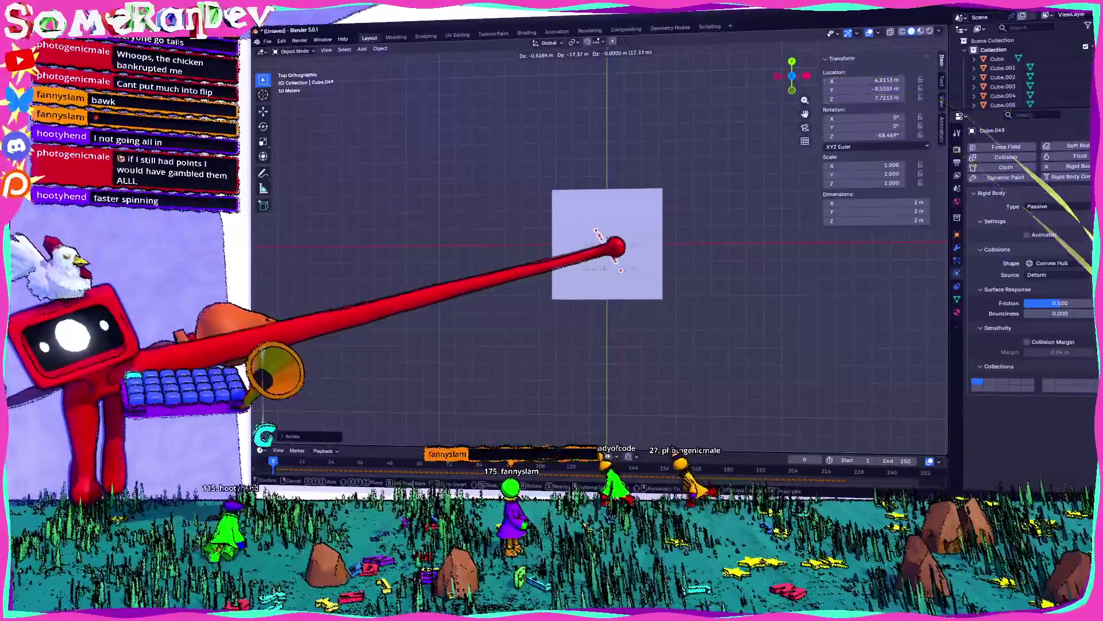
mouse_move(629, 251)
middle_down()
mouse_move(615, 209)
mouse_move(586, 234)
mouse_move(562, 192)
mouse_move(656, 186)
mouse_move(608, 167)
mouse_move(655, 194)
middle_up()
- Deselect the cubes and orbit around the column to inspect it above the plane
click(678, 153)
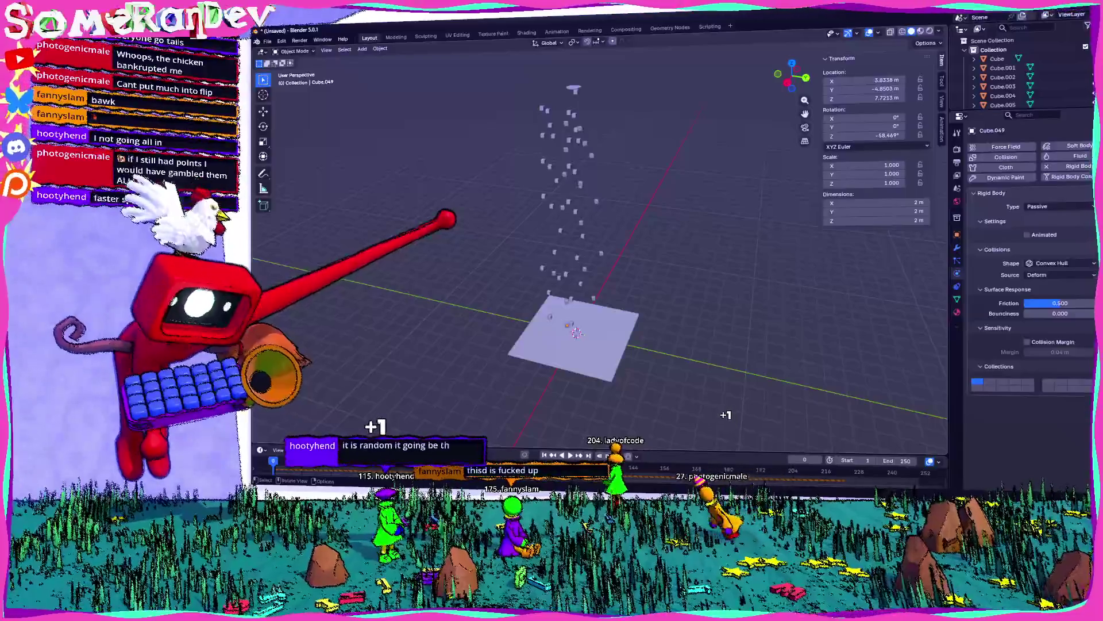
mouse_move(586, 105)
middle_down()
mouse_move(604, 37)
mouse_move(525, 177)
mouse_move(512, 156)
mouse_move(616, 175)
mouse_move(600, 188)
middle_up()
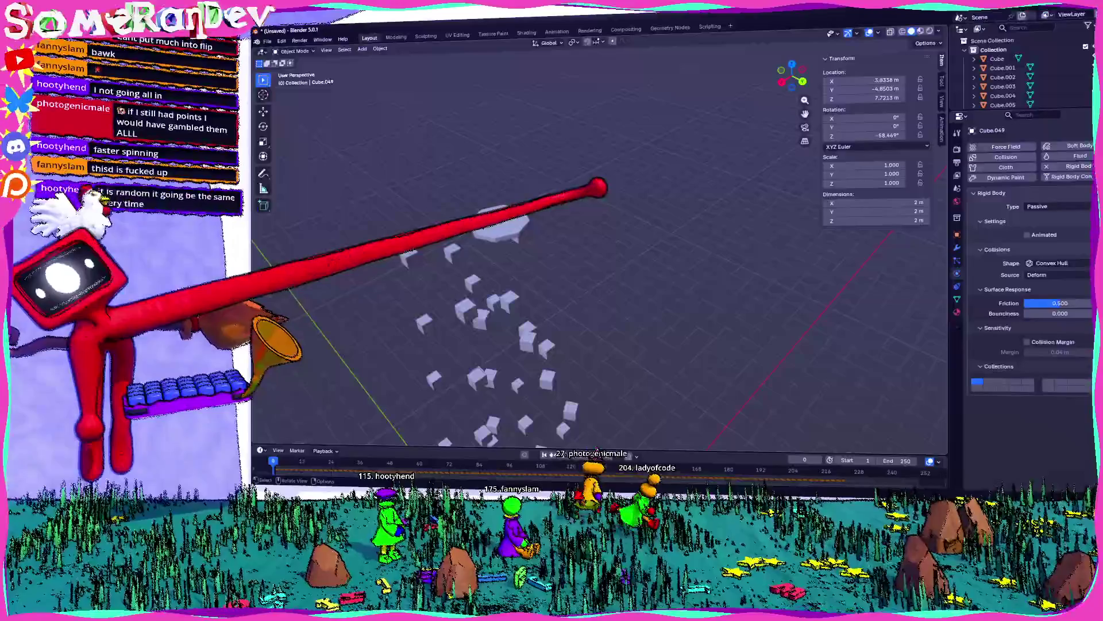
middle_drag(601, 188, 420, 466)
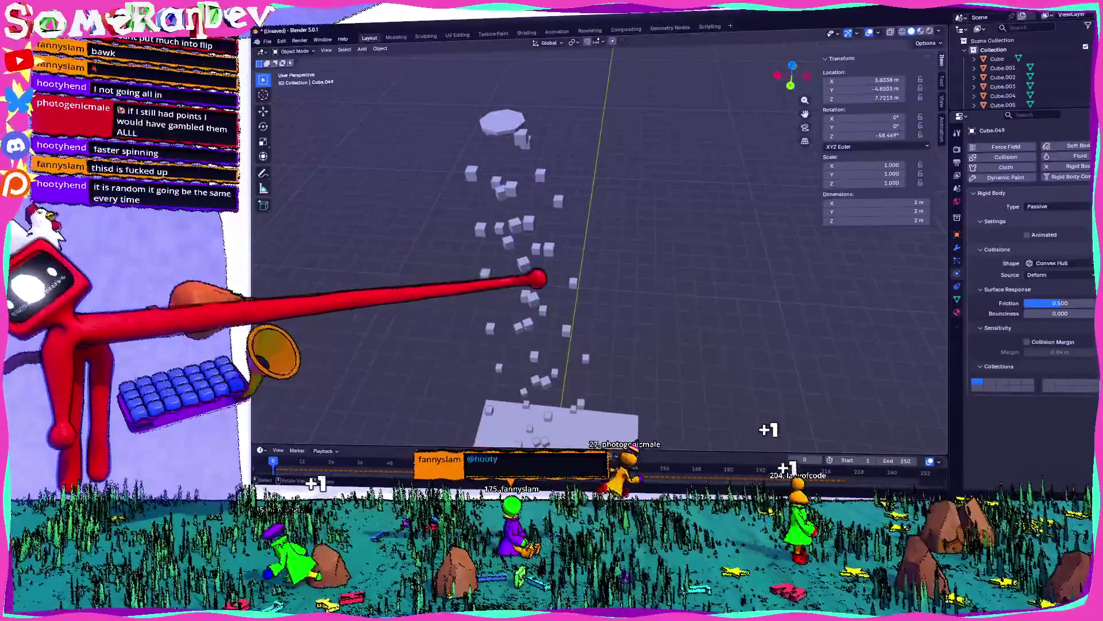
middle_drag(420, 466, 552, 465)
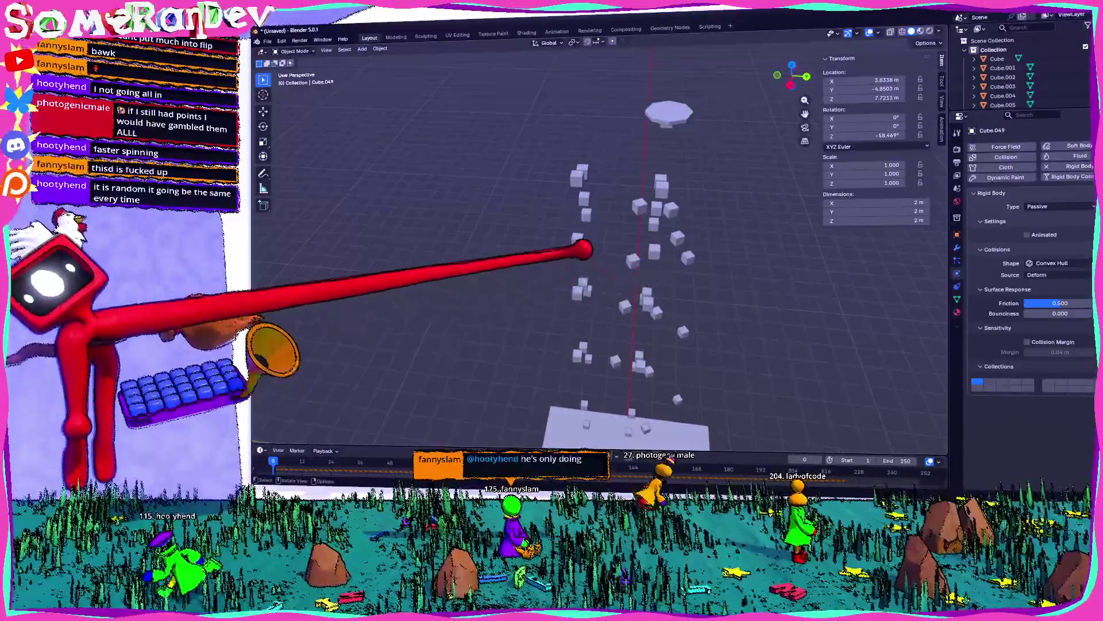
scroll(597, 248, up, 10)
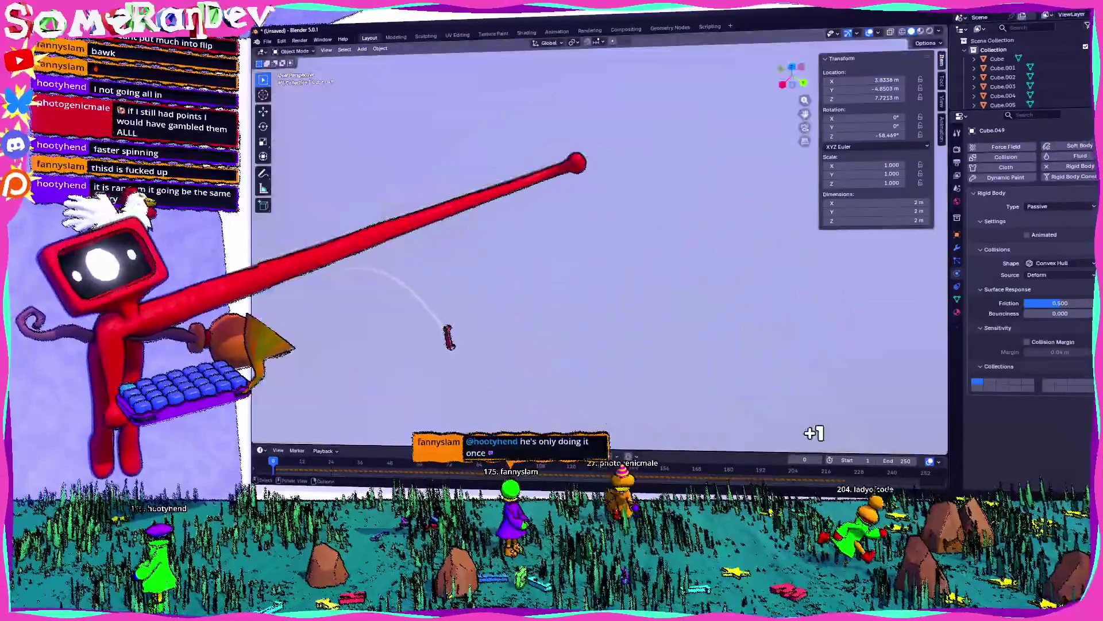
scroll(448, 338, down, 8)
mouse_move(449, 338)
middle_down()
mouse_move(396, 285)
mouse_move(437, 345)
mouse_move(387, 303)
mouse_move(425, 396)
mouse_move(365, 275)
mouse_move(437, 356)
middle_up()
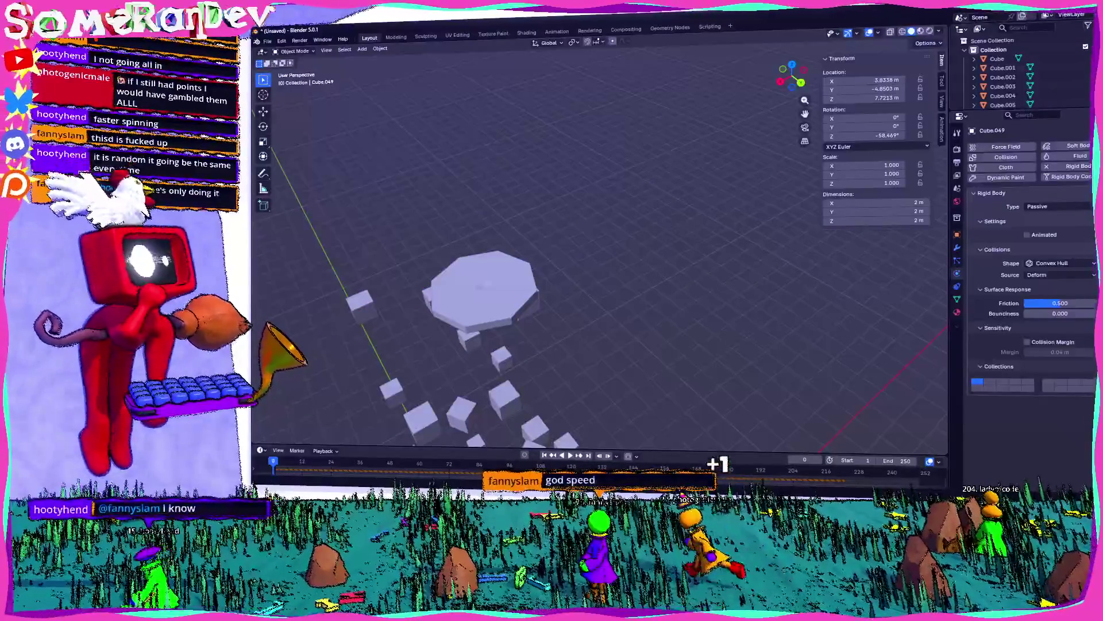
- Raise the octagonal disc Cube to 266.54 m and play the simulation with a taller timeline
click(997, 58)
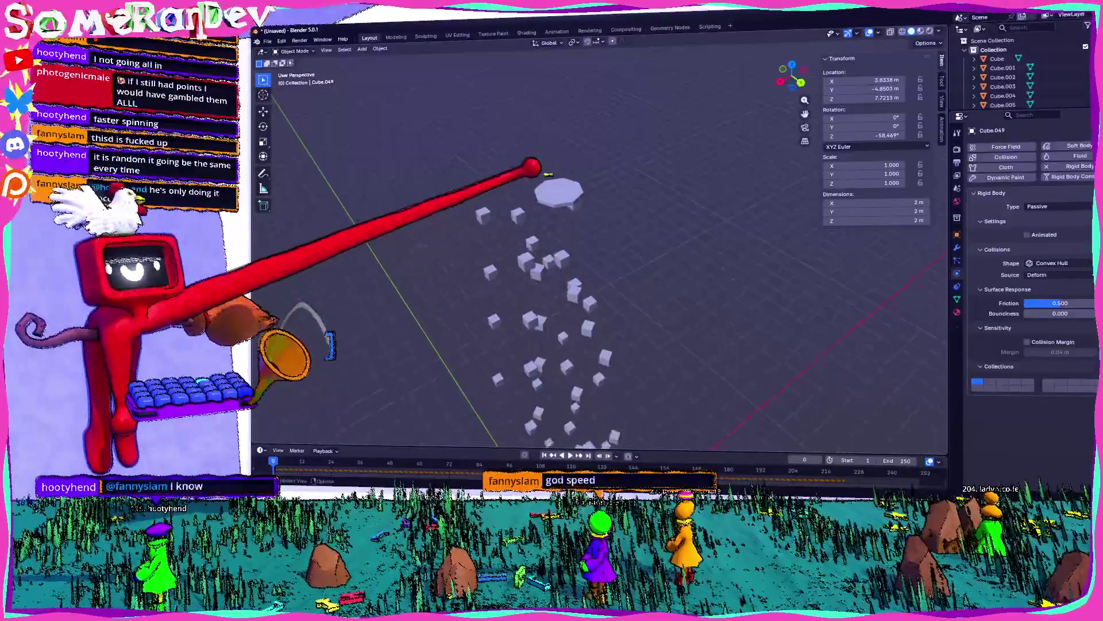
scroll(615, 115, down, 3)
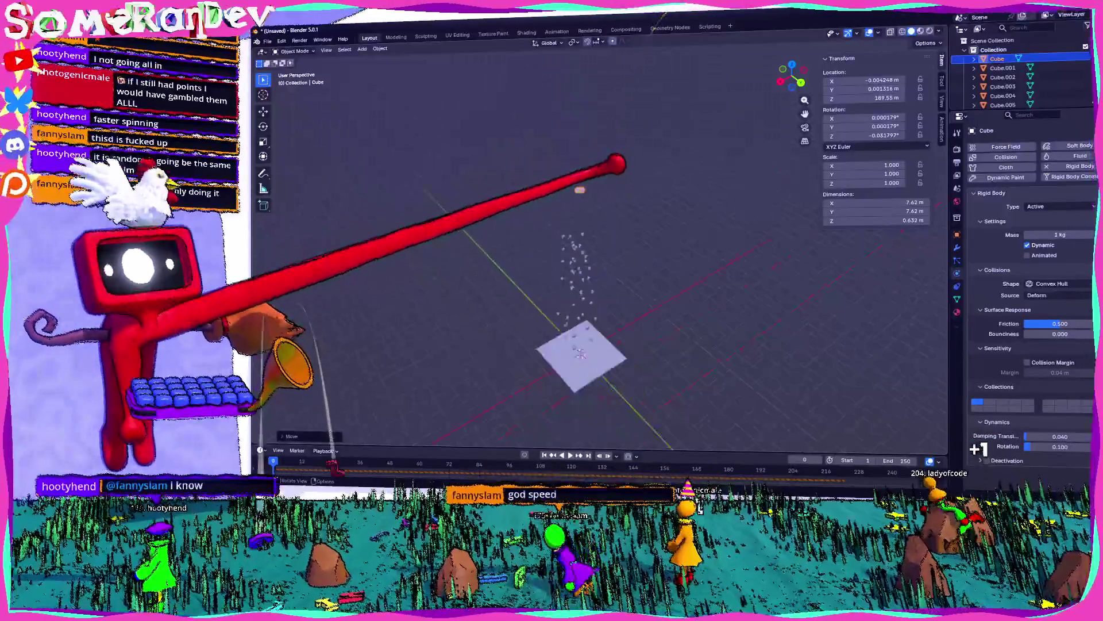
click(542, 150)
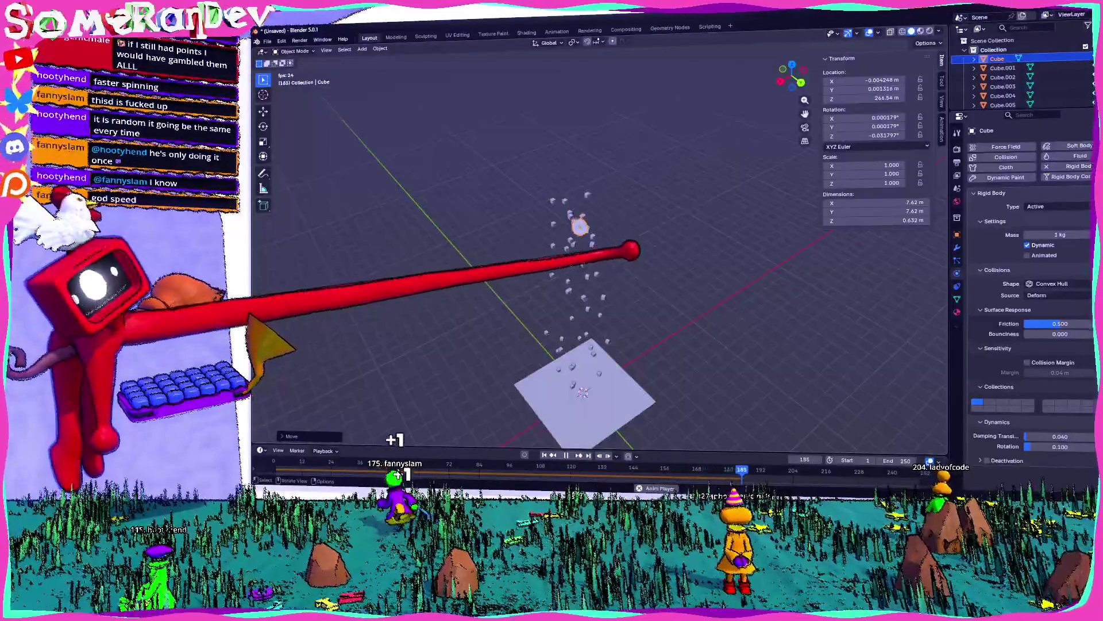
scroll(598, 247, up, 4)
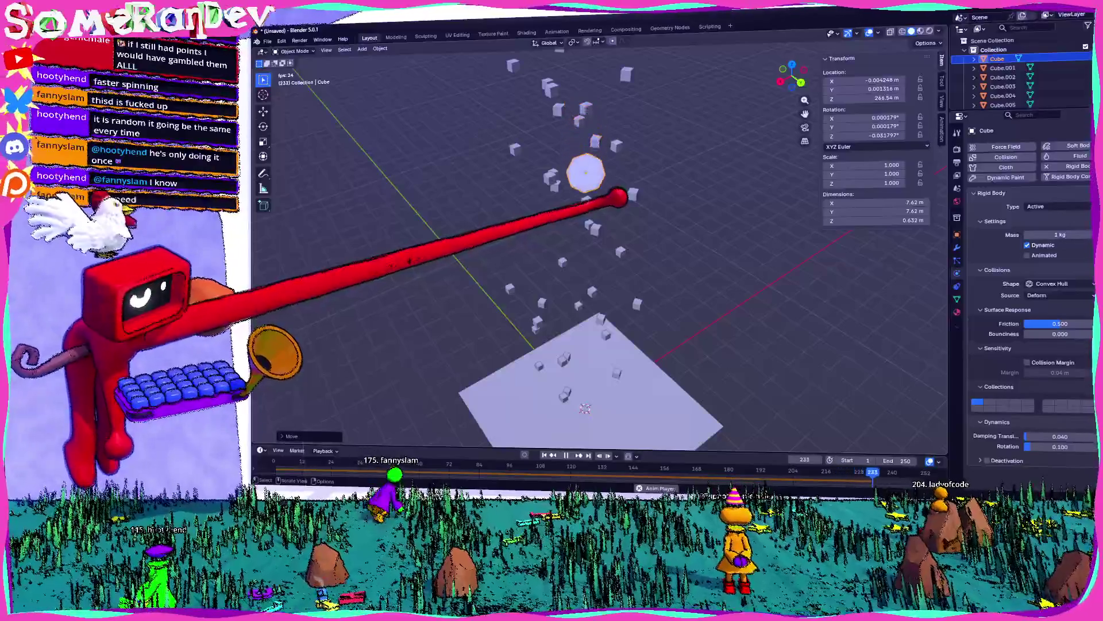
mouse_move(575, 345)
shift+middle_down()
mouse_move(574, 334)
mouse_move(575, 368)
mouse_move(569, 247)
mouse_move(707, 283)
shift+middle_up()
scroll(518, 202, down, 3)
mouse_move(517, 202)
middle_down()
mouse_move(534, 217)
mouse_move(520, 217)
mouse_move(562, 178)
mouse_move(715, 264)
middle_up()
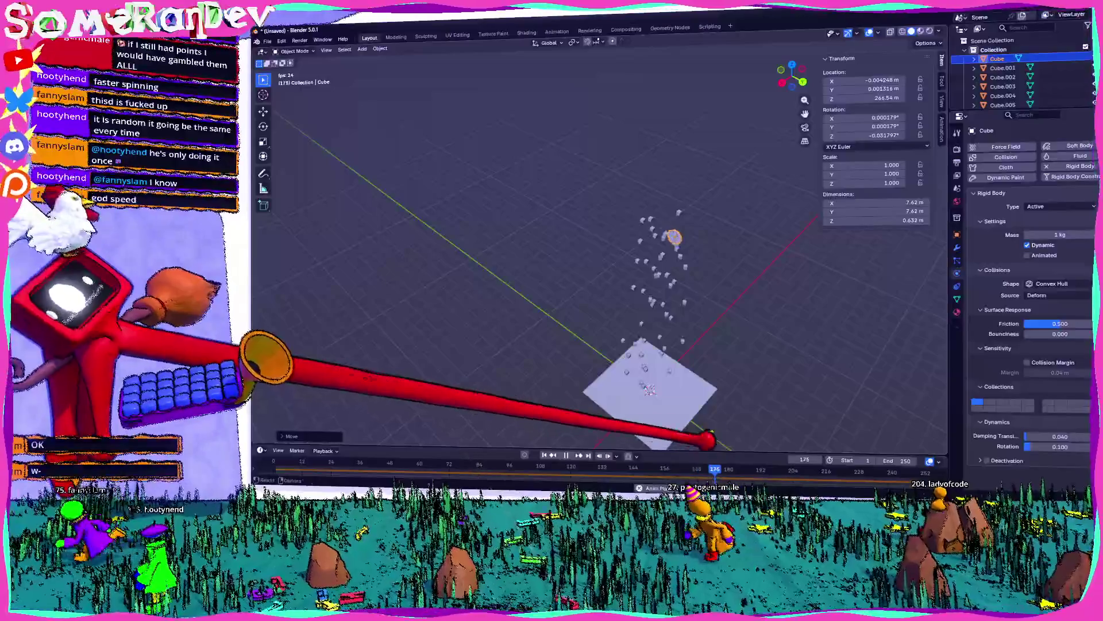
drag(715, 444, 709, 351)
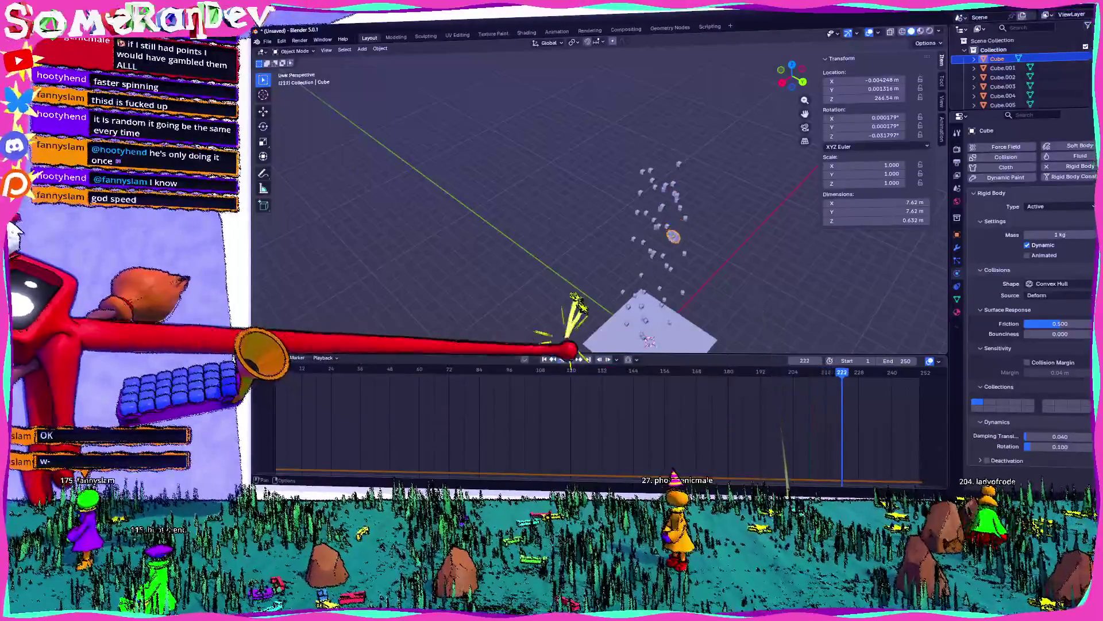
- Stop playback and set the animation End frame to 600
click(570, 360)
mouse_move(929, 382)
middle_down()
mouse_move(837, 402)
mouse_move(616, 401)
middle_up()
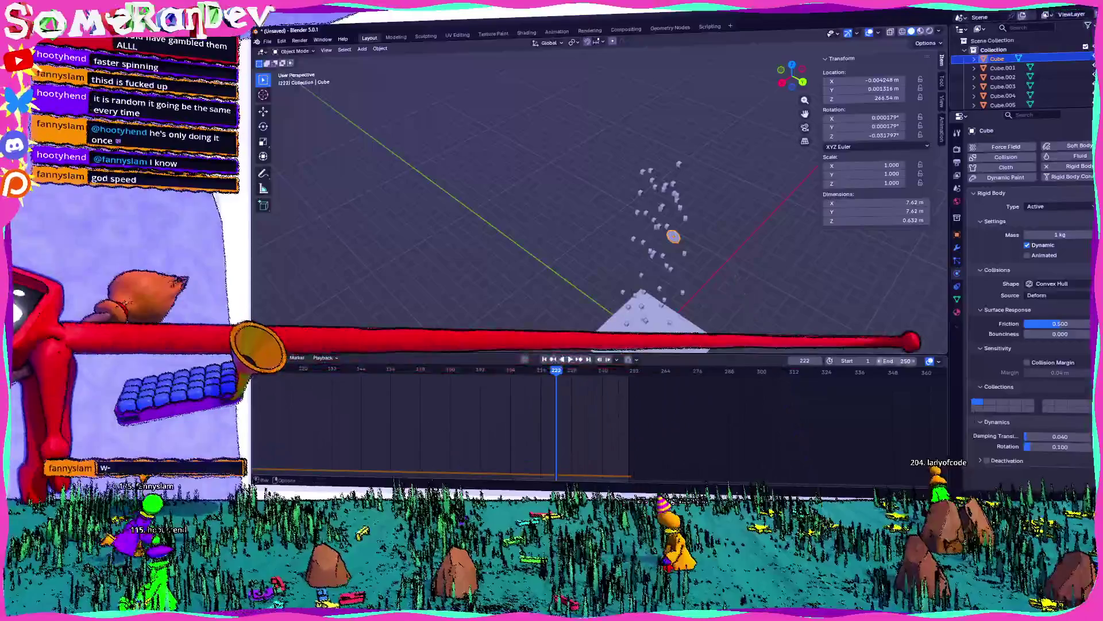
click(895, 361)
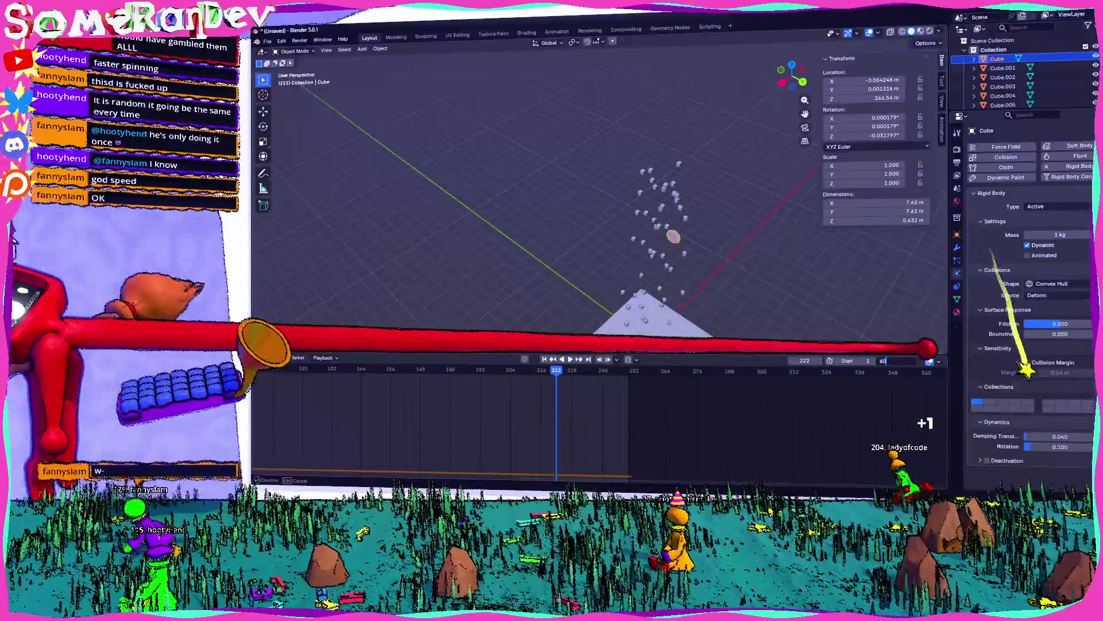
text(0)
key(Return)
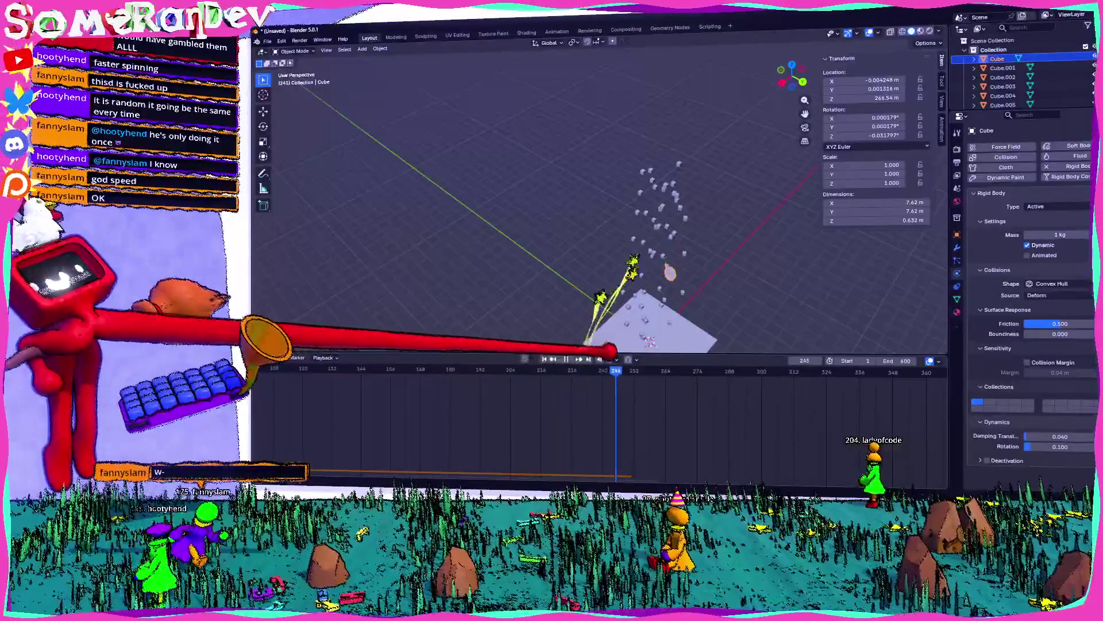
- Frame the selected disc and replay the longer simulation
key(space)
key(KP_Decimal)
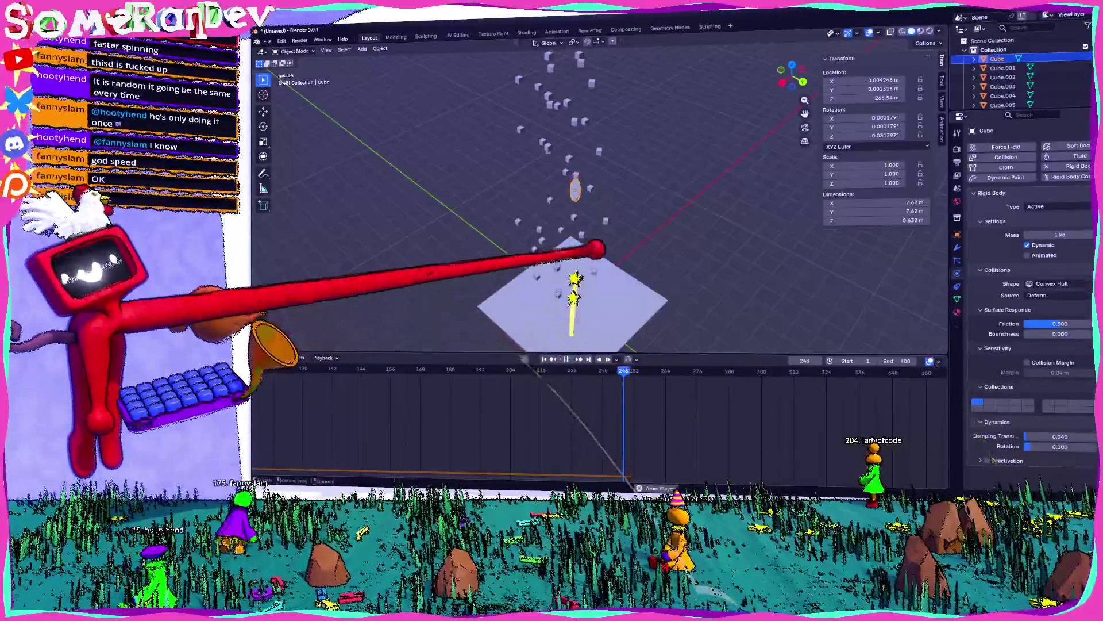
middle_drag(597, 248, 577, 262)
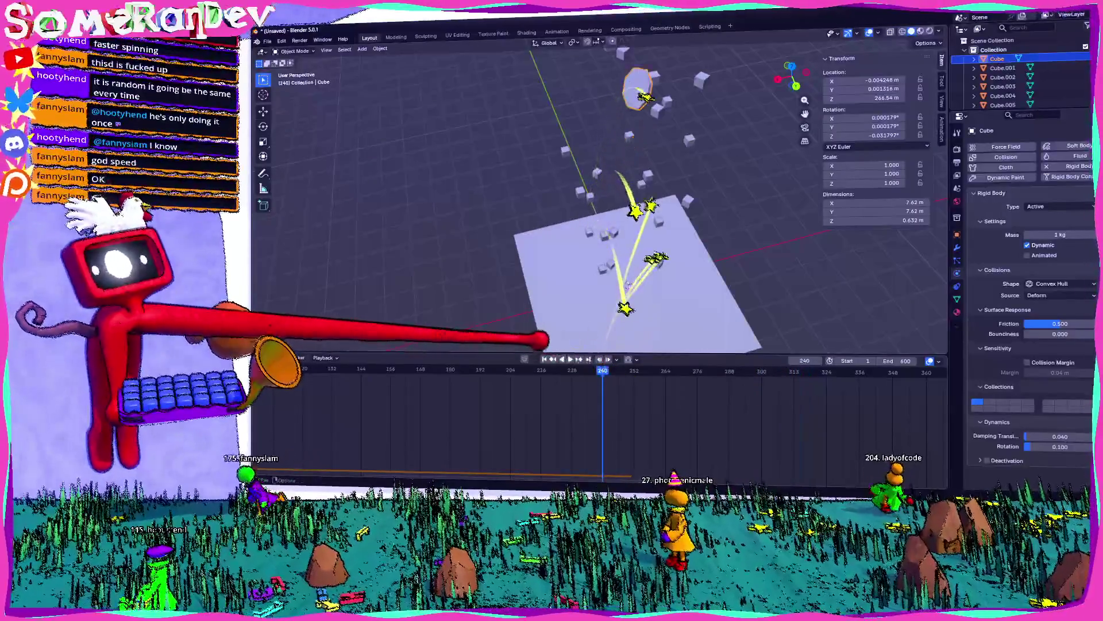
click(568, 359)
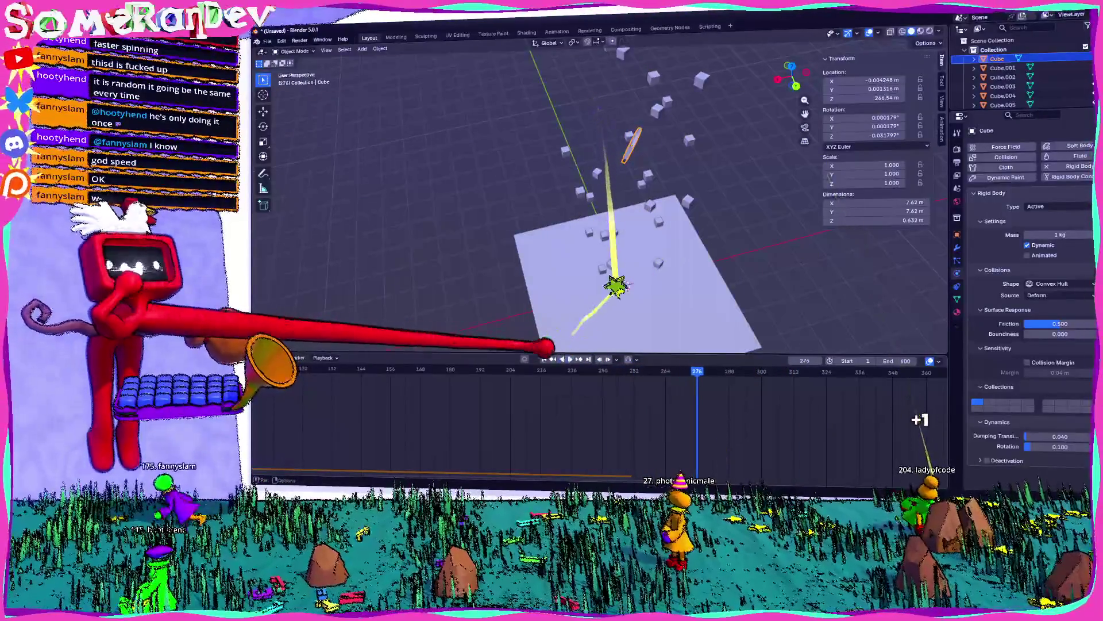
scroll(920, 403, down, 5)
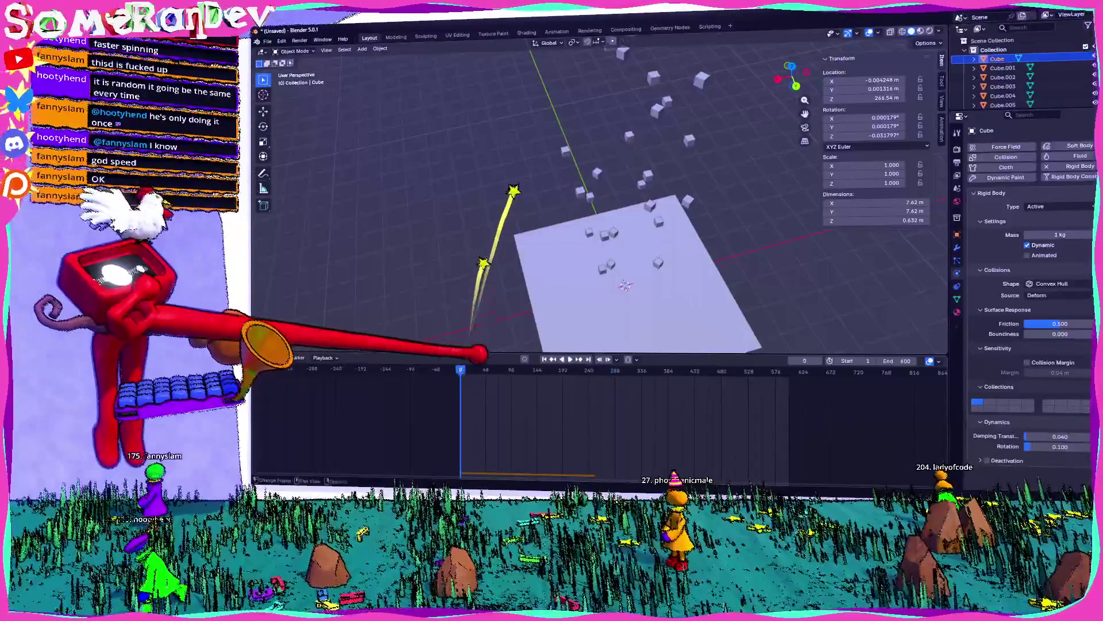
- Watch the simulation from a higher angle and pause it around frame 284
scroll(598, 195, down, 2)
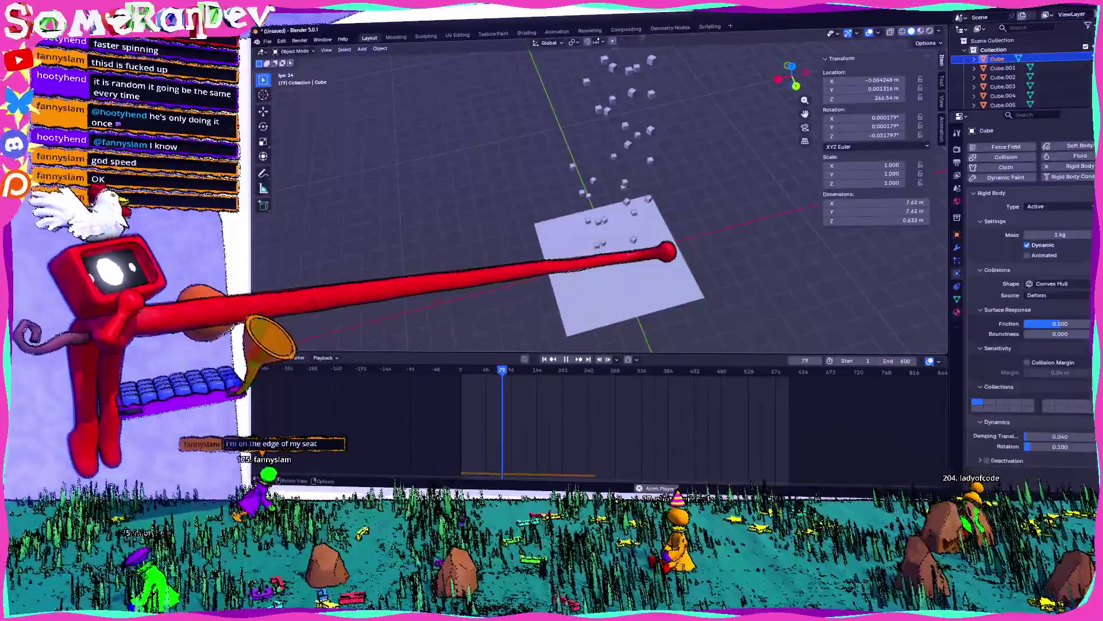
mouse_move(646, 221)
middle_down()
mouse_move(629, 160)
mouse_move(650, 111)
middle_up()
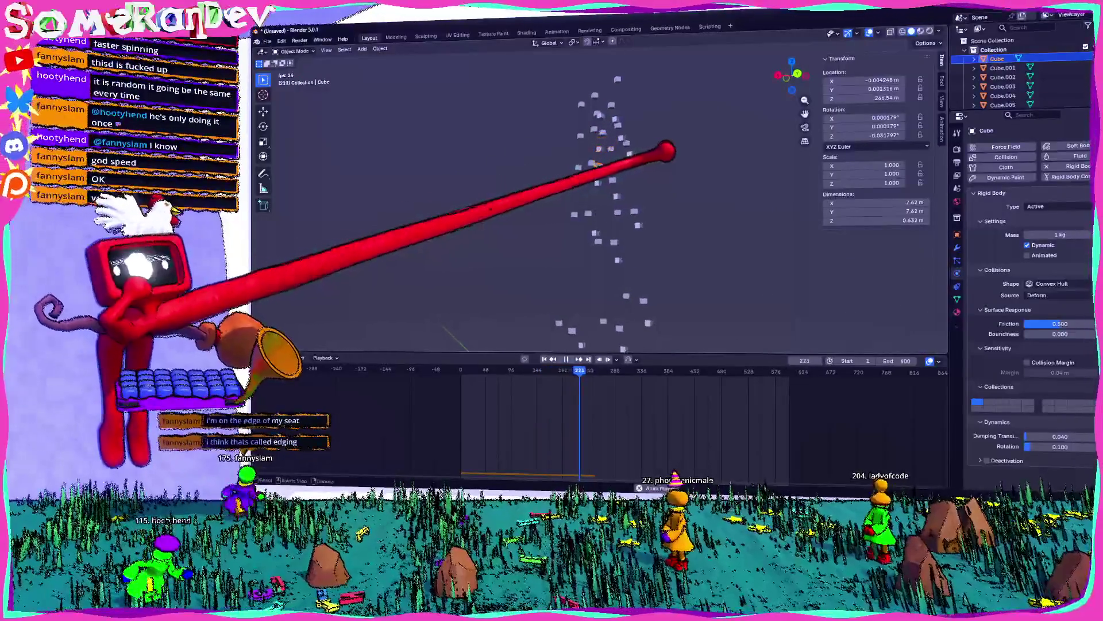
mouse_move(676, 144)
middle_down()
mouse_move(665, 209)
mouse_move(610, 332)
middle_up()
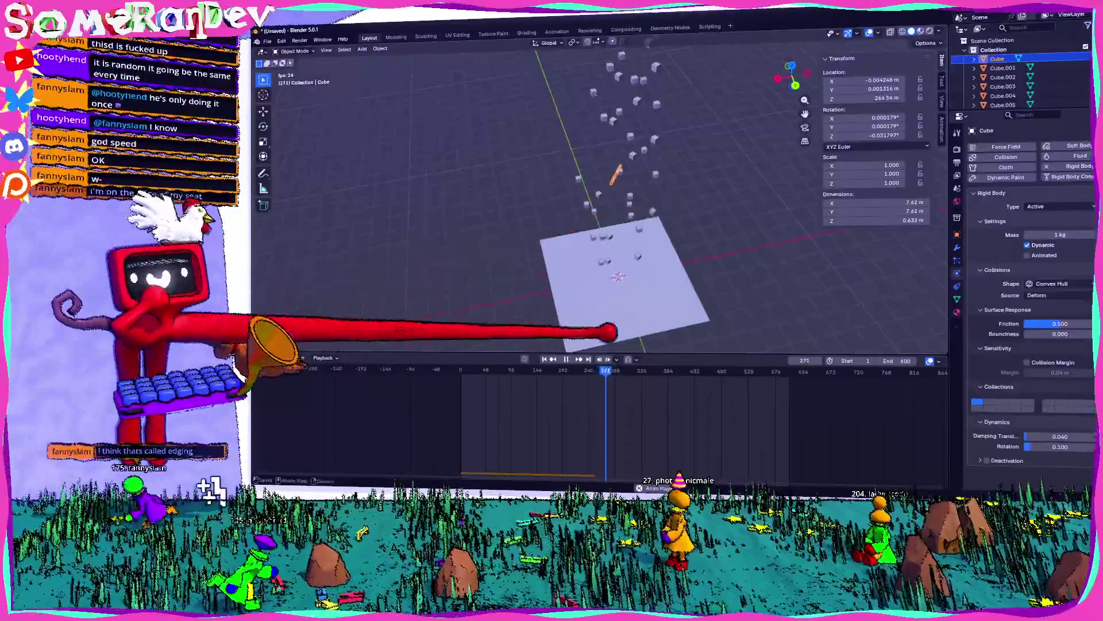
key(space)
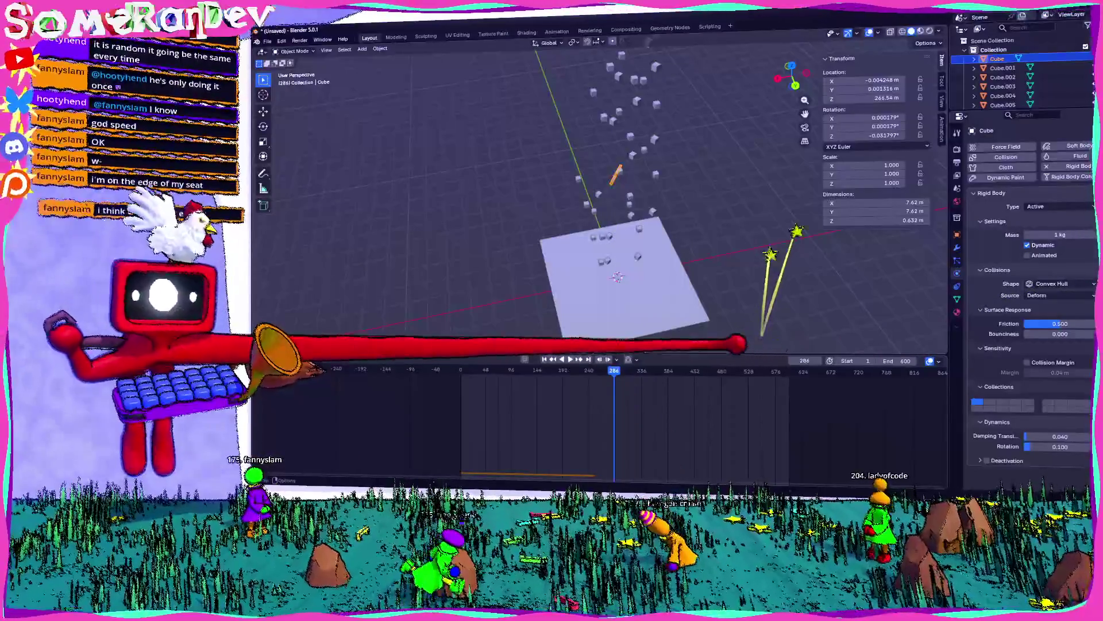
scroll(759, 243, up, 3)
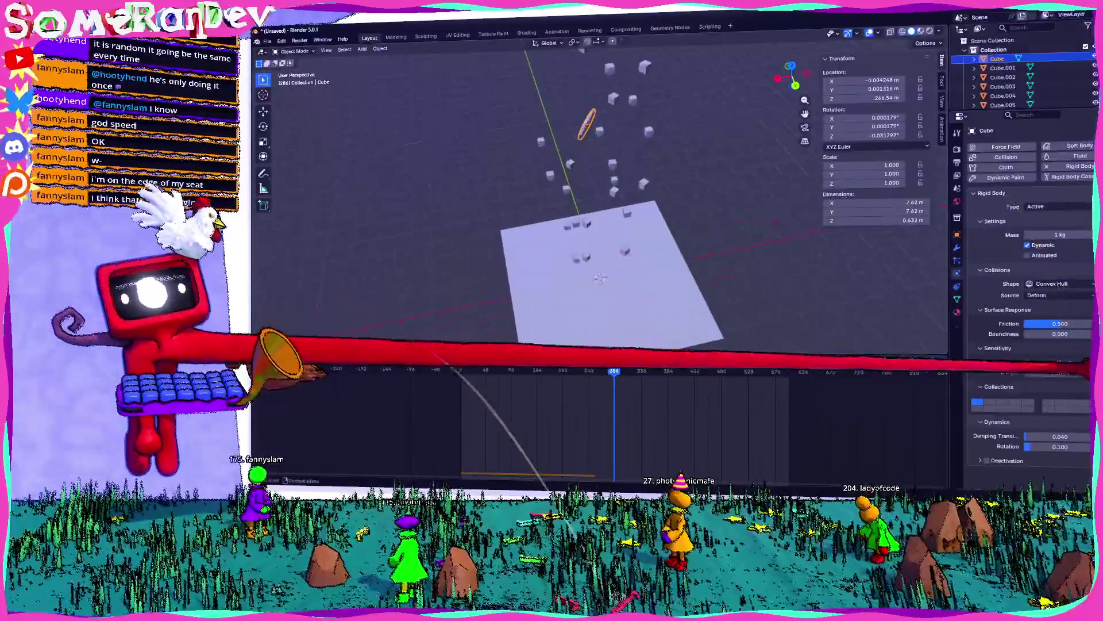
- Browse the disc's mesh, constraint, object, output, view layer and physics properties
click(957, 299)
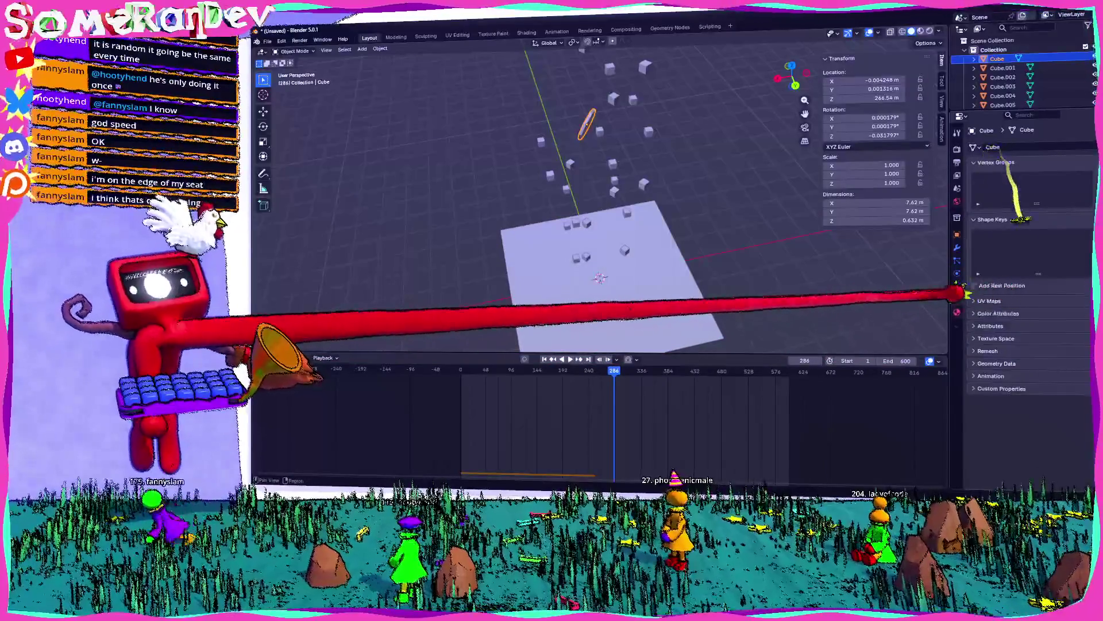
click(957, 286)
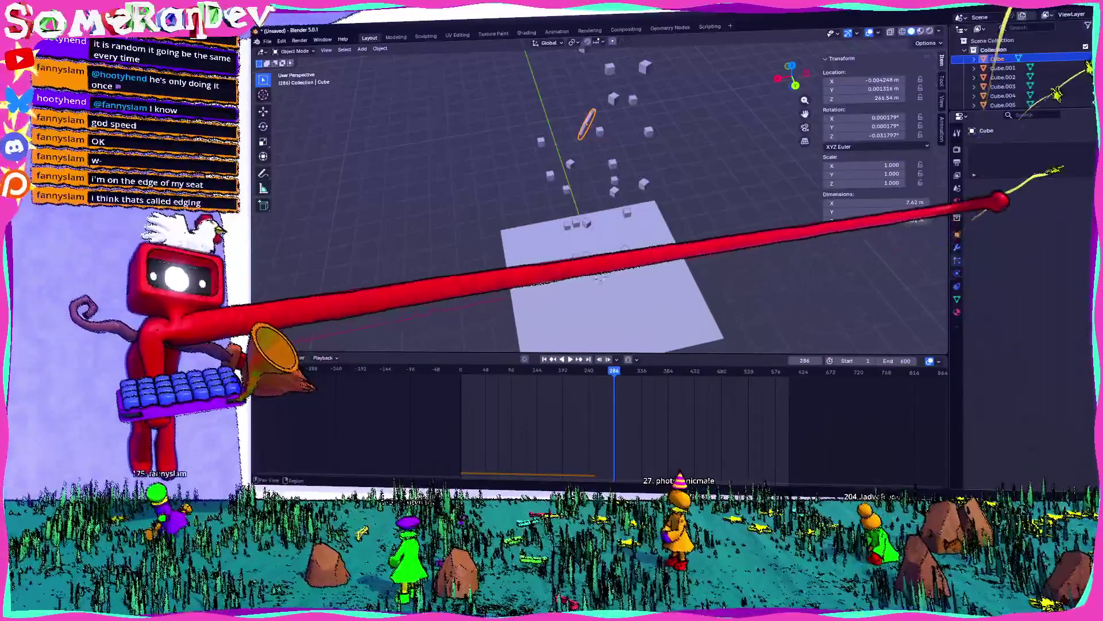
click(957, 234)
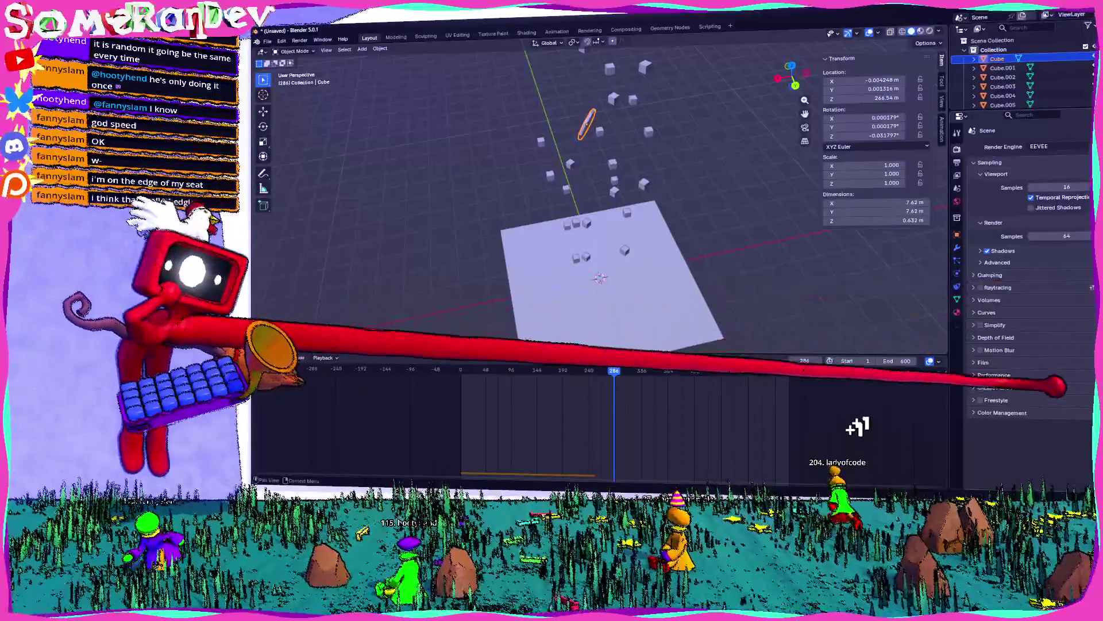
key(ctrl+Tab)
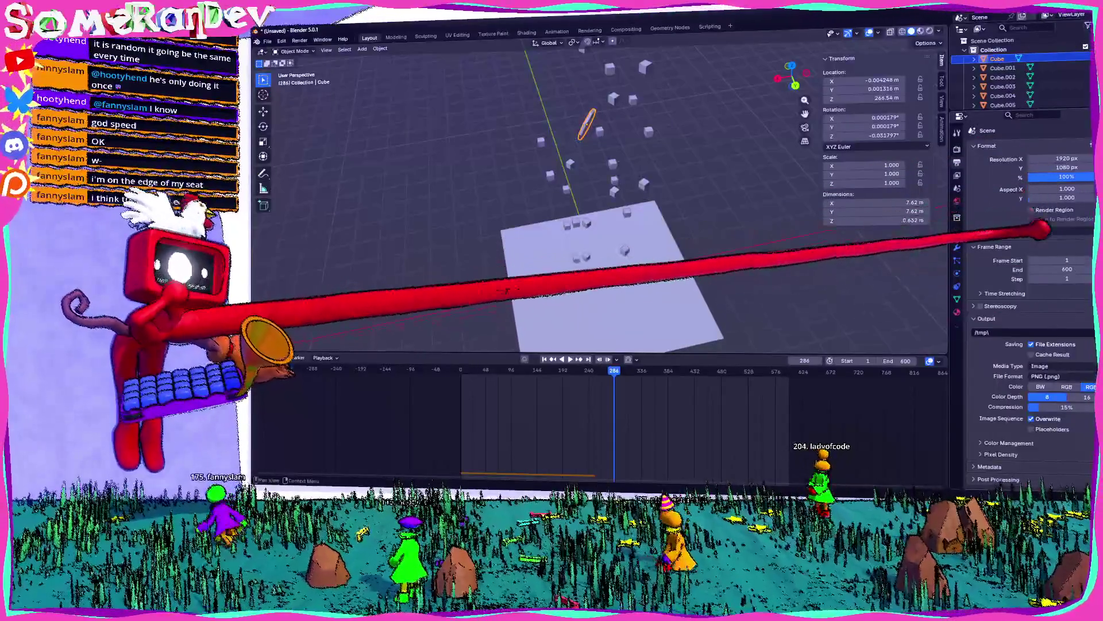
key(ctrl+Tab)
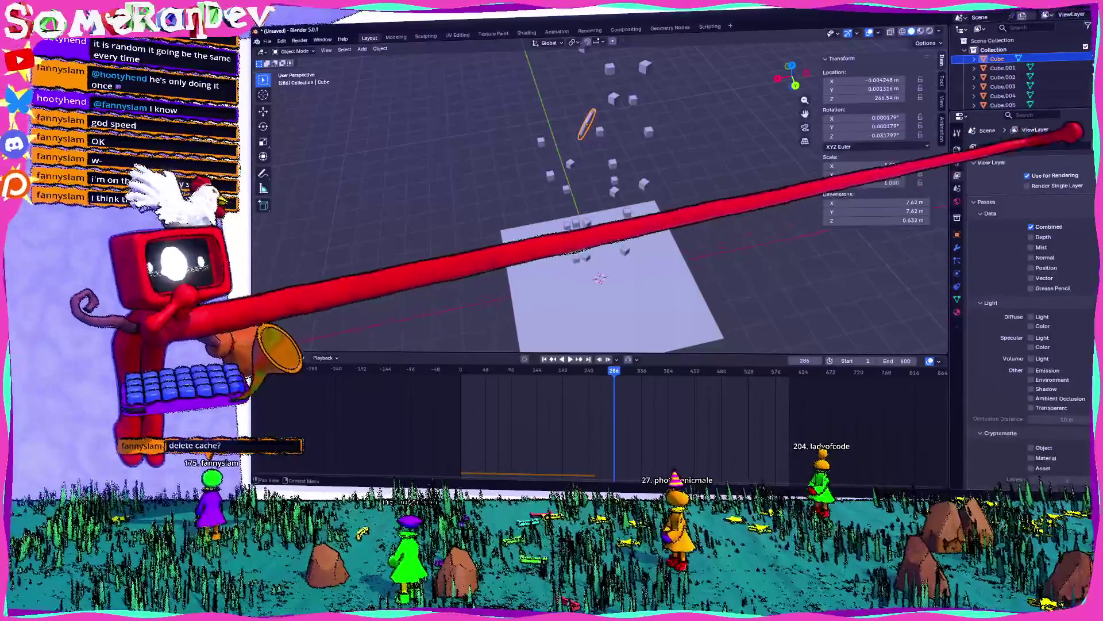
click(957, 234)
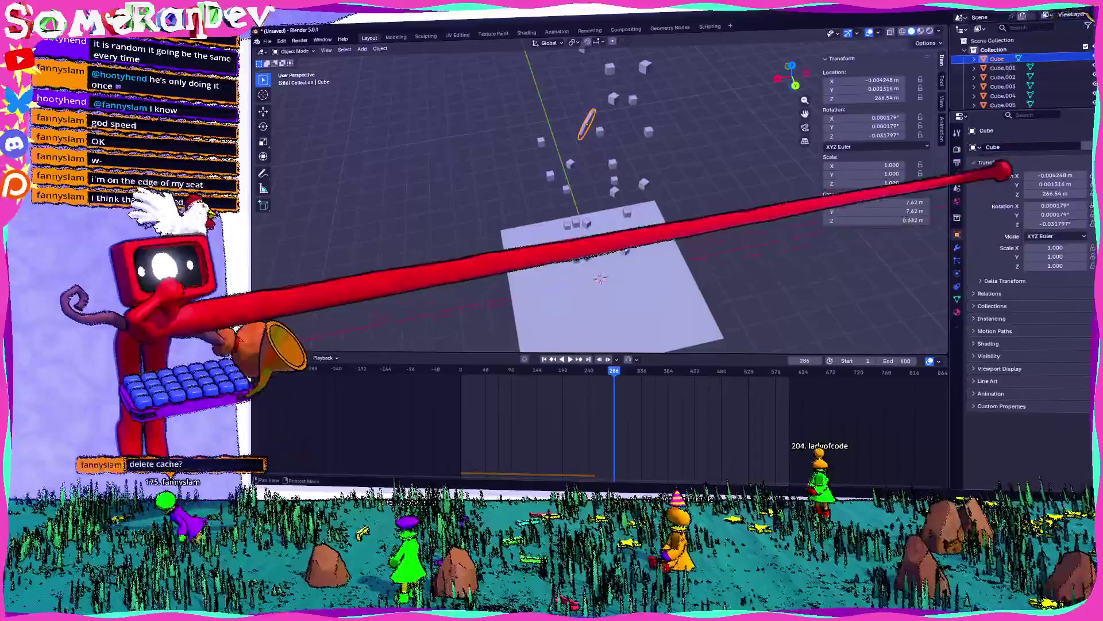
click(957, 247)
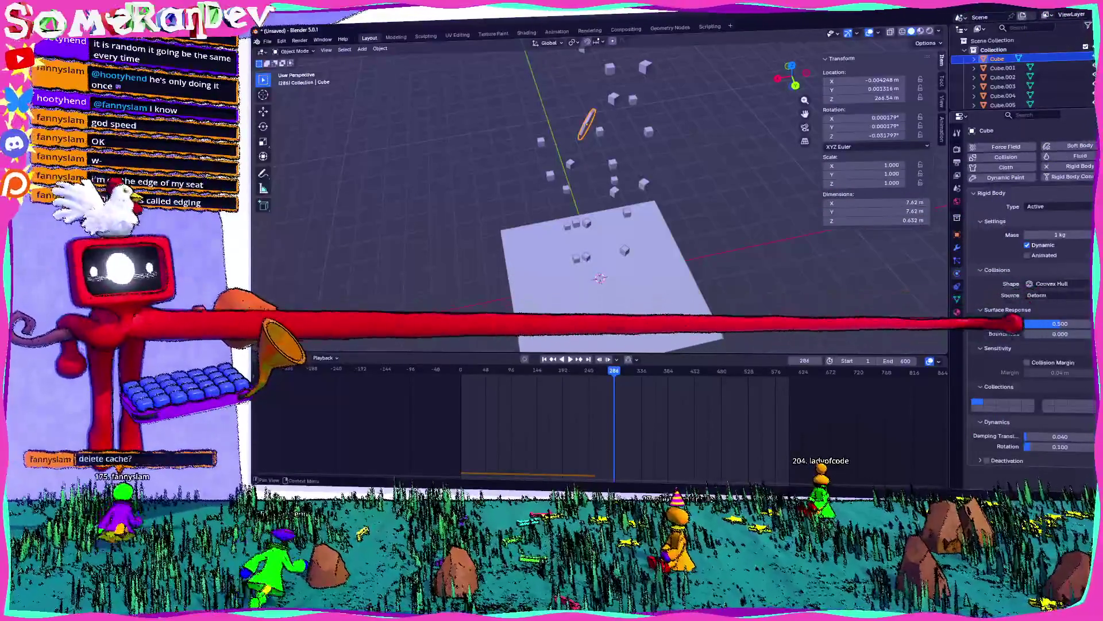
- Purge unused data from the Outliner, return to Scenes view, and rewind to frame 0
click(978, 28)
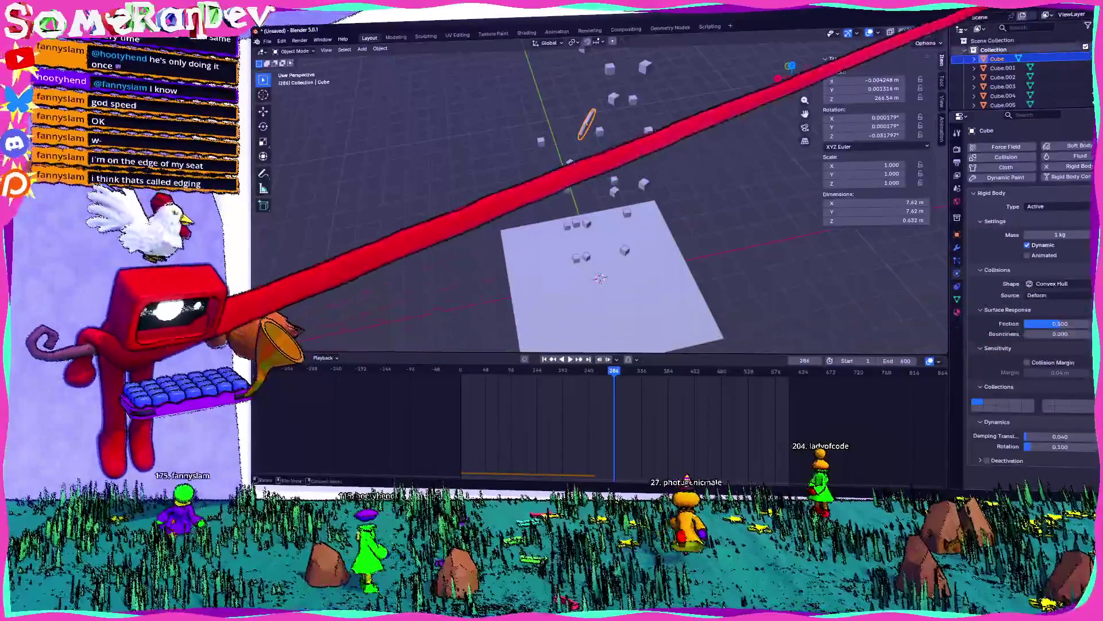
click(1003, 112)
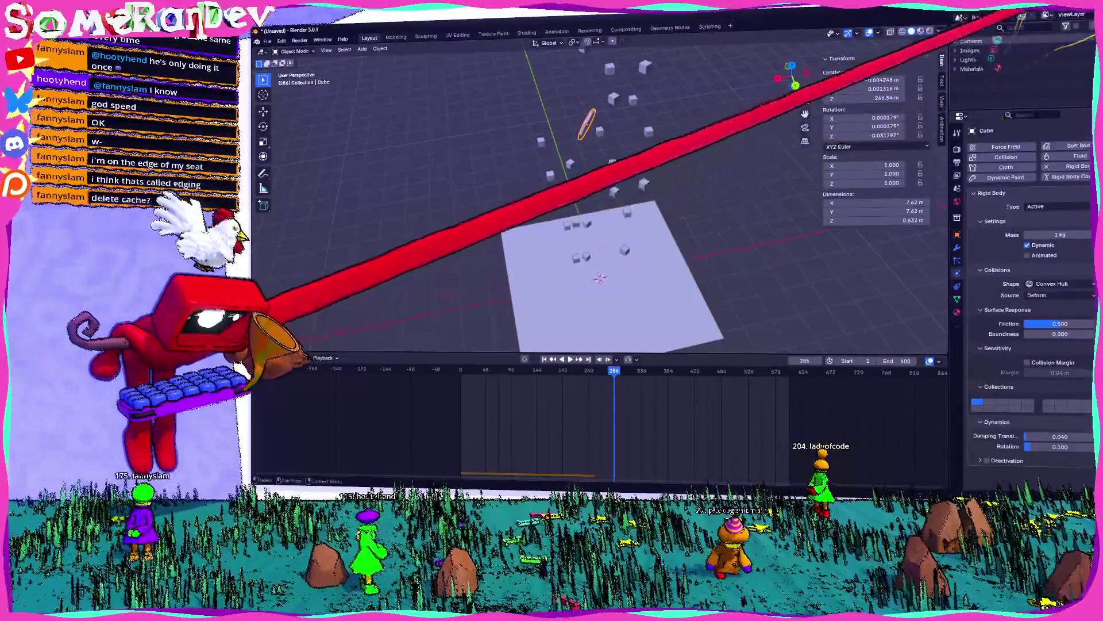
click(1069, 28)
click(1064, 47)
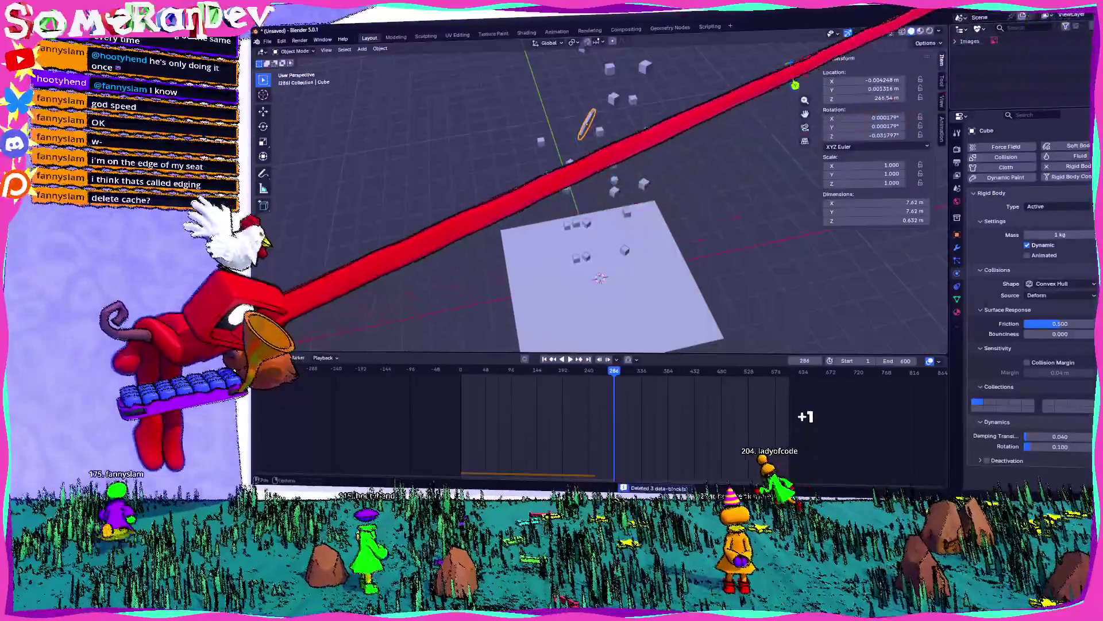
click(978, 28)
click(1003, 43)
key(shift+Left)
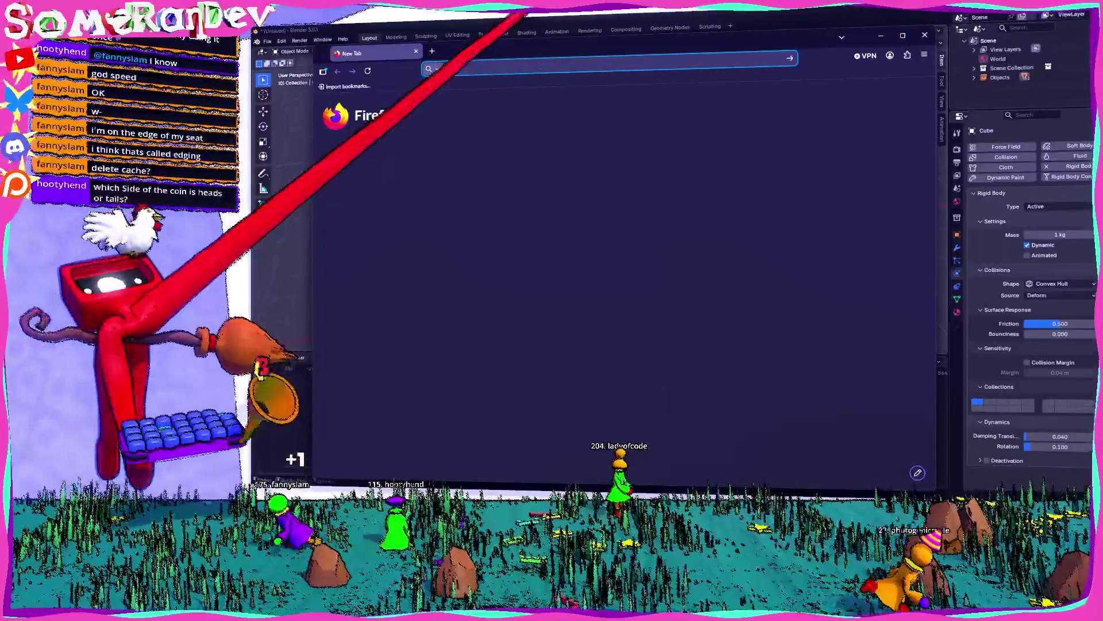
- Search the web for how to make a Blender simulation last longer and skim the results
text(blender how to continue animation for physi)
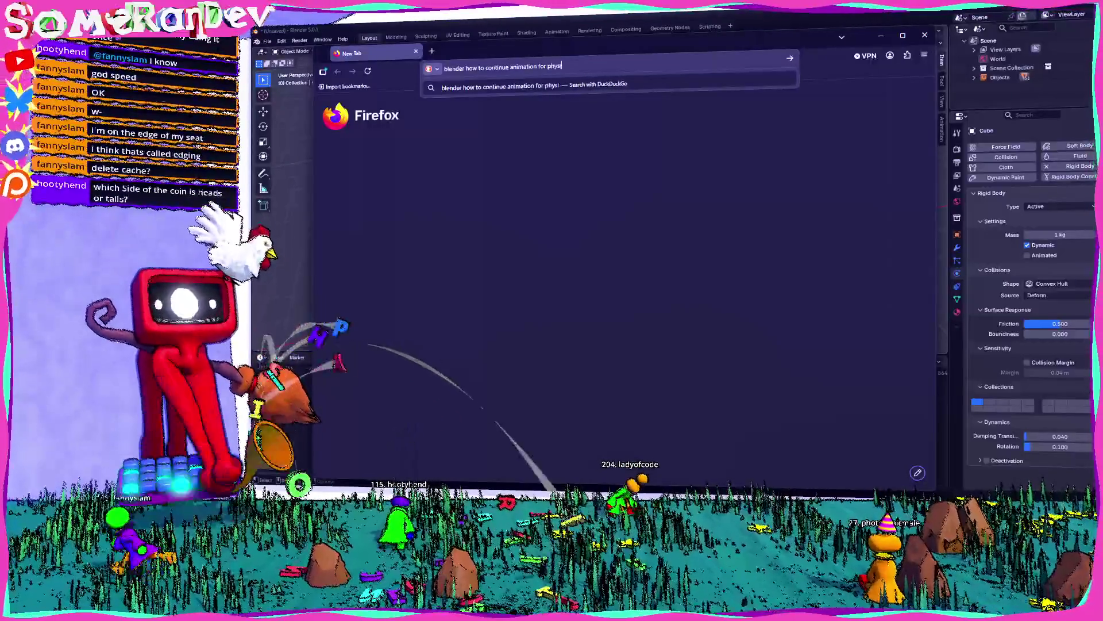
text(cs)
key(Return)
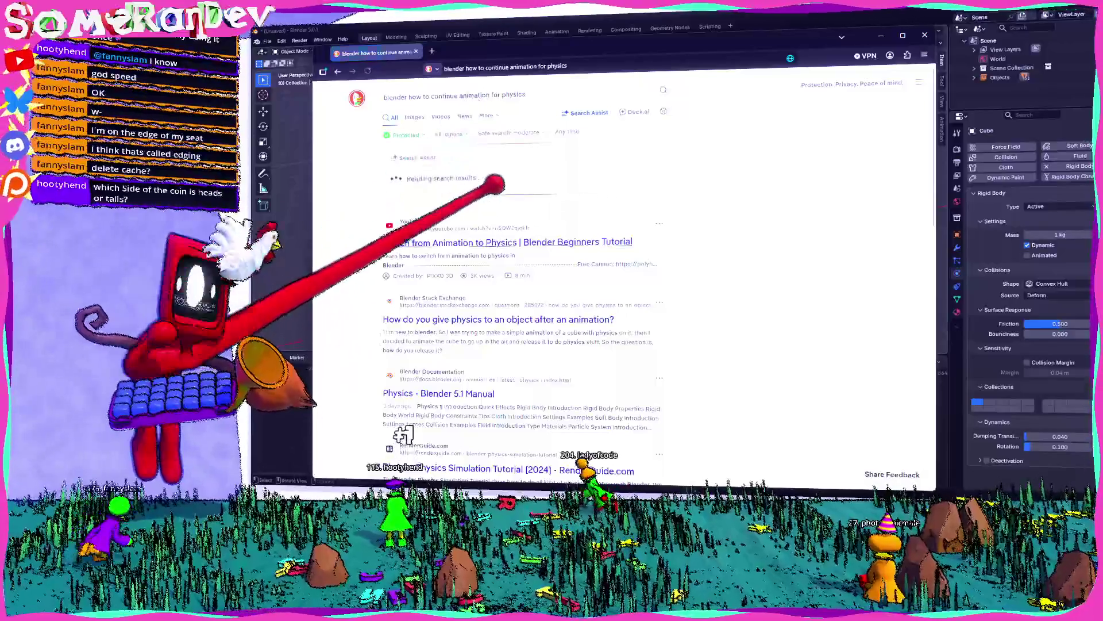
scroll(386, 402, down, 1)
scroll(505, 276, down, 3)
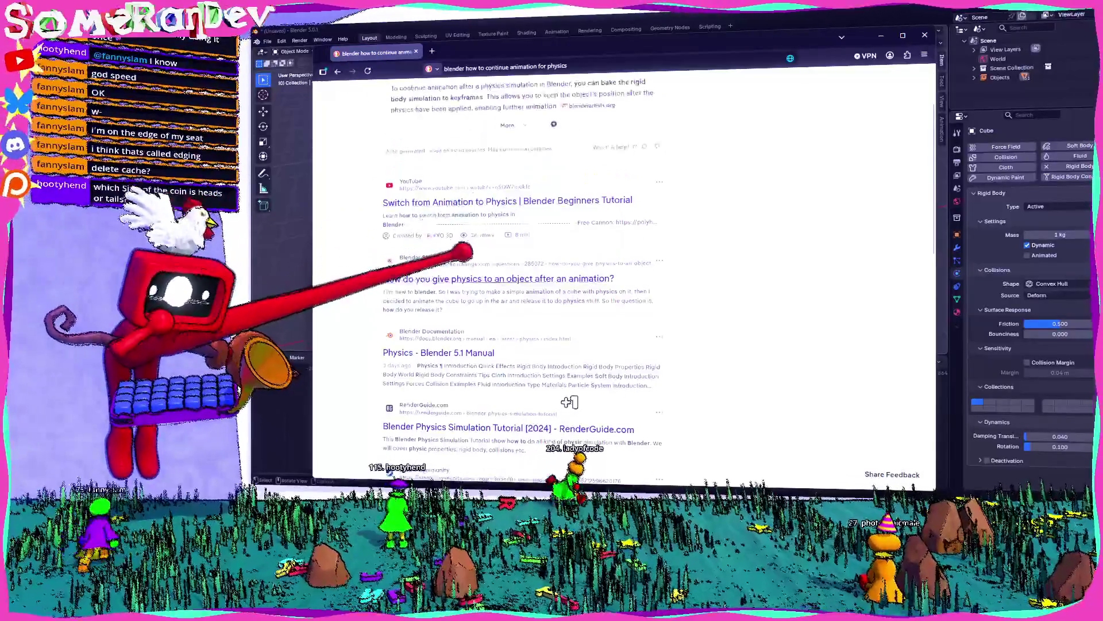
scroll(489, 276, down, 4)
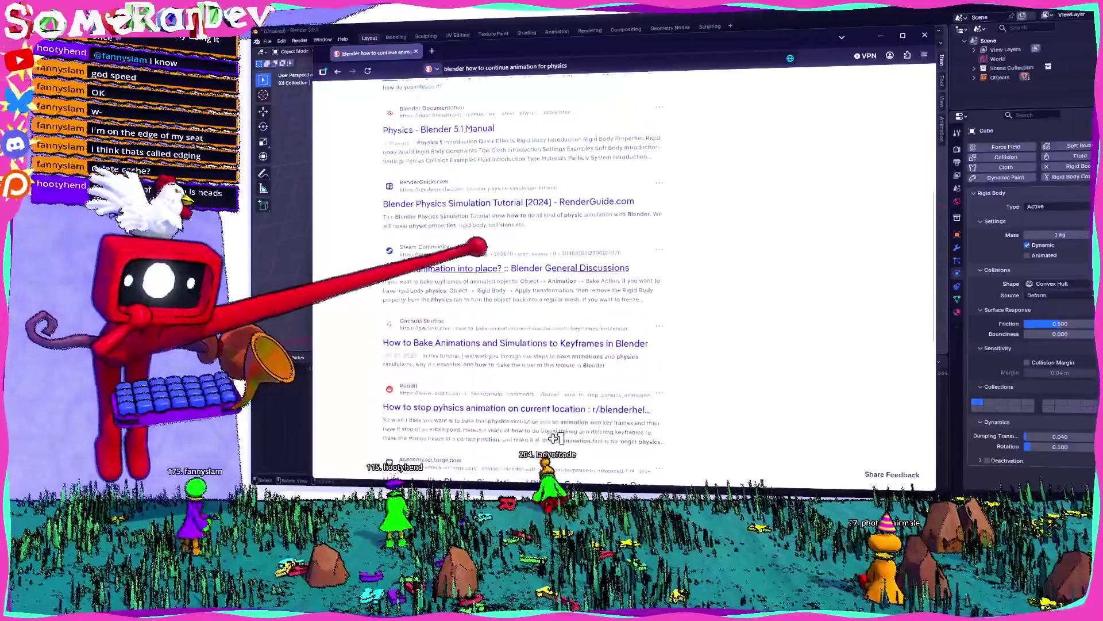
scroll(544, 404, up, 10)
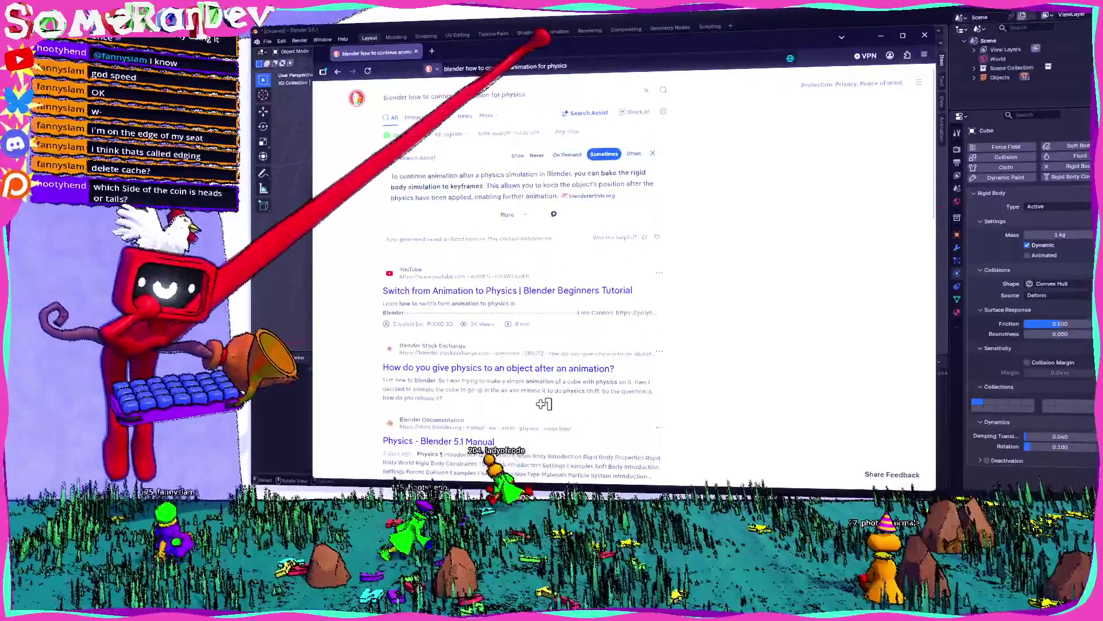
- Revise the search to 'blender set simulation duration longer'
click(460, 95)
text(blender )
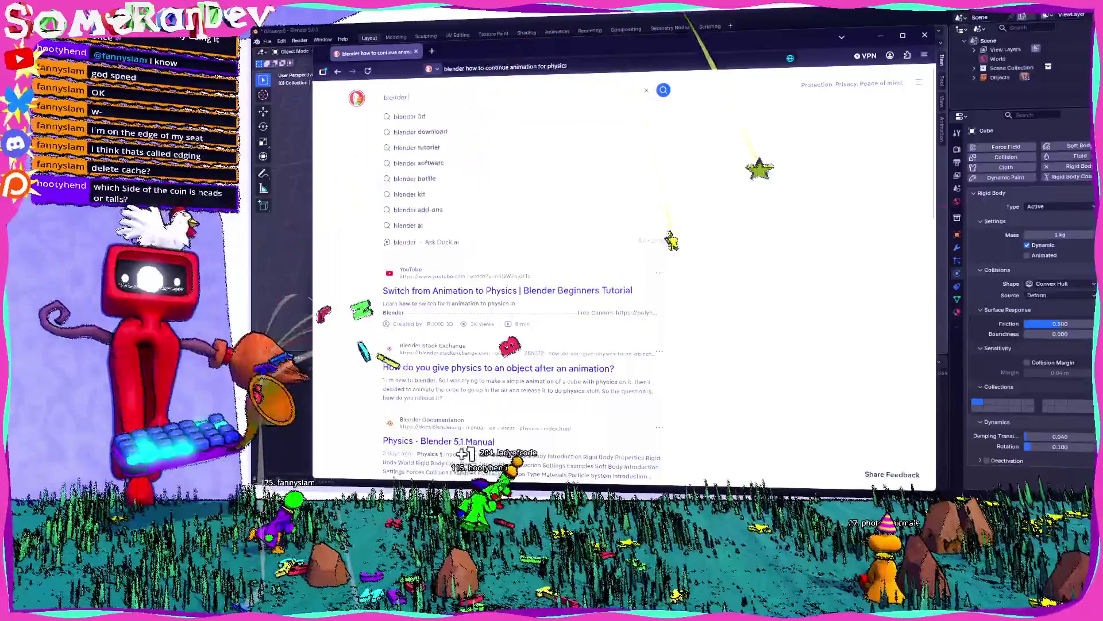
text(tion)
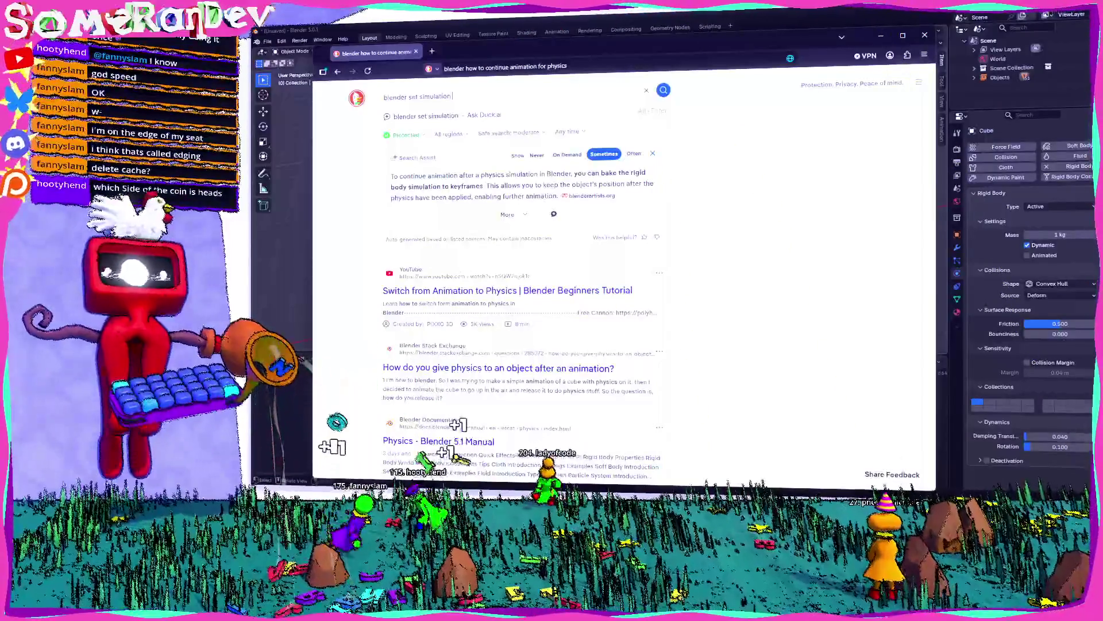
text(ger)
key(Return)
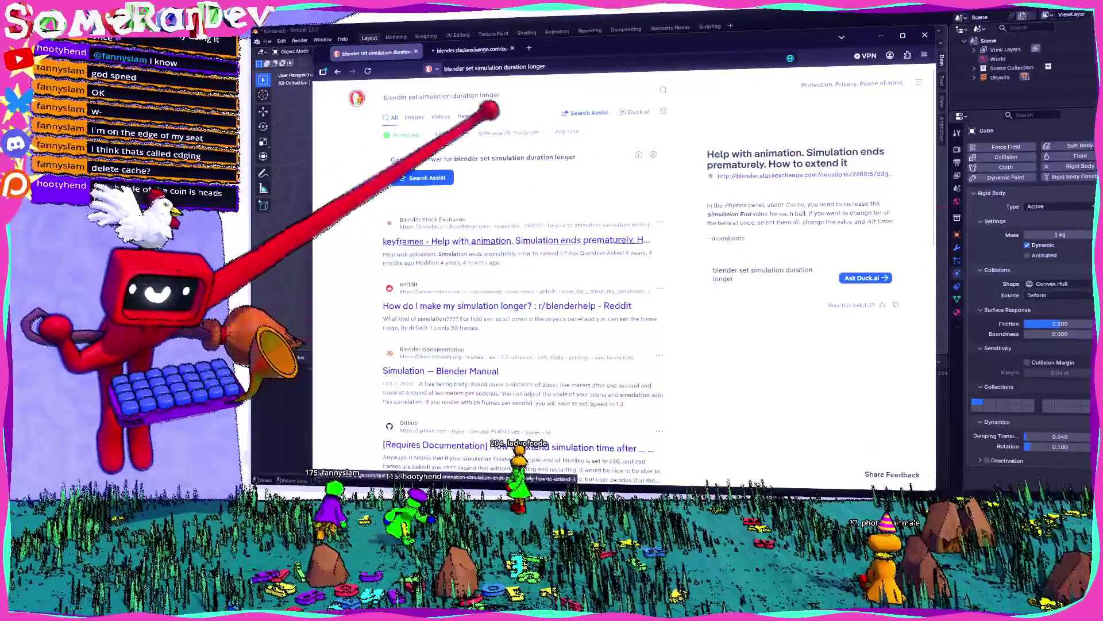
- Read the Stack Exchange answer about the simulation cache End frame, then return to Blender
click(540, 240)
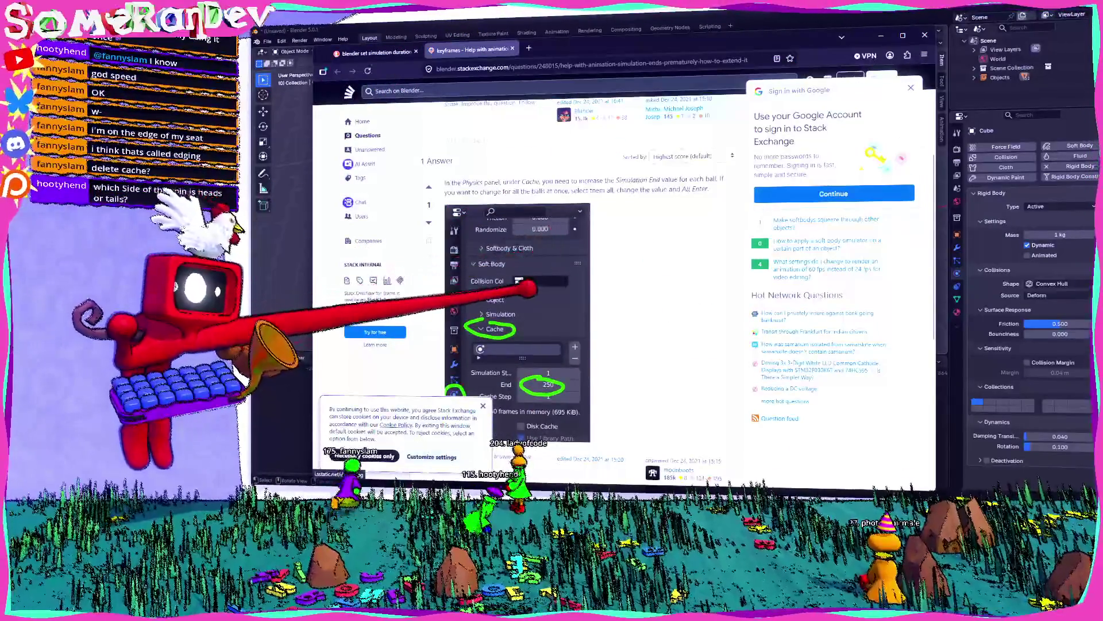
scroll(574, 287, down, 2)
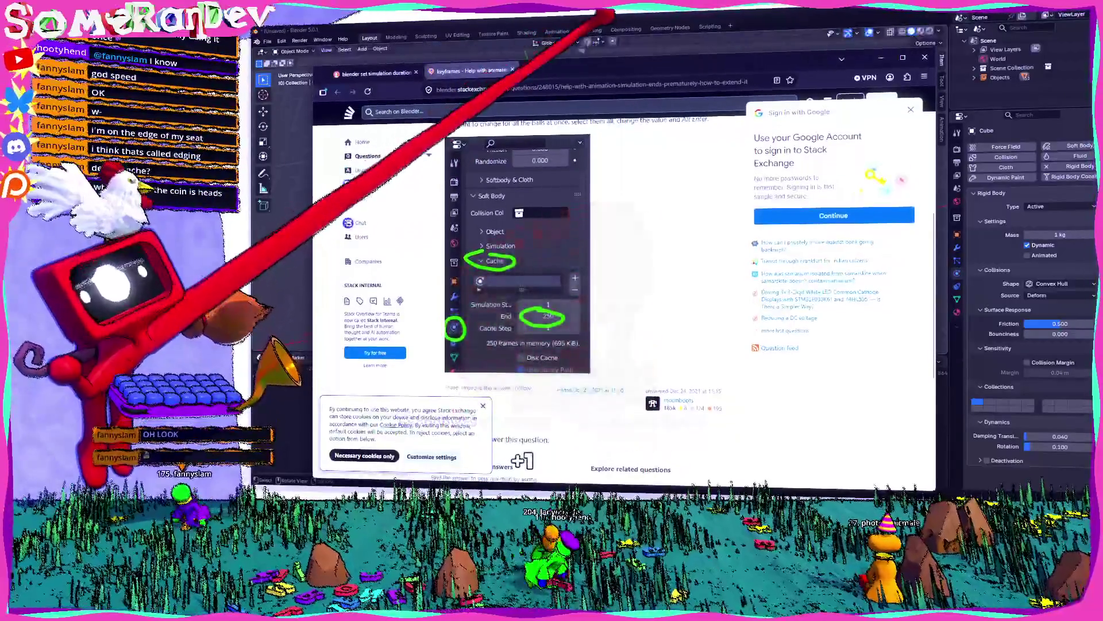
key(alt+Tab)
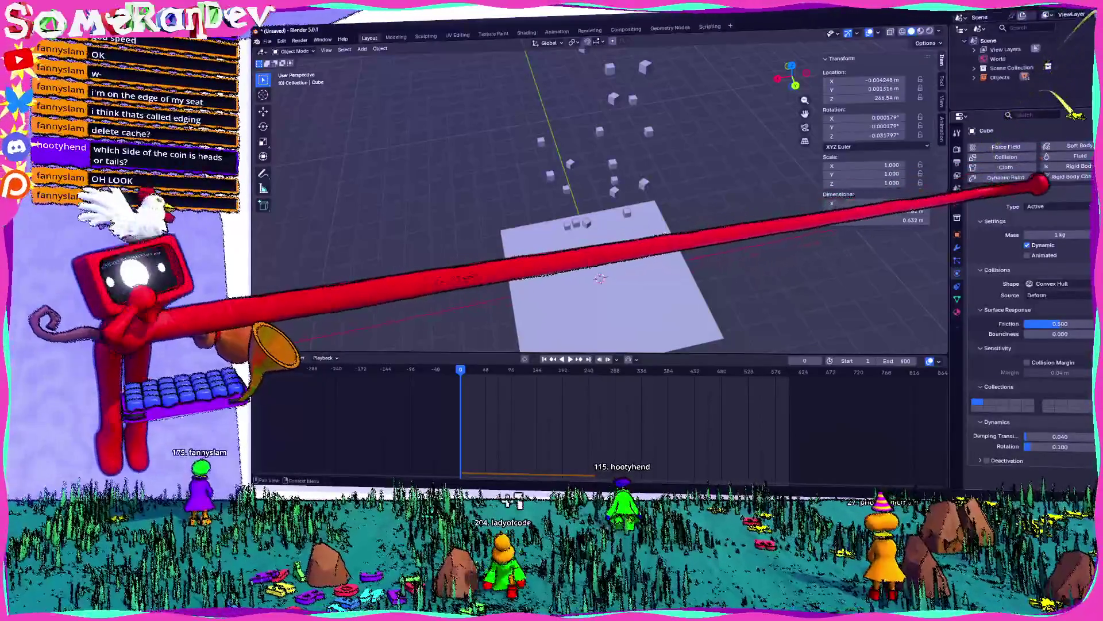
- Review the cube's Rigid Body Collisions, Dynamics and Settings panels, then return to the Stack Exchange answer
click(997, 270)
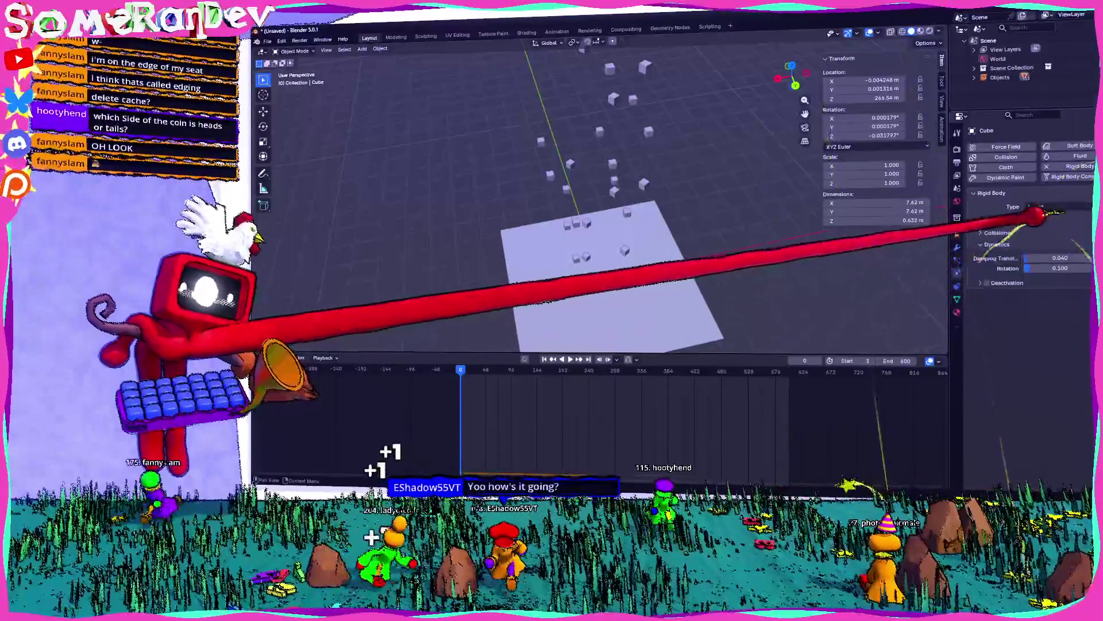
ctrl+click(1012, 232)
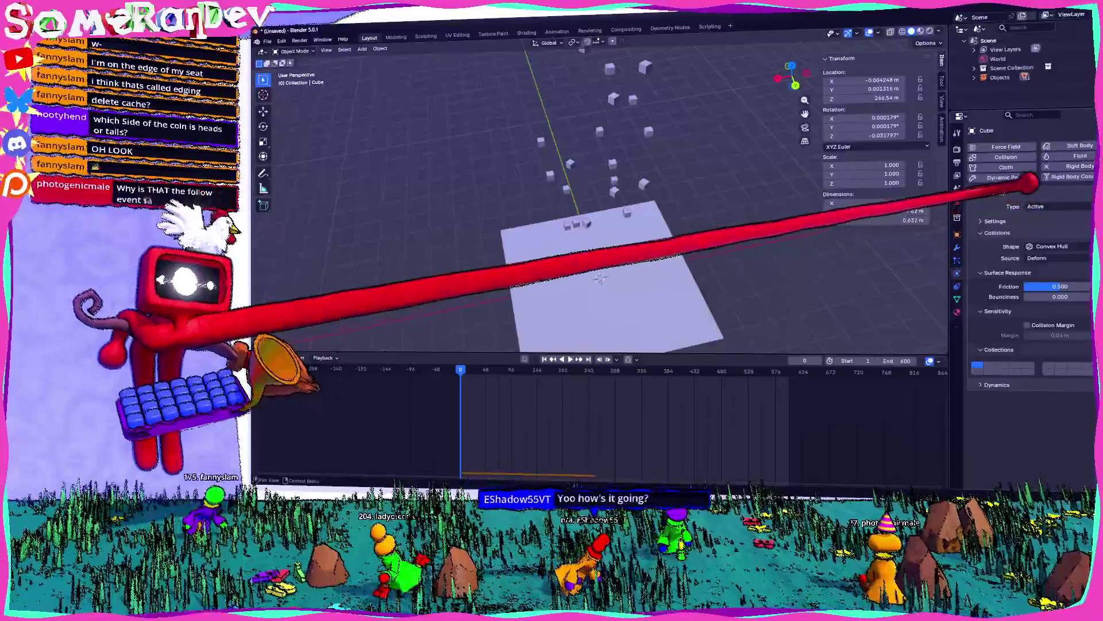
click(996, 221)
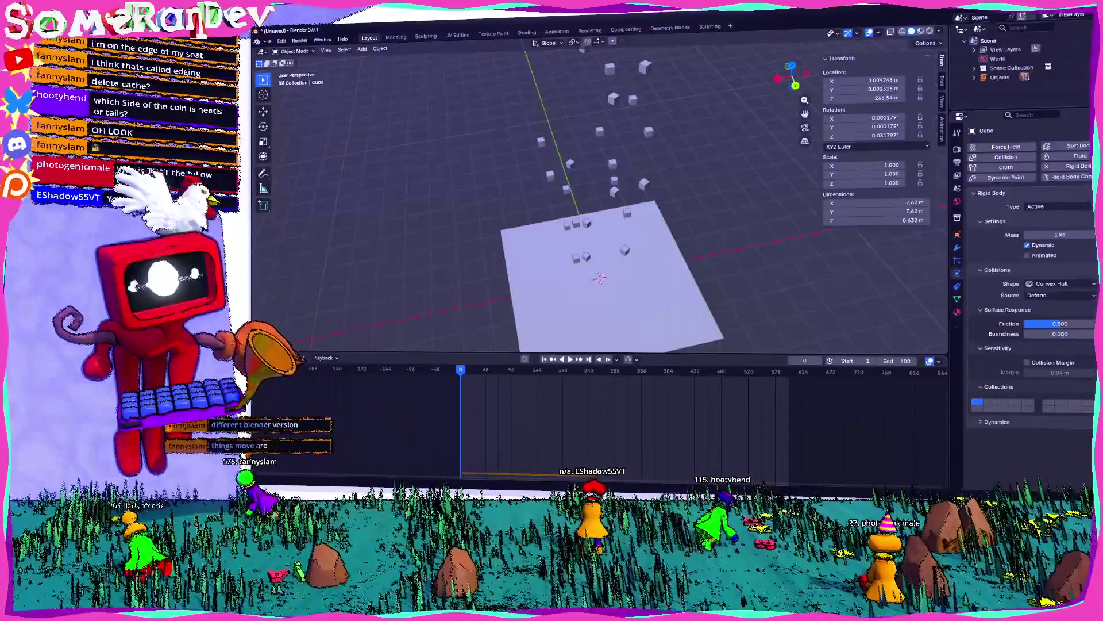
key(alt+Tab)
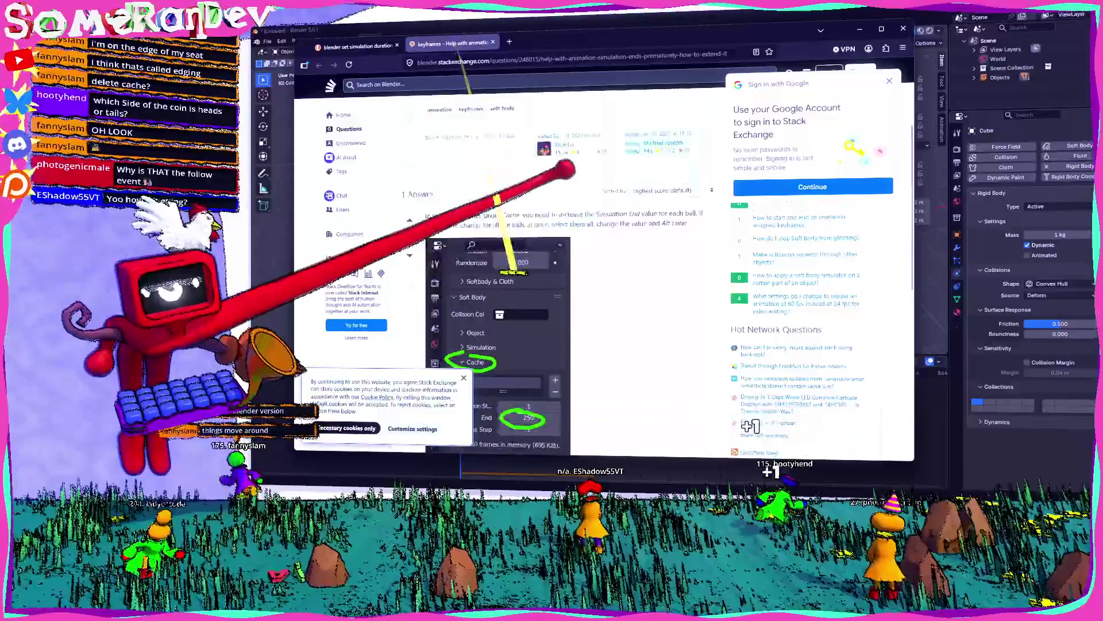
- Reread the Stack Exchange answer about the simulation cache End frame, then return to Blender
scroll(759, 426, down, 3)
scroll(603, 271, up, 3)
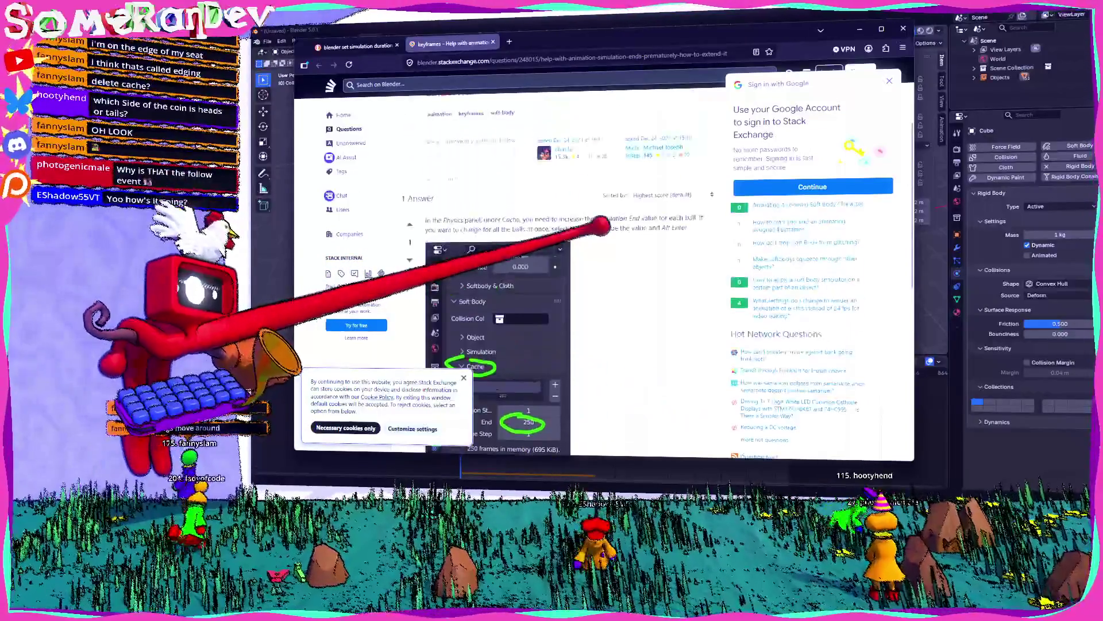
scroll(602, 225, up, 3)
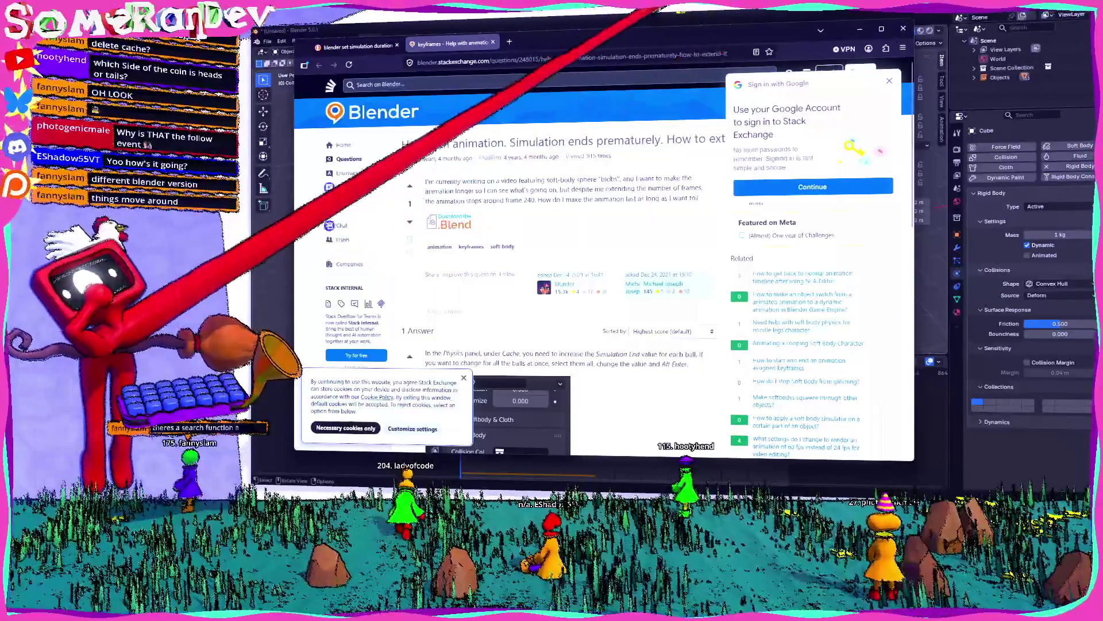
key(alt+Tab)
- Search the properties for 'cache' and set the Rigid Body World cache End frame to 600
click(1029, 115)
text(cach)
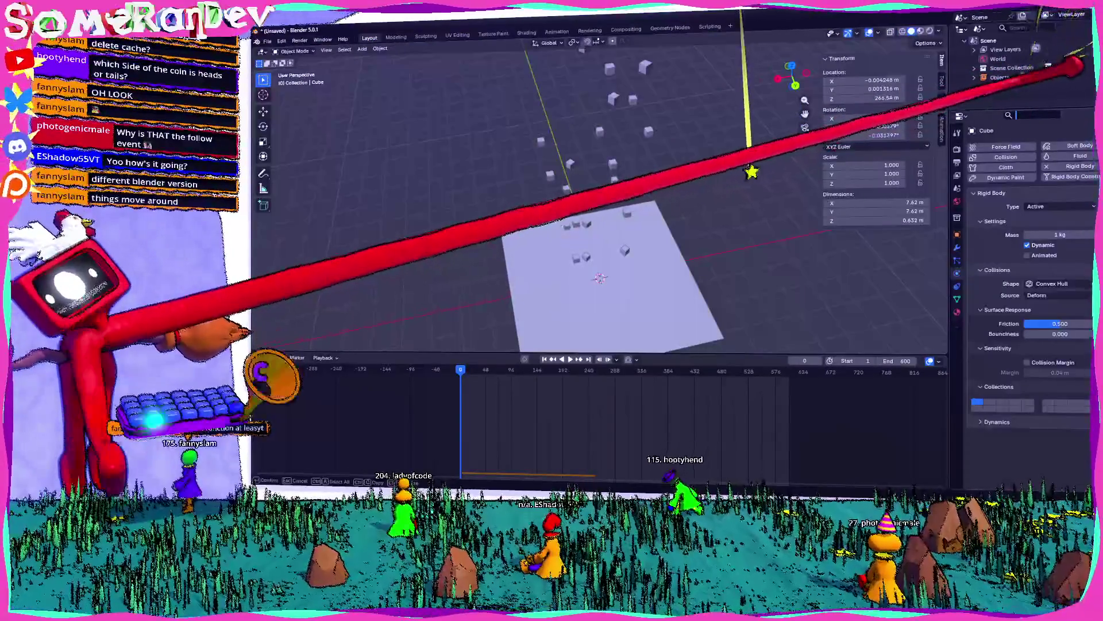
text(e)
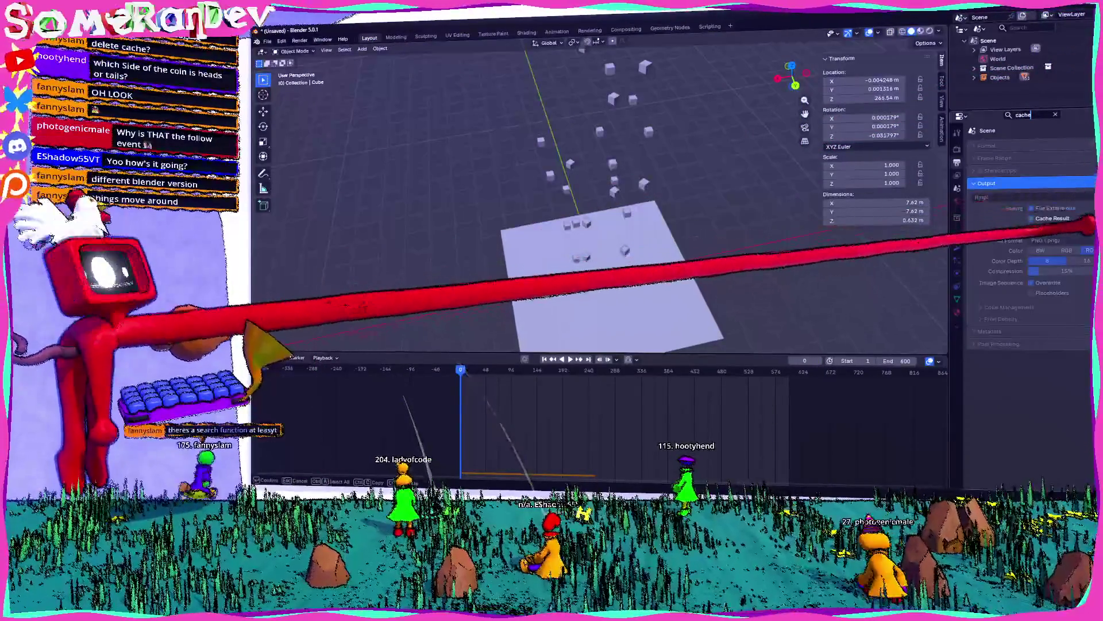
click(957, 188)
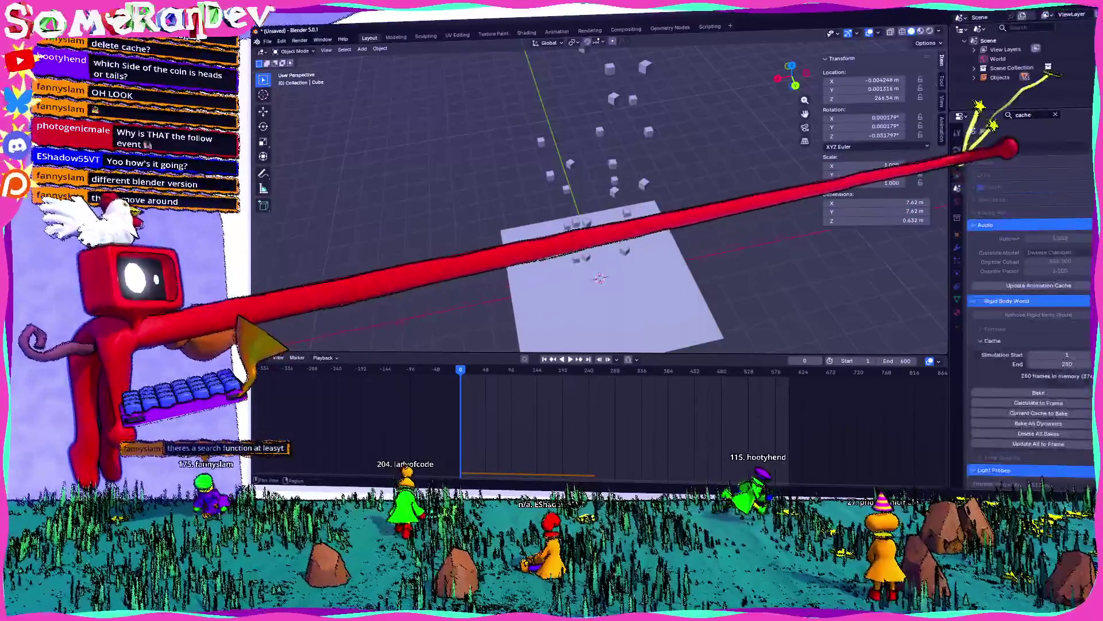
scroll(1034, 321, down, 2)
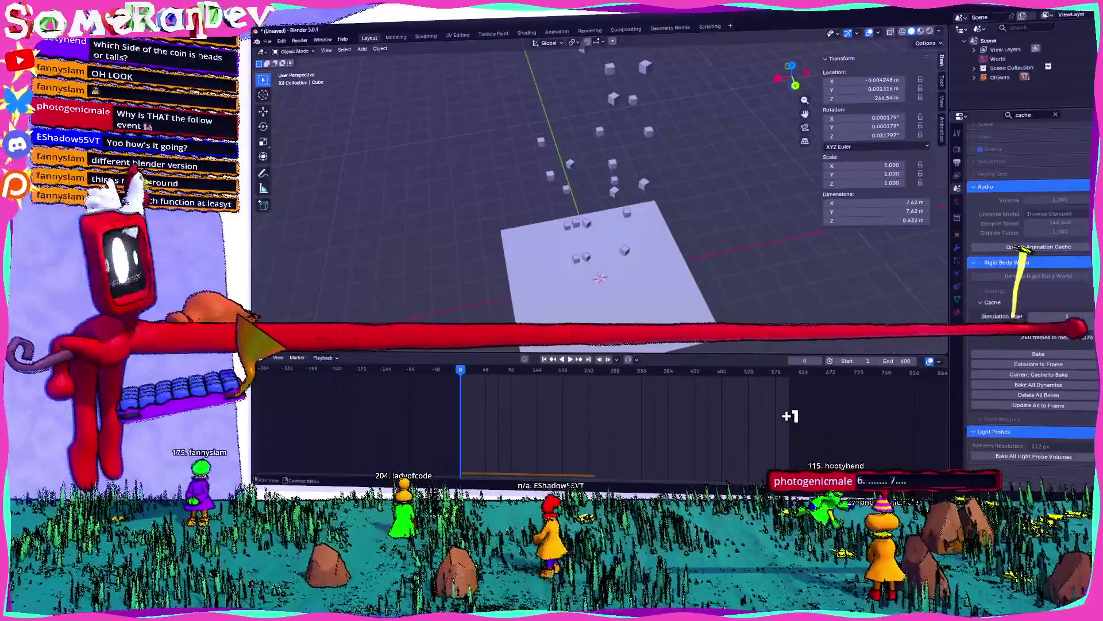
click(1037, 325)
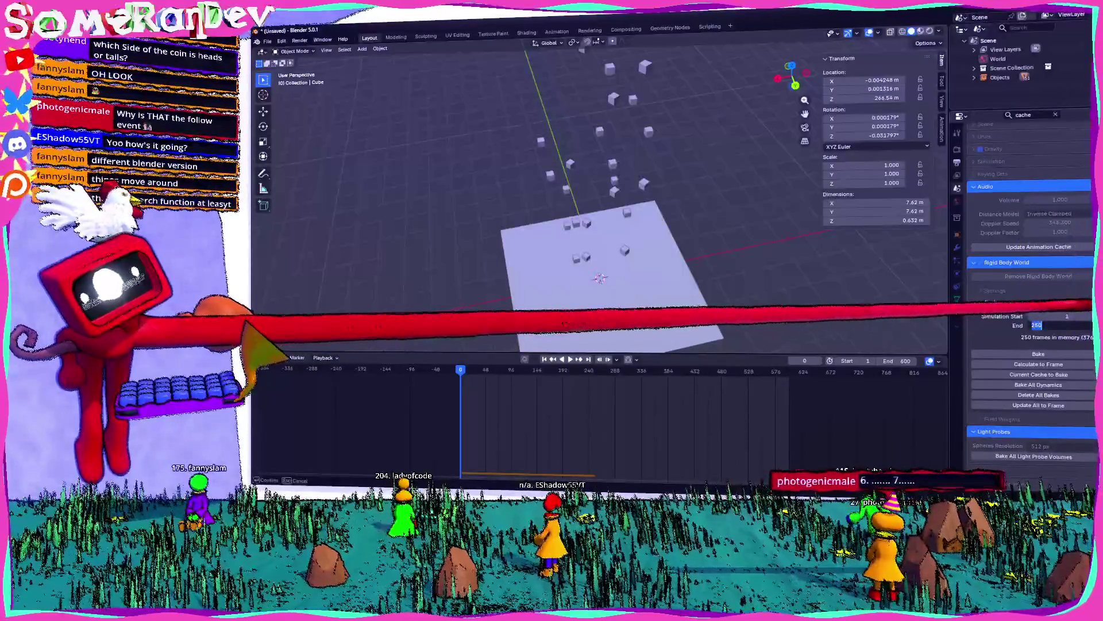
text(600)
key(Return)
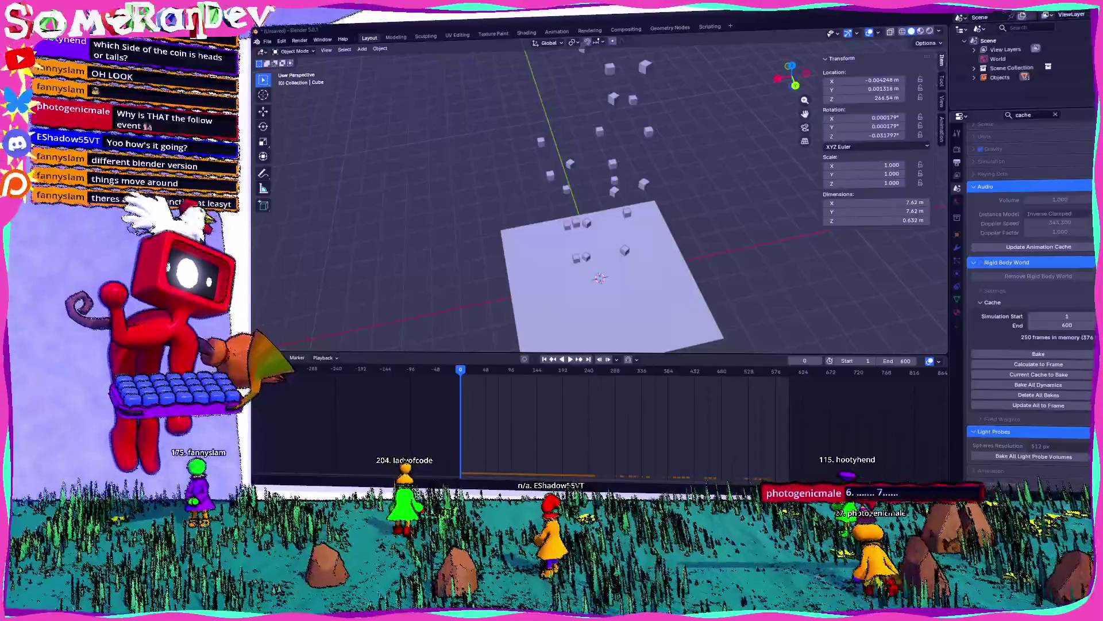
- Play the simulation and orbit around the plane to watch the cubes fall and land
mouse_move(572, 205)
middle_down()
mouse_move(593, 69)
mouse_move(548, 170)
mouse_move(604, 86)
mouse_move(555, 30)
mouse_move(572, 103)
mouse_move(592, 10)
middle_up()
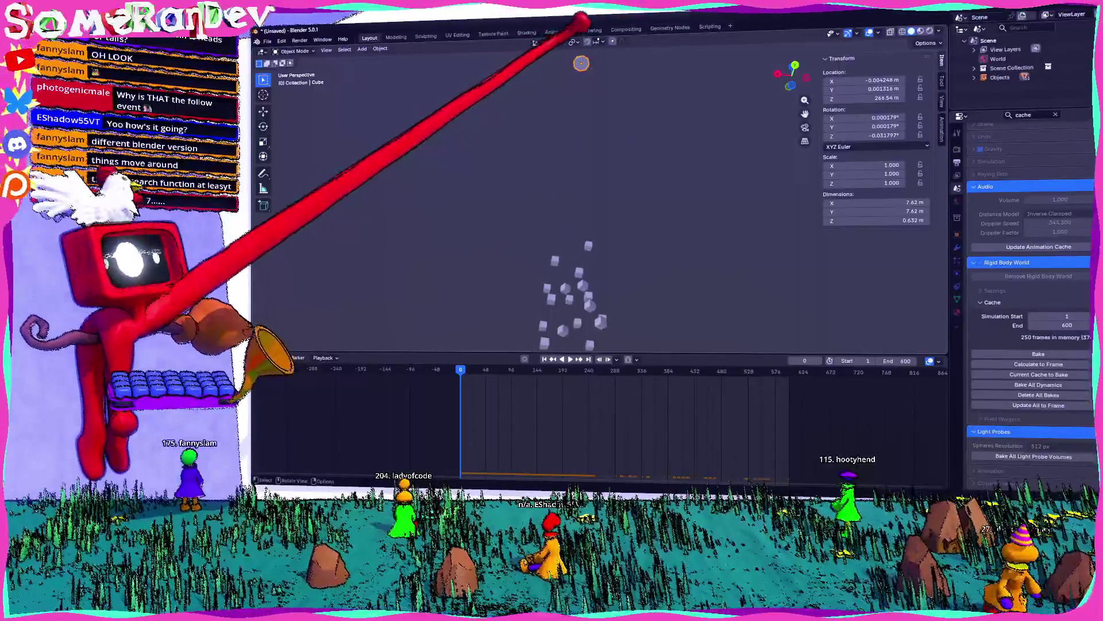
mouse_move(575, 202)
middle_down()
mouse_move(580, 167)
mouse_move(566, 216)
mouse_move(555, 197)
middle_up()
key(space)
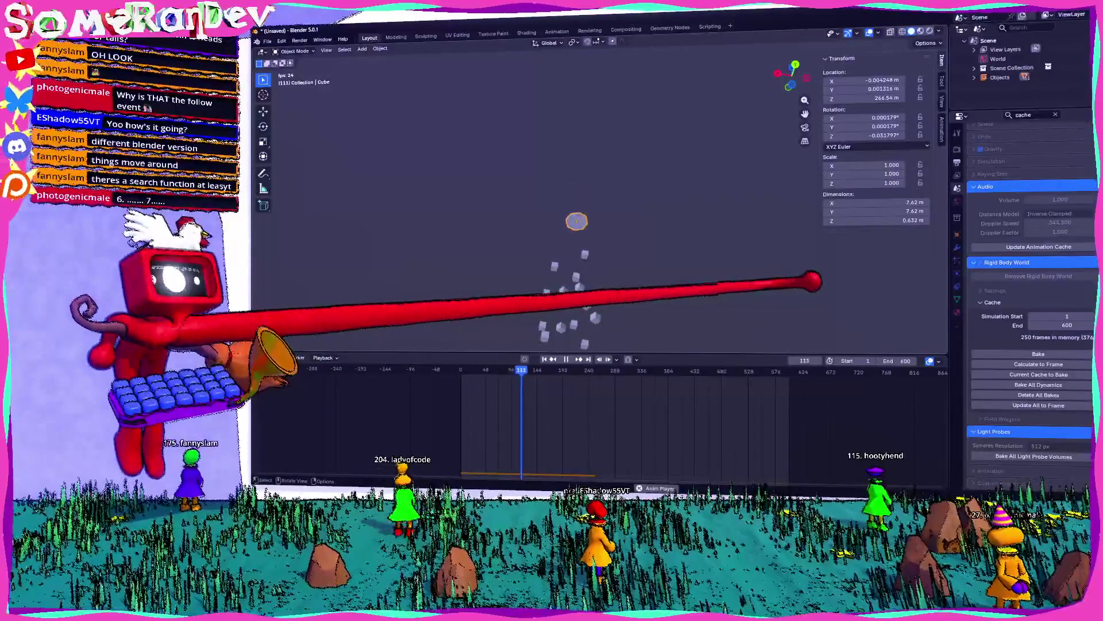
middle_drag(555, 196, 564, 146)
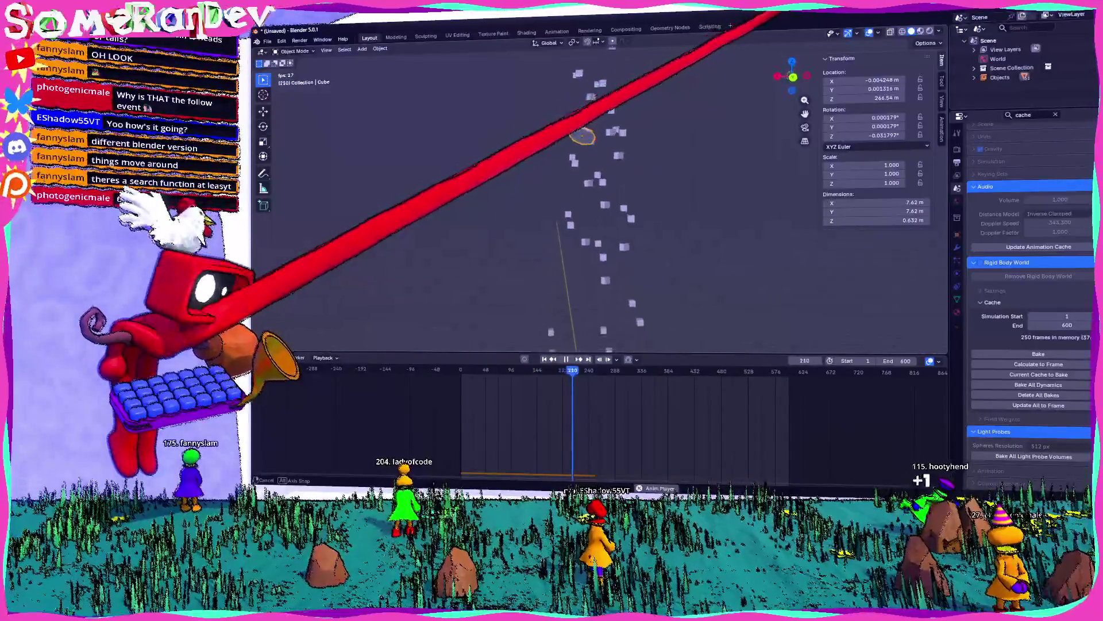
mouse_move(802, 1)
middle_down()
mouse_move(830, 69)
mouse_move(819, 62)
mouse_move(645, 178)
mouse_move(678, 143)
mouse_move(610, 153)
middle_up()
scroll(587, 173, down, 3)
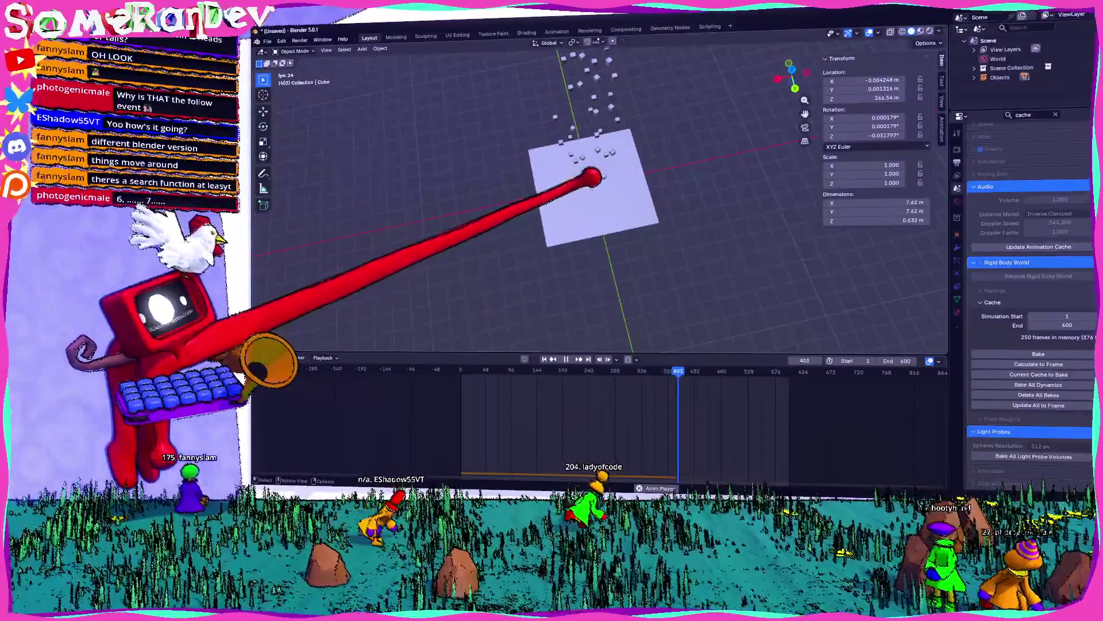
mouse_move(592, 178)
middle_down()
mouse_move(677, 167)
mouse_move(632, 172)
middle_up()
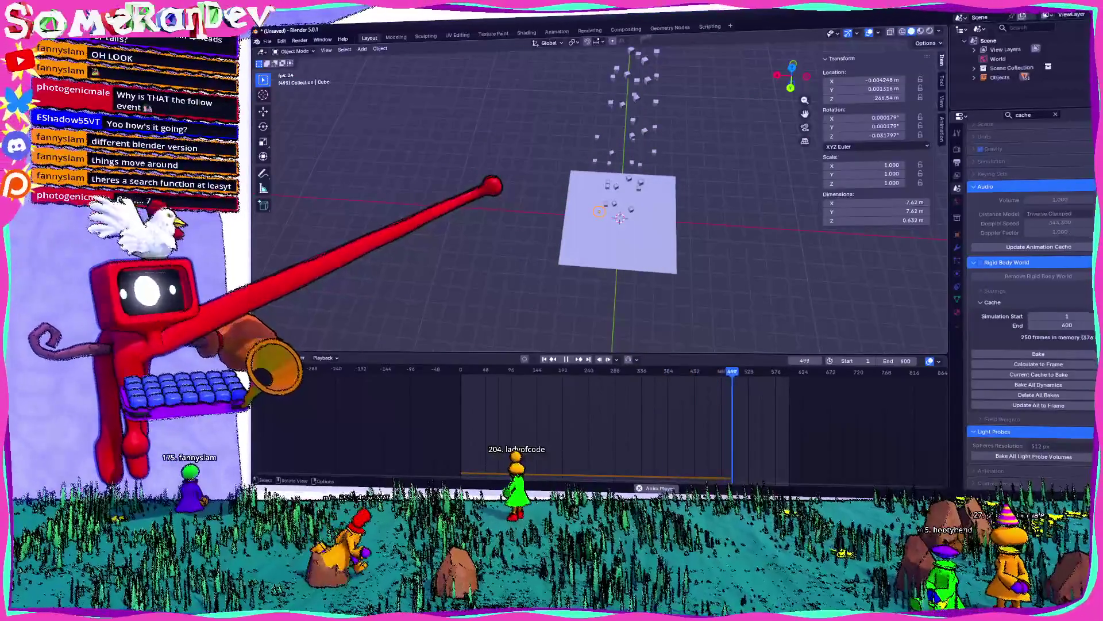
key(KP_Decimal)
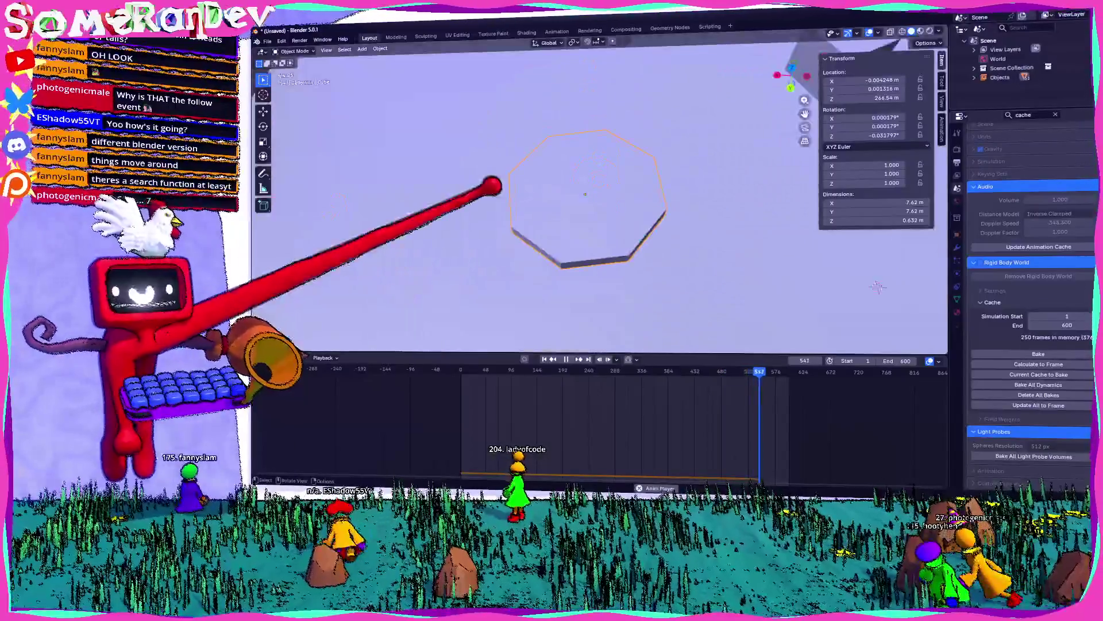
mouse_move(878, 287)
middle_down()
mouse_move(766, 253)
mouse_move(650, 182)
middle_up()
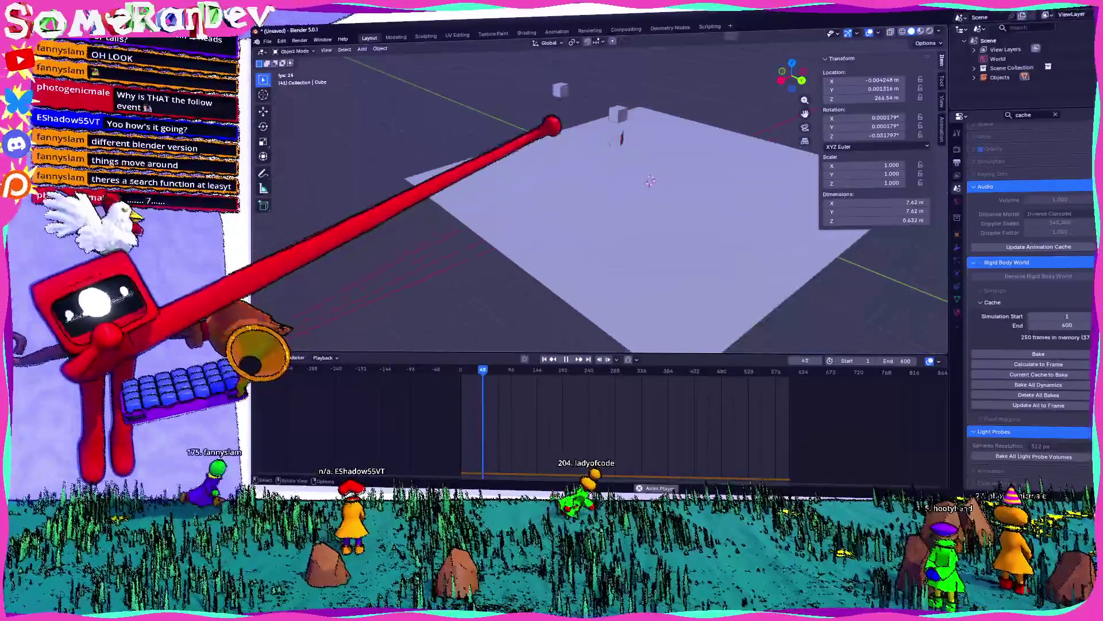
mouse_move(574, 49)
middle_down()
mouse_move(659, 94)
mouse_move(697, 375)
middle_up()
- Stop playback and scrub the timeline between frames 238 and 269 to watch the octagon fall
key(Escape)
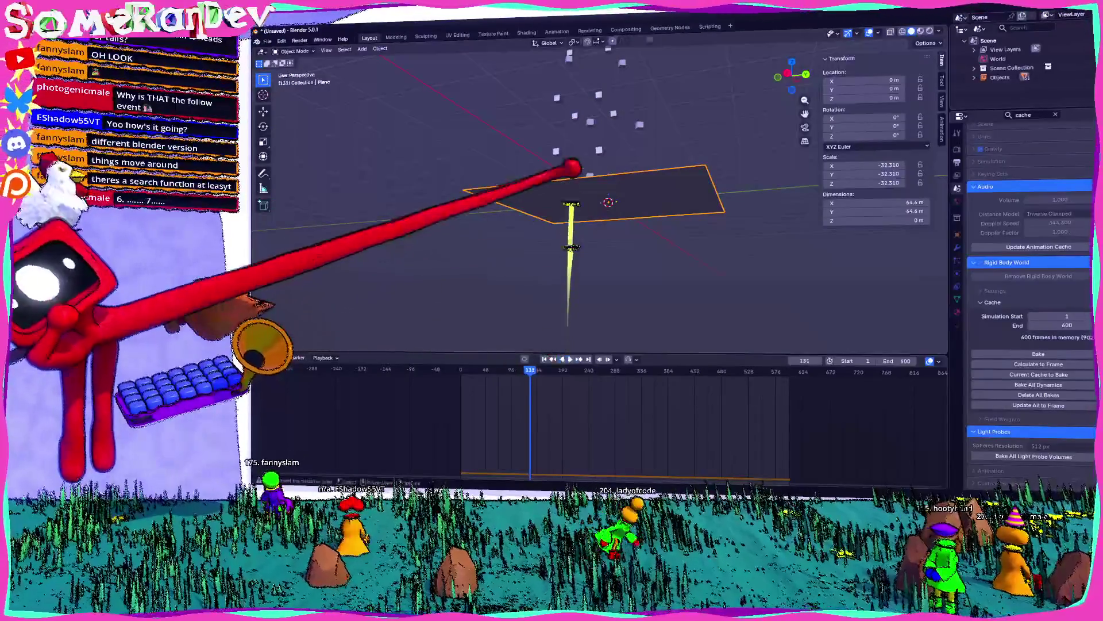
middle_drag(574, 174, 574, 234)
key(space)
mouse_move(624, 348)
mouse_down()
mouse_move(702, 347)
mouse_move(692, 339)
mouse_up()
scroll(570, 127, up, 5)
scroll(571, 127, up, 2)
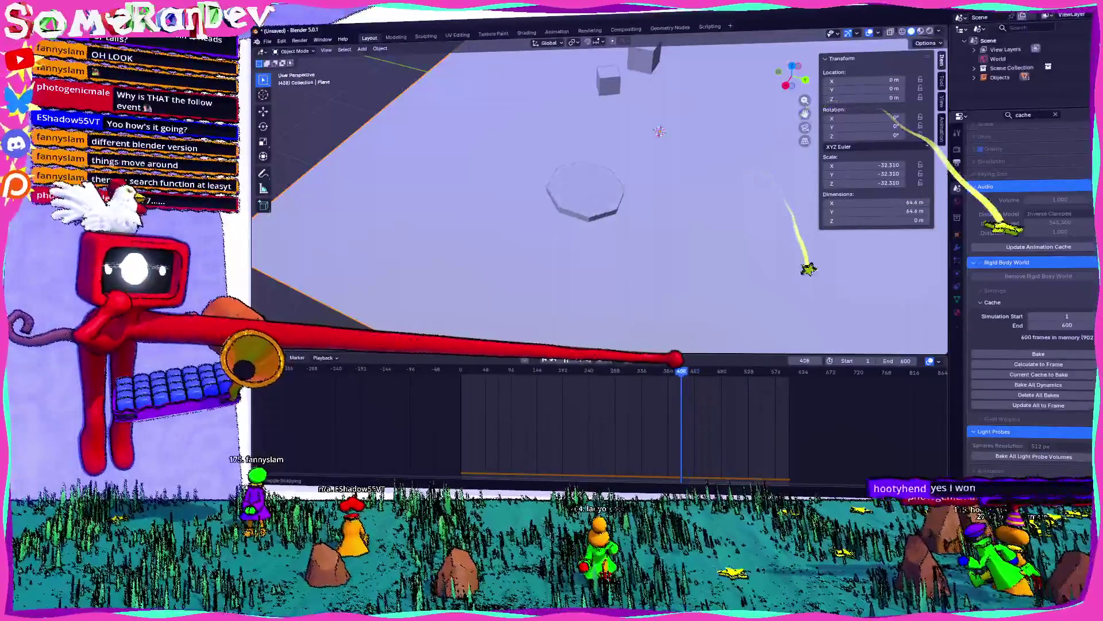
mouse_move(635, 367)
mouse_down()
mouse_move(704, 368)
mouse_move(587, 368)
mouse_up()
mouse_move(628, 222)
middle_down()
mouse_move(684, 201)
mouse_move(644, 230)
middle_up()
drag(588, 368, 621, 367)
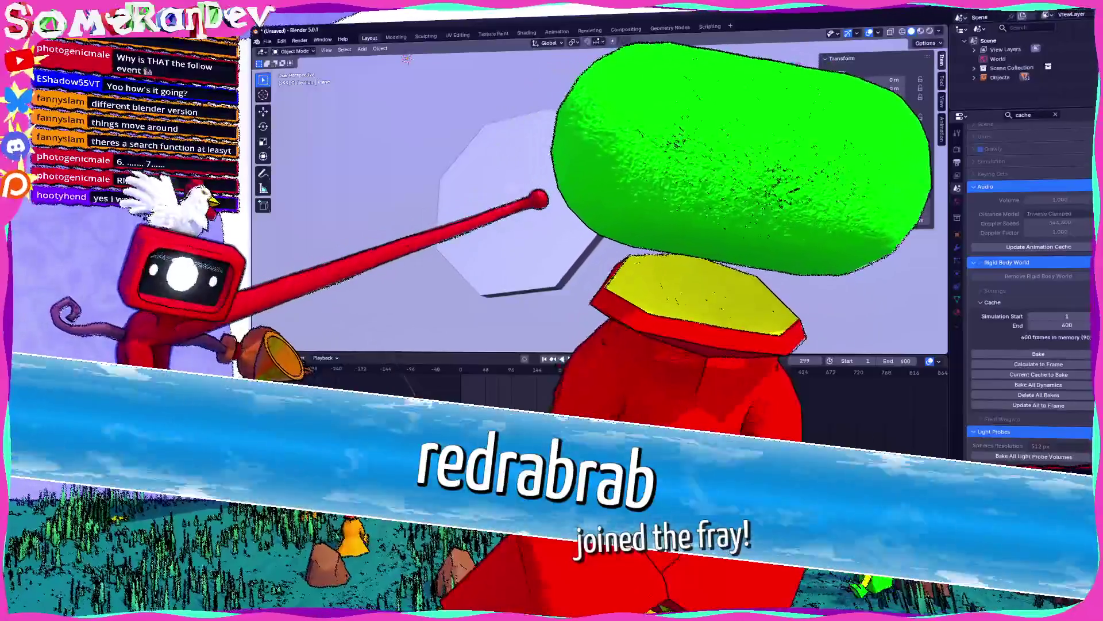
scroll(598, 196, down, 5)
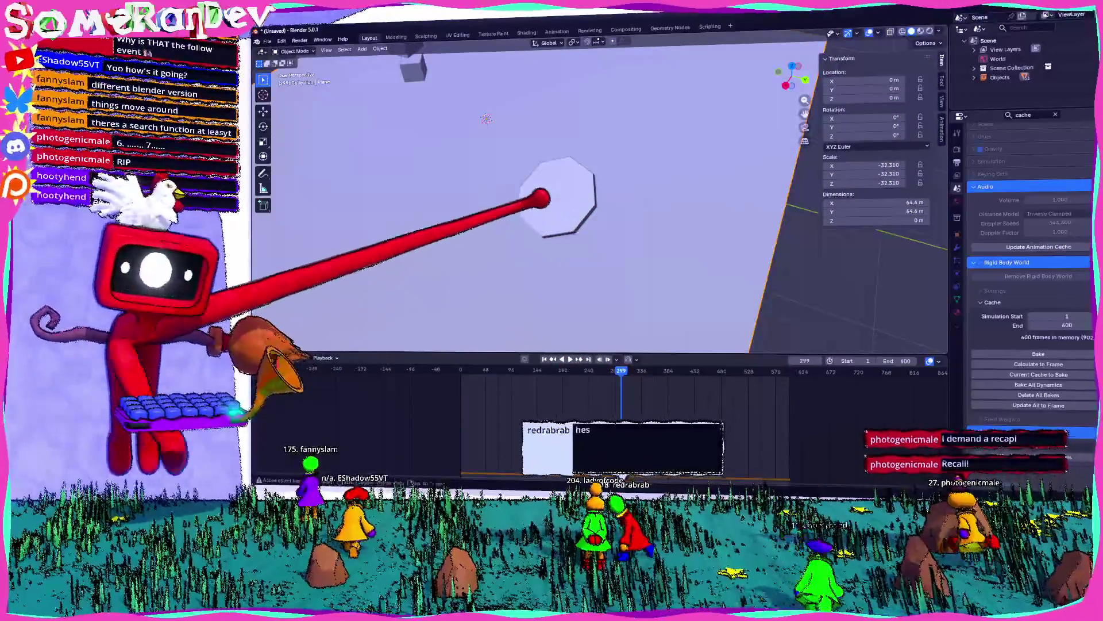
- Replay the simulation, pause at frame 434, then play it in reverse and forward again
key(space)
mouse_move(628, 167)
middle_down()
mouse_move(616, 296)
mouse_move(628, 351)
mouse_move(444, 135)
mouse_move(574, 197)
middle_up()
key(space)
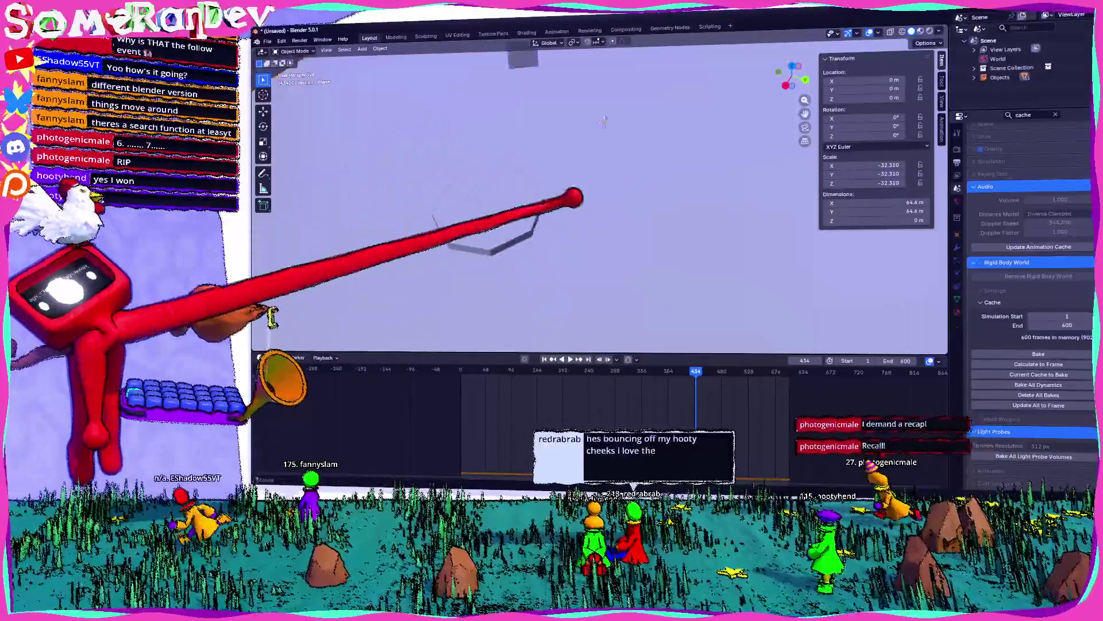
mouse_move(604, 122)
middle_down()
mouse_move(600, 166)
mouse_move(609, 143)
middle_up()
key(shift+ctrl+space)
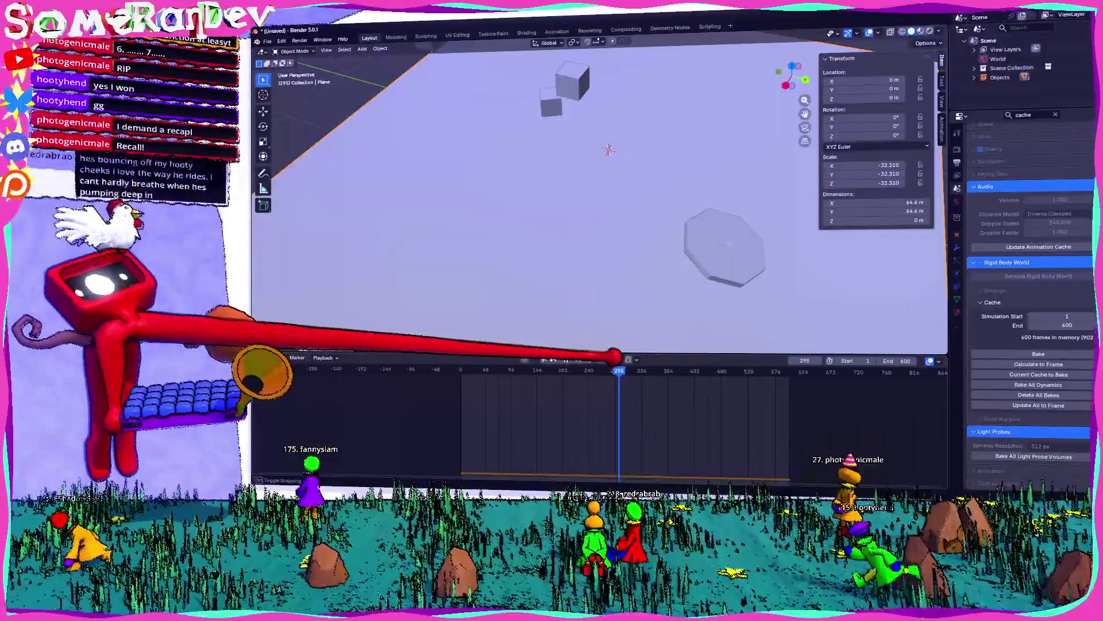
key(space)
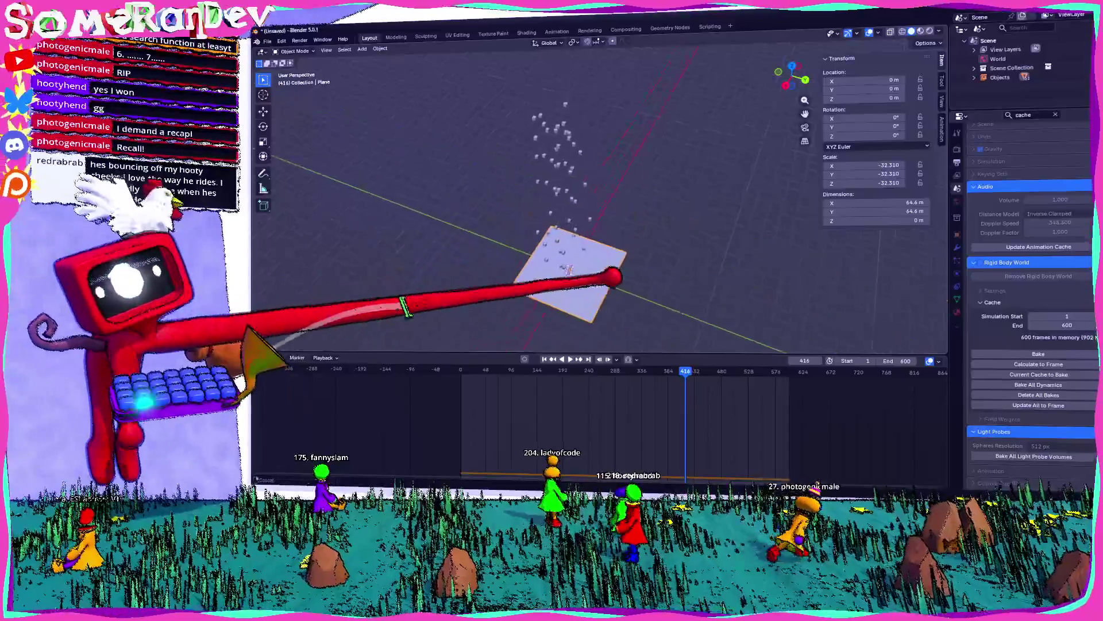
- Shrink the timeline to enlarge the 3D view, then zoom out over the whole plane
mouse_move(613, 274)
middle_down()
mouse_move(634, 152)
mouse_move(596, 192)
mouse_move(631, 296)
mouse_move(546, 123)
middle_up()
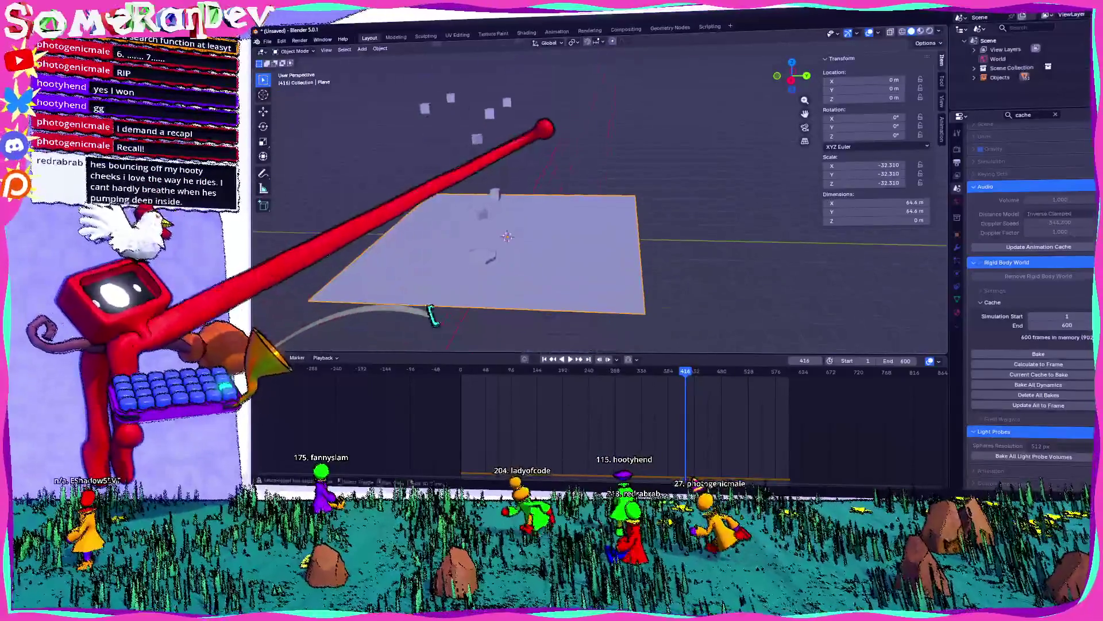
drag(368, 354, 396, 467)
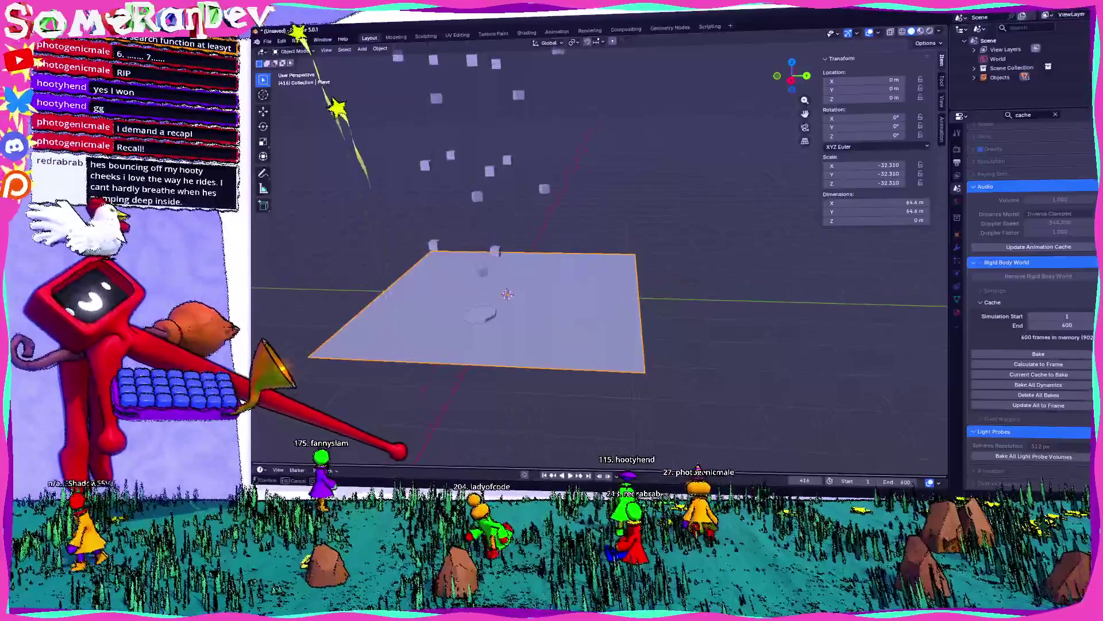
middle_drag(529, 287, 560, 270)
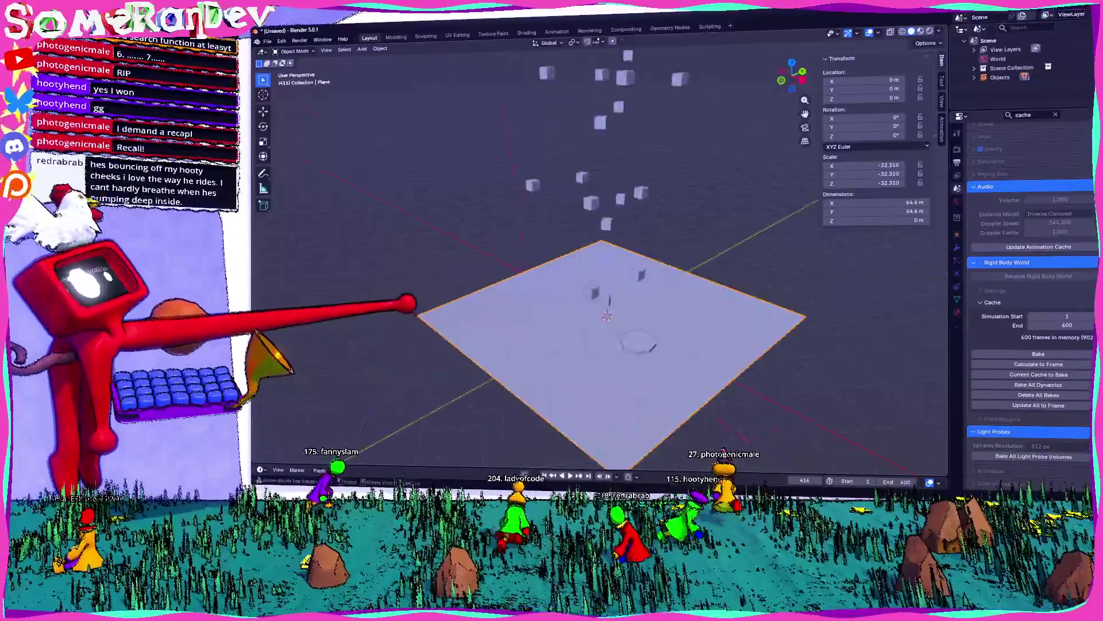
scroll(592, 276, down, 5)
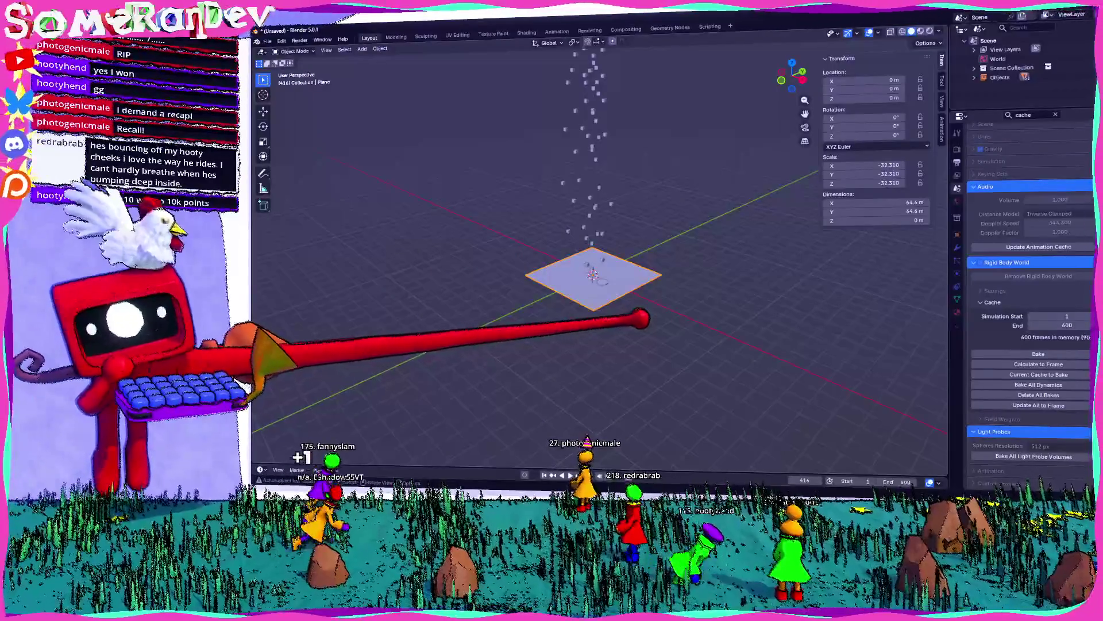
mouse_move(604, 263)
middle_down()
mouse_move(581, 276)
mouse_move(525, 239)
middle_up()
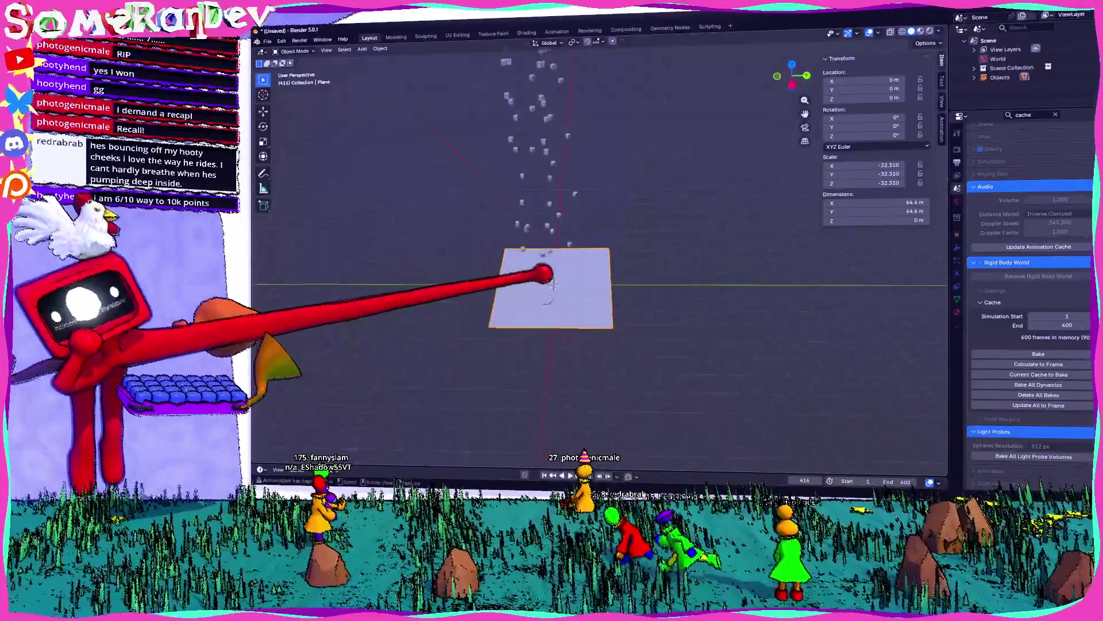
scroll(525, 239, up, 3)
scroll(505, 313, down, 3)
middle_drag(562, 275, 579, 317)
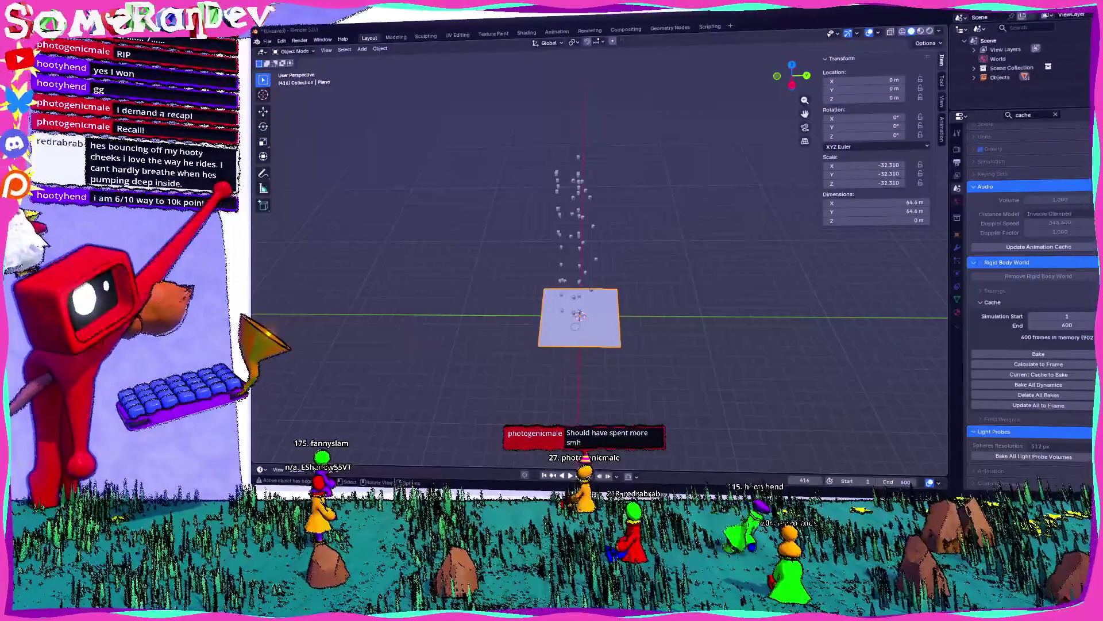
- Browse the Open Recent list, then orbit down onto the plane and cubes
click(267, 41)
mouse_move(290, 67)
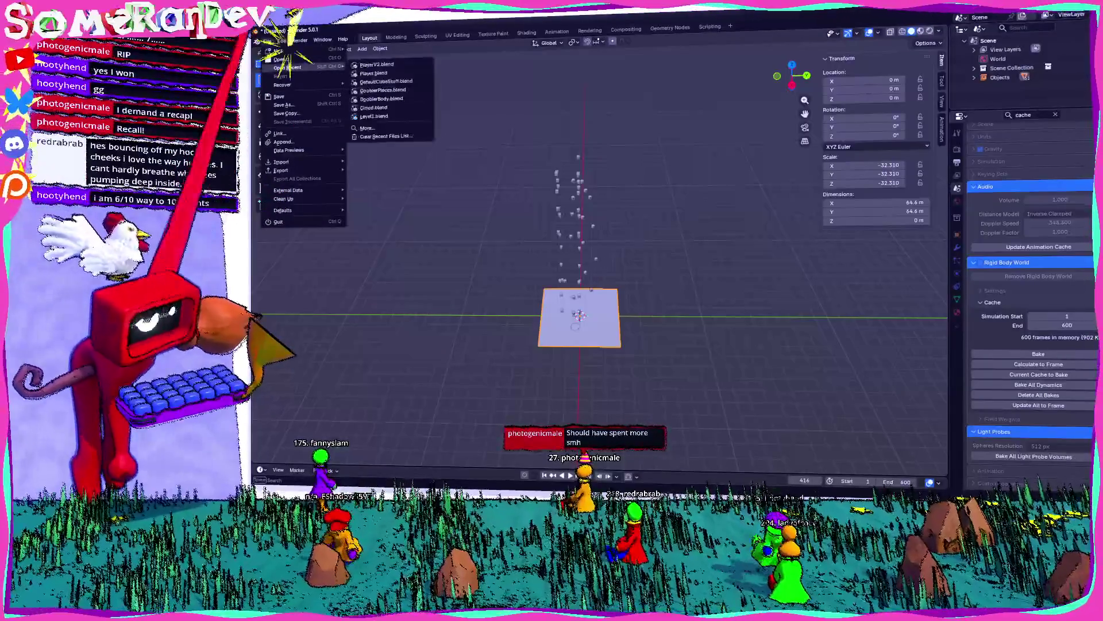
mouse_move(517, 230)
middle_down()
mouse_move(632, 207)
mouse_move(587, 278)
mouse_move(587, 215)
middle_up()
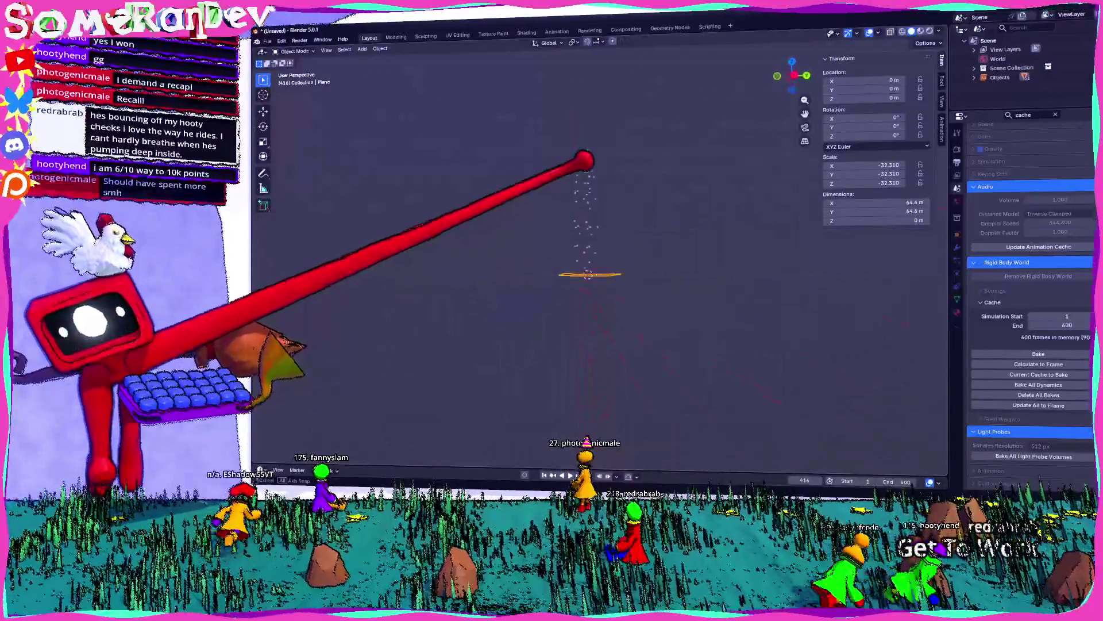
mouse_move(585, 161)
middle_down()
mouse_move(562, 214)
mouse_move(579, 216)
middle_up()
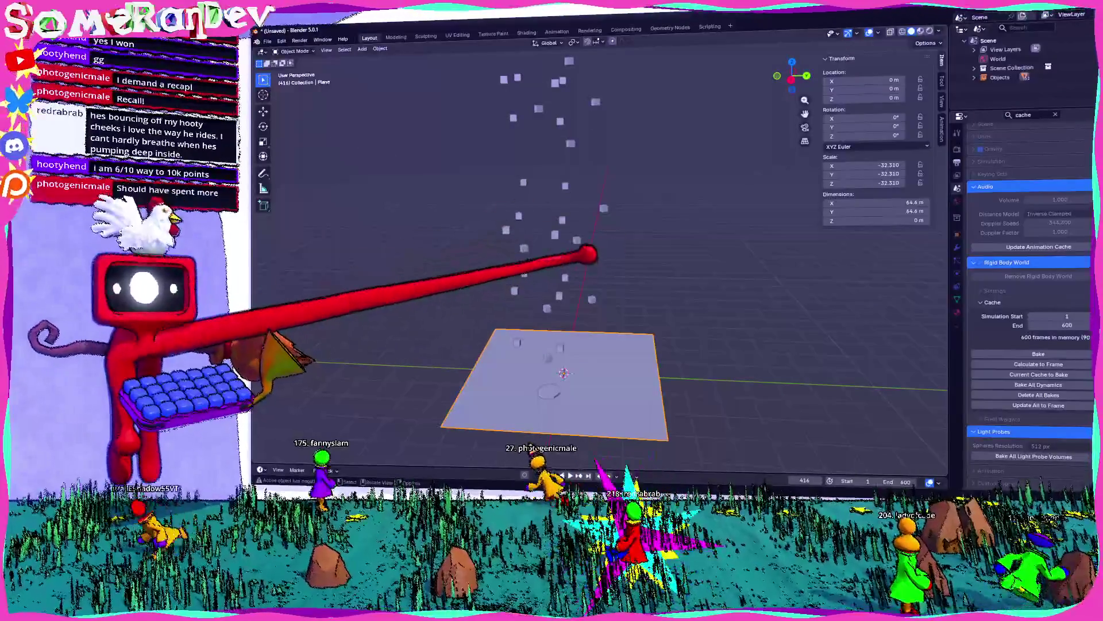
scroll(575, 258, down, 5)
- Open PlayerV2.blend from recent files, discarding the current scene's unsaved changes
click(267, 42)
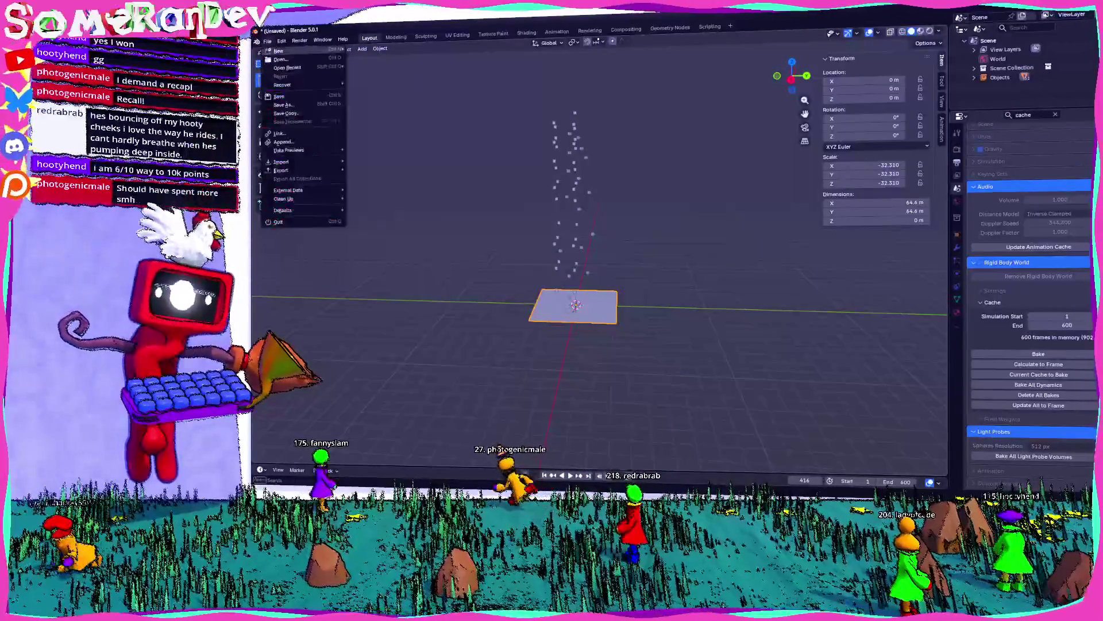
mouse_move(286, 67)
click(376, 65)
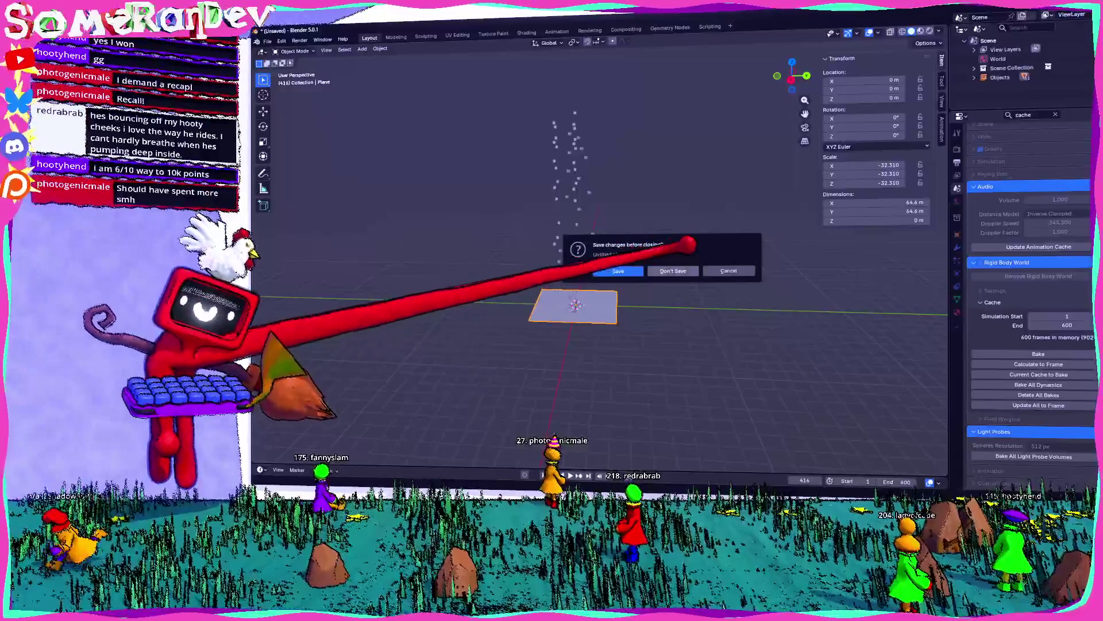
click(669, 270)
middle_drag(575, 259, 718, 252)
scroll(574, 259, up, 5)
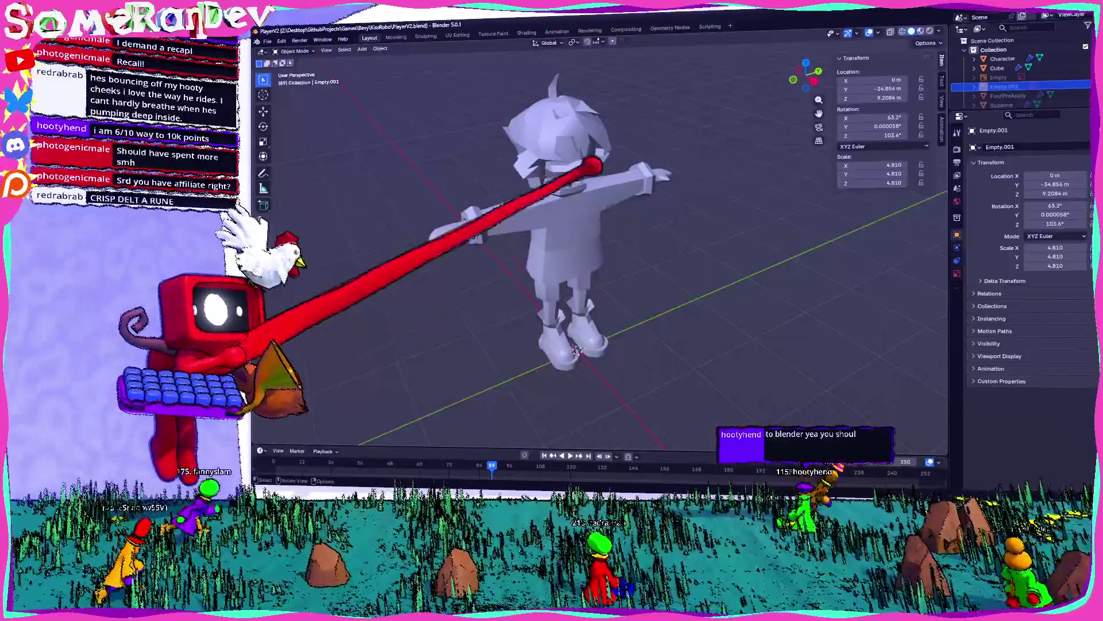
middle_drag(575, 259, 661, 258)
scroll(490, 124, up, 6)
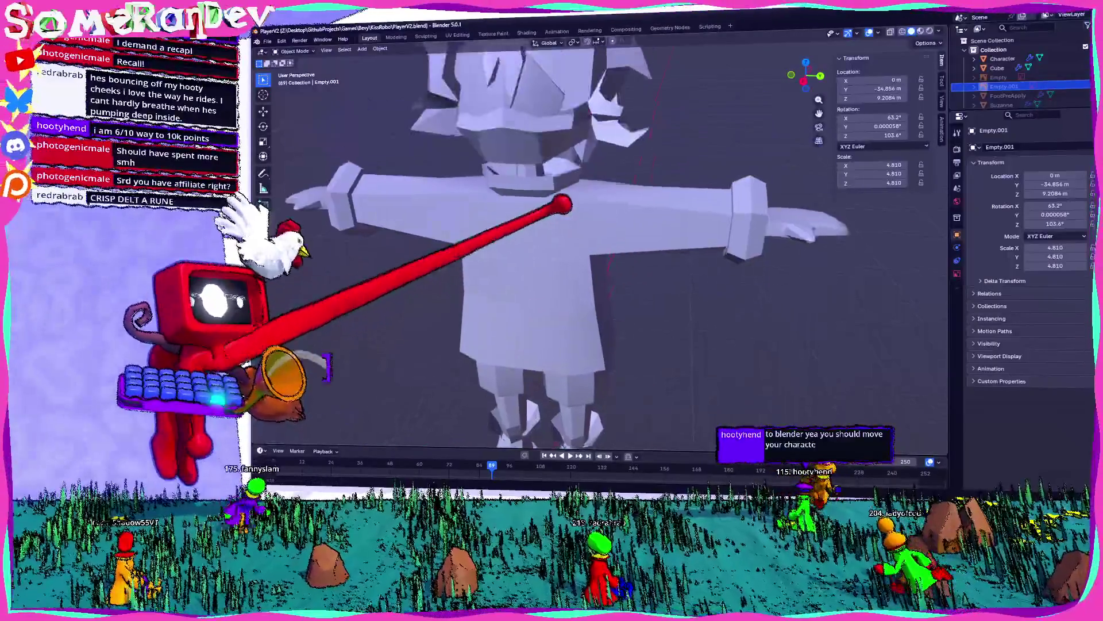
scroll(569, 193, down, 6)
mouse_move(561, 185)
middle_down()
mouse_move(450, 148)
mouse_move(611, 182)
mouse_move(635, 152)
mouse_move(522, 188)
mouse_move(697, 167)
mouse_move(665, 246)
mouse_move(598, 239)
mouse_move(498, 205)
middle_up()
scroll(498, 205, up, 5)
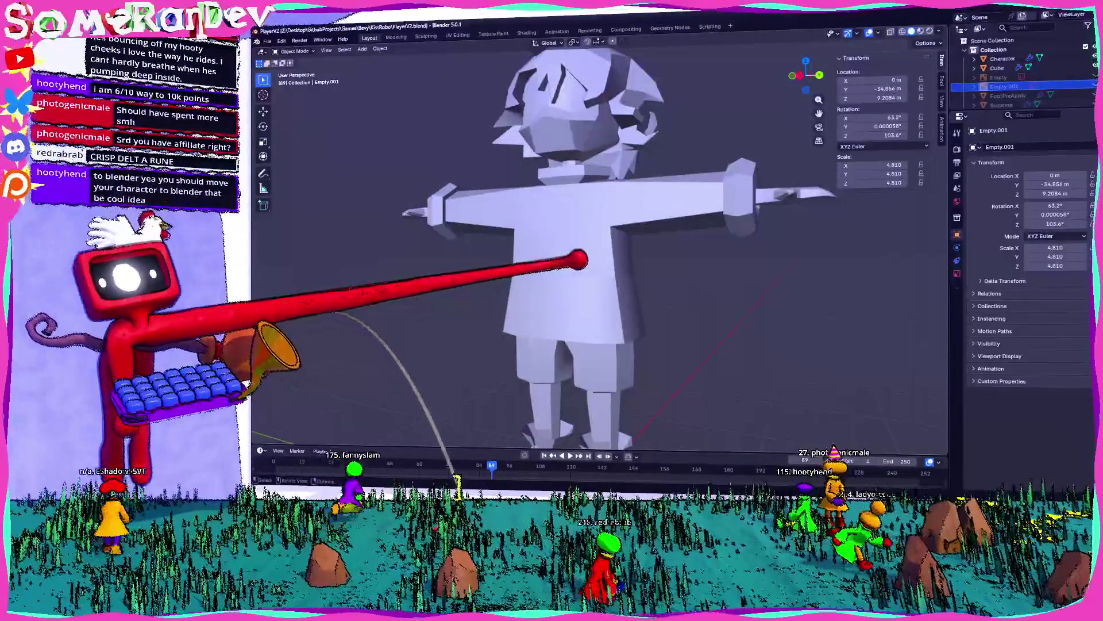
mouse_move(587, 206)
middle_down()
mouse_move(608, 228)
mouse_move(537, 211)
mouse_move(537, 227)
mouse_move(601, 236)
middle_up()
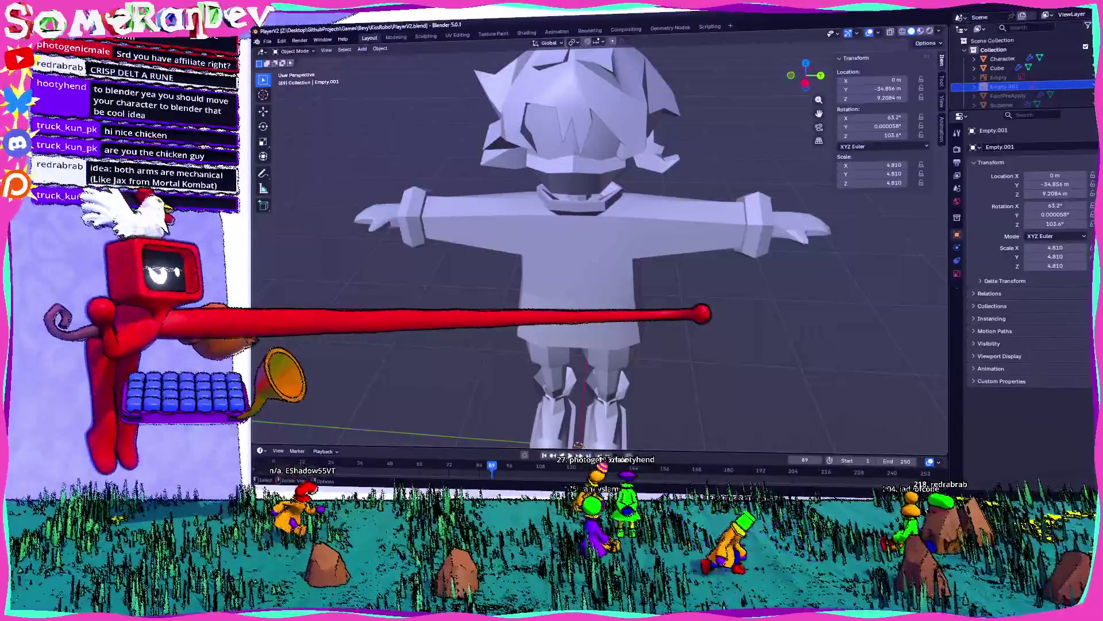
middle_drag(576, 224, 658, 251)
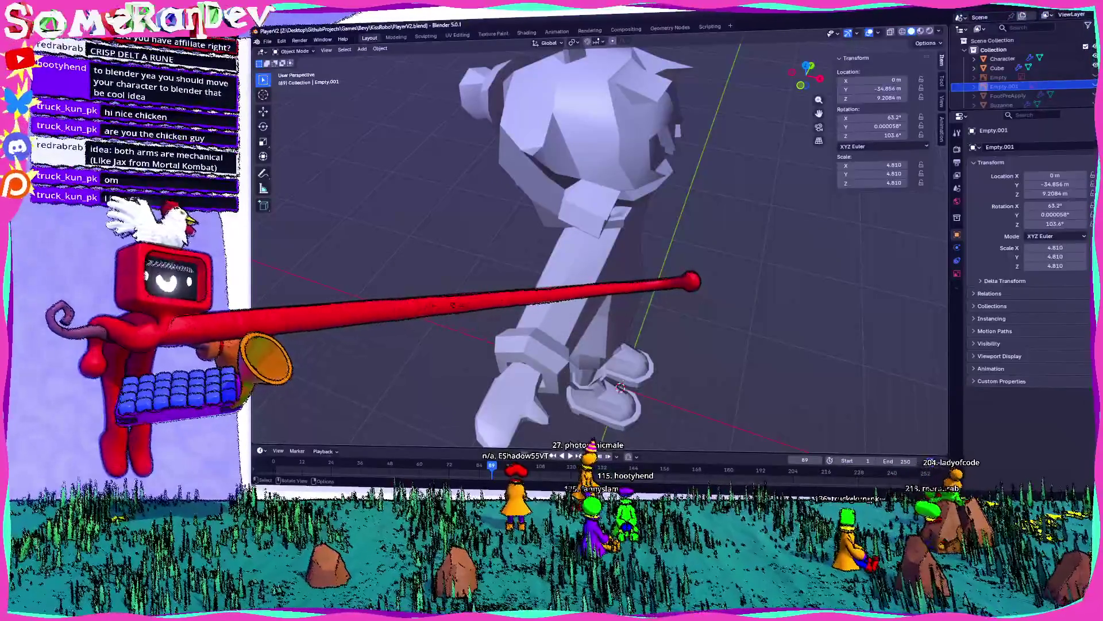
mouse_move(575, 288)
middle_down()
mouse_move(575, 229)
mouse_move(528, 230)
mouse_move(575, 230)
middle_up()
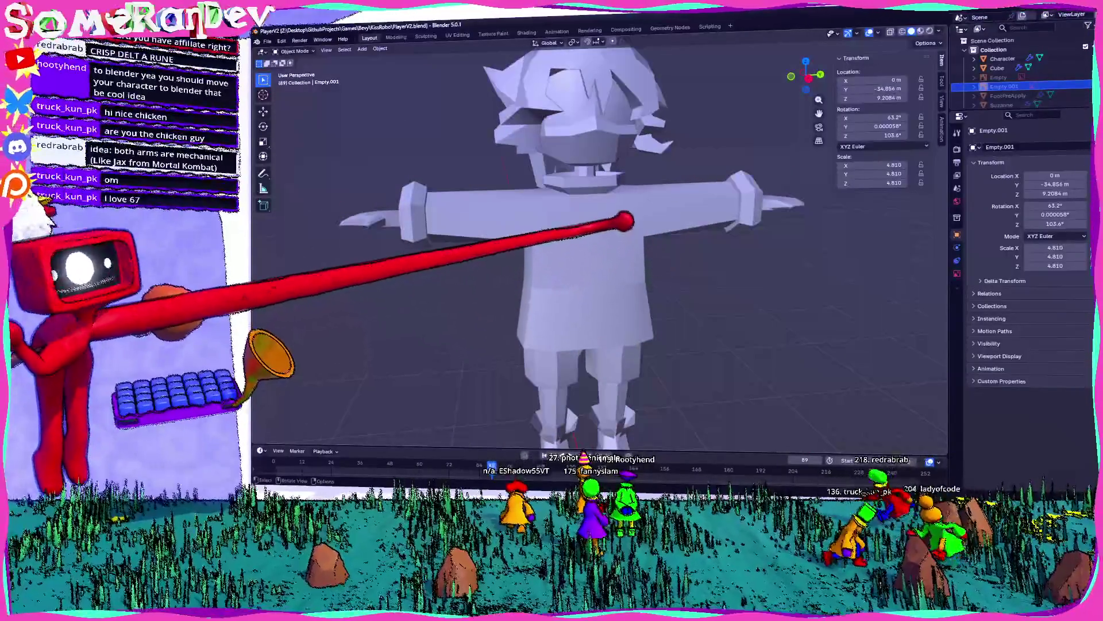
- Select the Character mesh and inspect its chest and arm in Edit Mode, then return to Object Mode
click(619, 214)
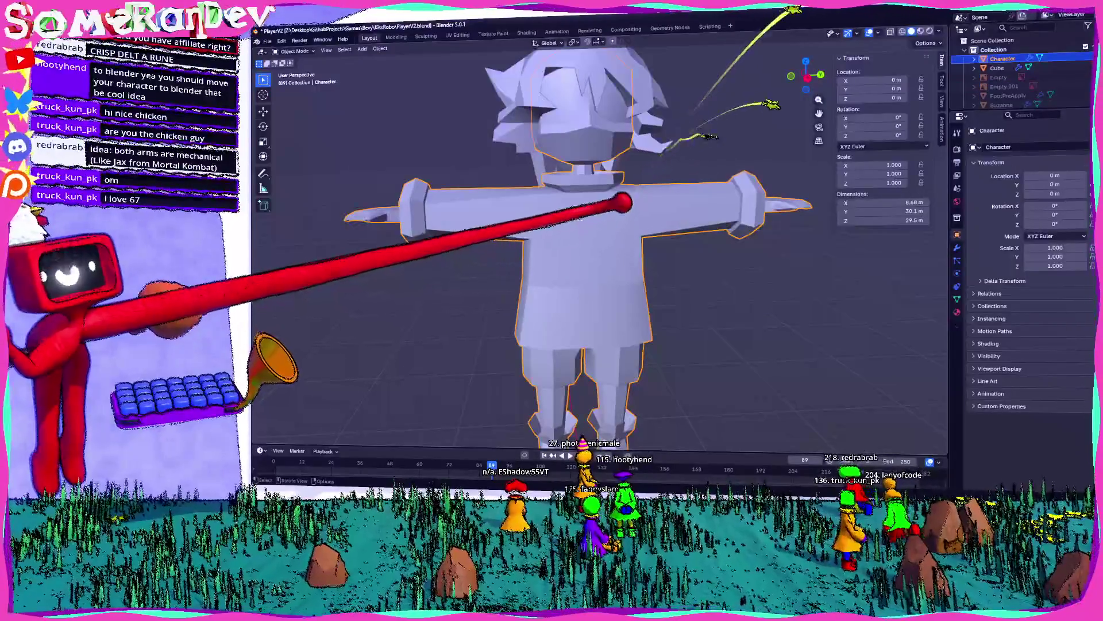
mouse_move(621, 202)
middle_down()
mouse_move(465, 219)
mouse_move(584, 216)
mouse_move(551, 181)
mouse_move(468, 201)
mouse_move(467, 217)
mouse_move(598, 193)
middle_up()
key(Tab)
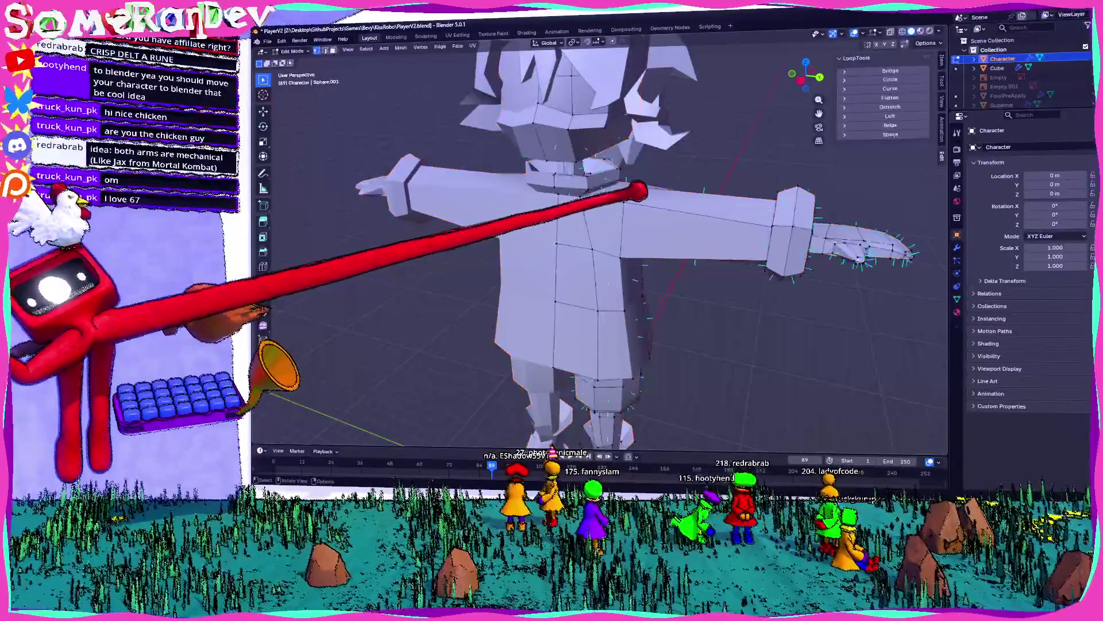
scroll(632, 178, up, 5)
middle_drag(665, 160, 604, 180)
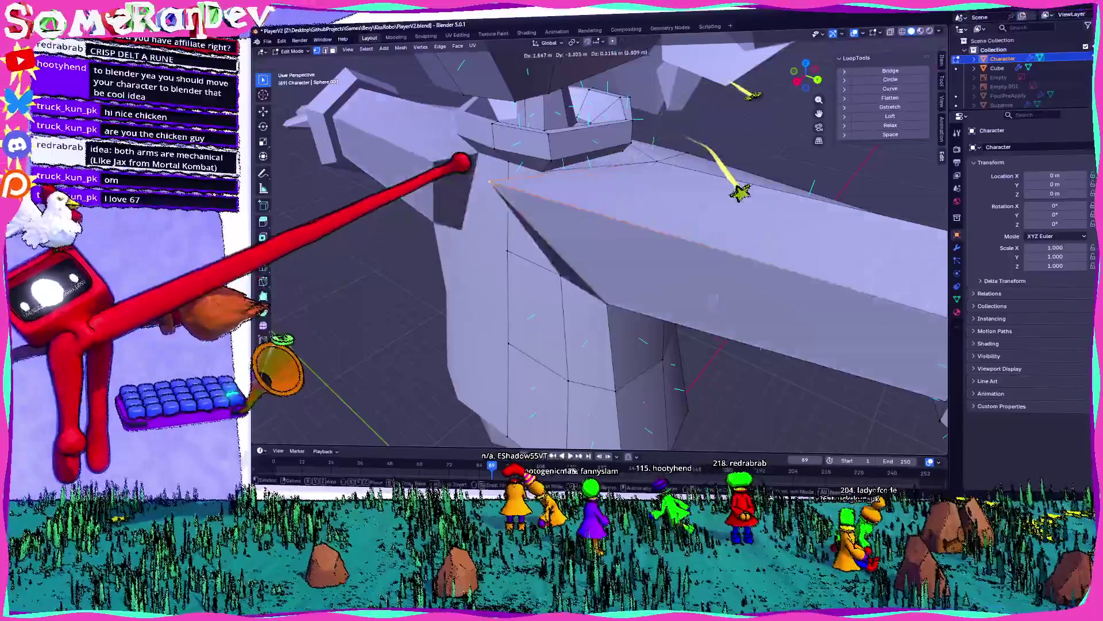
scroll(654, 217, down, 6)
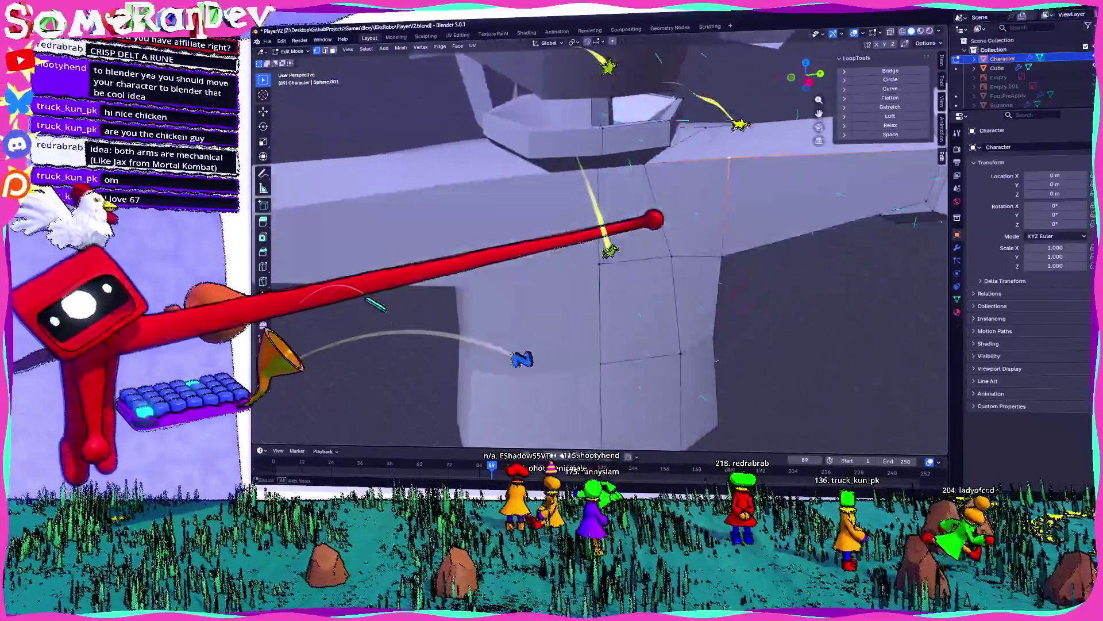
key(Tab)
- Orbit to a full-body view and show the Character's Physics, then Modifiers properties
mouse_move(672, 213)
middle_down()
mouse_move(592, 209)
mouse_move(581, 219)
mouse_move(624, 188)
mouse_move(522, 207)
mouse_move(567, 205)
mouse_move(582, 225)
middle_up()
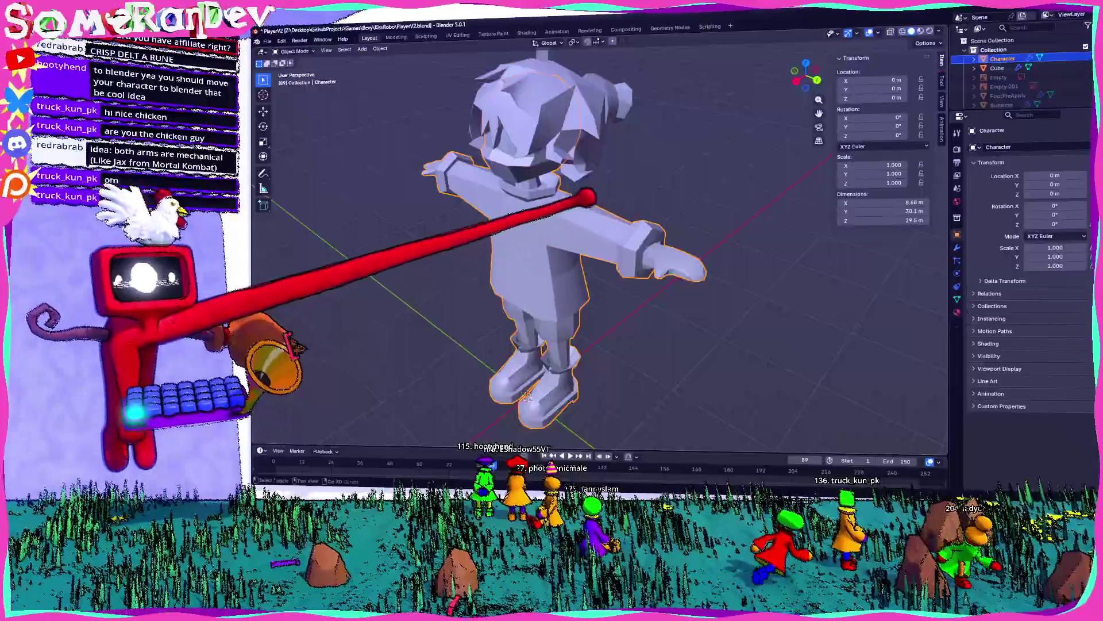
mouse_move(527, 396)
middle_down()
mouse_move(560, 386)
mouse_move(518, 368)
mouse_move(505, 379)
middle_up()
scroll(552, 380, up, 5)
mouse_move(534, 244)
middle_down()
mouse_move(485, 234)
mouse_move(456, 209)
mouse_move(530, 205)
mouse_move(571, 221)
mouse_move(532, 217)
middle_up()
scroll(485, 234, down, 4)
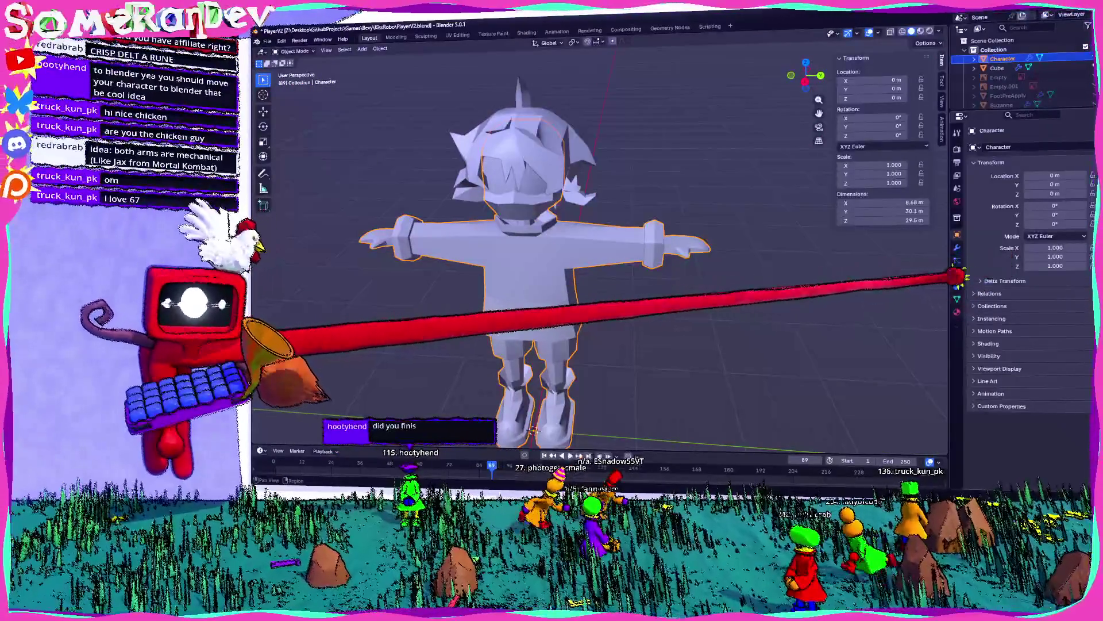
click(957, 275)
click(957, 247)
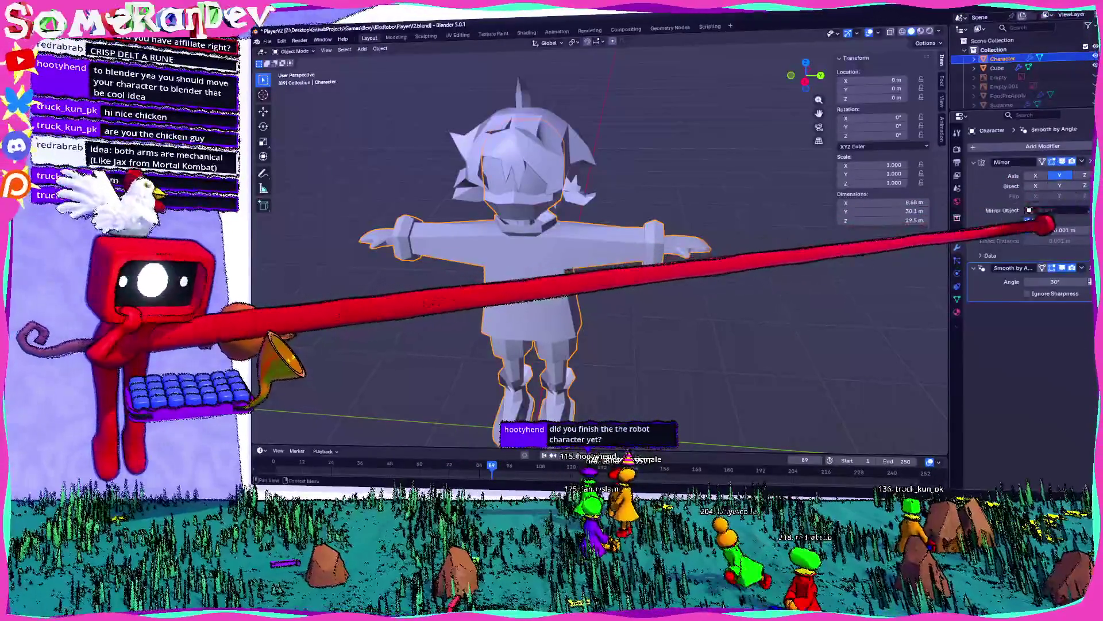
- Expand the Mirror modifier's Data options and frame the character in the view
click(1029, 255)
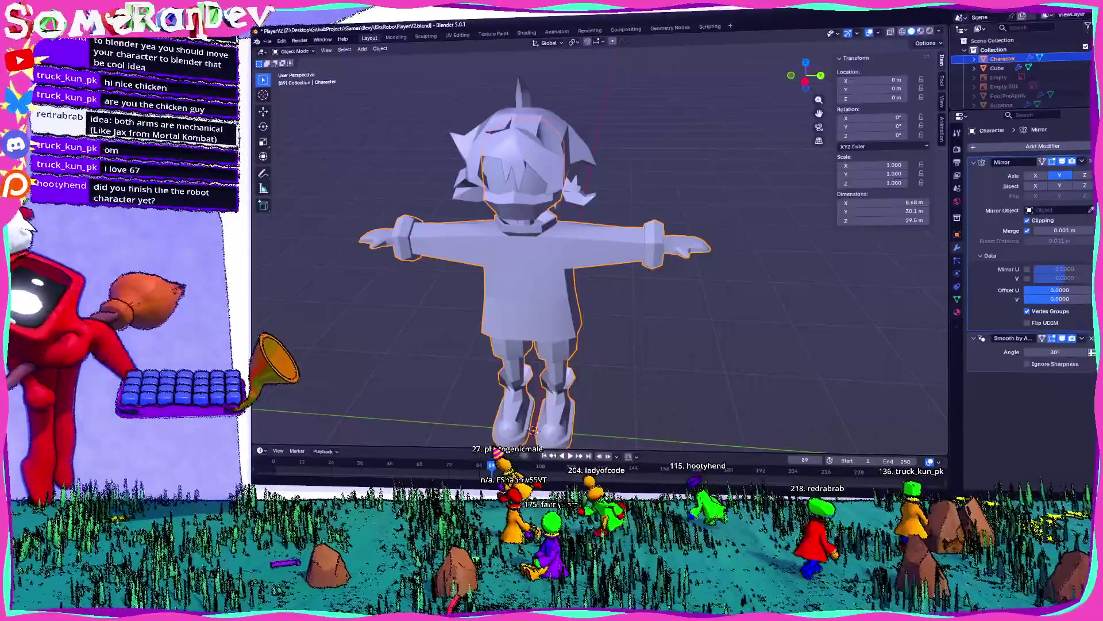
shift+middle_drag(586, 345, 630, 318)
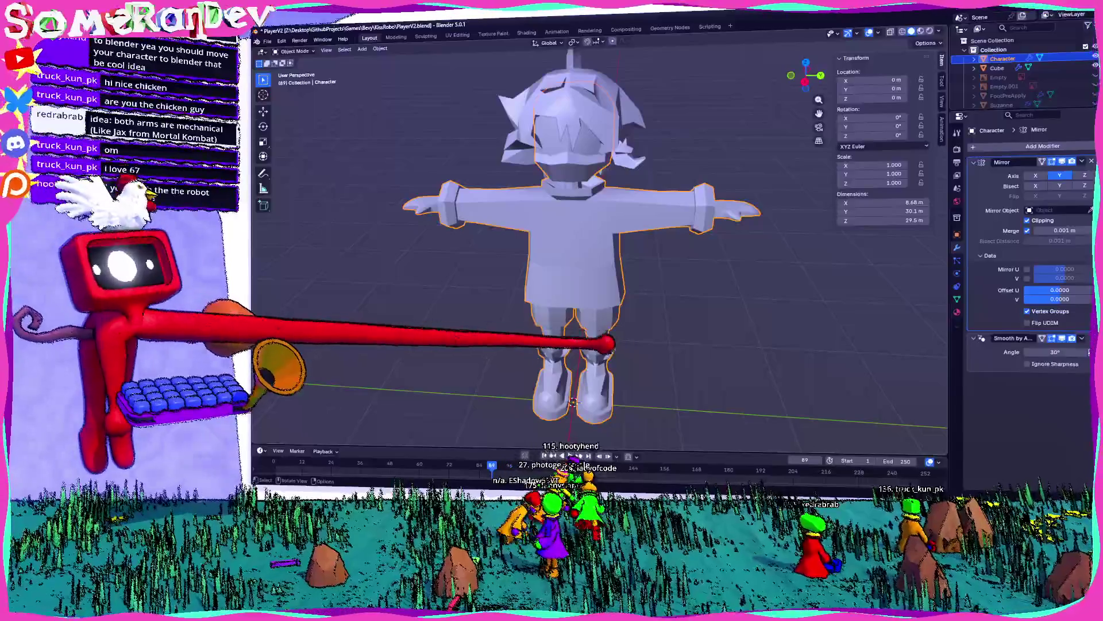
middle_drag(572, 402, 529, 408)
scroll(528, 408, up, 6)
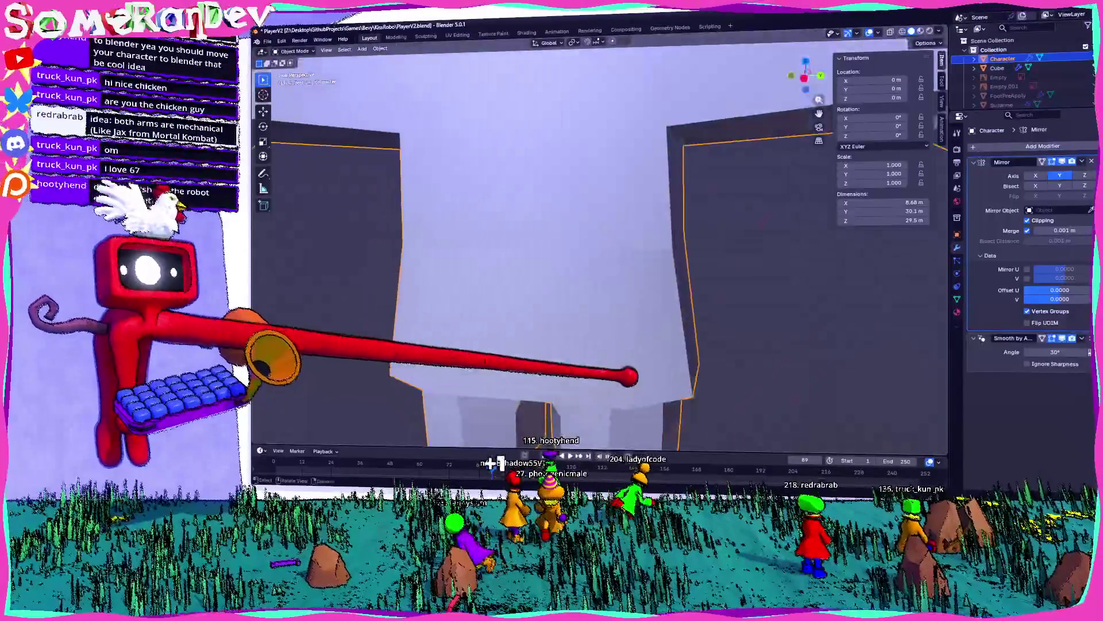
key(KP_Decimal)
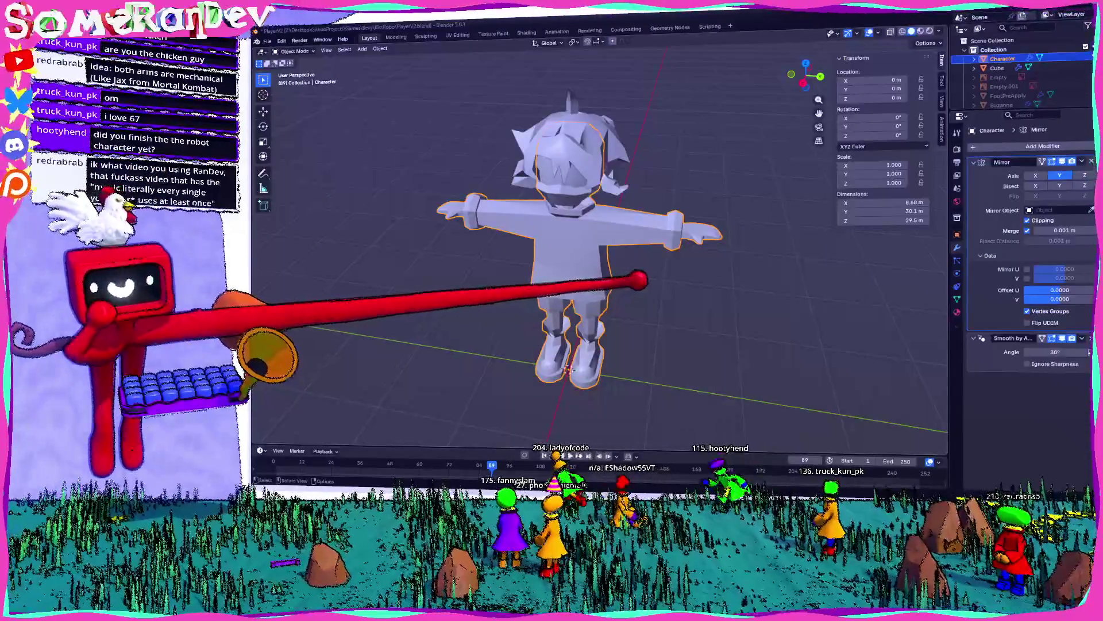
- Orbit around the character, then show the Sphere.001 mesh data properties
mouse_move(575, 230)
middle_down()
mouse_move(620, 224)
mouse_move(598, 219)
middle_up()
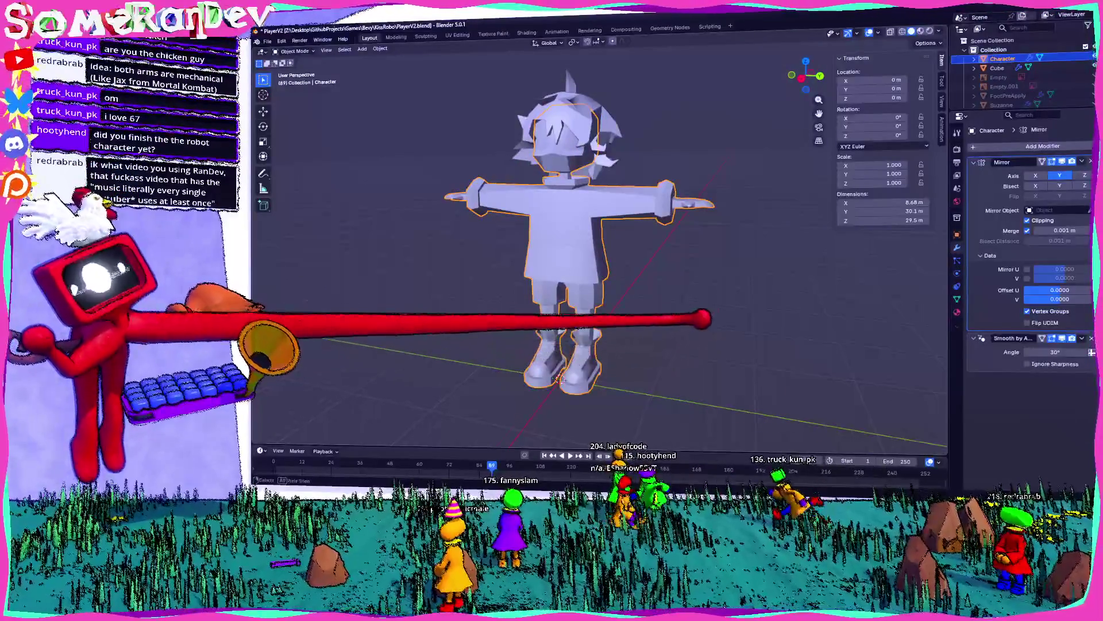
middle_drag(575, 258, 609, 247)
middle_drag(611, 411, 618, 229)
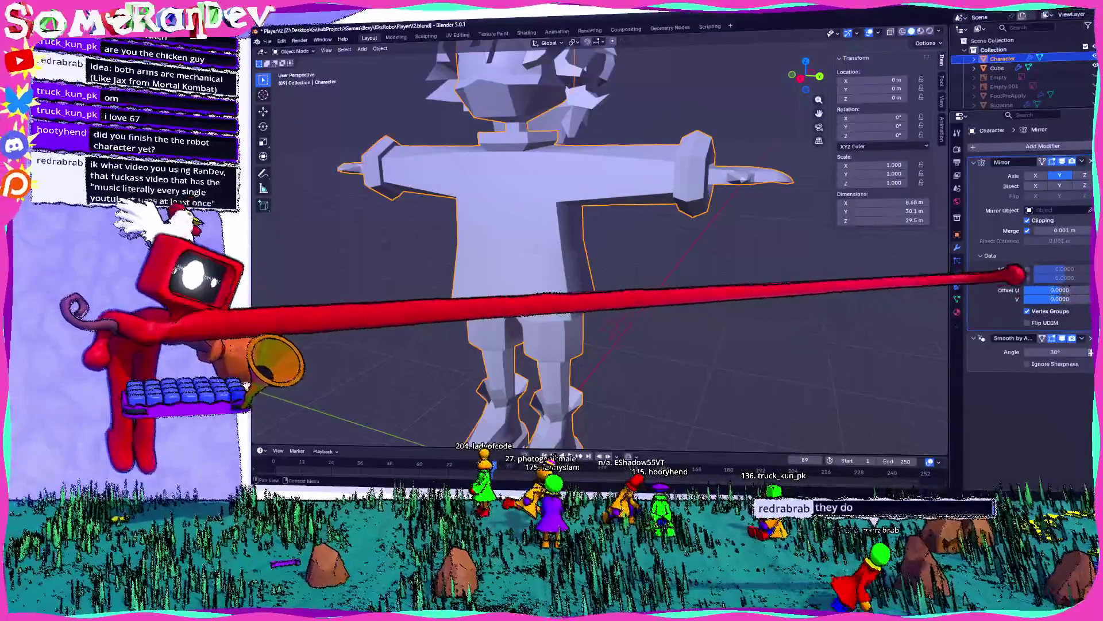
click(957, 299)
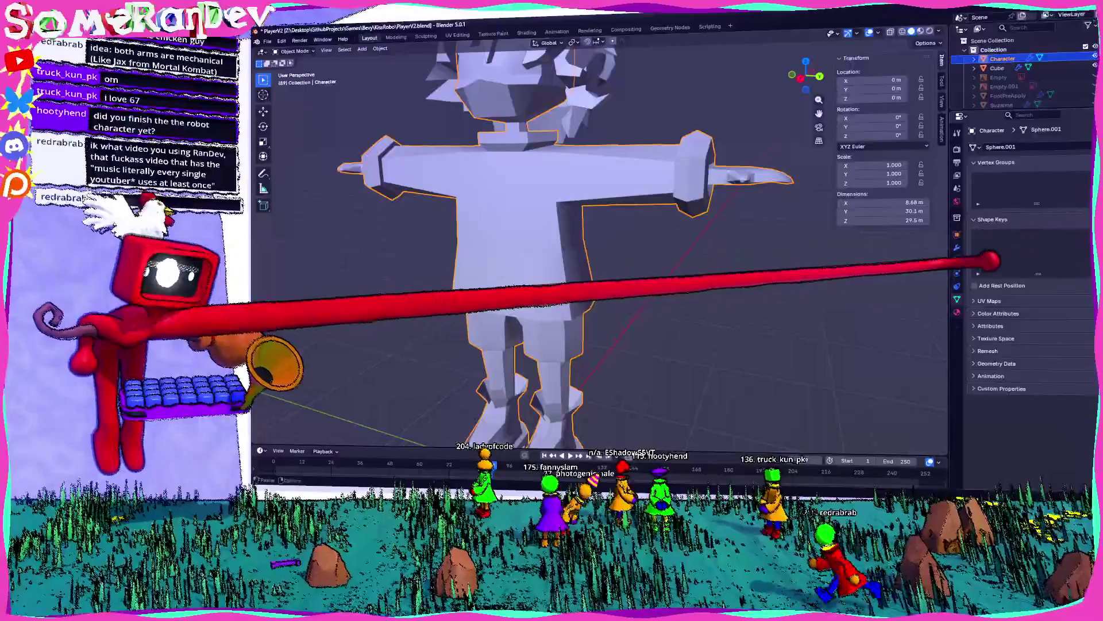
- Return to the Mirror and Smooth by Angle modifiers and orbit the character, including from below
click(957, 248)
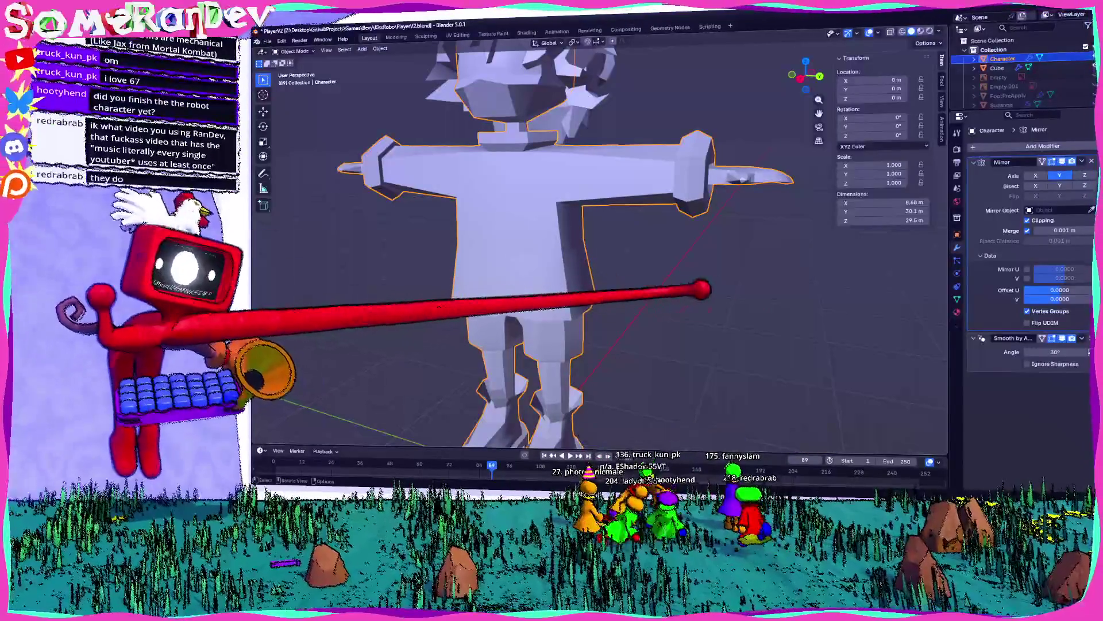
mouse_move(361, 310)
middle_down()
mouse_move(498, 432)
mouse_move(460, 428)
middle_up()
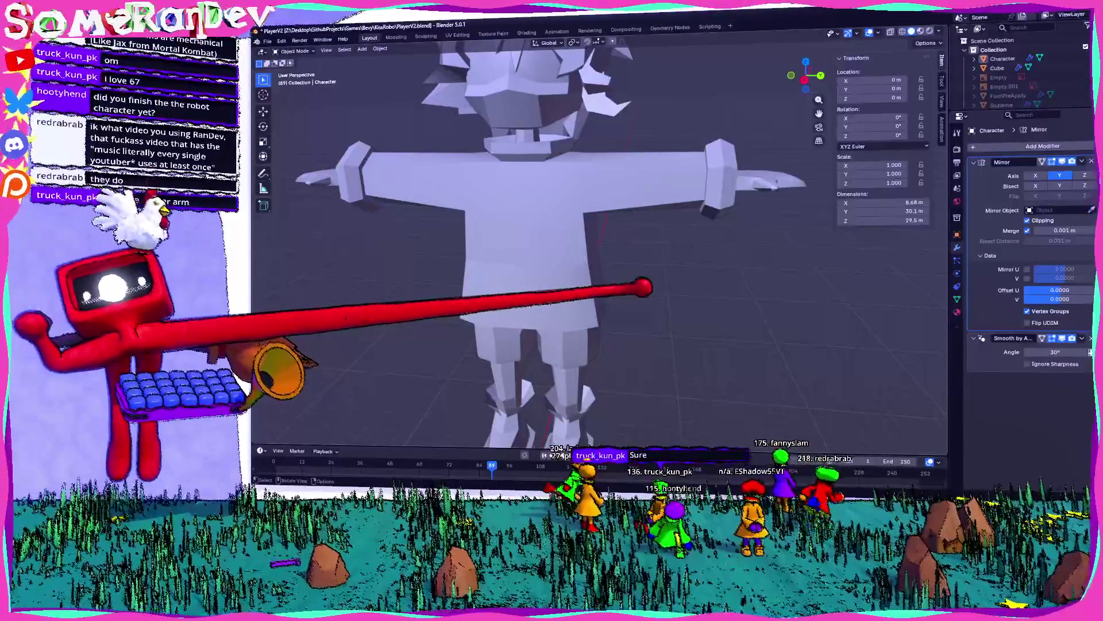
mouse_move(574, 259)
middle_down()
mouse_move(718, 258)
mouse_move(575, 252)
middle_up()
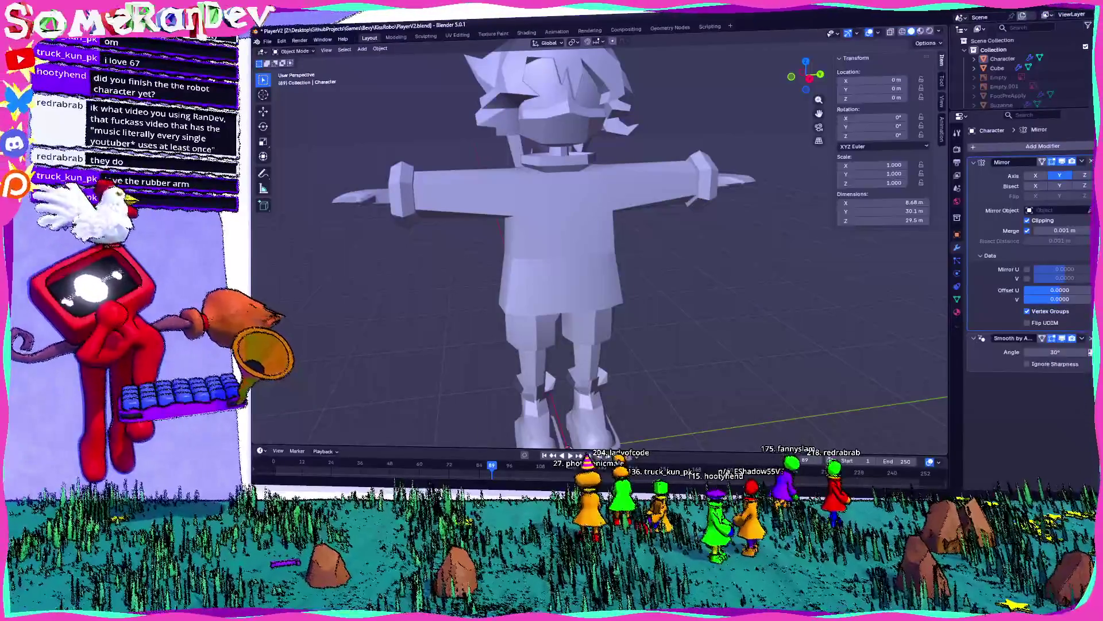
mouse_move(372, 293)
middle_down()
mouse_move(396, 396)
mouse_move(442, 390)
mouse_move(532, 426)
middle_up()
mouse_move(571, 286)
middle_down()
mouse_move(524, 298)
mouse_move(629, 298)
mouse_move(614, 299)
middle_up()
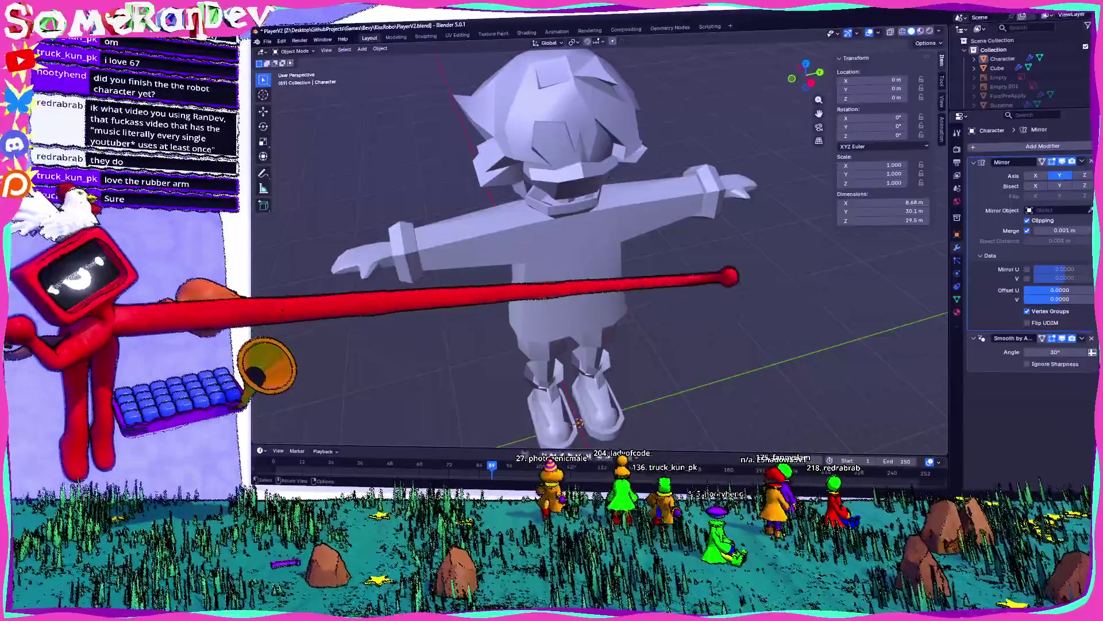
- Search Firefox for 'blender only mirror certain parts of the model' and open the mirroring answer
key(alt+Tab)
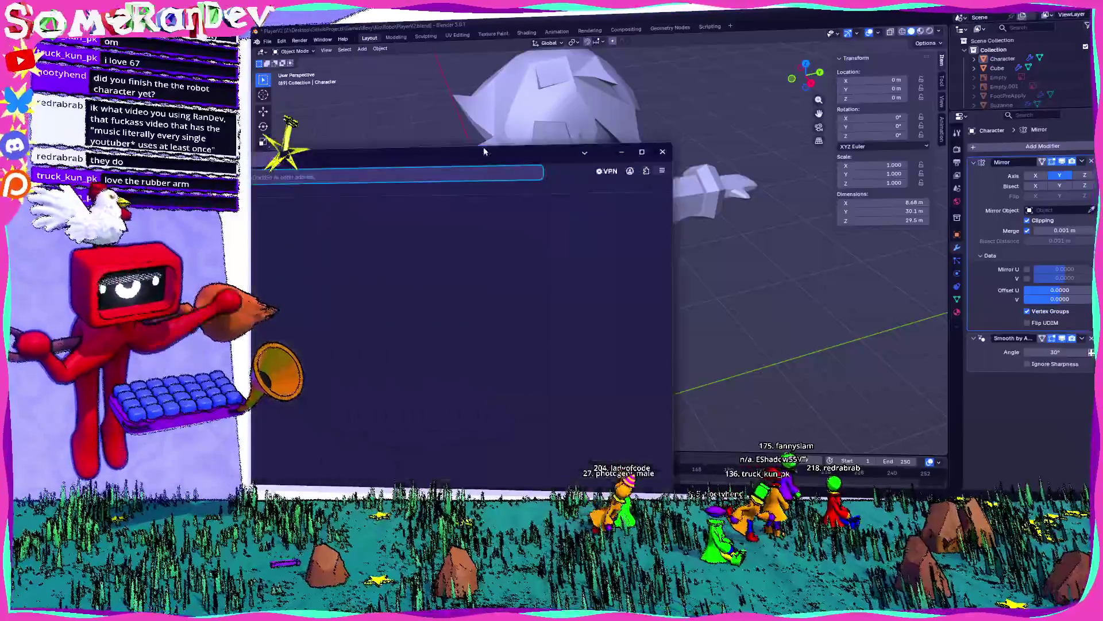
text(blender only mirror certain p)
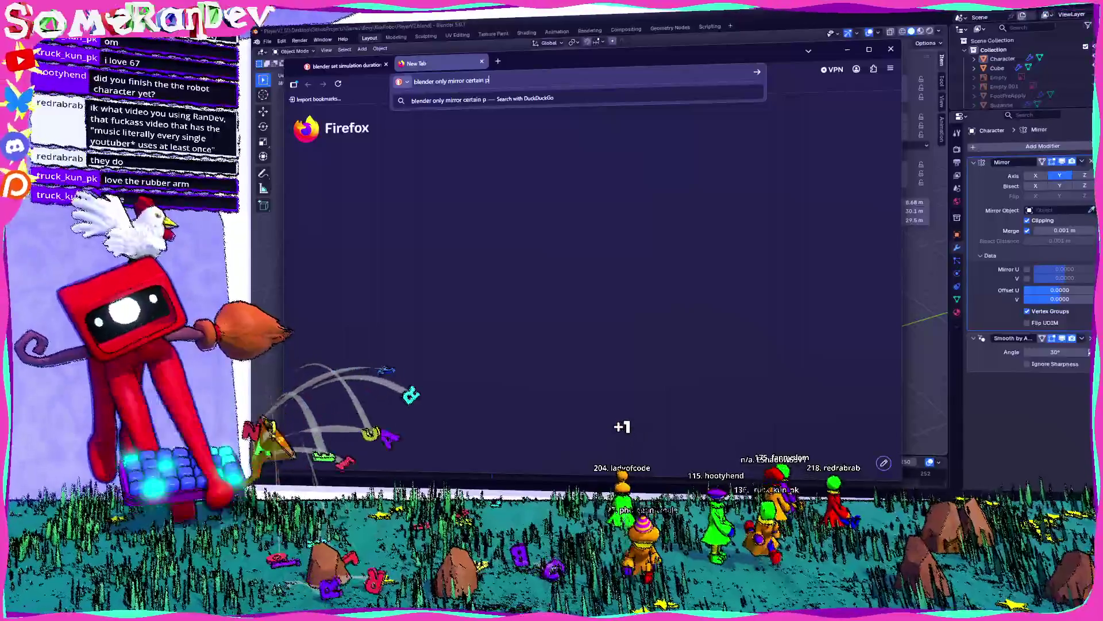
text(arts of the model)
key(Return)
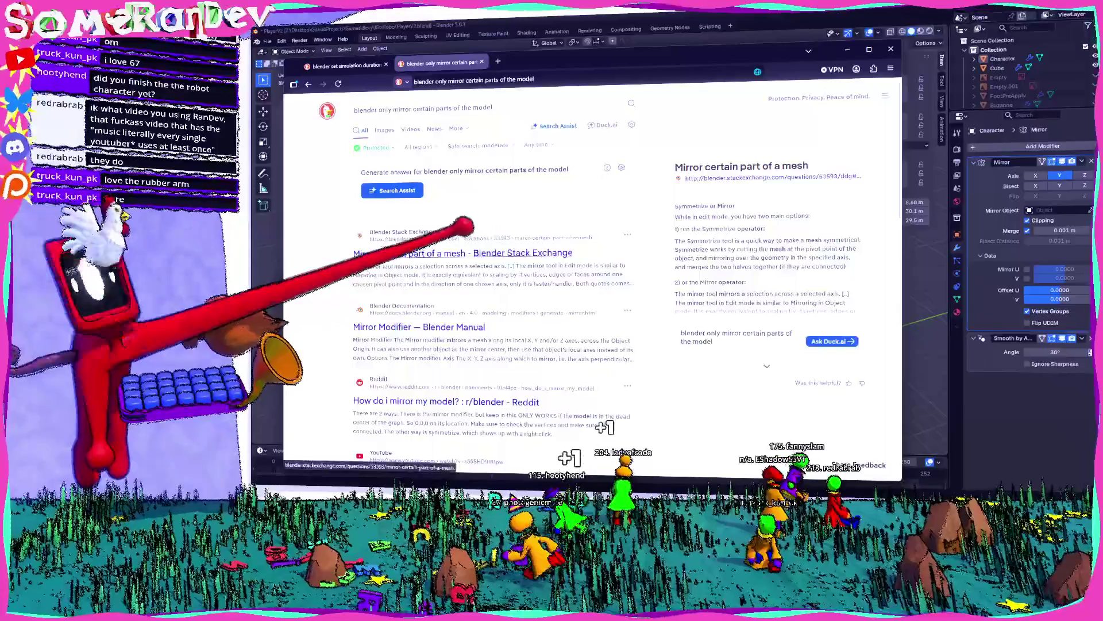
click(464, 252)
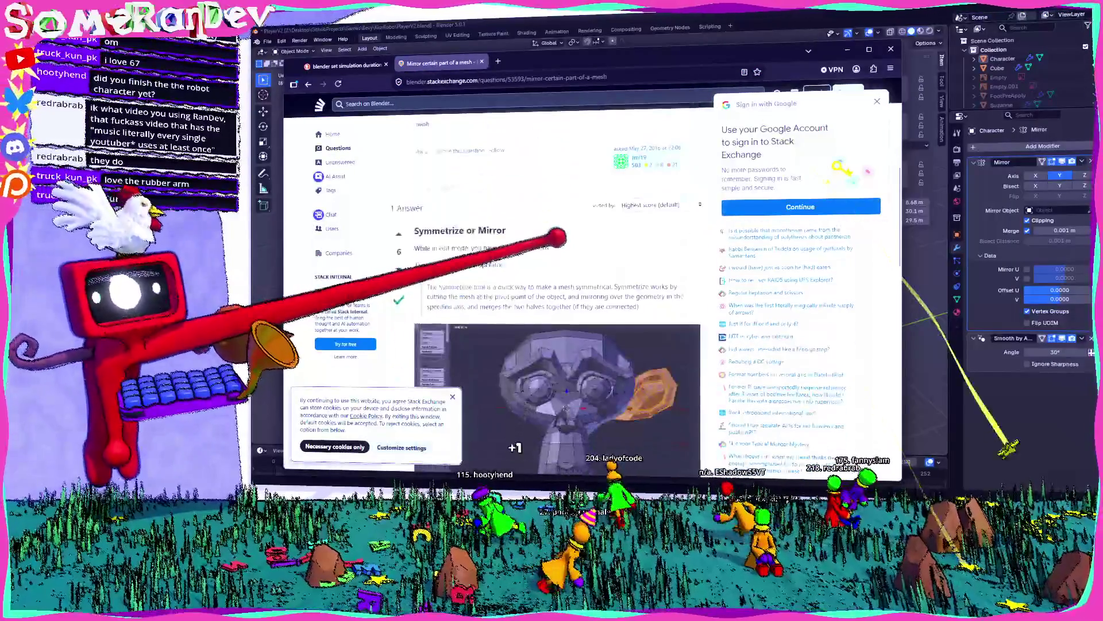
- Highlight the answer's Symmetrize explanations, go back to the search results, and return to Blender
scroll(551, 287, down, 1)
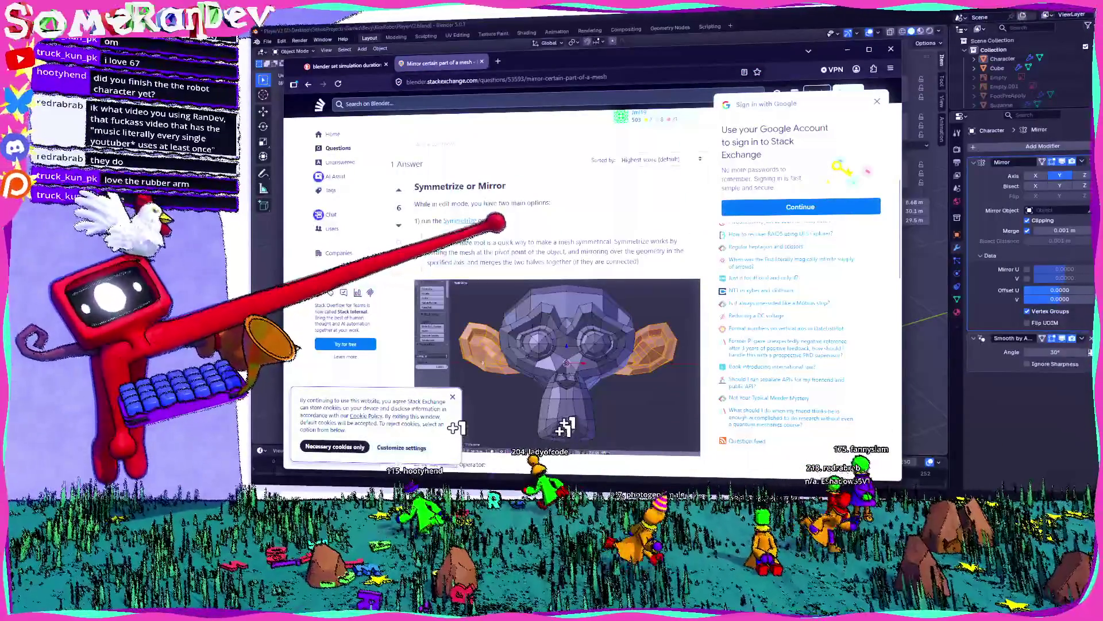
scroll(557, 275, down, 2)
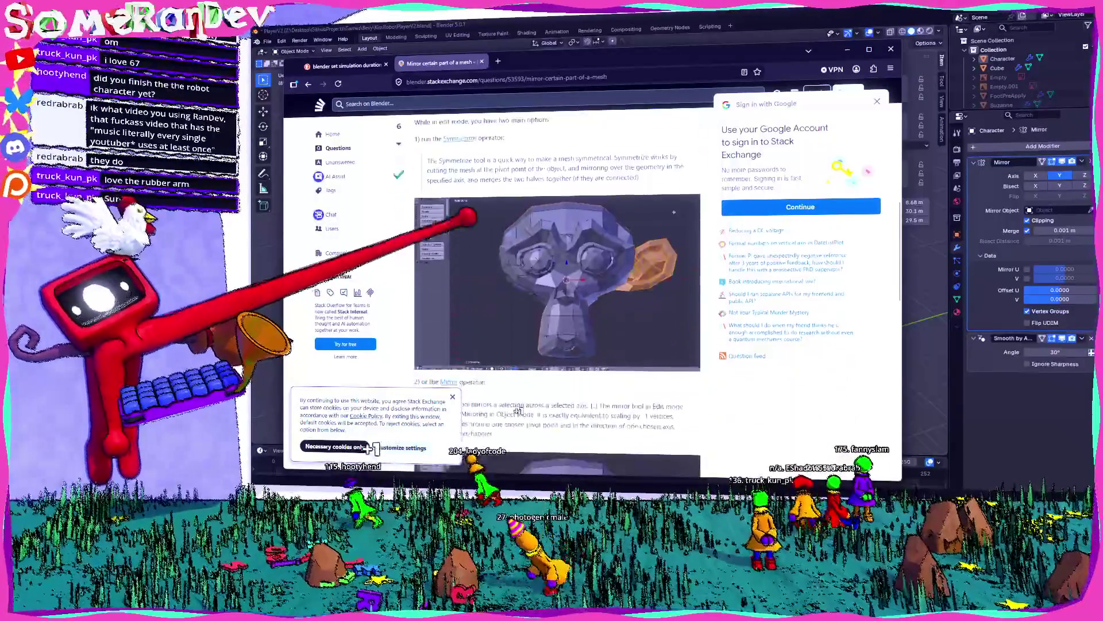
mouse_move(560, 151)
mouse_down()
mouse_move(661, 152)
mouse_move(546, 163)
mouse_up()
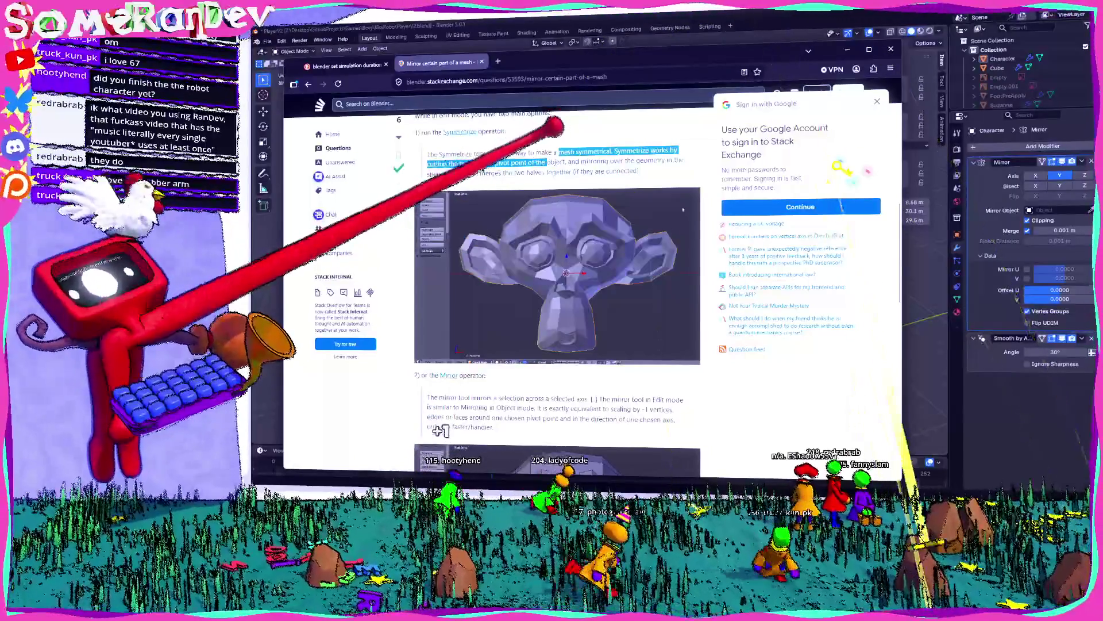
scroll(484, 276, down, 4)
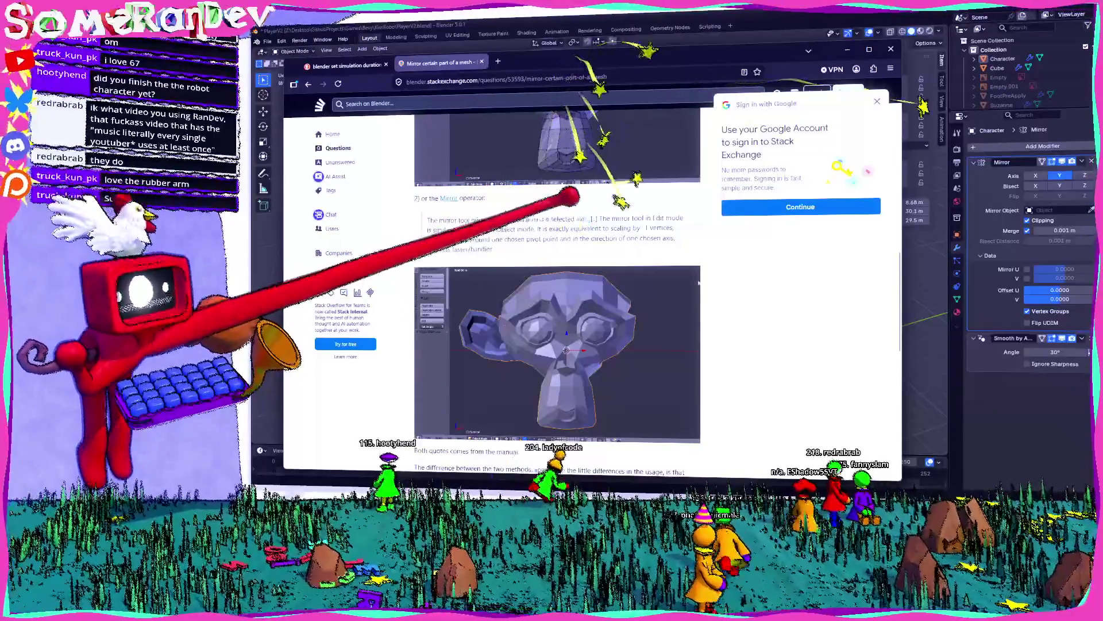
scroll(597, 189, down, 4)
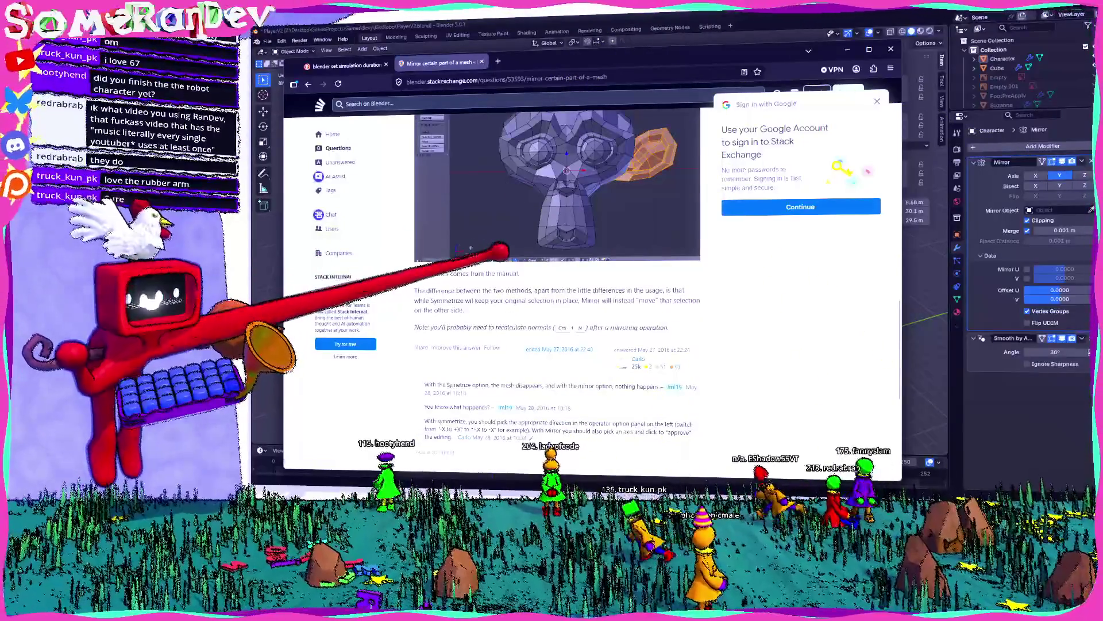
drag(507, 290, 601, 300)
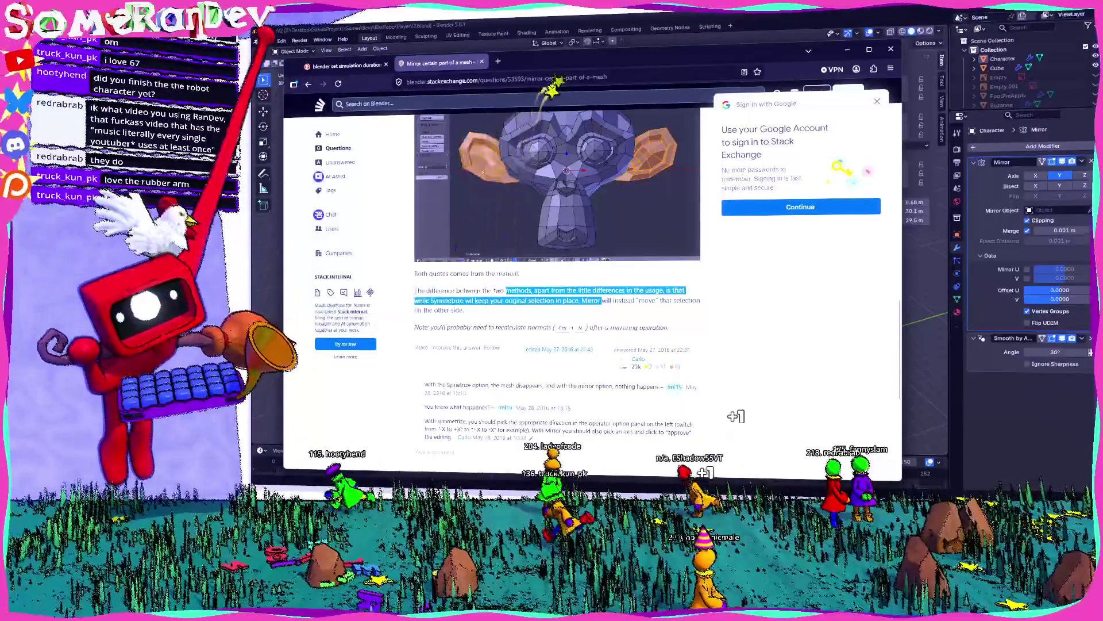
key(alt+Left)
scroll(631, 297, down, 2)
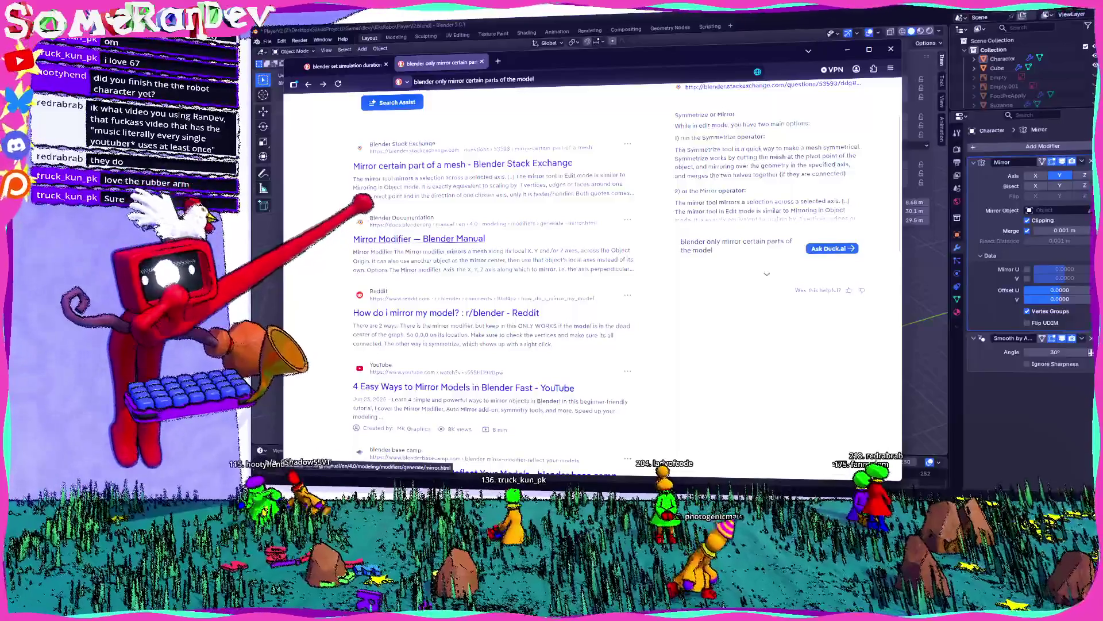
key(alt+Tab)
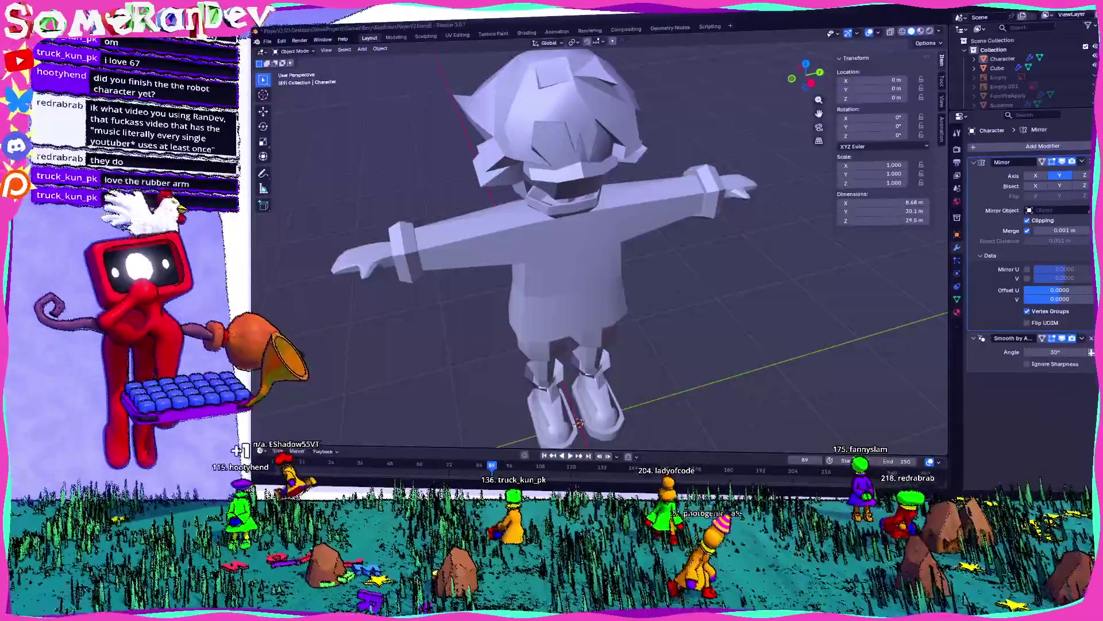
click(567, 198)
mouse_move(567, 198)
middle_down()
mouse_move(628, 104)
mouse_move(715, 172)
mouse_move(815, 395)
mouse_move(747, 414)
middle_up()
scroll(815, 396, up, 5)
scroll(748, 414, down, 5)
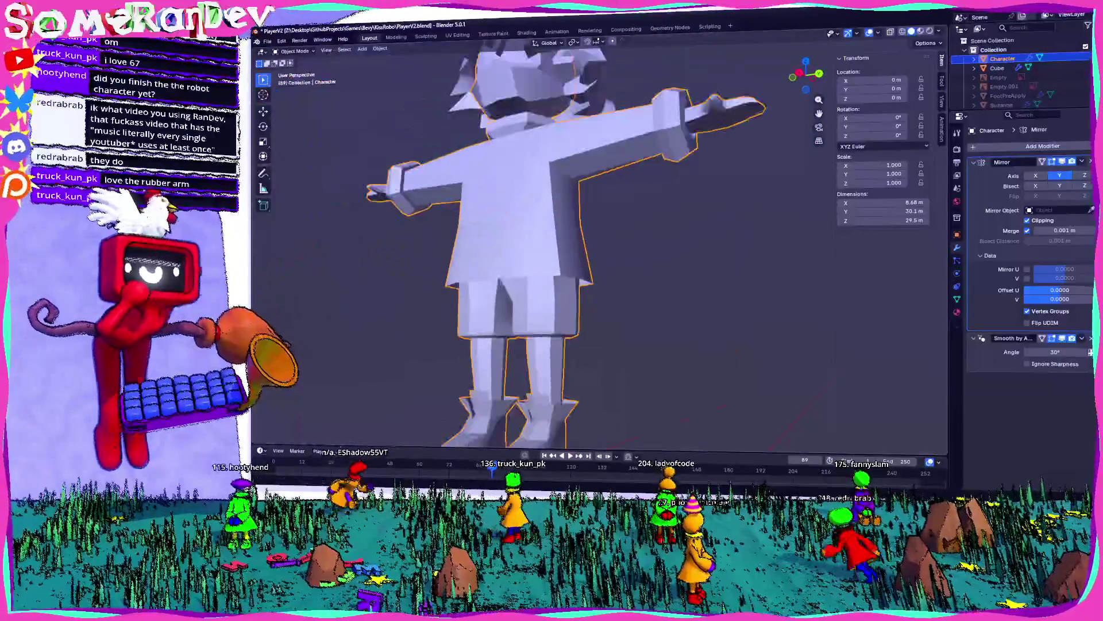
key(alt+Tab)
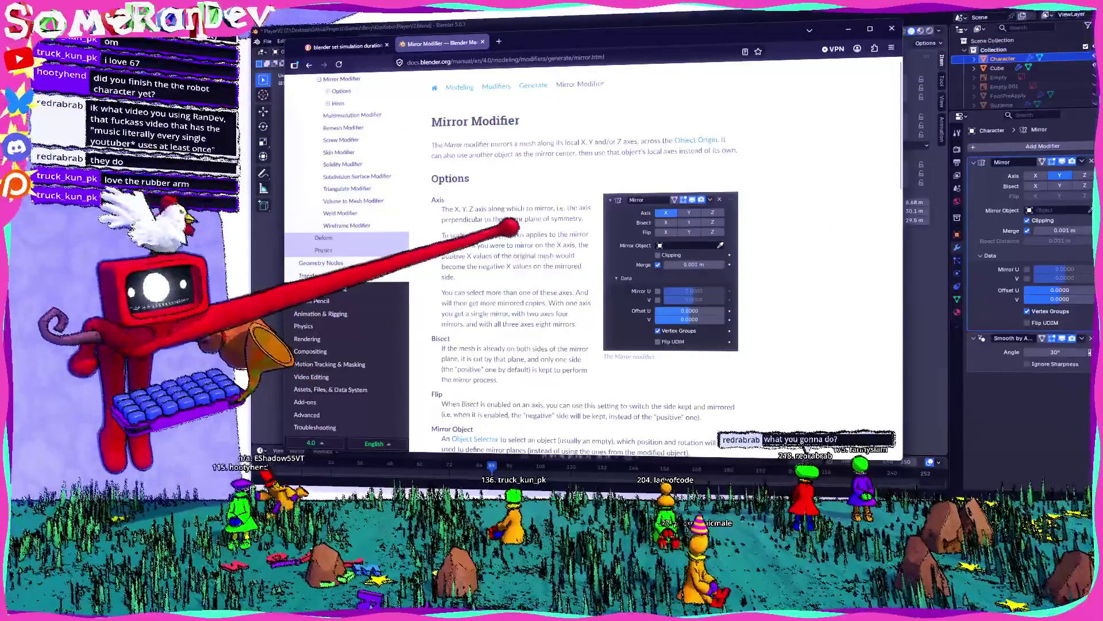
key(alt+Tab)
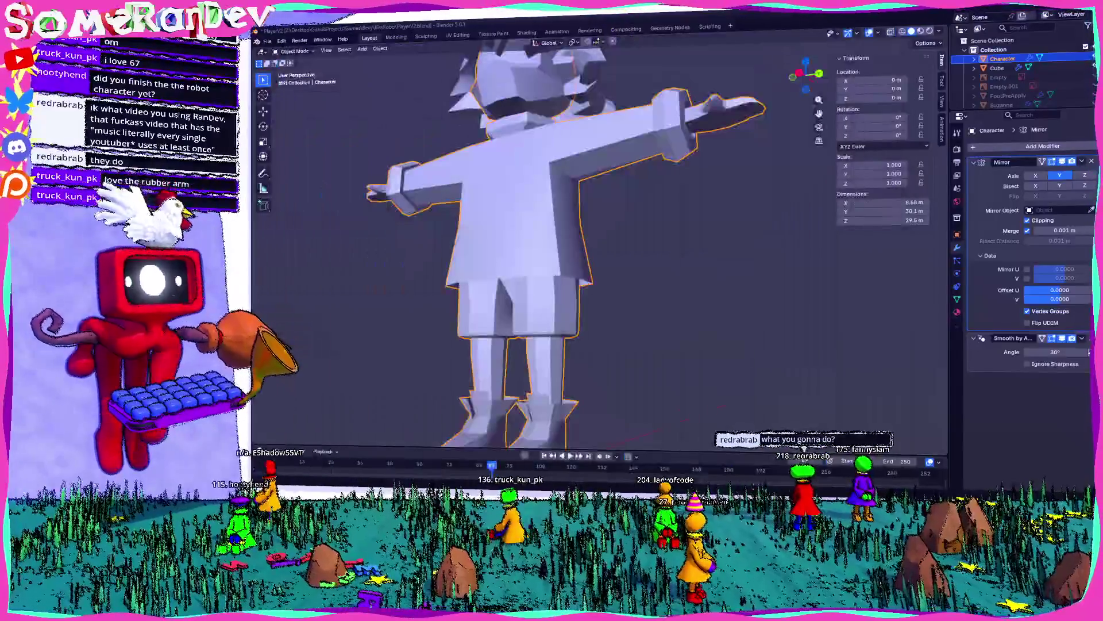
mouse_move(585, 226)
middle_down()
mouse_move(682, 264)
mouse_move(609, 264)
mouse_move(591, 215)
mouse_move(529, 200)
mouse_move(615, 230)
mouse_move(621, 214)
mouse_move(597, 195)
mouse_move(627, 207)
mouse_move(615, 218)
mouse_move(695, 224)
mouse_move(609, 212)
mouse_move(644, 224)
middle_up()
scroll(575, 230, down, 4)
scroll(575, 229, up, 2)
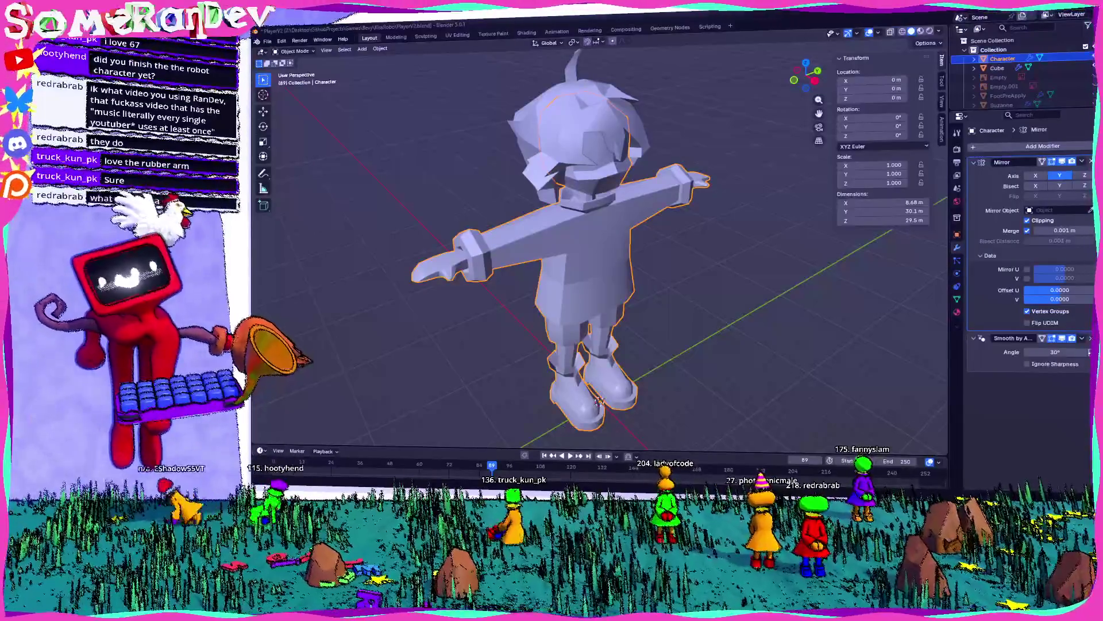
key(alt+Tab)
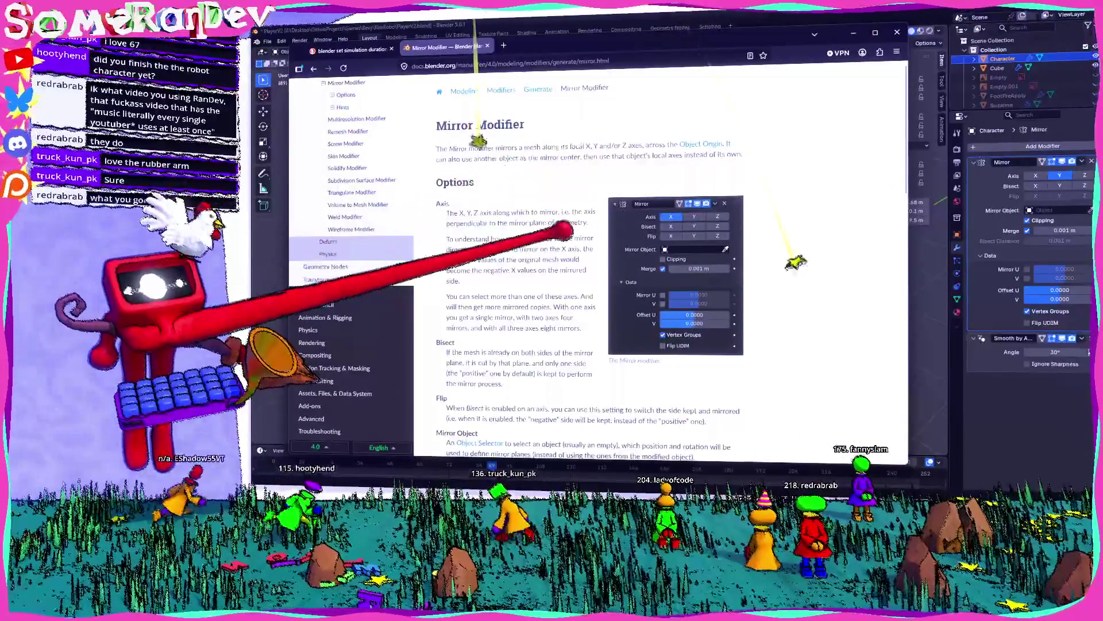
key(ctrl+plus)
key(ctrl+plus)
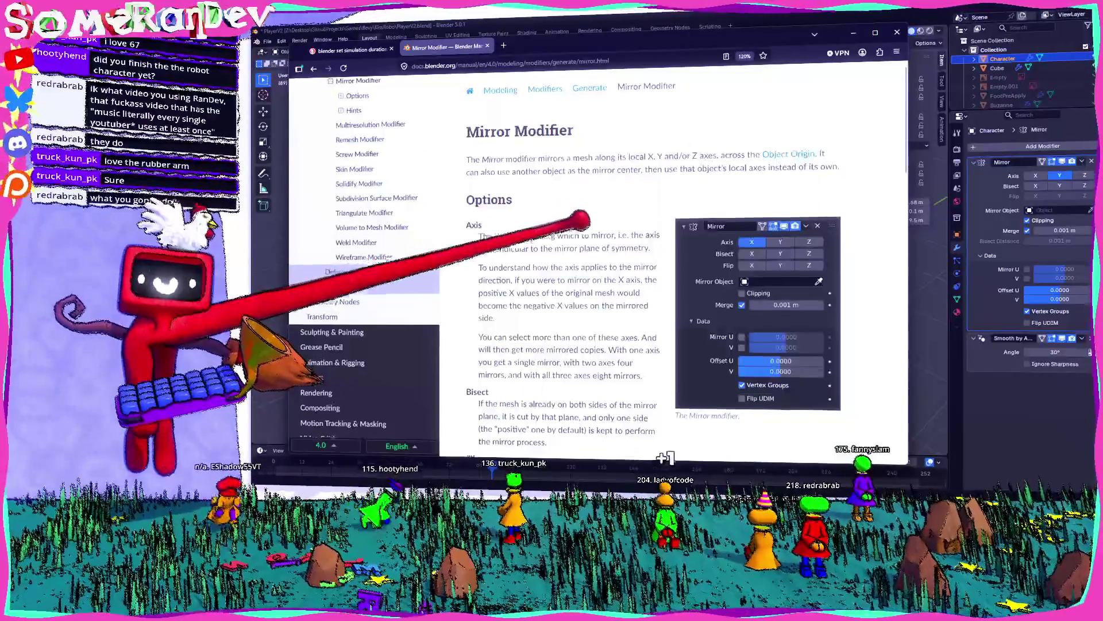
scroll(598, 258, down, 5)
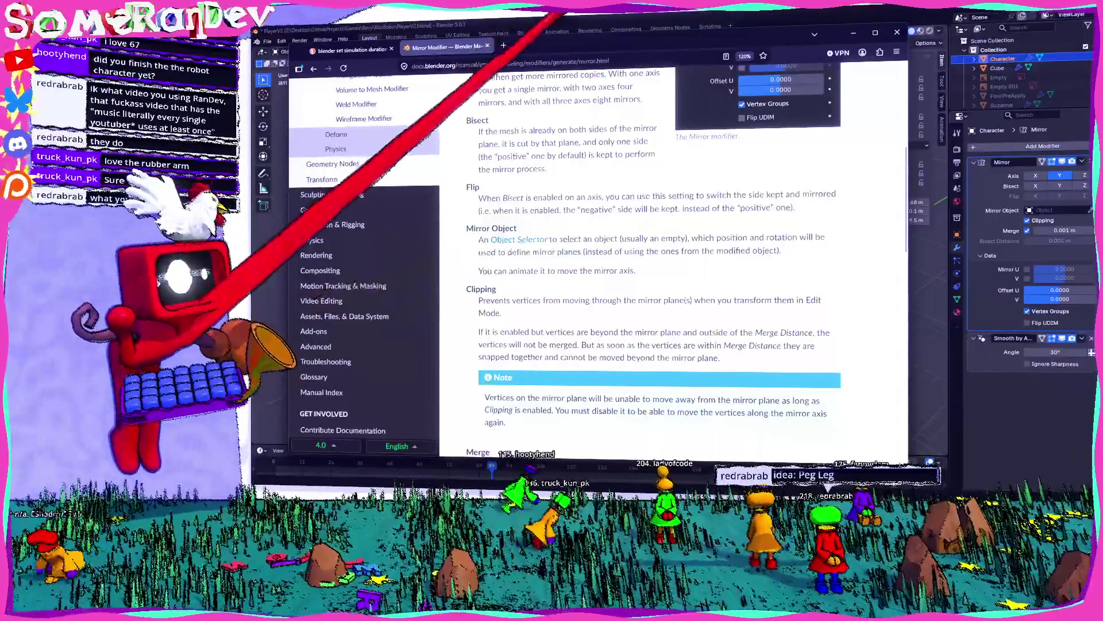
key(alt+Tab)
key(alt+Tab)
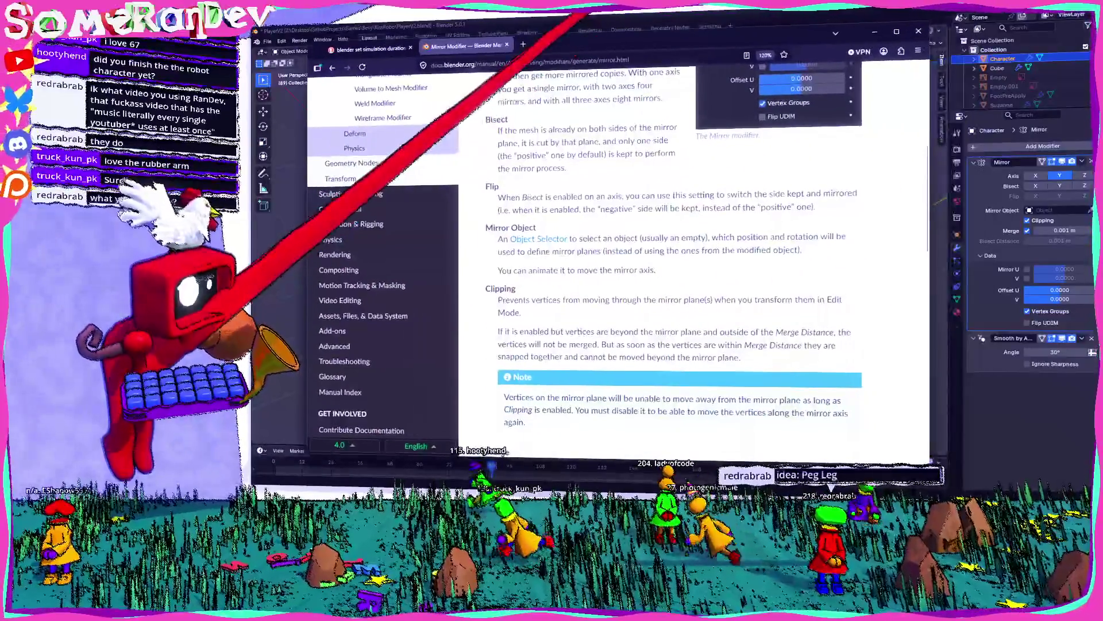
key(alt+Tab)
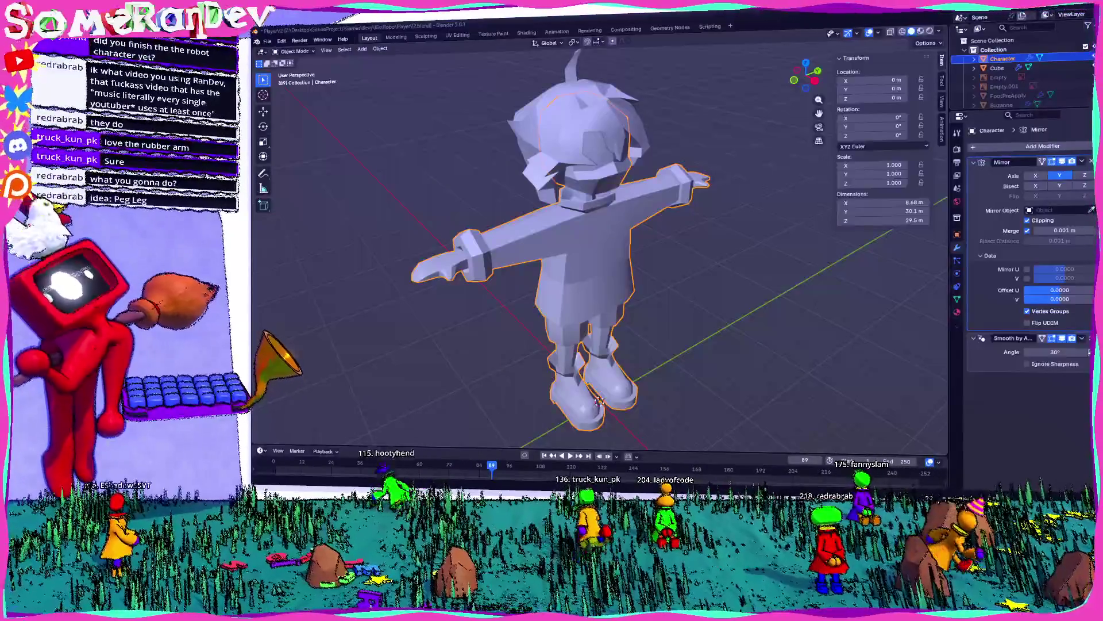
key(alt+Tab)
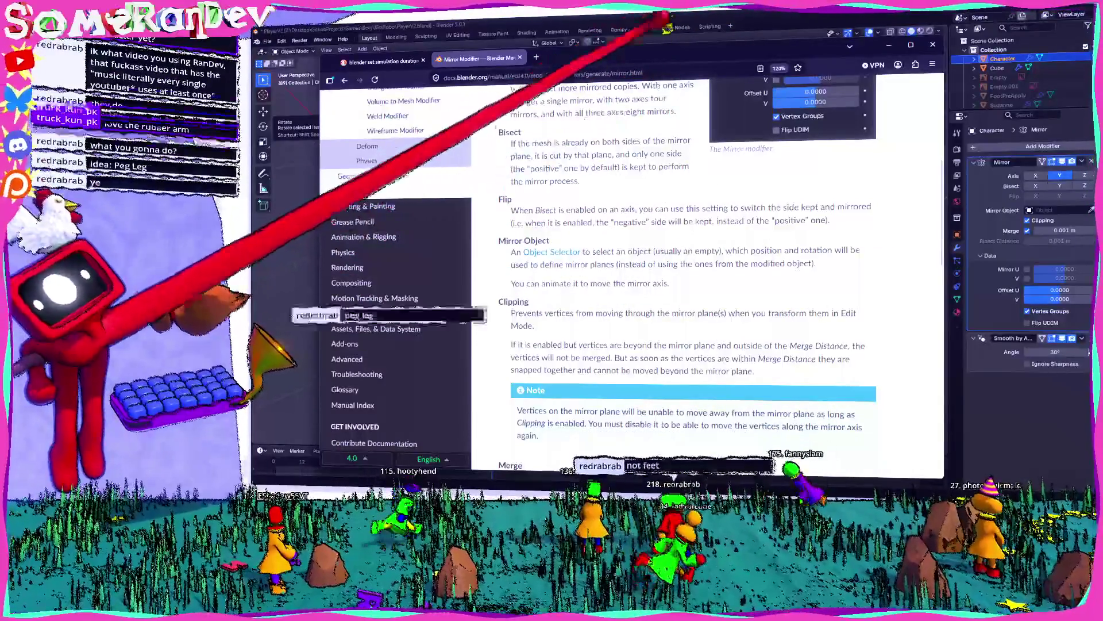
key(alt+Tab)
middle_drag(706, 313, 592, 241)
scroll(645, 318, up, 3)
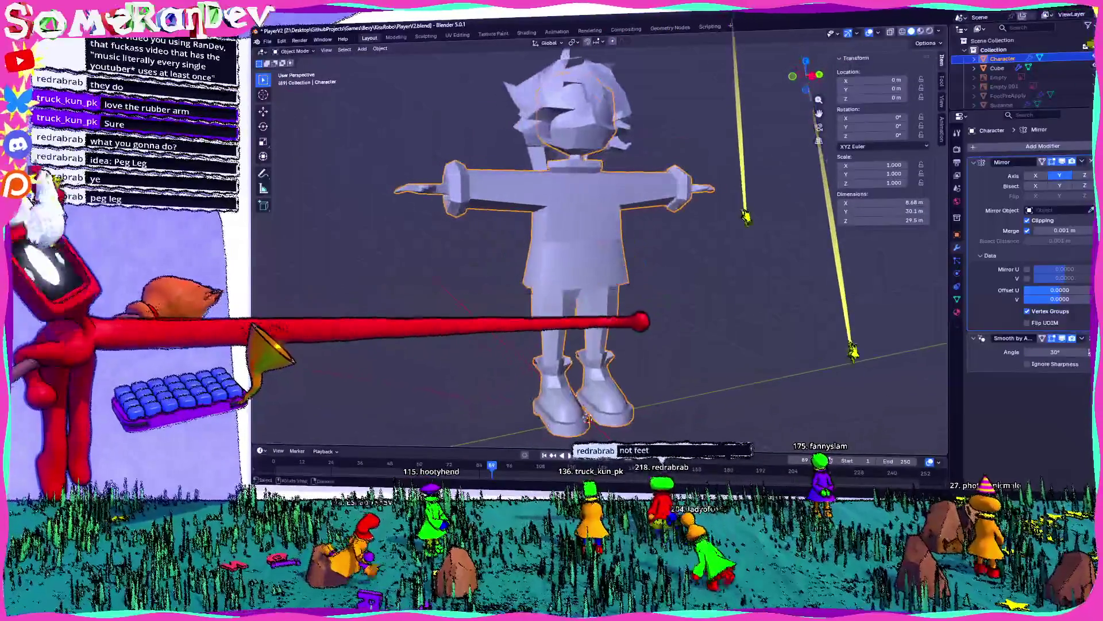
scroll(635, 322, up, 2)
scroll(577, 253, up, 2)
scroll(562, 286, up, 2)
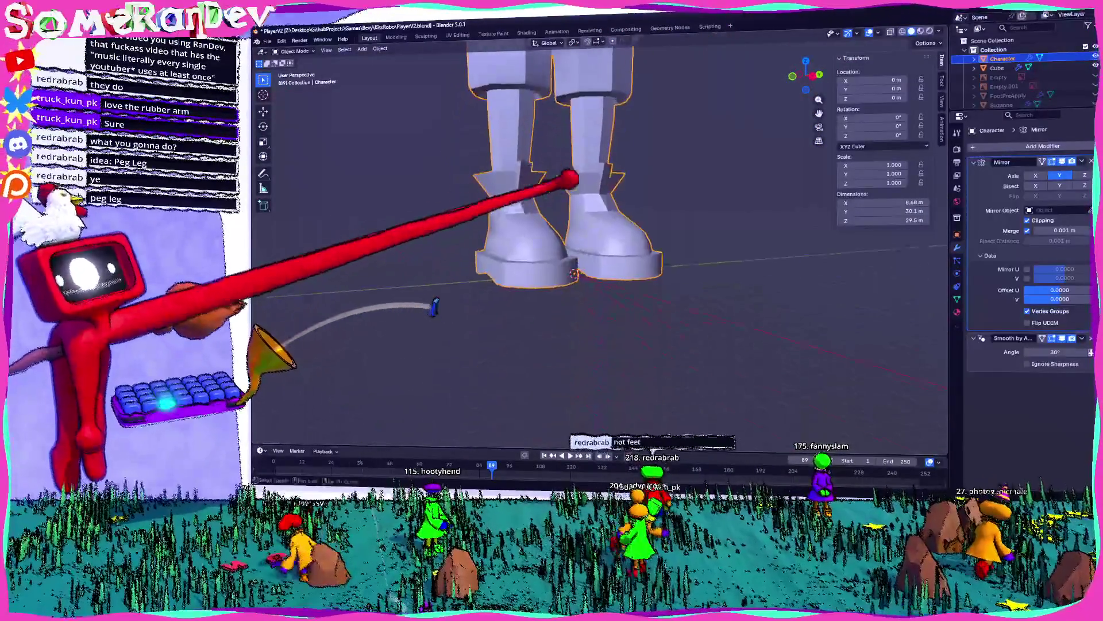
middle_drag(561, 172, 525, 217)
scroll(524, 216, down, 5)
scroll(581, 264, down, 2)
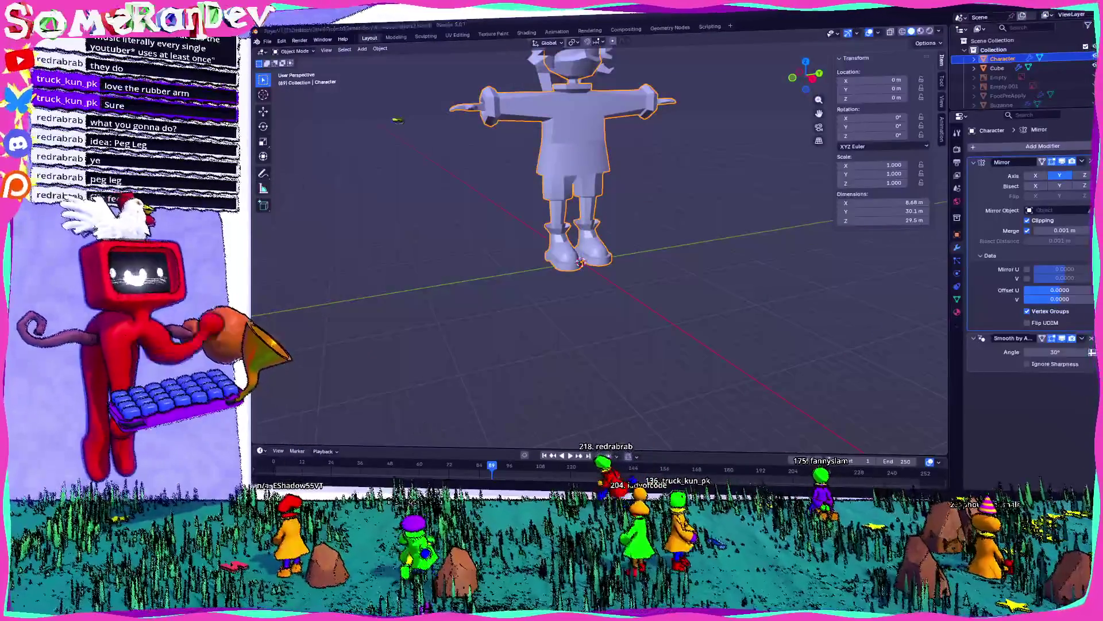
key(alt+Tab)
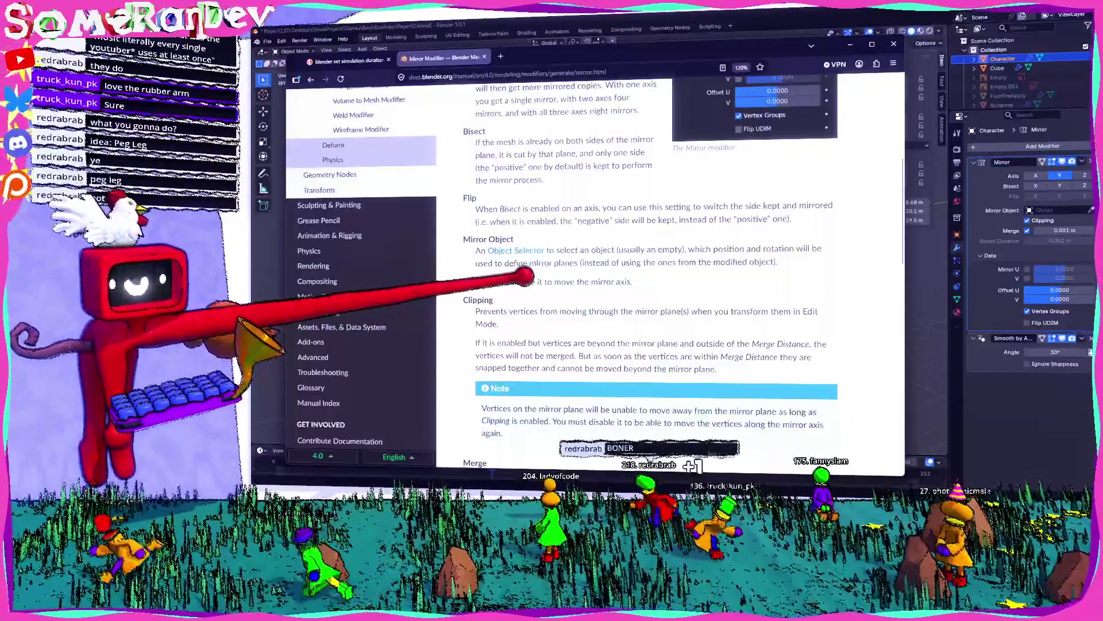
scroll(524, 277, down, 5)
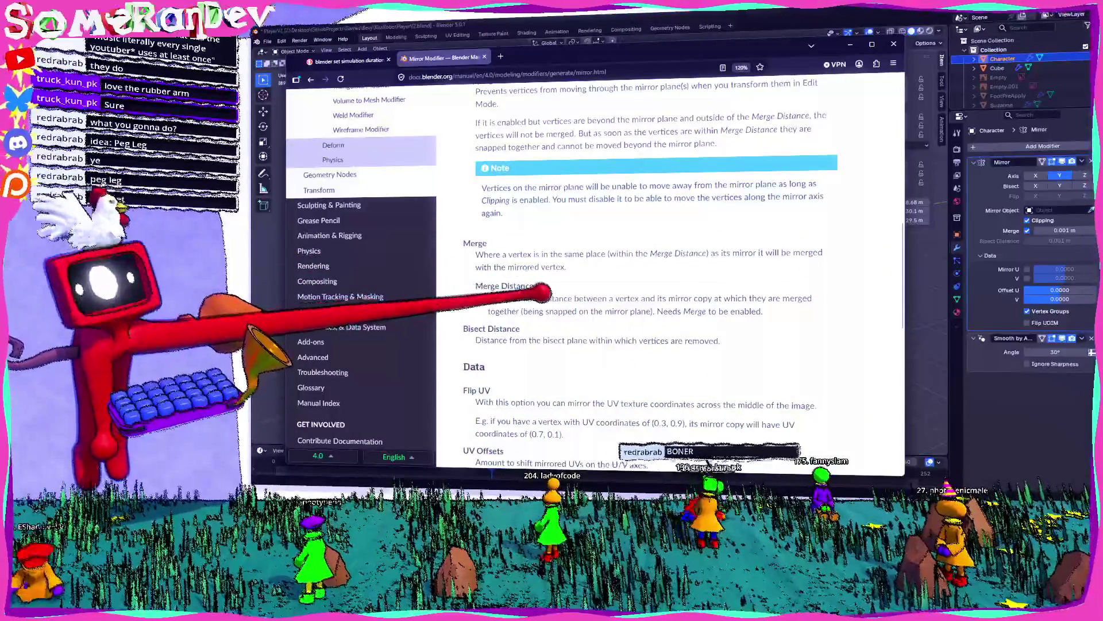
scroll(527, 293, down, 5)
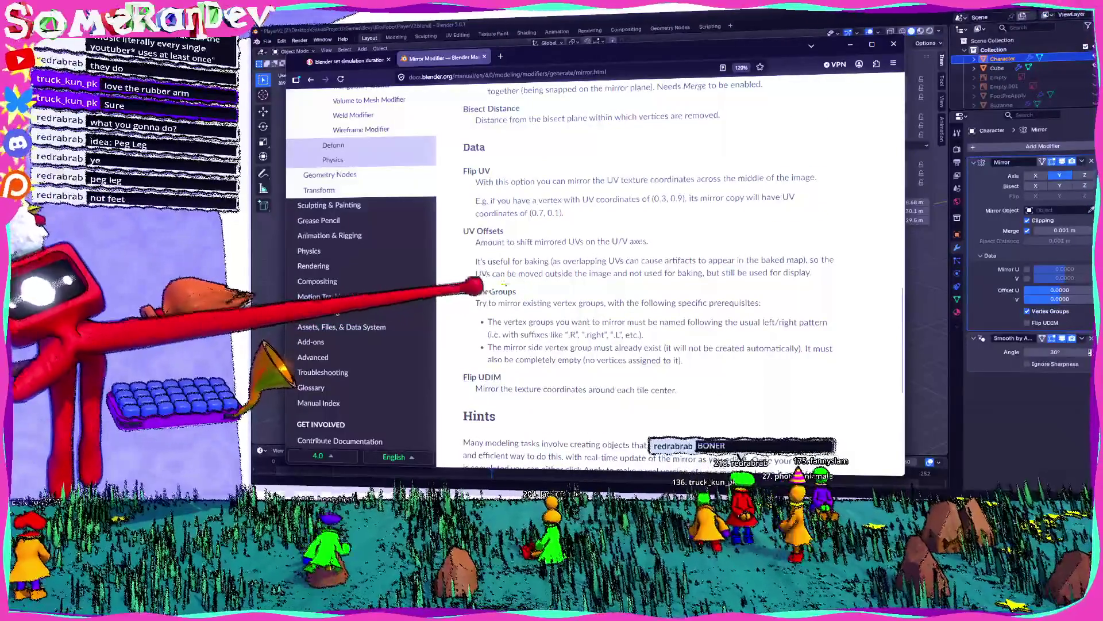
mouse_move(567, 284)
mouse_down()
mouse_move(759, 285)
mouse_move(615, 315)
mouse_move(714, 305)
mouse_move(723, 322)
mouse_up()
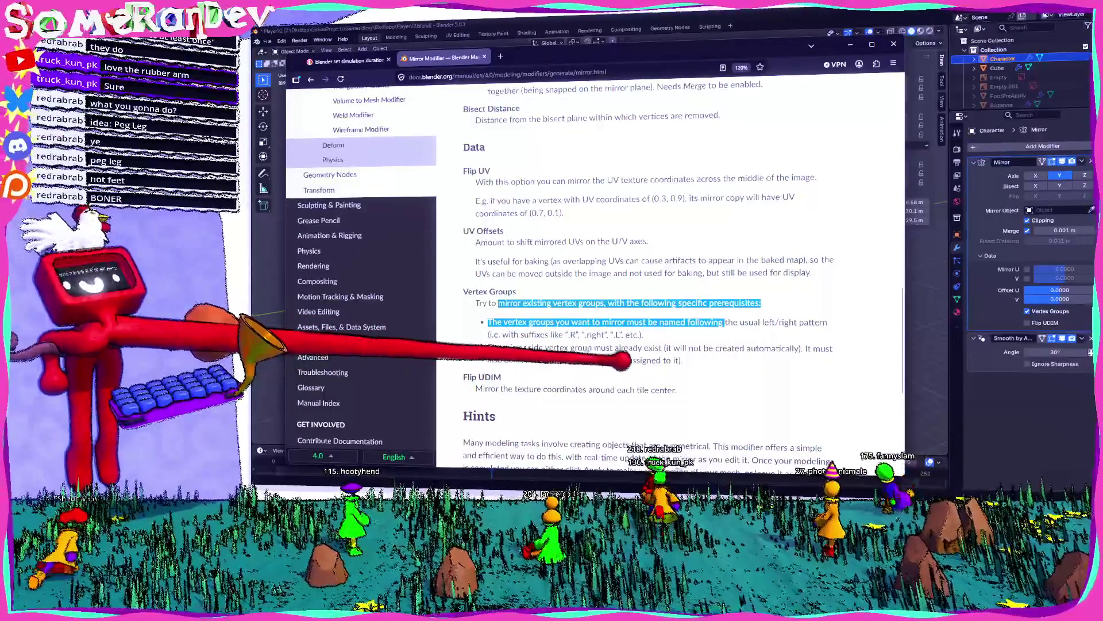
scroll(866, 423, up, 5)
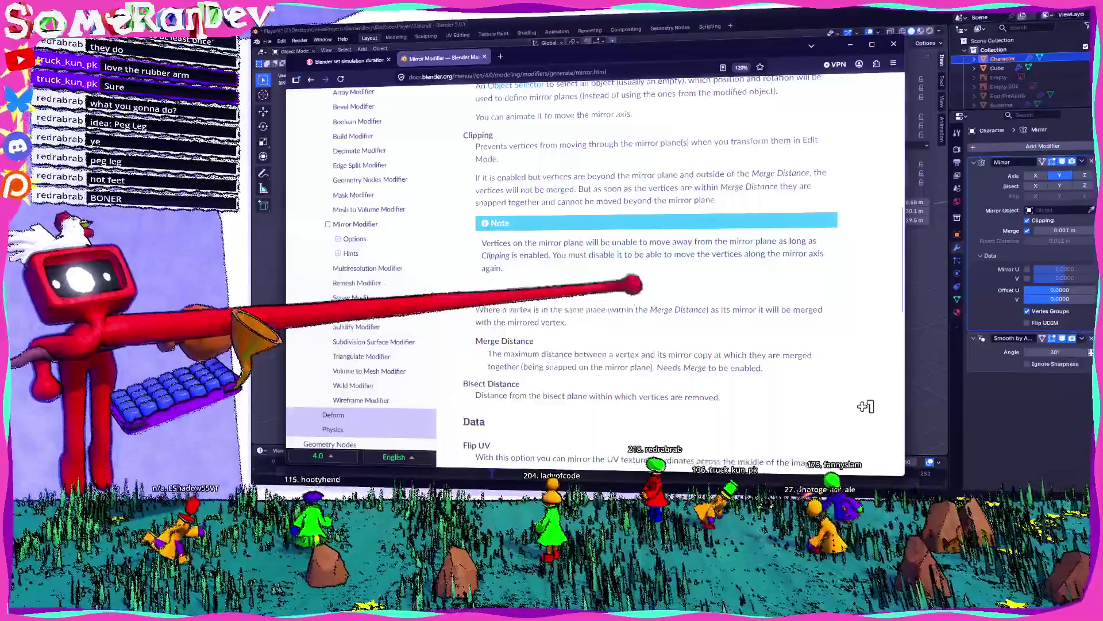
click(893, 44)
mouse_move(580, 171)
middle_down()
mouse_move(646, 217)
mouse_move(594, 185)
middle_up()
scroll(598, 178, up, 5)
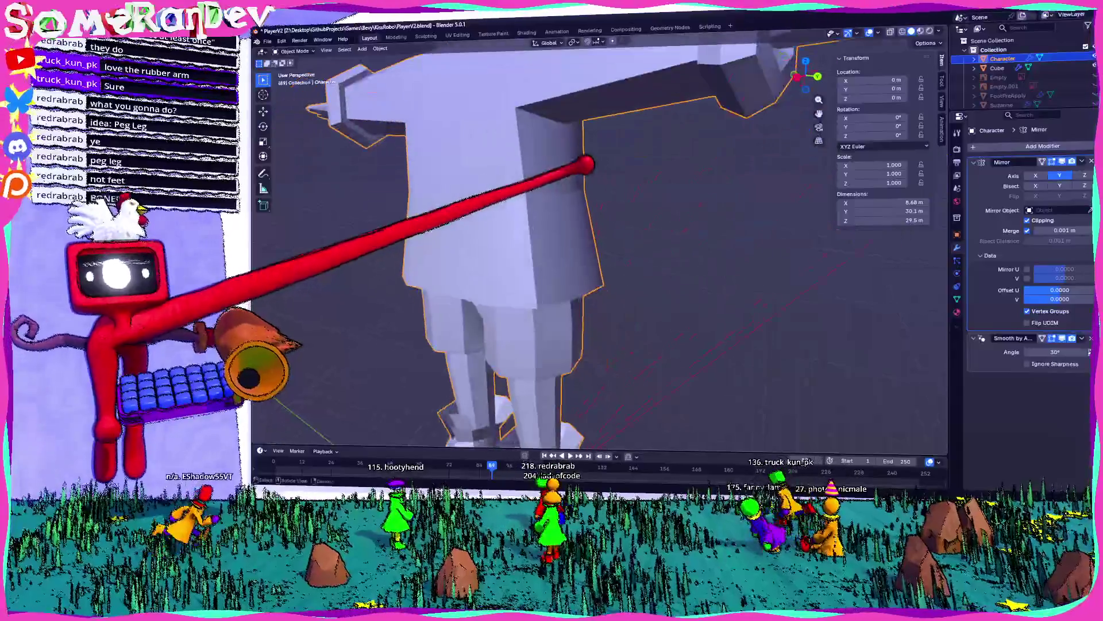
key(Tab)
mouse_move(512, 165)
middle_down()
mouse_move(492, 116)
mouse_move(551, 113)
mouse_move(581, 157)
middle_up()
scroll(592, 150, down, 5)
scroll(606, 168, up, 3)
scroll(605, 175, up, 5)
scroll(598, 181, down, 5)
middle_drag(592, 177, 604, 188)
scroll(603, 187, up, 6)
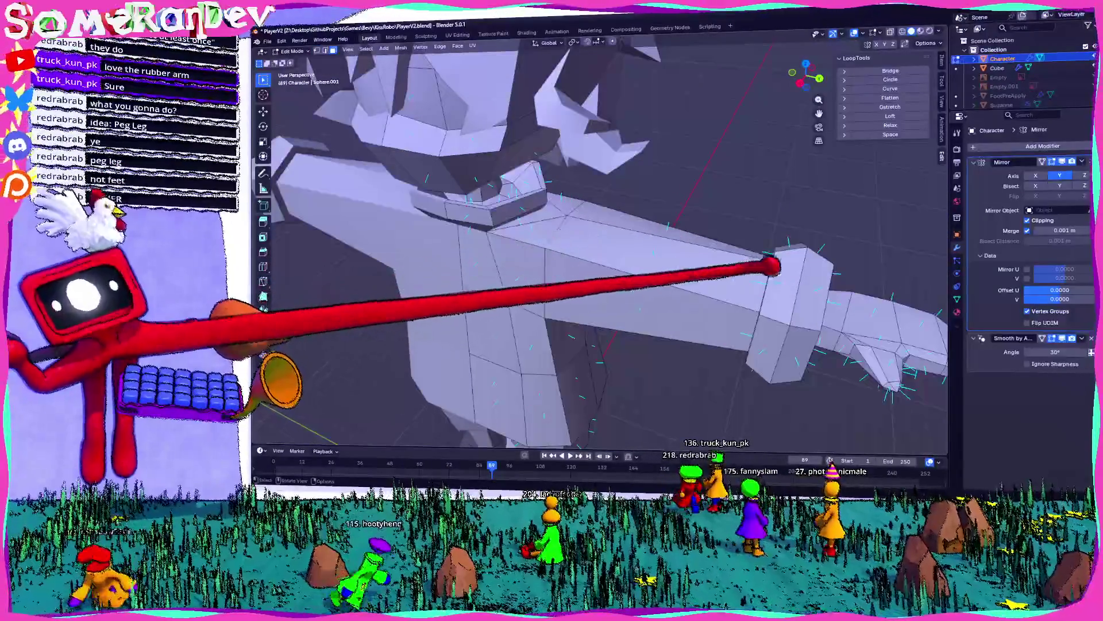
scroll(765, 266, down, 5)
mouse_move(739, 234)
middle_down()
mouse_move(714, 209)
mouse_move(660, 197)
middle_up()
scroll(525, 168, up, 5)
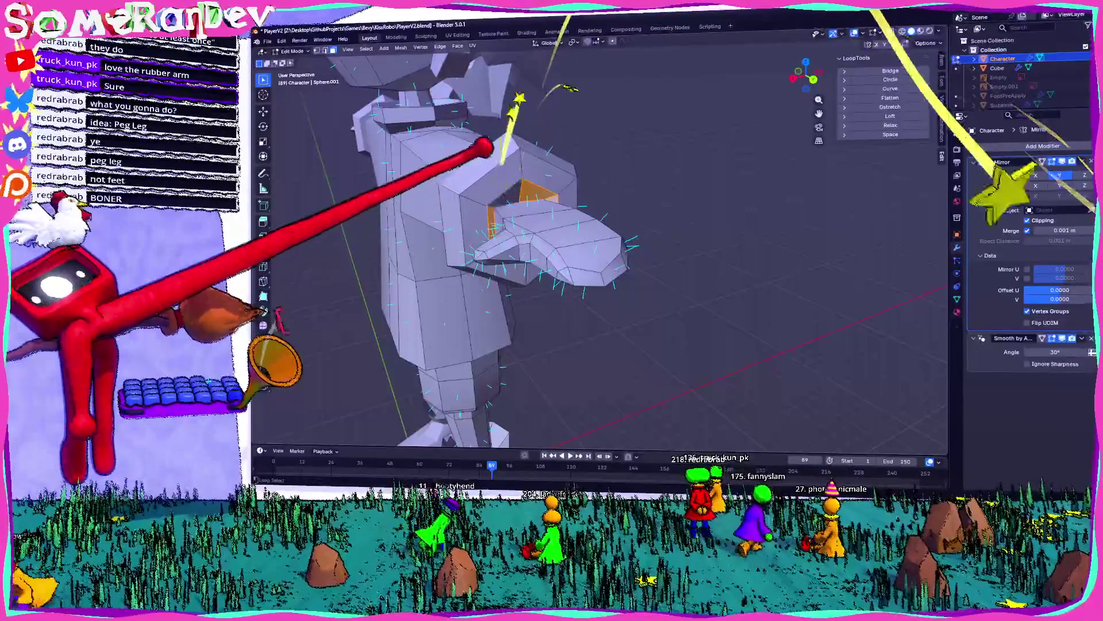
key(ctrl+KP_Add)
mouse_move(492, 118)
middle_down()
mouse_move(759, 148)
mouse_move(652, 164)
middle_up()
key(ctrl+KP_Add)
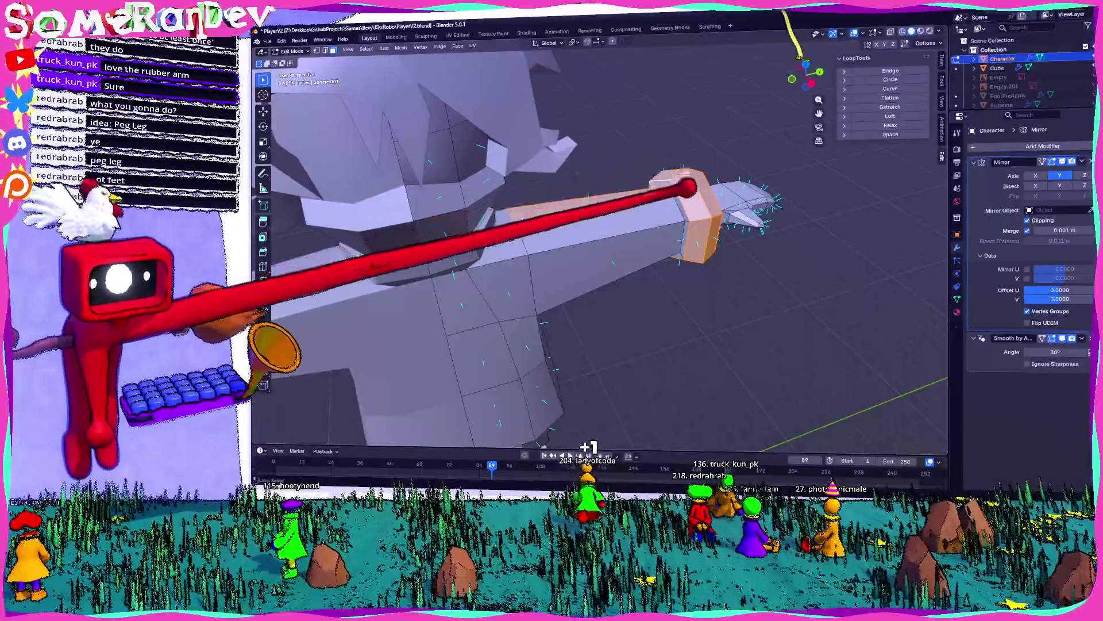
mouse_move(697, 176)
middle_down()
mouse_move(638, 178)
mouse_move(713, 140)
mouse_move(513, 162)
middle_up()
mouse_move(554, 128)
middle_down()
mouse_move(653, 185)
mouse_move(633, 190)
middle_up()
scroll(632, 190, up, 4)
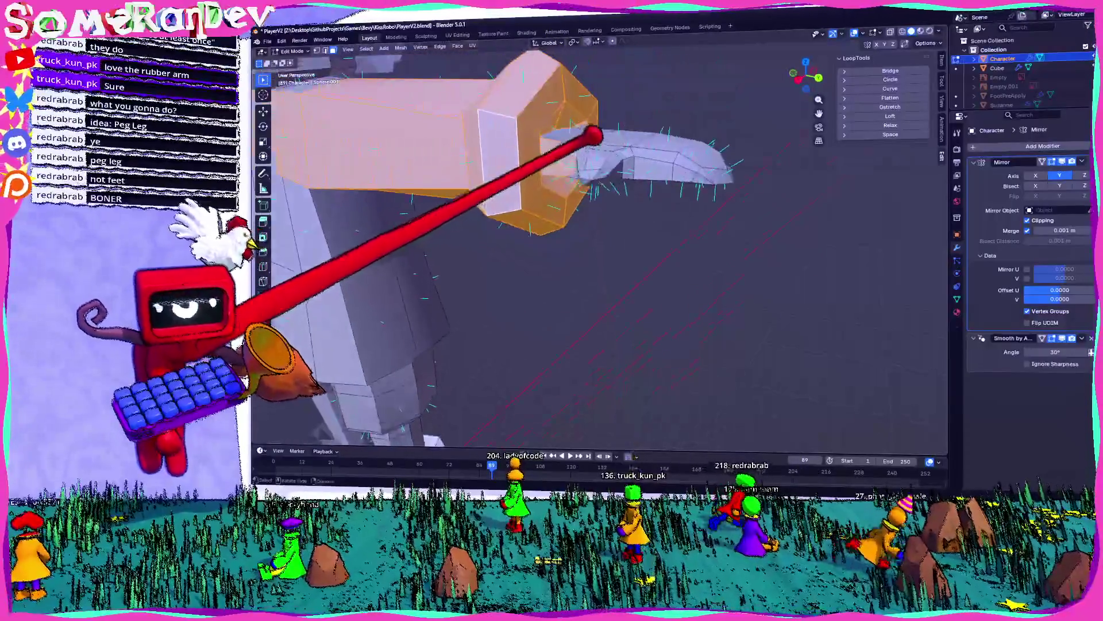
mouse_move(562, 133)
middle_down()
mouse_move(561, 111)
mouse_move(468, 118)
mouse_move(520, 81)
mouse_move(491, 153)
mouse_move(546, 136)
mouse_move(638, 166)
middle_up()
middle_drag(521, 379, 575, 437)
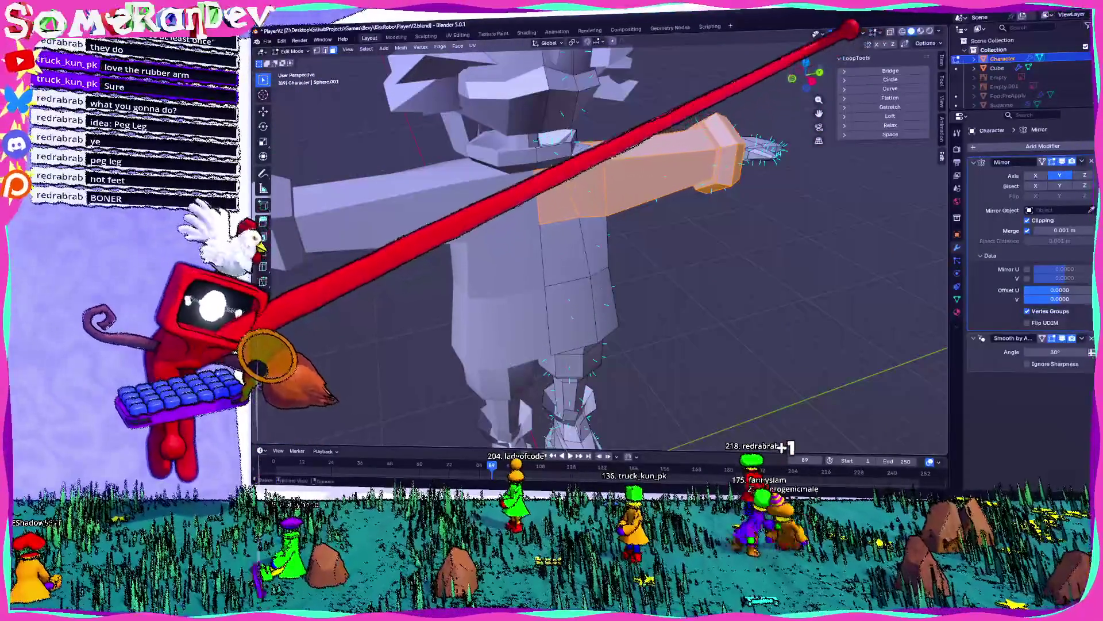
click(812, 81)
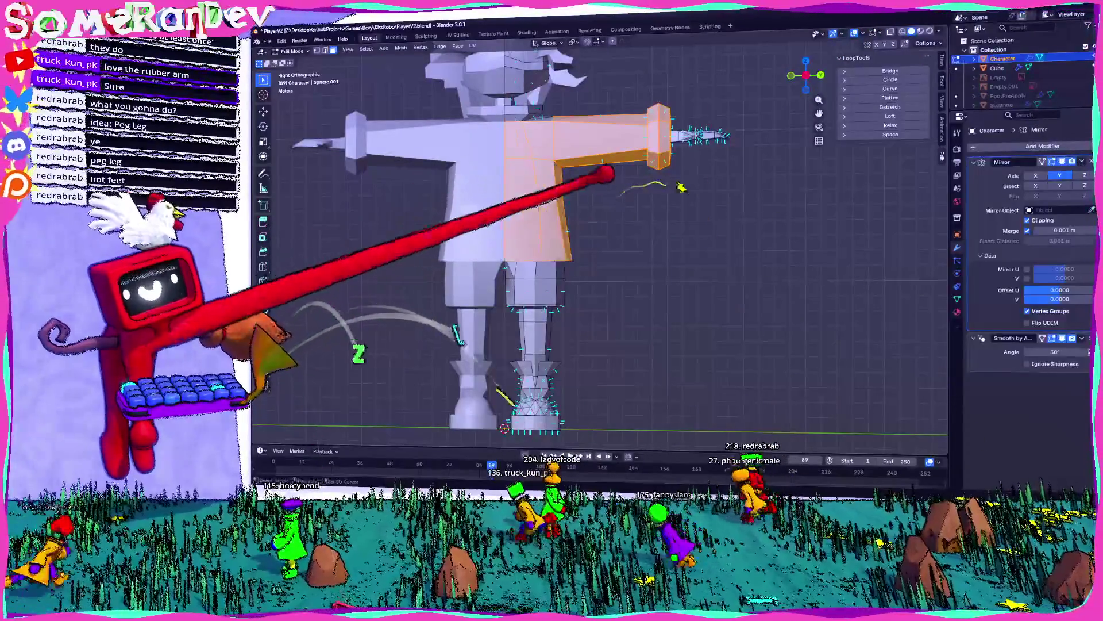
middle_drag(575, 258, 644, 253)
middle_drag(572, 163, 603, 163)
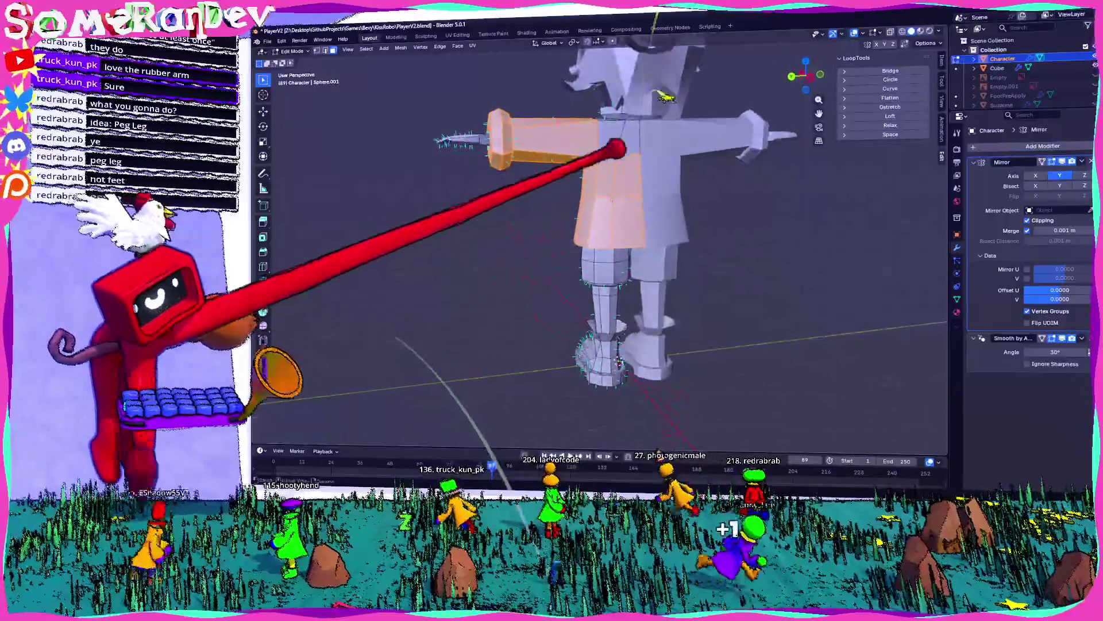
mouse_move(620, 363)
middle_down()
mouse_move(650, 333)
mouse_move(626, 316)
middle_up()
mouse_move(542, 161)
middle_down()
mouse_move(564, 163)
mouse_move(529, 81)
mouse_move(613, 67)
mouse_move(653, 93)
mouse_move(648, 198)
mouse_move(646, 180)
mouse_move(670, 182)
mouse_move(596, 176)
middle_up()
scroll(596, 175, down, 5)
mouse_move(739, 239)
middle_down()
mouse_move(614, 151)
mouse_move(621, 237)
mouse_move(615, 216)
mouse_move(638, 185)
middle_up()
scroll(615, 217, up, 6)
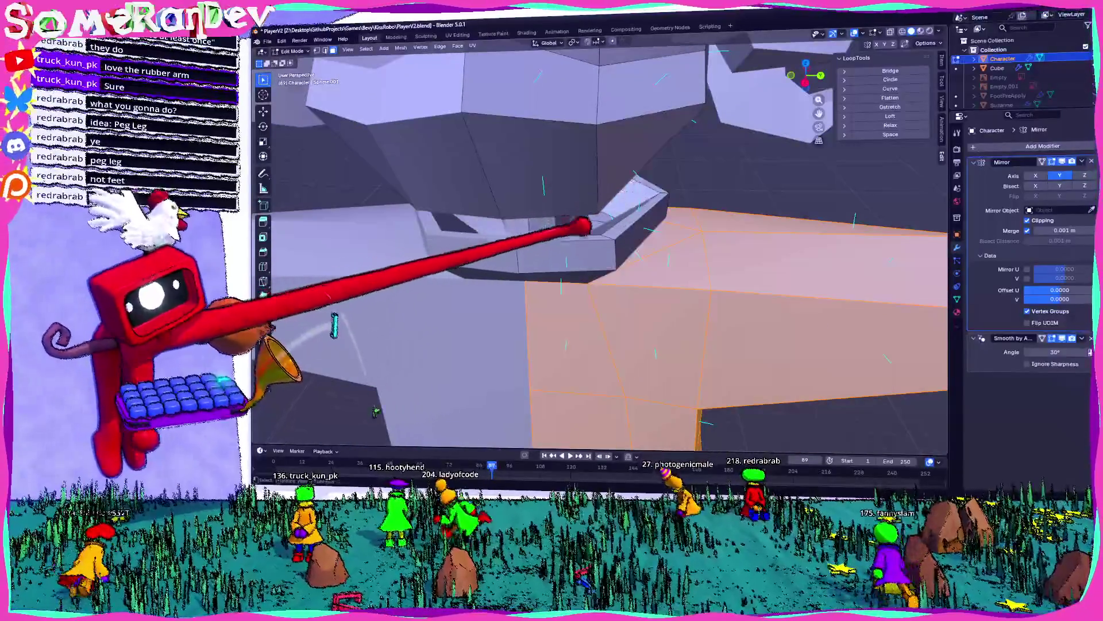
middle_drag(583, 228, 574, 151)
mouse_move(647, 136)
middle_down()
mouse_move(526, 152)
mouse_move(443, 128)
mouse_move(558, 130)
middle_up()
middle_drag(598, 247, 506, 257)
middle_drag(575, 253, 517, 259)
mouse_move(316, 328)
middle_down()
mouse_move(458, 357)
mouse_move(419, 308)
middle_up()
mouse_move(791, 146)
middle_down()
mouse_move(689, 147)
mouse_move(635, 176)
mouse_move(609, 172)
middle_up()
mouse_move(857, 431)
middle_down()
mouse_move(857, 414)
mouse_move(880, 423)
mouse_move(886, 412)
mouse_move(793, 412)
mouse_move(816, 403)
middle_up()
scroll(886, 412, down, 8)
scroll(793, 412, up, 5)
right_click(1000, 58)
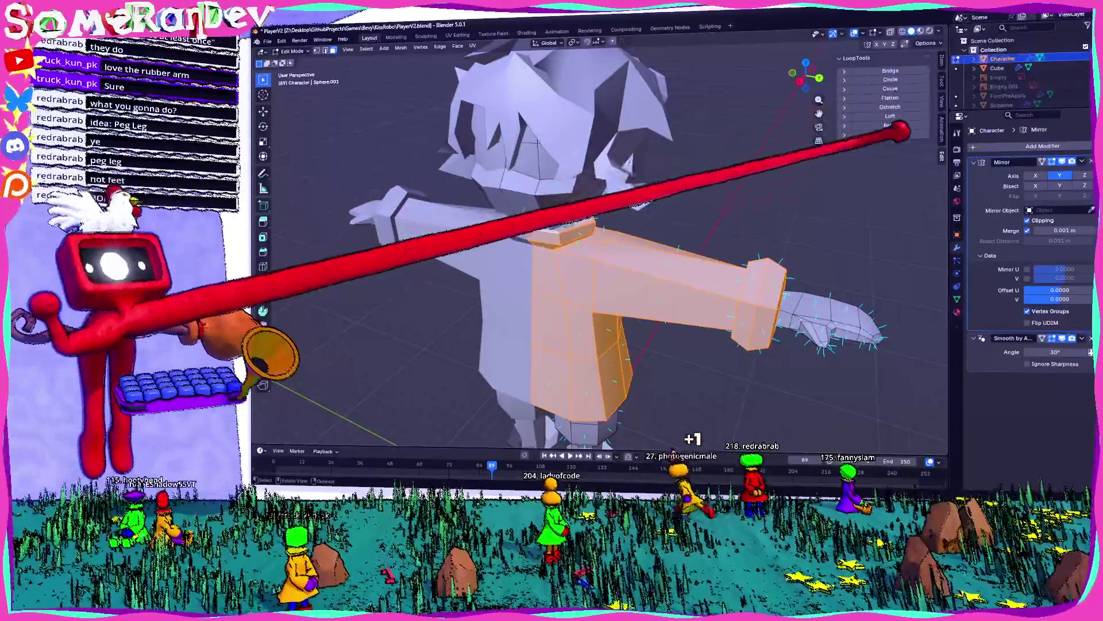
right_click(1002, 56)
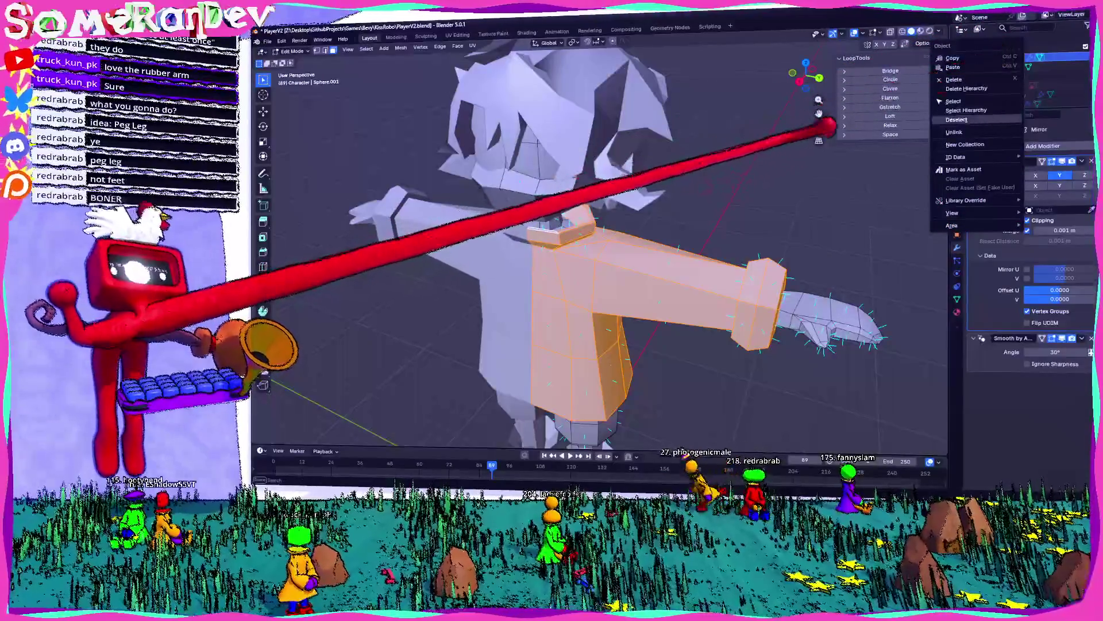
- Duplicate the Character object as a backup, Character.001, and resume Edit Mode
key(Tab)
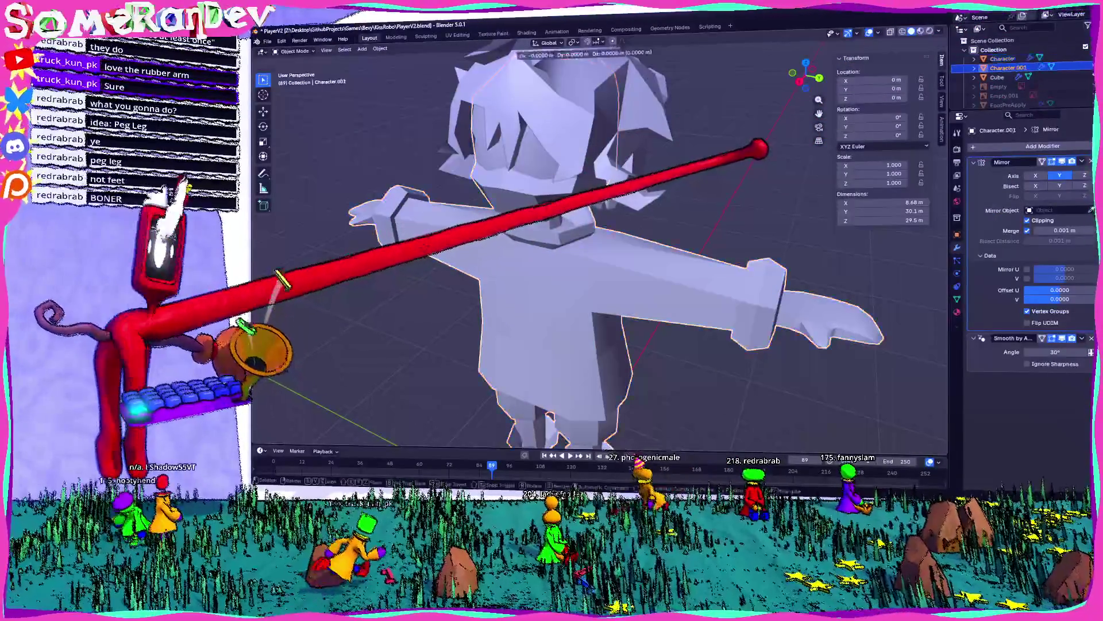
key(ctrl+c)
key(ctrl+v)
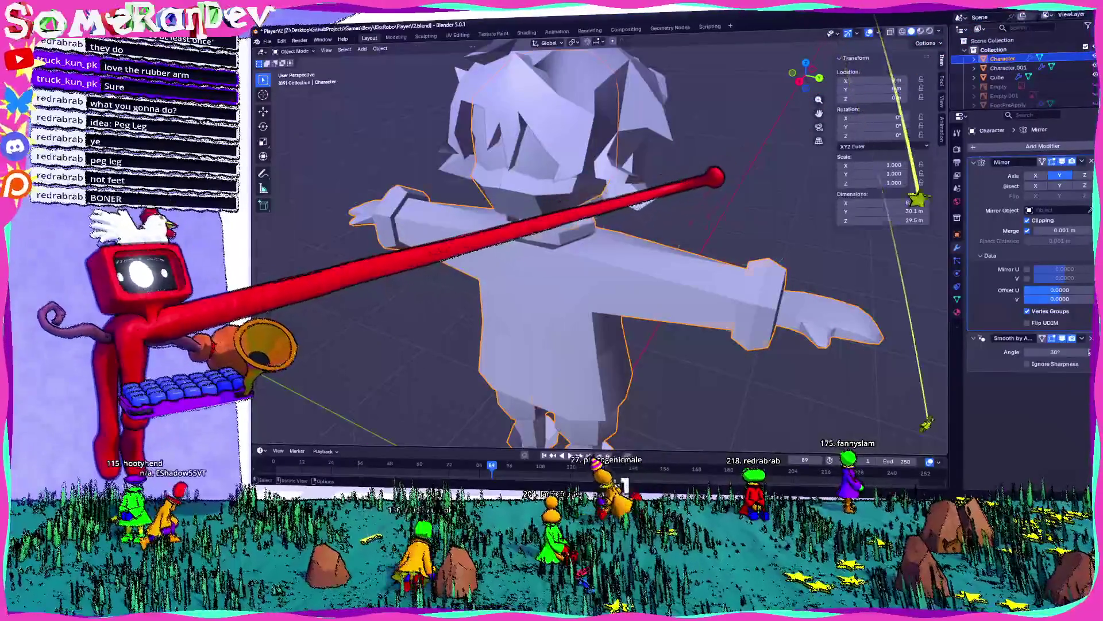
key(Tab)
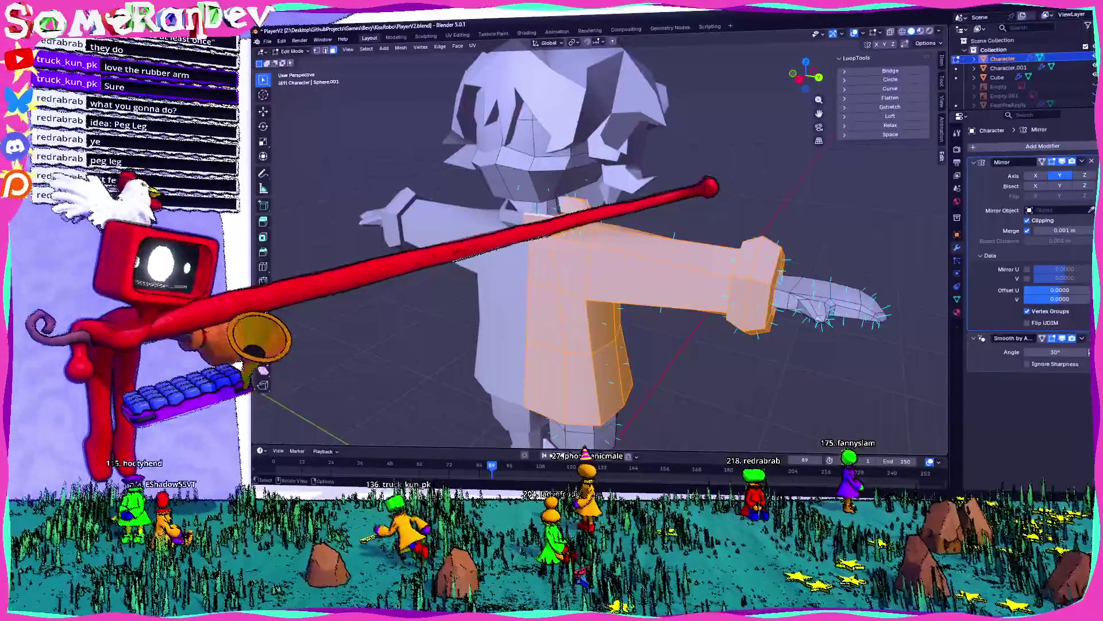
- Orbit and zoom to a near-front view of the selected arm faces and bring up the face menu
mouse_move(597, 247)
middle_down()
mouse_move(574, 253)
mouse_move(598, 247)
middle_up()
scroll(598, 248, up, 8)
scroll(598, 247, down, 5)
mouse_move(740, 229)
middle_down()
mouse_move(709, 217)
mouse_move(717, 201)
middle_up()
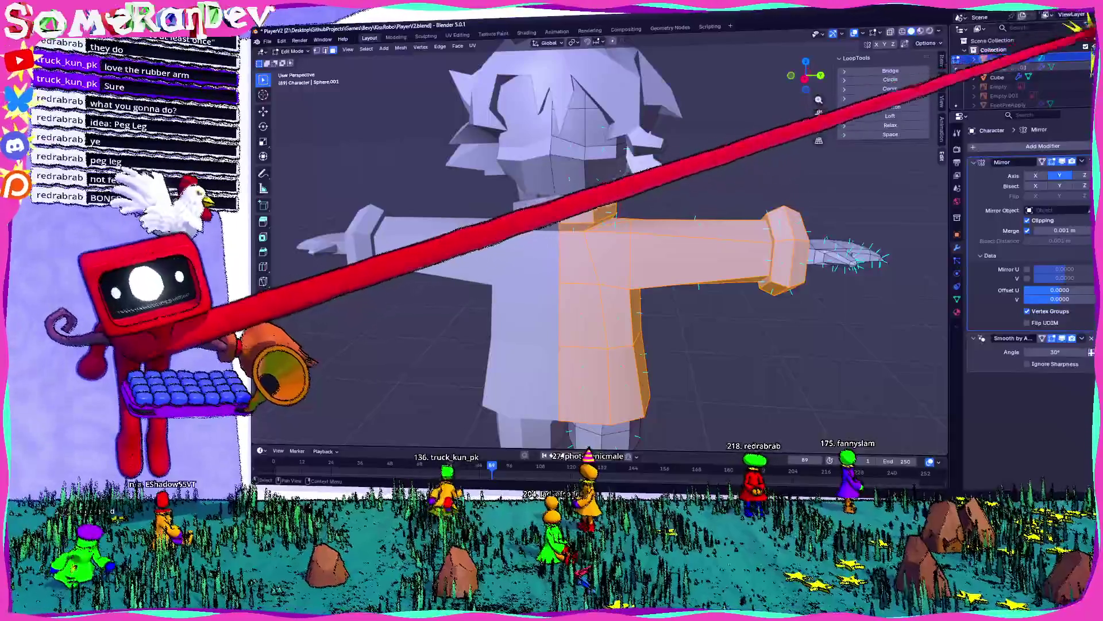
scroll(689, 192, down, 5)
middle_drag(690, 192, 643, 184)
scroll(678, 196, up, 3)
middle_drag(485, 171, 718, 178)
middle_drag(627, 198, 636, 190)
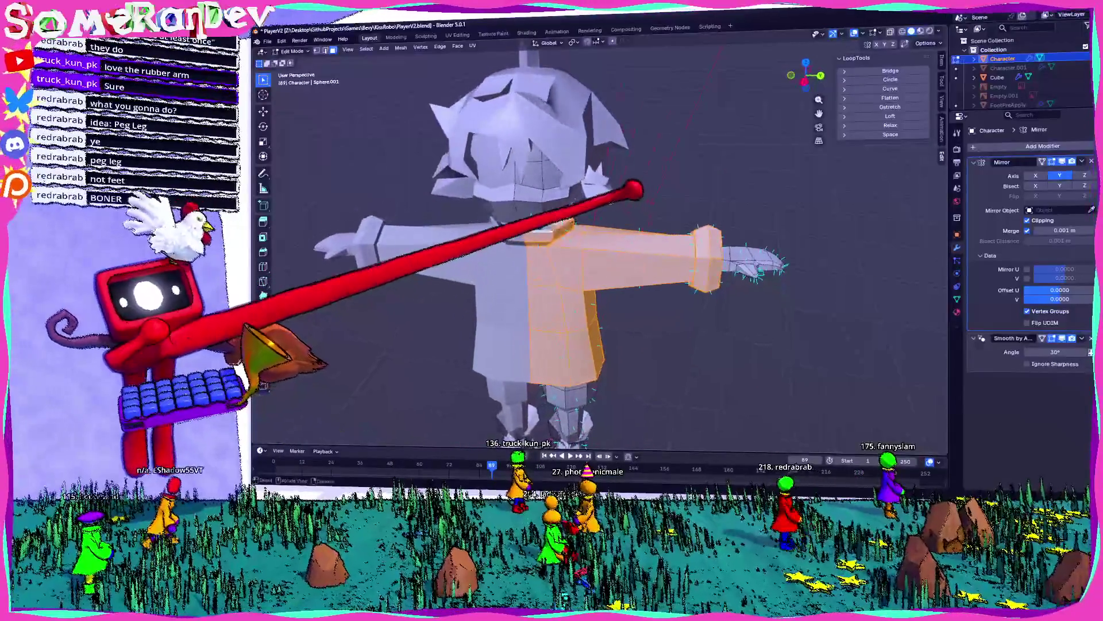
right_click(603, 215)
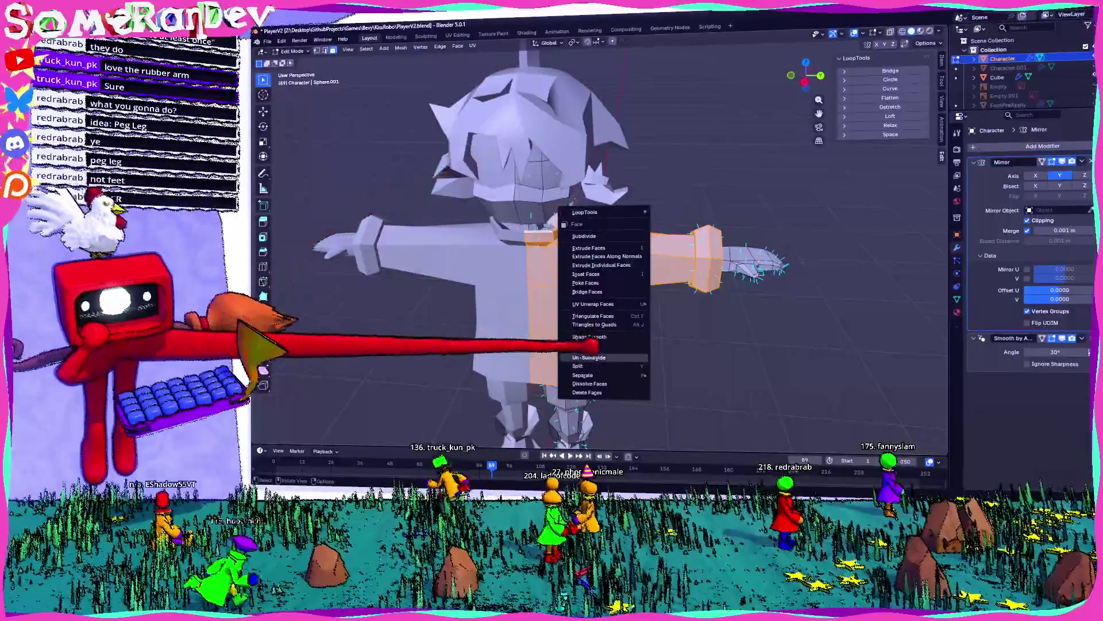
- Separate the selected torso and arm faces into a new object
mouse_move(598, 372)
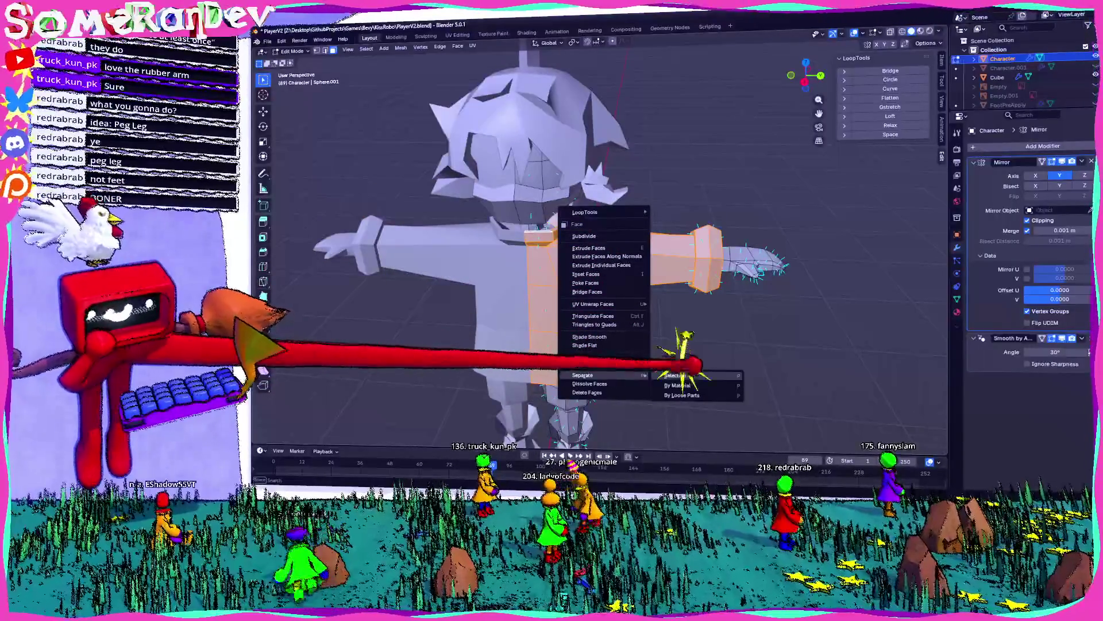
click(678, 374)
middle_drag(658, 266, 636, 234)
key(Tab)
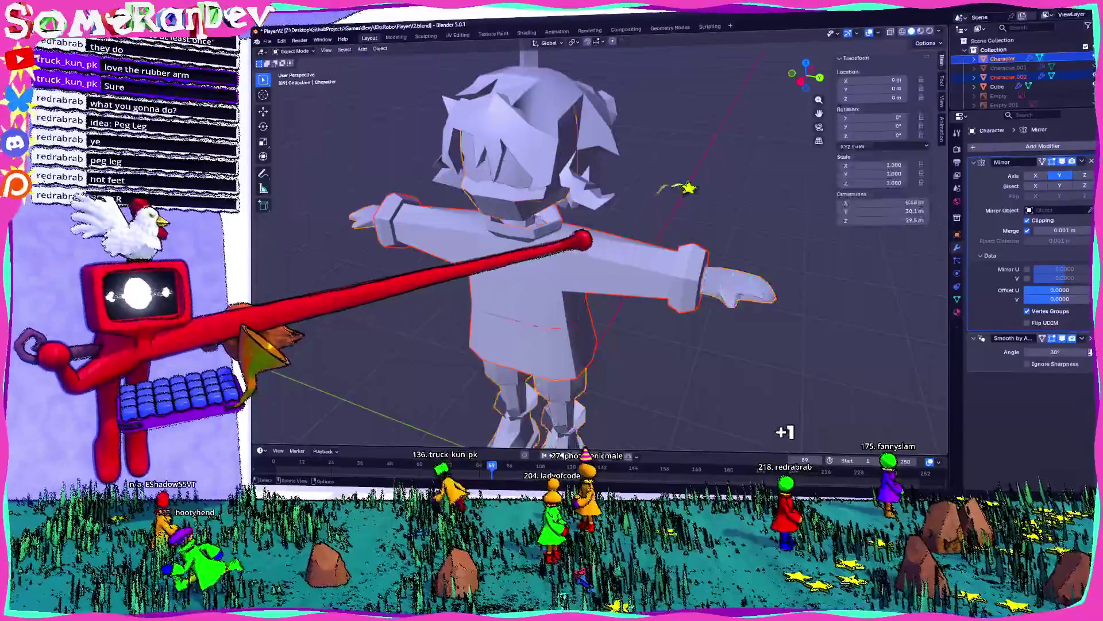
- Rename the new object to Shirt and move it within the Outliner collection
click(592, 231)
middle_drag(696, 192, 834, 127)
scroll(1023, 63, down, 1)
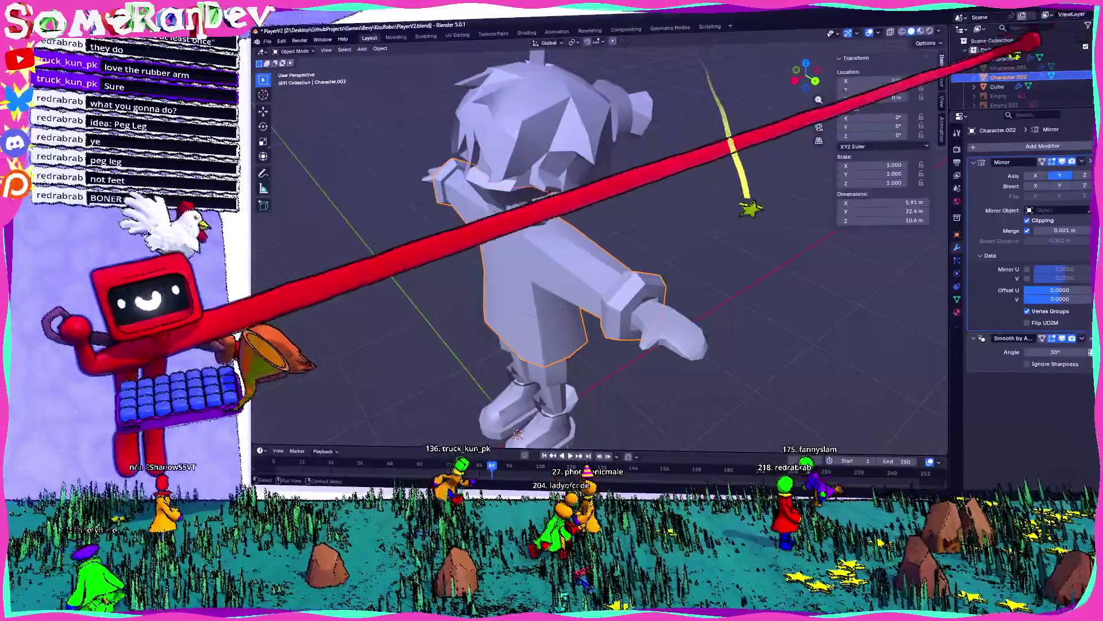
text(hirt)
key(Return)
mouse_move(997, 103)
mouse_down()
mouse_move(985, 42)
mouse_move(999, 26)
mouse_move(1092, 27)
mouse_move(1084, 12)
mouse_move(1035, 49)
mouse_up()
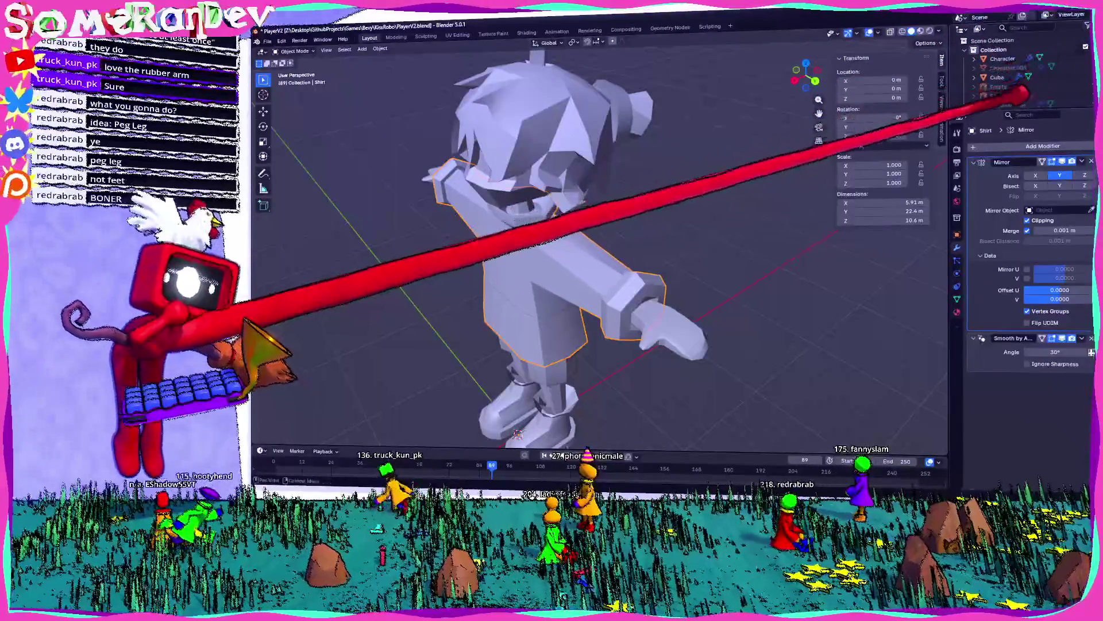
middle_drag(805, 150, 694, 184)
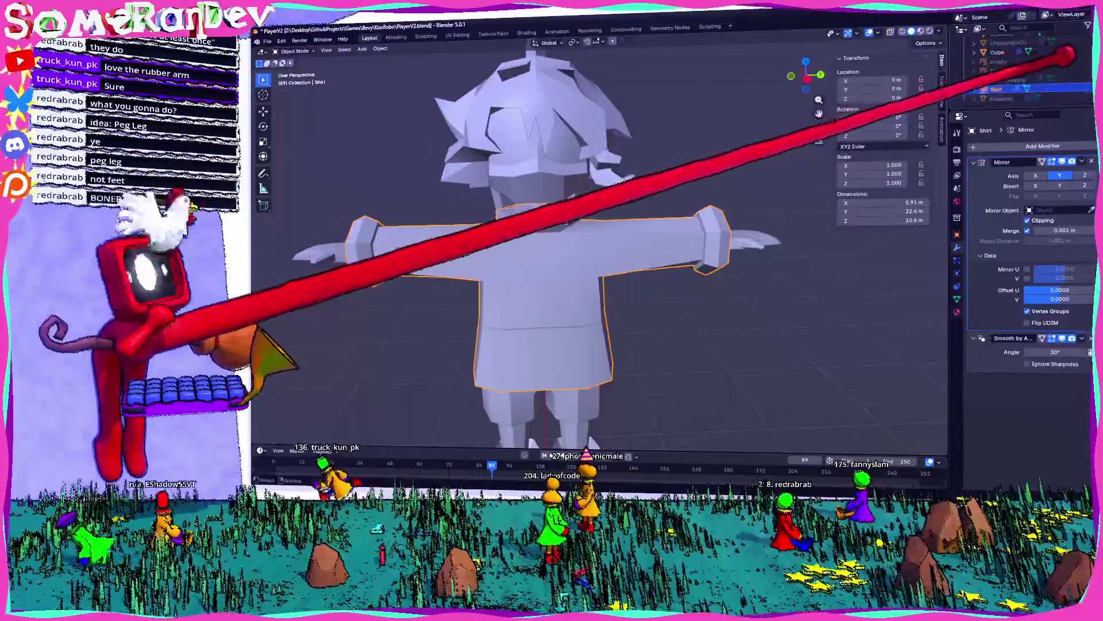
- Hide the Shirt object so the pants are exposed
key(h)
mouse_move(707, 222)
middle_down()
mouse_move(638, 158)
mouse_move(690, 205)
mouse_move(594, 185)
mouse_move(697, 172)
mouse_move(619, 234)
mouse_move(653, 169)
mouse_move(642, 199)
middle_up()
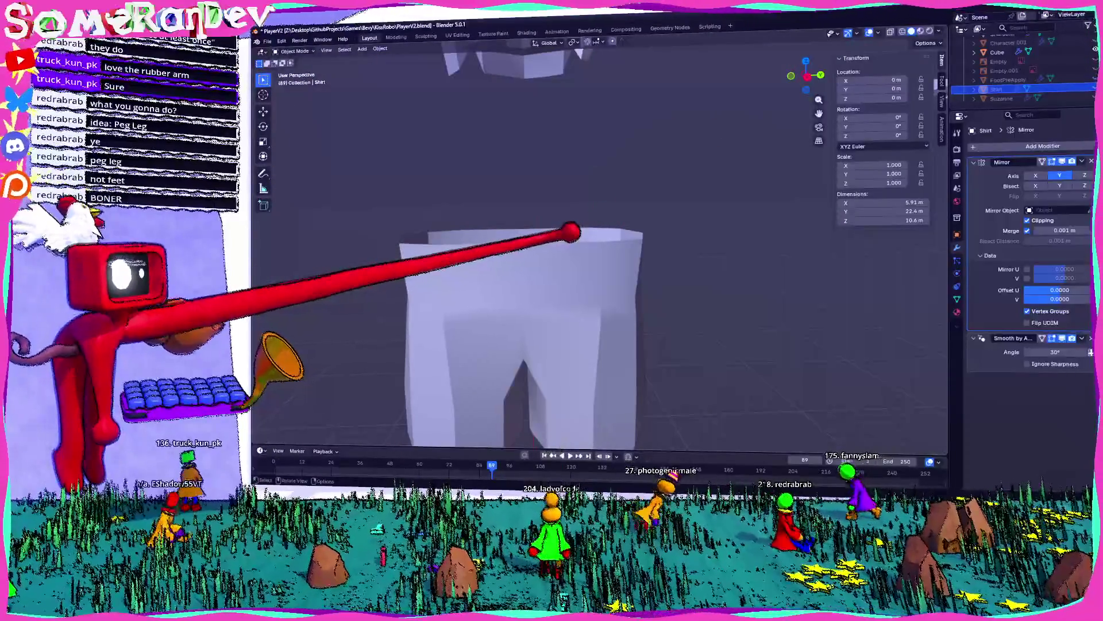
scroll(642, 200, down, 3)
- Select the Character and orbit, zoom and frame the view to inspect the legs closely
click(609, 126)
middle_drag(609, 126, 628, 95)
middle_drag(655, 138, 633, 196)
scroll(632, 195, up, 4)
mouse_move(604, 153)
middle_down()
mouse_move(596, 163)
mouse_move(554, 152)
mouse_move(586, 180)
mouse_move(763, 184)
mouse_move(612, 183)
middle_up()
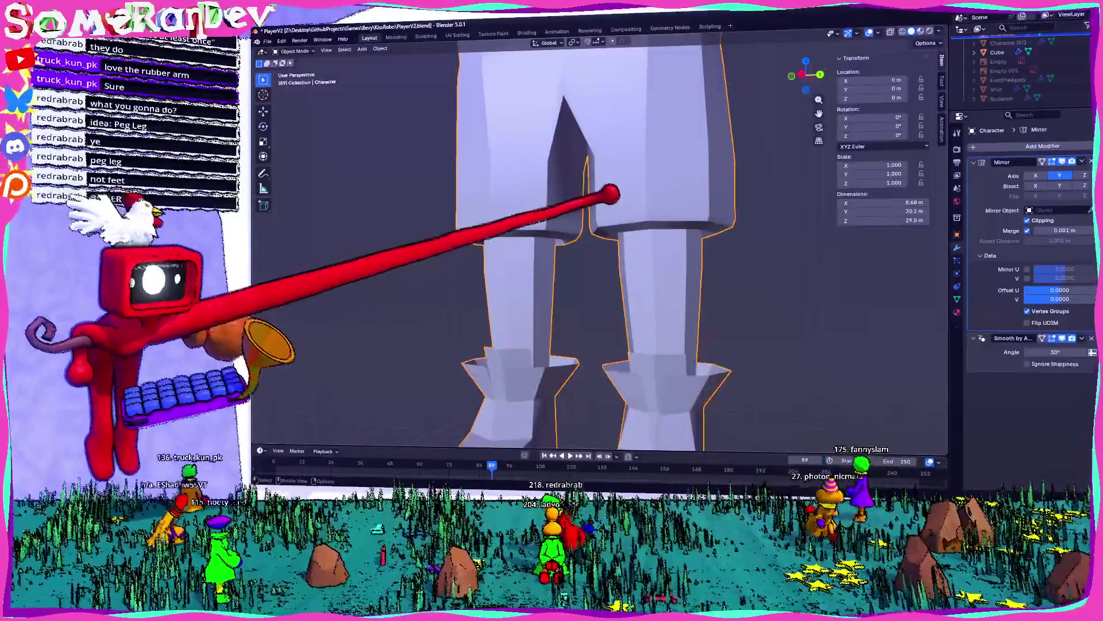
scroll(568, 356, down, 5)
middle_drag(552, 345, 568, 356)
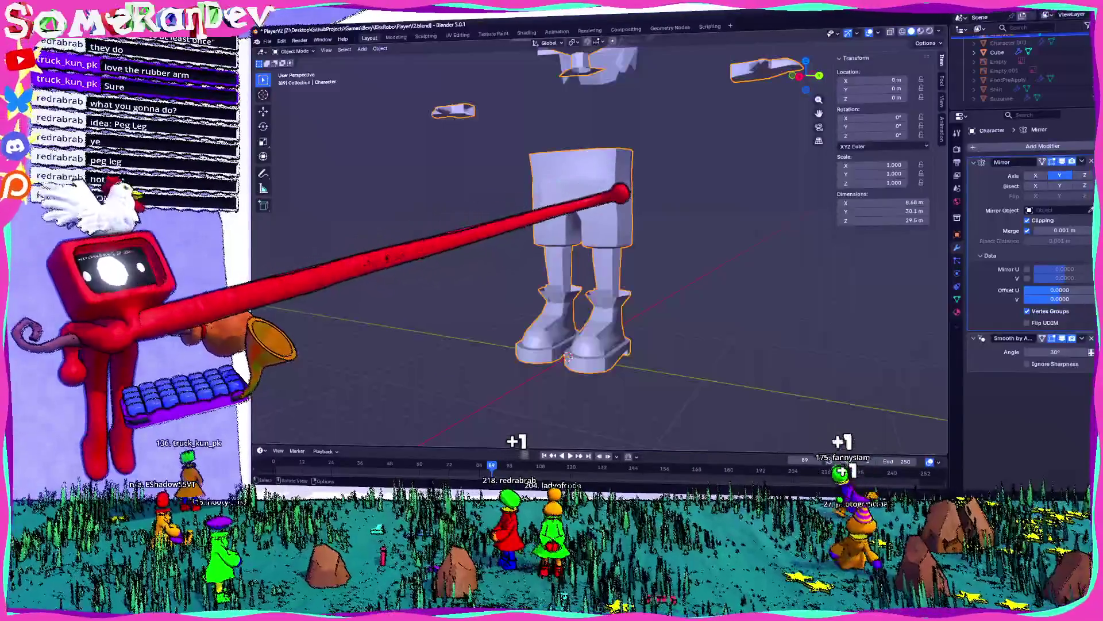
scroll(568, 356, up, 8)
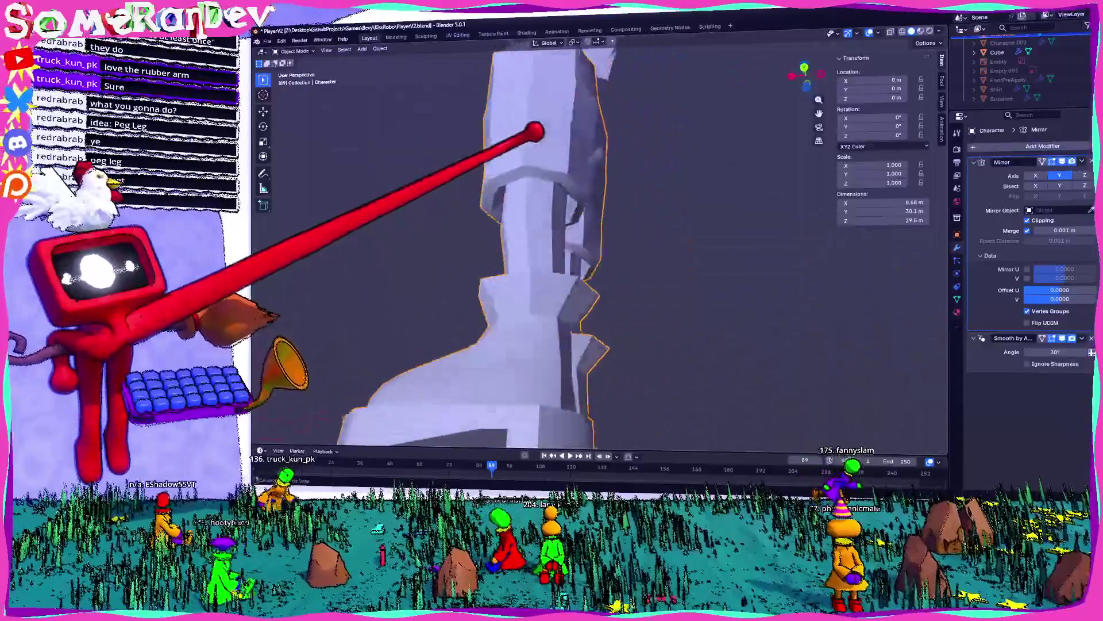
middle_drag(535, 131, 463, 185)
key(KP_Decimal)
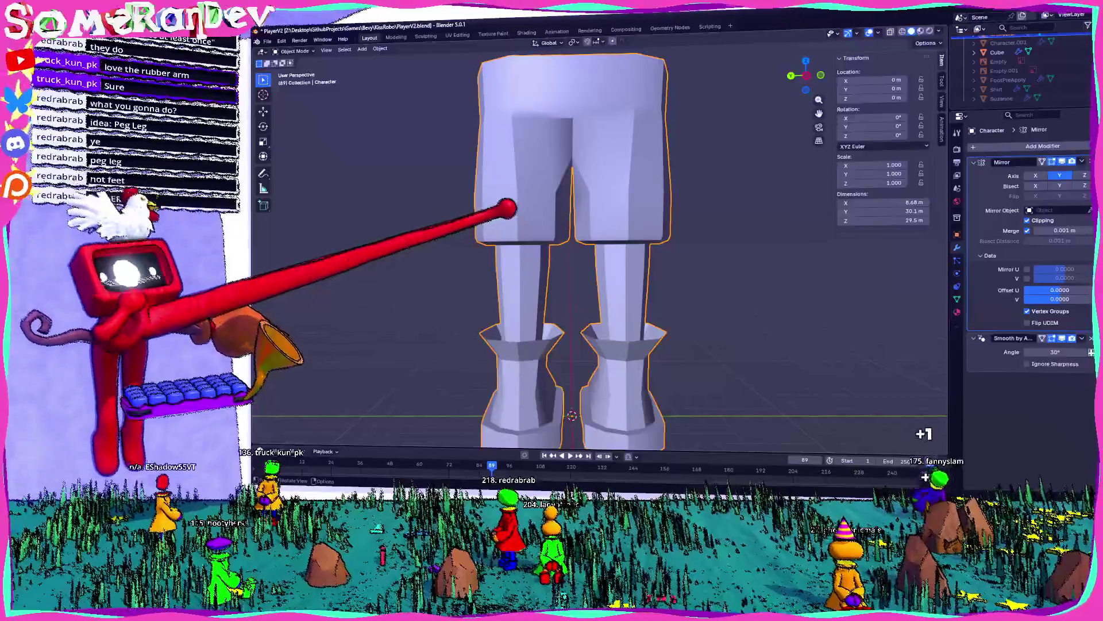
middle_drag(926, 419, 940, 441)
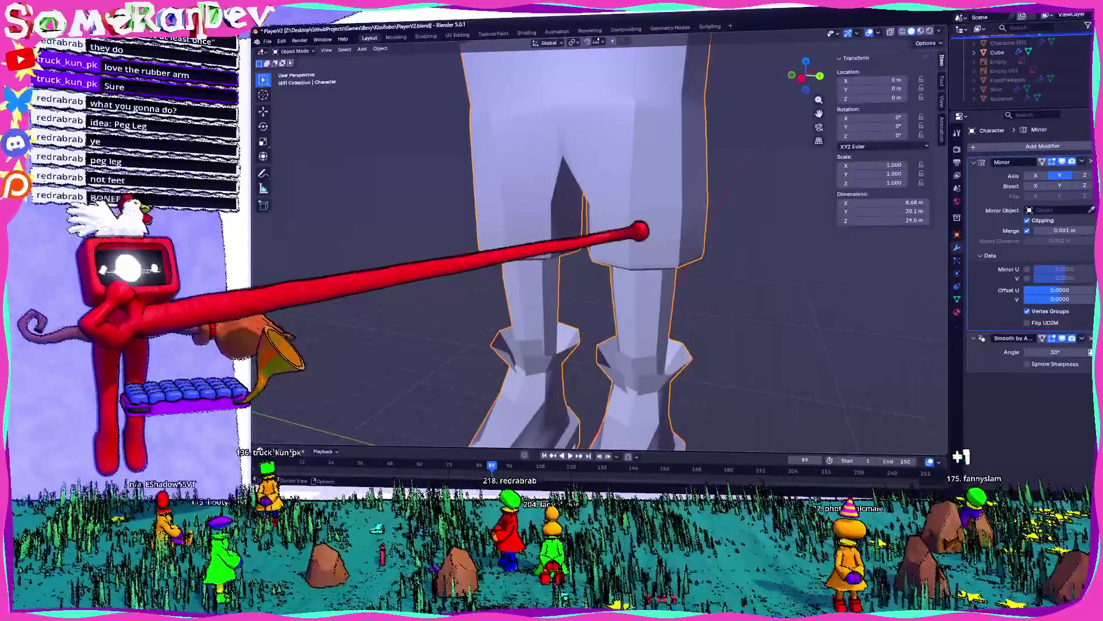
scroll(597, 241, down, 8)
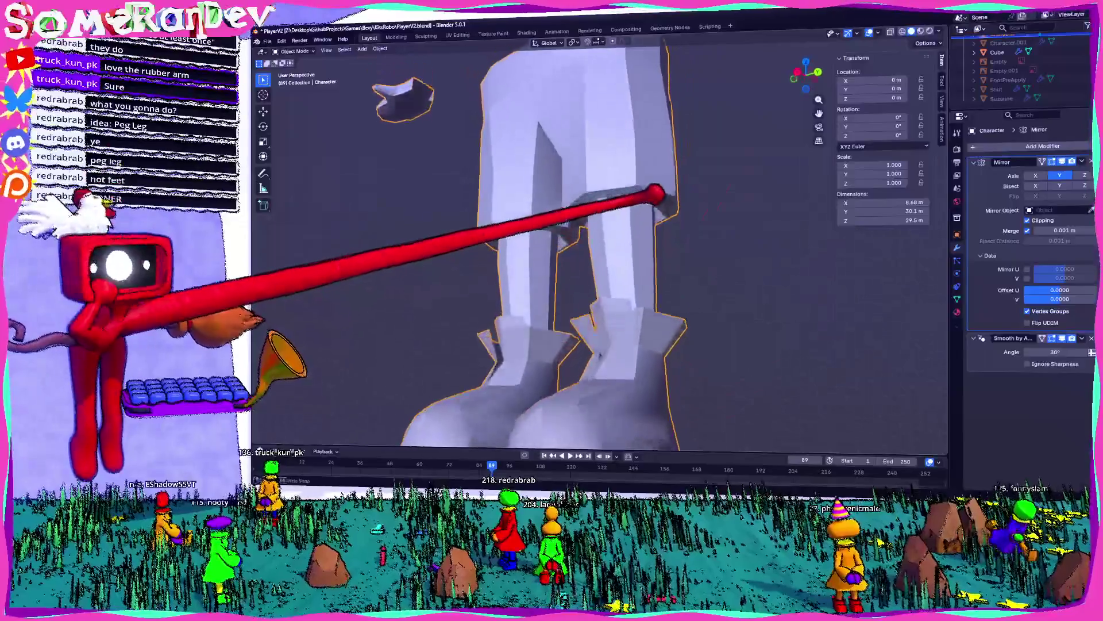
- Box-select the upper-leg faces in Right Ortho view and separate them into a new pants object
key(Tab)
scroll(600, 176, up, 4)
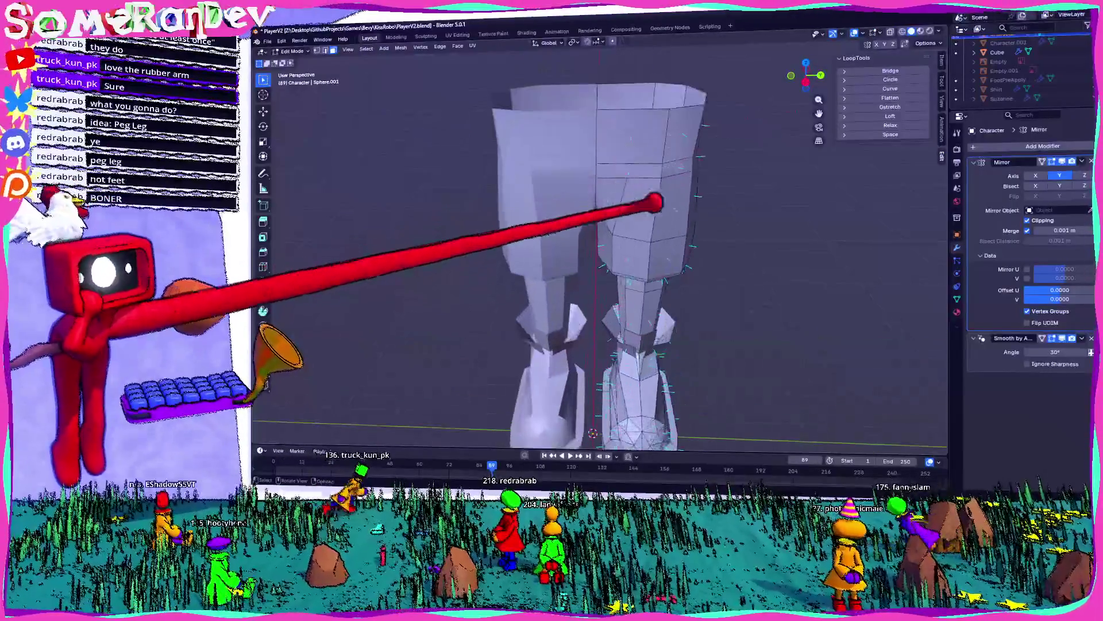
click(807, 82)
mouse_move(580, 72)
mouse_down()
mouse_move(712, 173)
mouse_move(733, 237)
mouse_up()
middle_drag(632, 242, 563, 218)
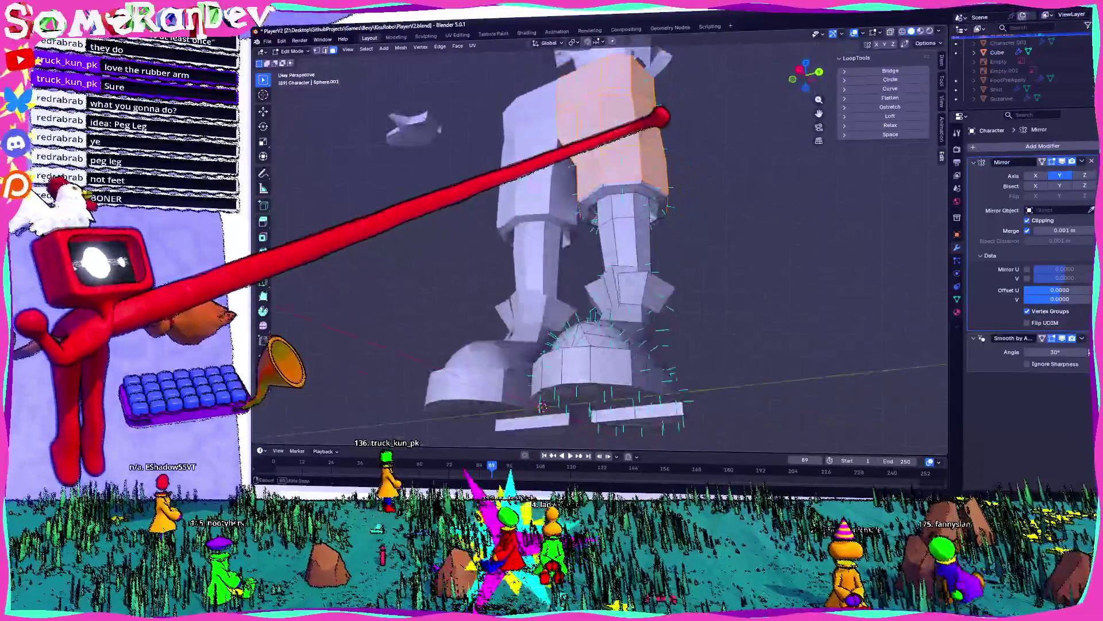
scroll(655, 132, up, 3)
mouse_move(615, 66)
middle_down()
mouse_move(659, 49)
mouse_move(719, 111)
mouse_move(804, 346)
middle_up()
mouse_move(541, 66)
middle_down()
mouse_move(506, 68)
mouse_move(670, 160)
mouse_move(696, 161)
mouse_move(670, 115)
mouse_move(678, 146)
middle_up()
scroll(696, 161, down, 5)
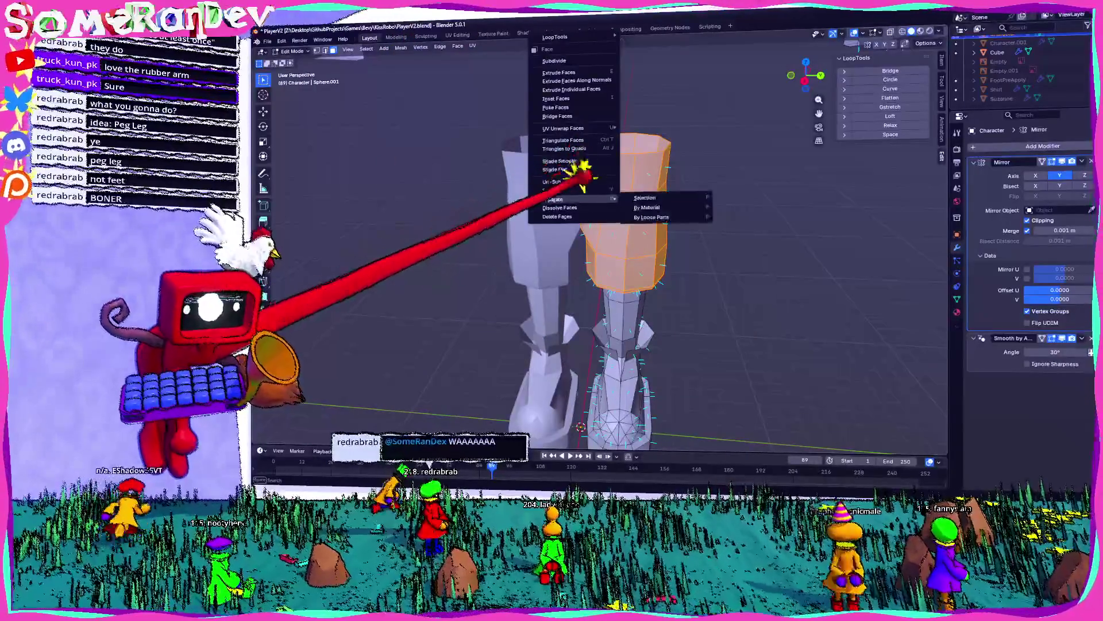
click(645, 197)
key(Tab)
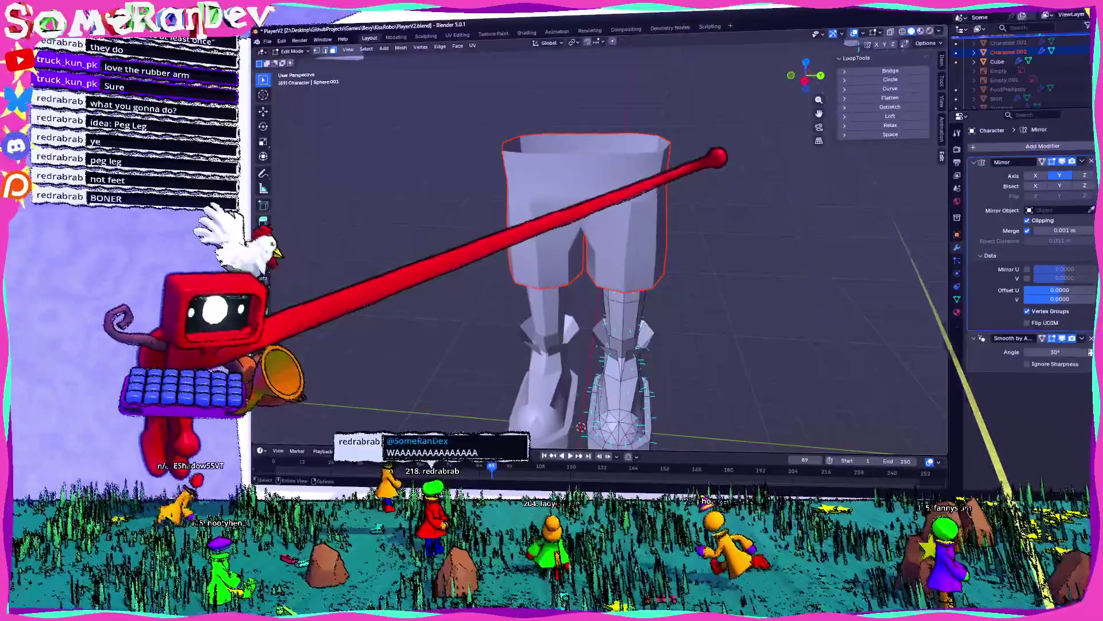
- Rename the new pants object Character.002 to Pants
click(1009, 51)
scroll(1009, 58, up, 1)
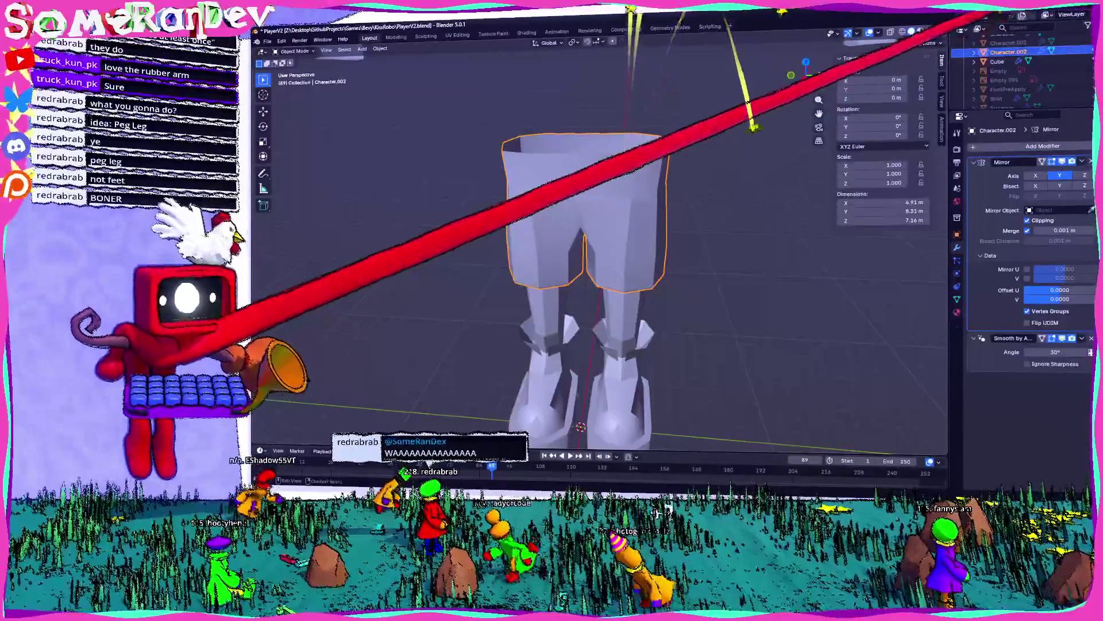
text(Pants)
key(Return)
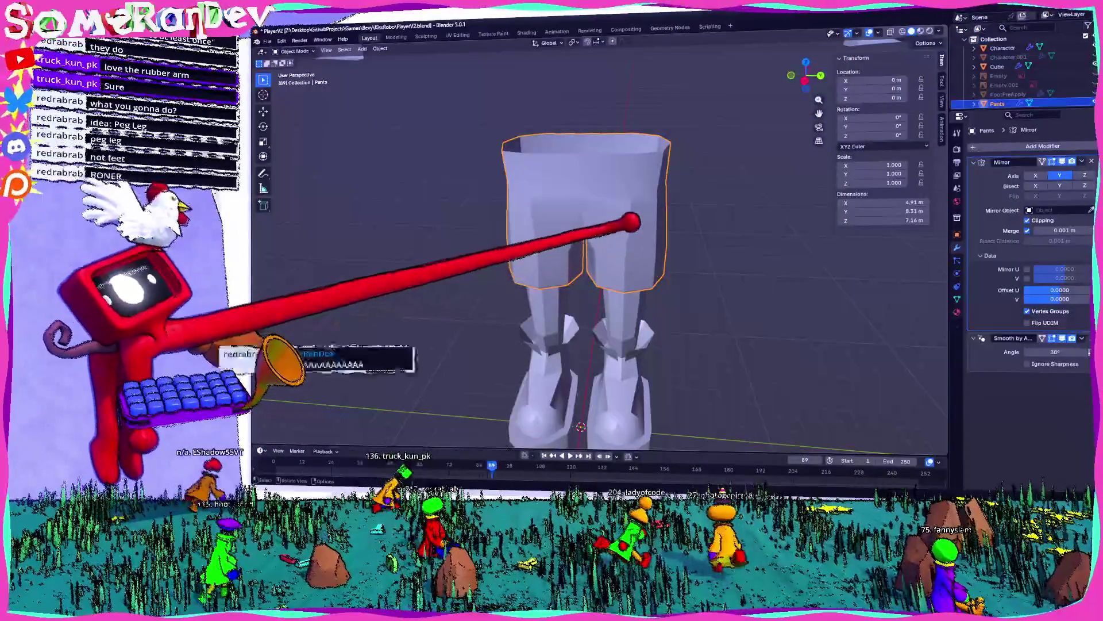
- Hide and reveal Pants, orbit to a front view of it, then deselect it
middle_drag(598, 259, 632, 252)
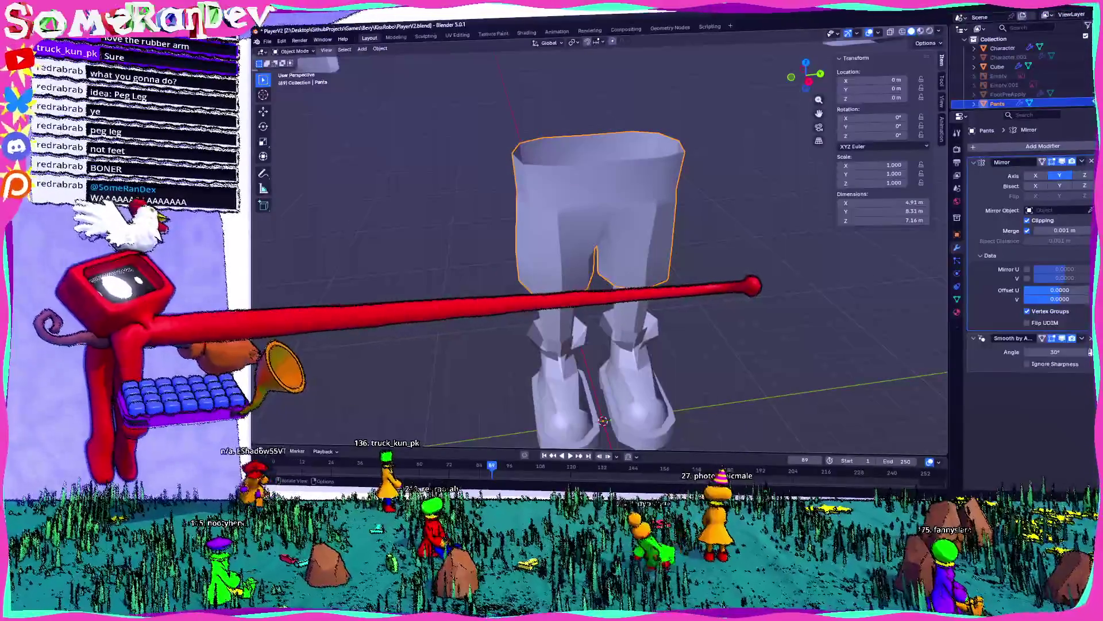
key(h)
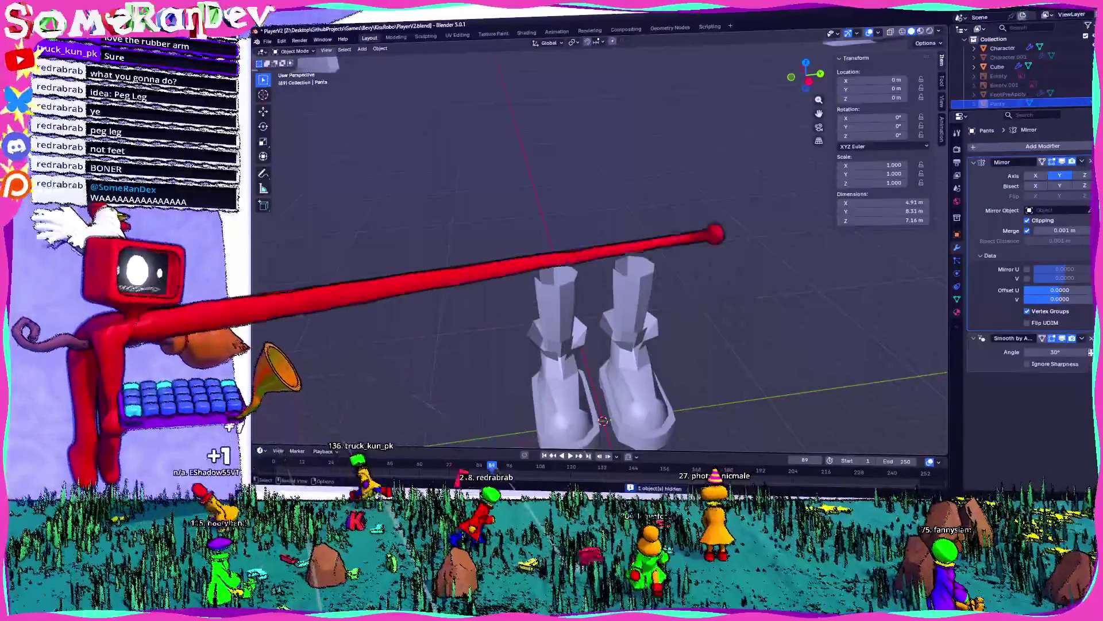
key(alt+h)
middle_drag(523, 425, 539, 430)
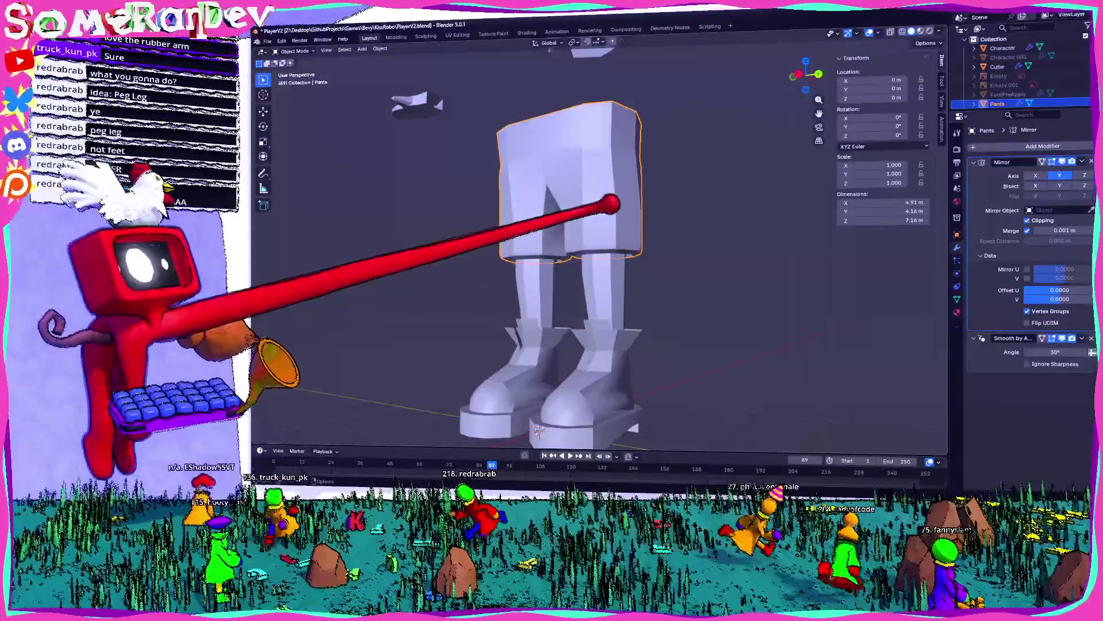
middle_drag(538, 430, 558, 435)
key(alt+a)
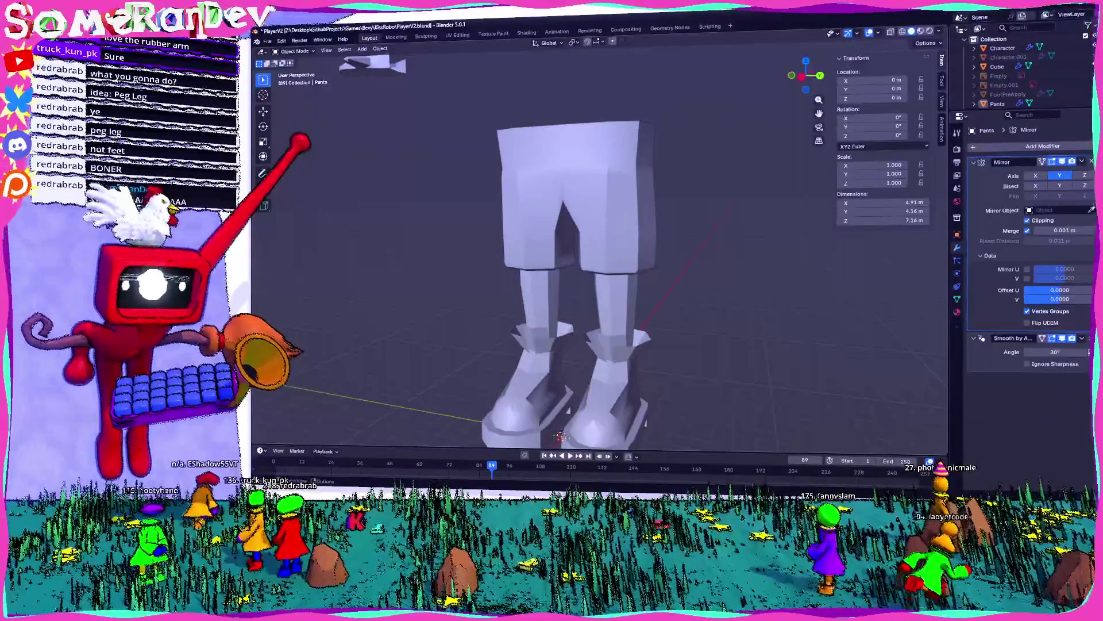
- Reselect Pants, inspect it from below and the front, and bring up its object options
click(586, 162)
mouse_move(586, 161)
middle_down()
mouse_move(675, 149)
mouse_move(628, 123)
mouse_move(645, 140)
middle_up()
scroll(608, 113, up, 6)
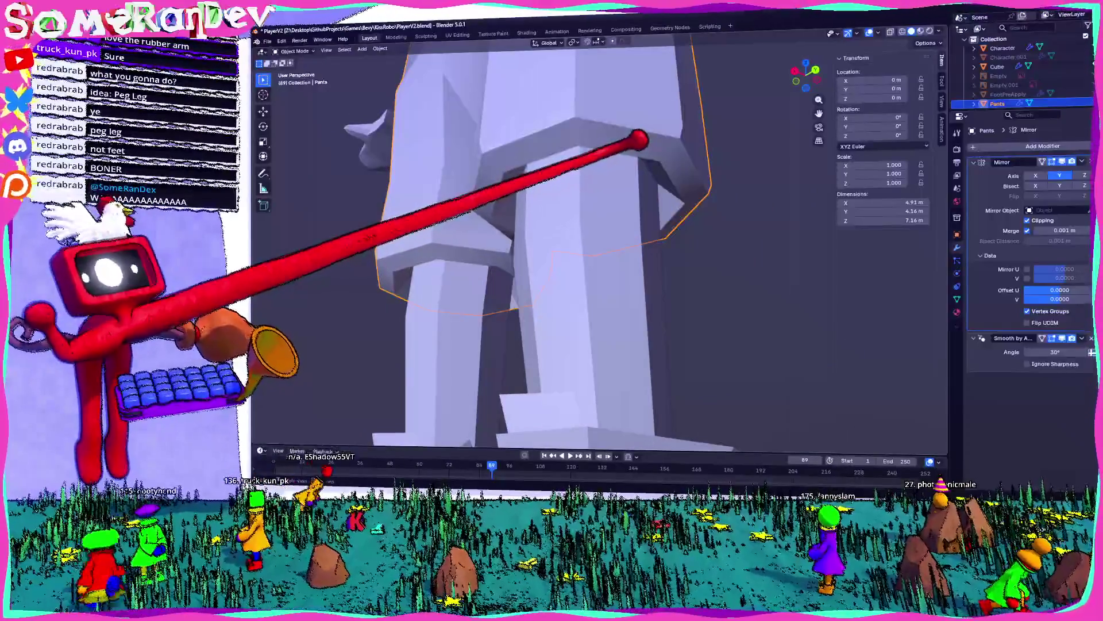
mouse_move(643, 139)
middle_down()
mouse_move(709, 167)
mouse_move(661, 162)
mouse_move(636, 202)
mouse_move(665, 205)
mouse_move(565, 128)
mouse_move(626, 116)
mouse_move(603, 85)
mouse_move(591, 88)
mouse_move(658, 145)
middle_up()
scroll(667, 161, down, 2)
scroll(719, 164, up, 2)
scroll(725, 166, down, 2)
scroll(669, 200, up, 2)
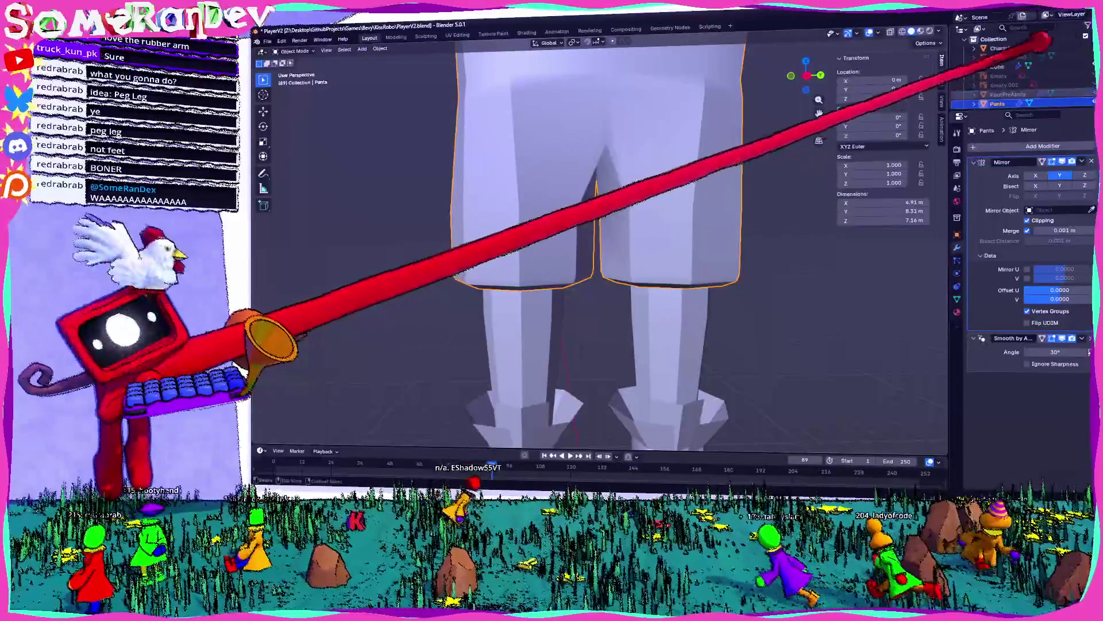
right_click(1043, 39)
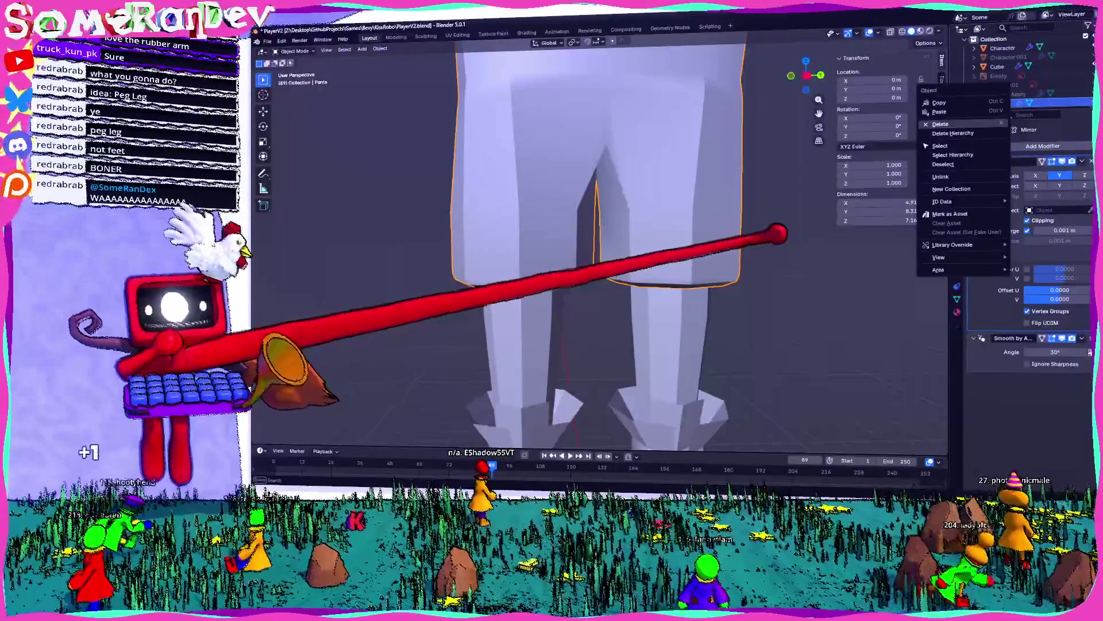
- Duplicate the pants and shirt as PantsMirrored and ShirtMirrored, then reselect the original Pants
key(Escape)
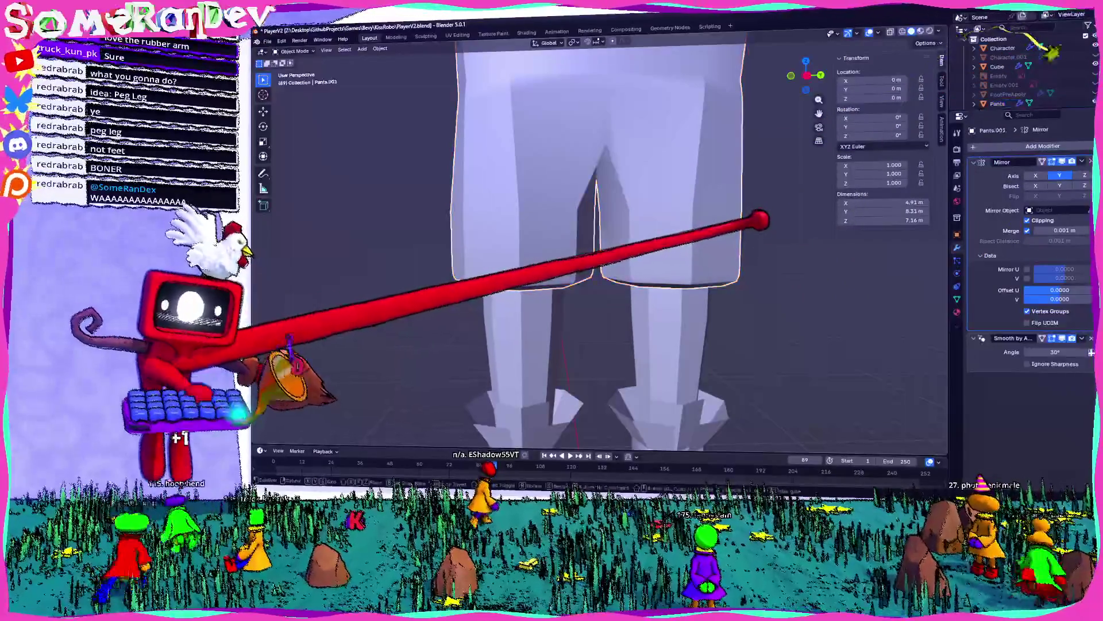
key(shift+d)
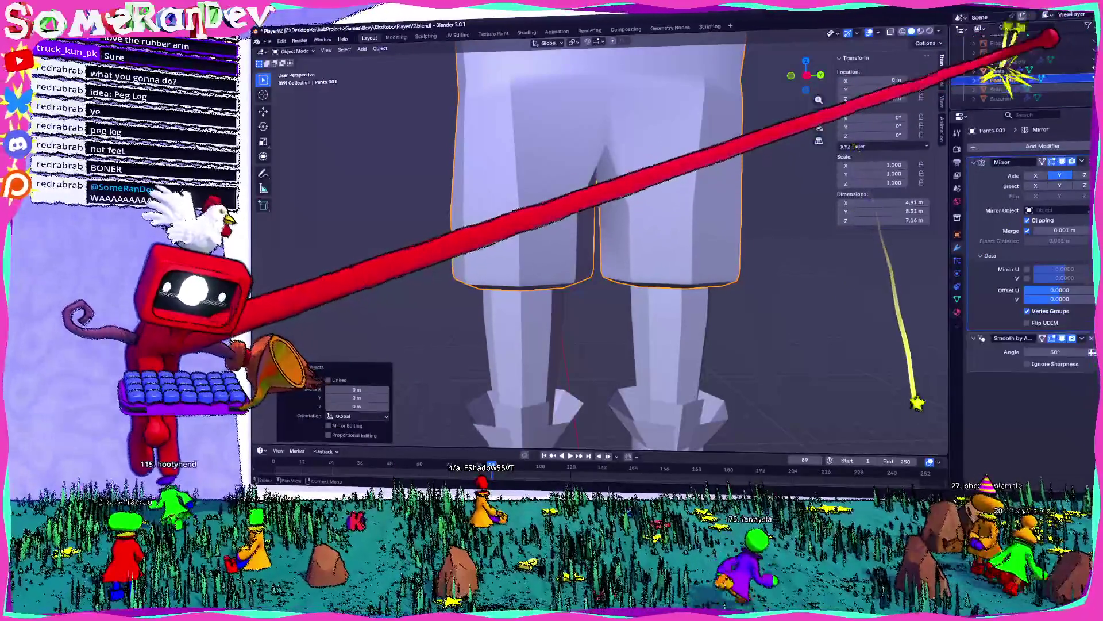
click(997, 90)
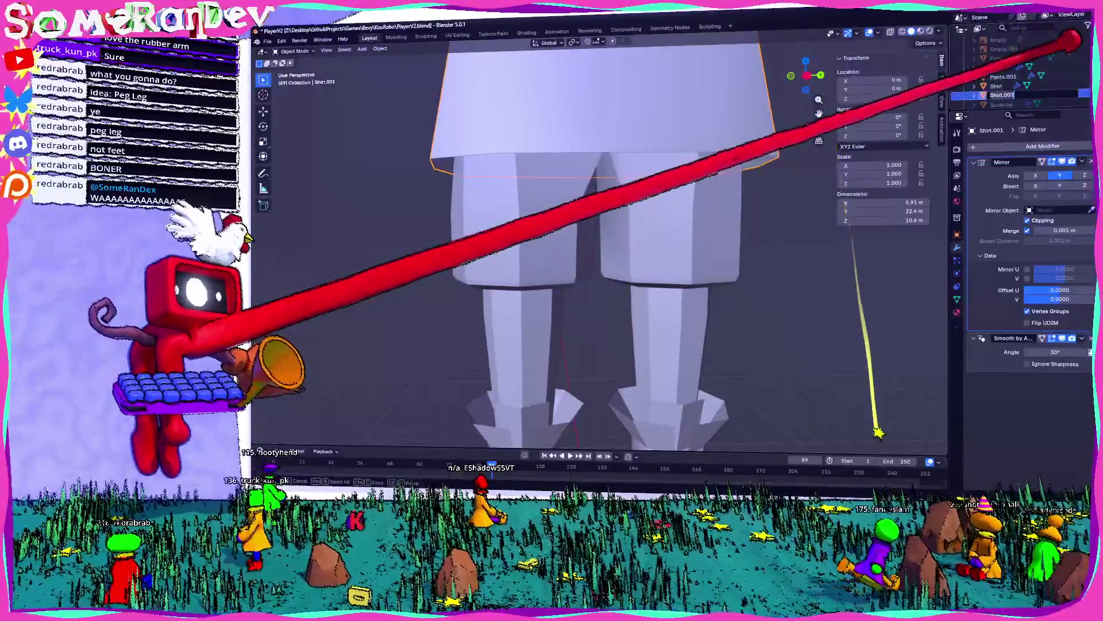
text(Mirrored)
key(Return)
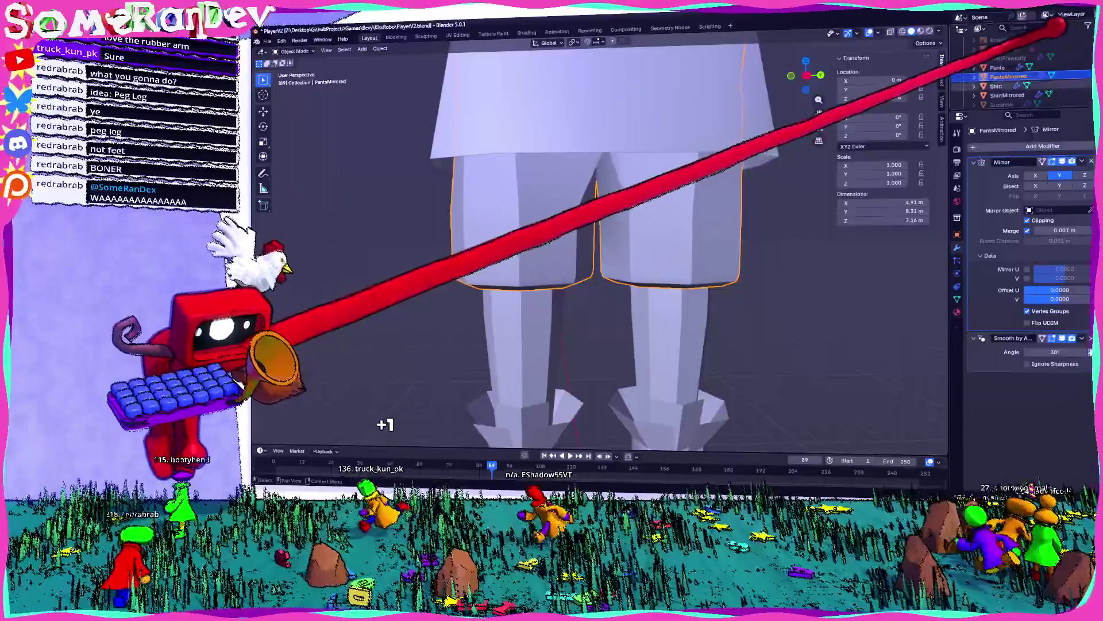
drag(1023, 110, 1020, 178)
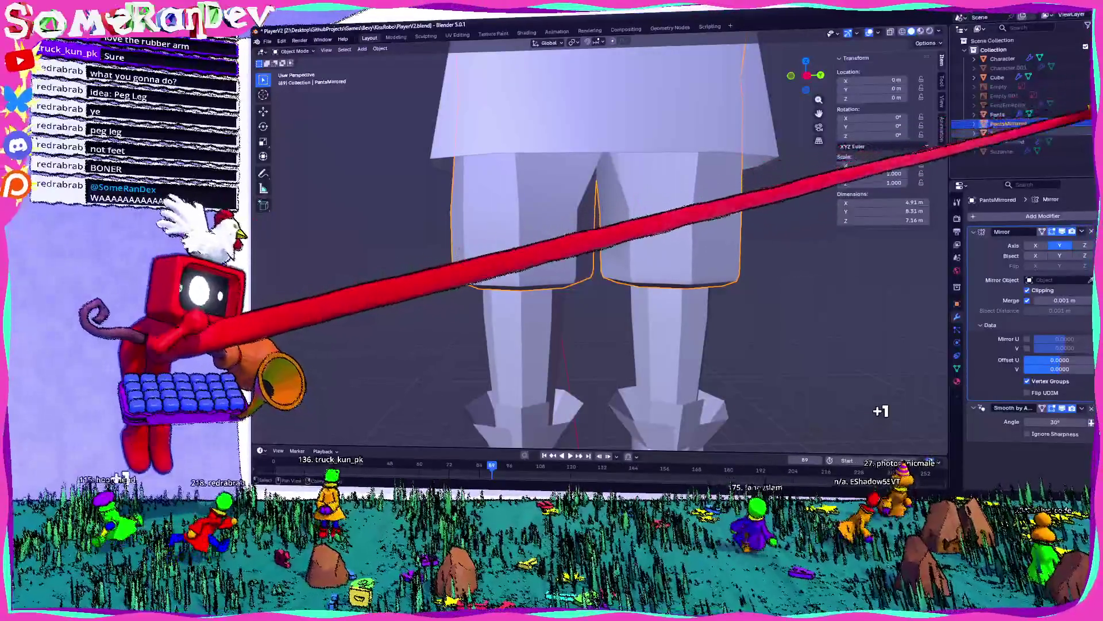
click(1000, 114)
- Apply the Mirror modifier on Pants to make the mirrored half permanent
mouse_move(739, 131)
middle_down()
mouse_move(759, 81)
mouse_move(864, 103)
mouse_move(650, 121)
middle_up()
key(Tab)
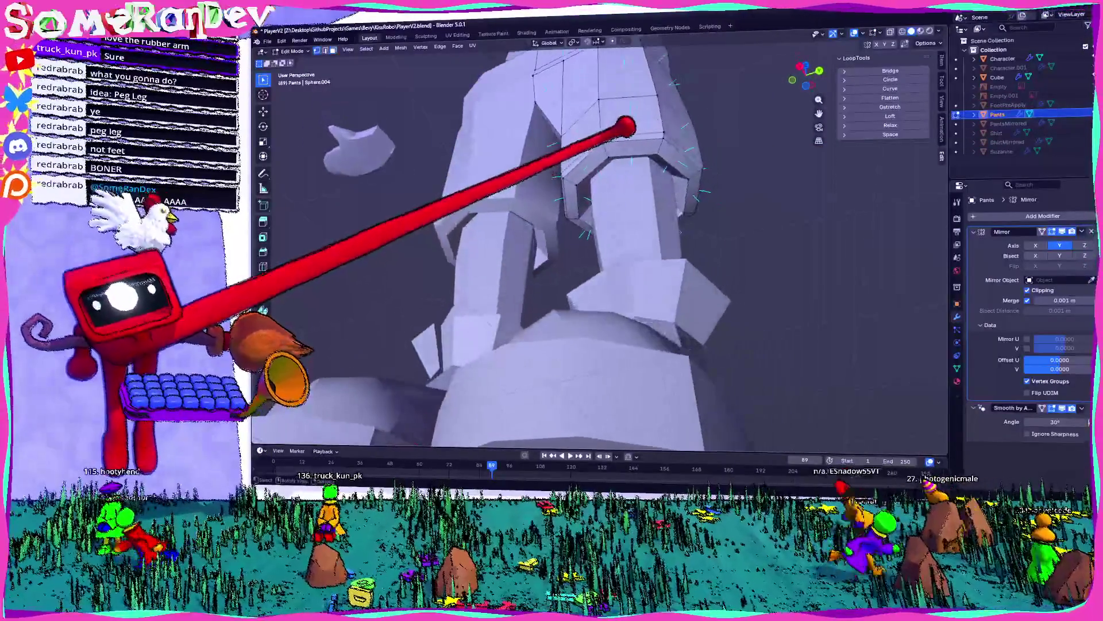
scroll(621, 104, up, 3)
key(Tab)
scroll(638, 77, up, 3)
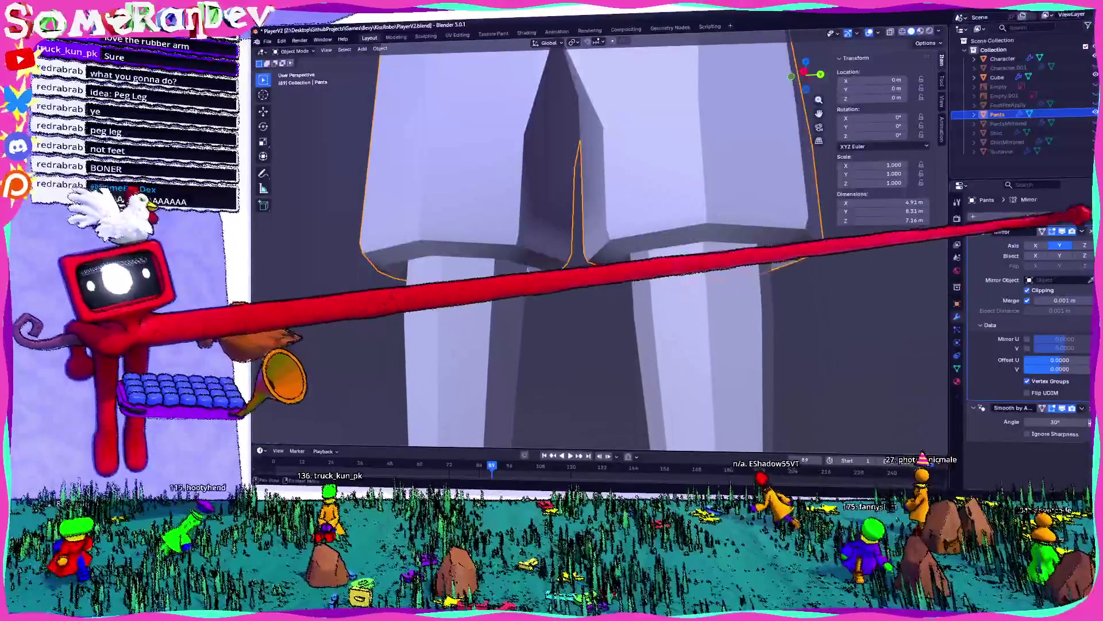
key(ctrl+a)
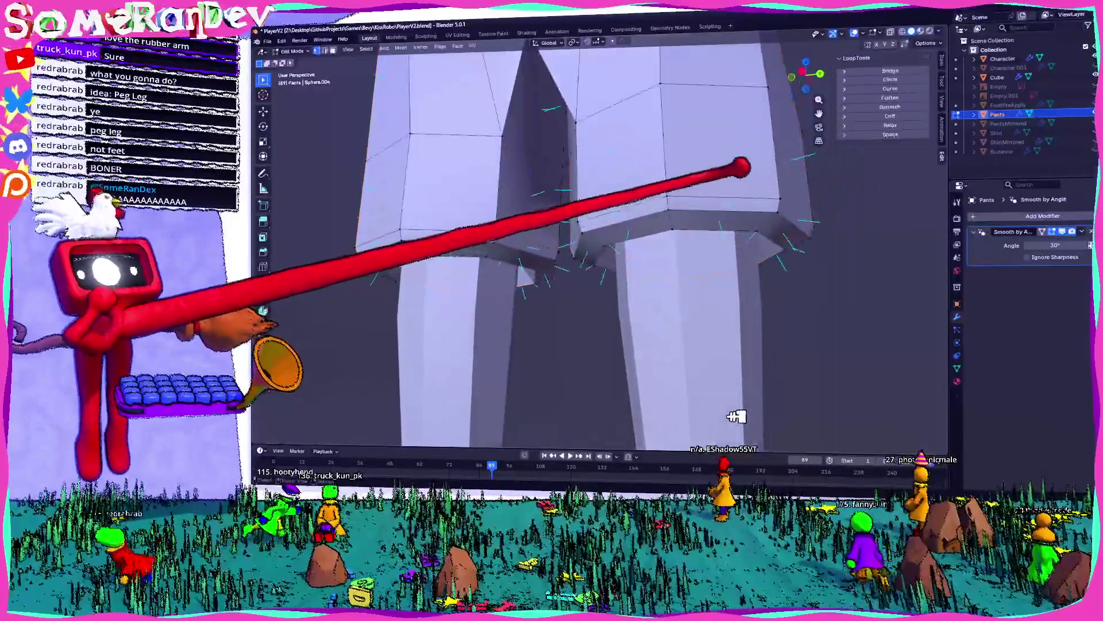
- In Right view, extrude the bottom of the right pant leg downward
key(Tab)
middle_drag(734, 418, 689, 373)
key(KP_3)
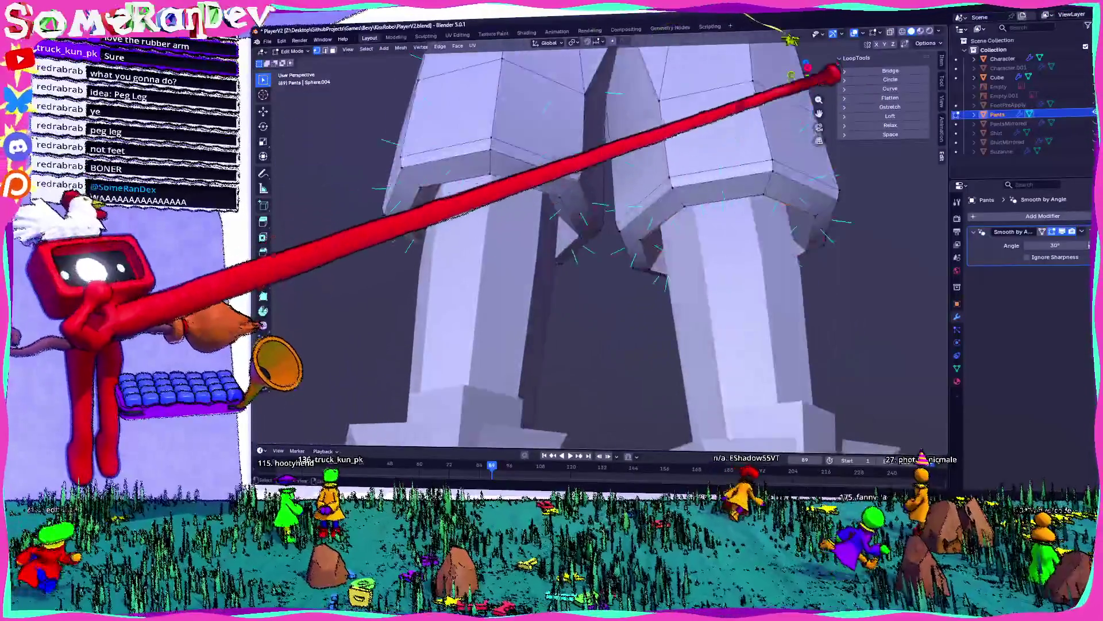
key(KP_Decimal)
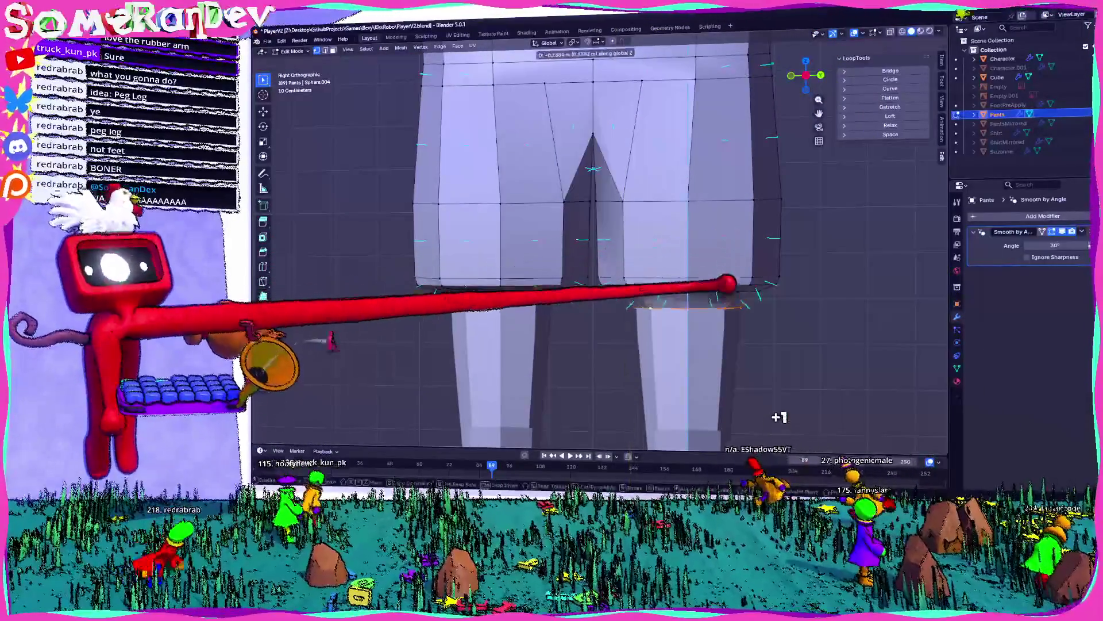
key(e)
mouse_move(735, 286)
middle_down()
mouse_move(726, 187)
mouse_move(655, 89)
middle_up()
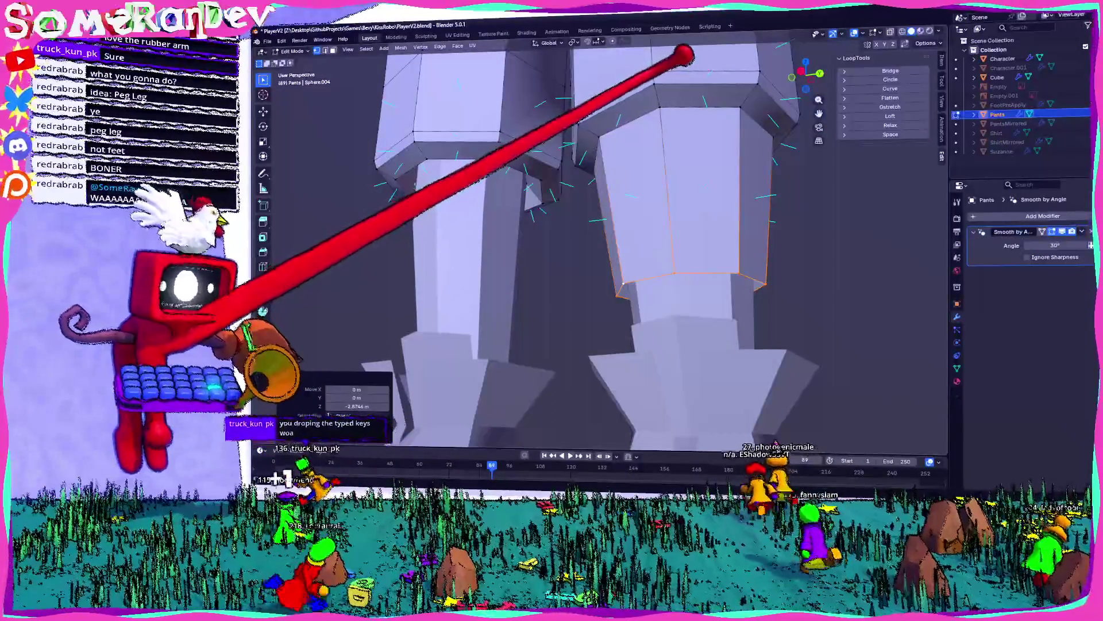
- Select the new cuff's upper edge loop and scale it outward by 1.224
key(x)
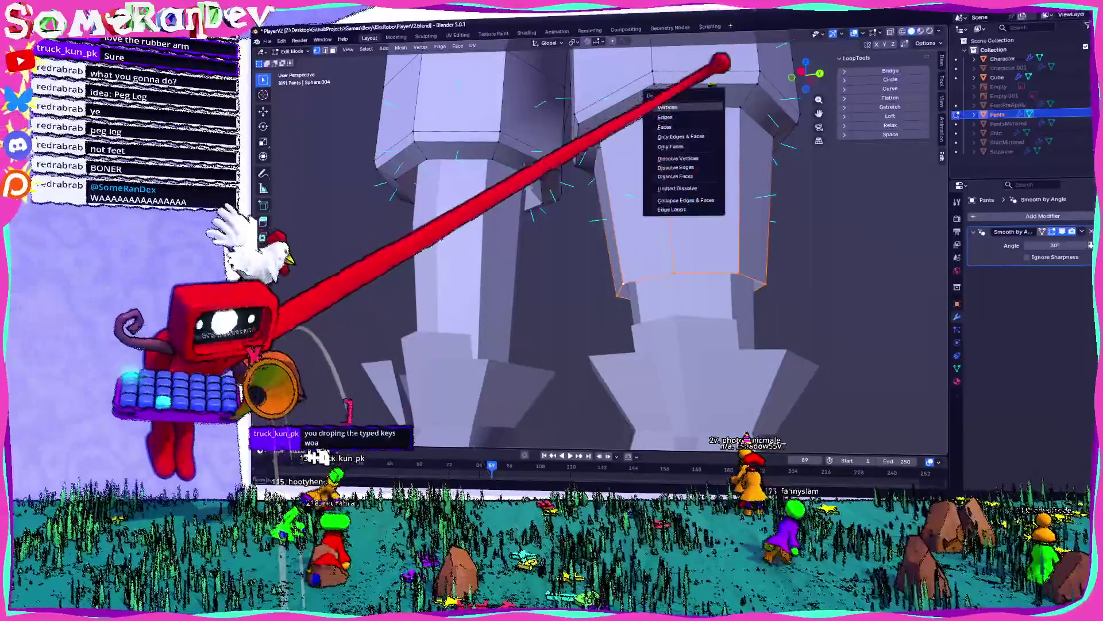
key(Escape)
middle_drag(739, 54, 742, 91)
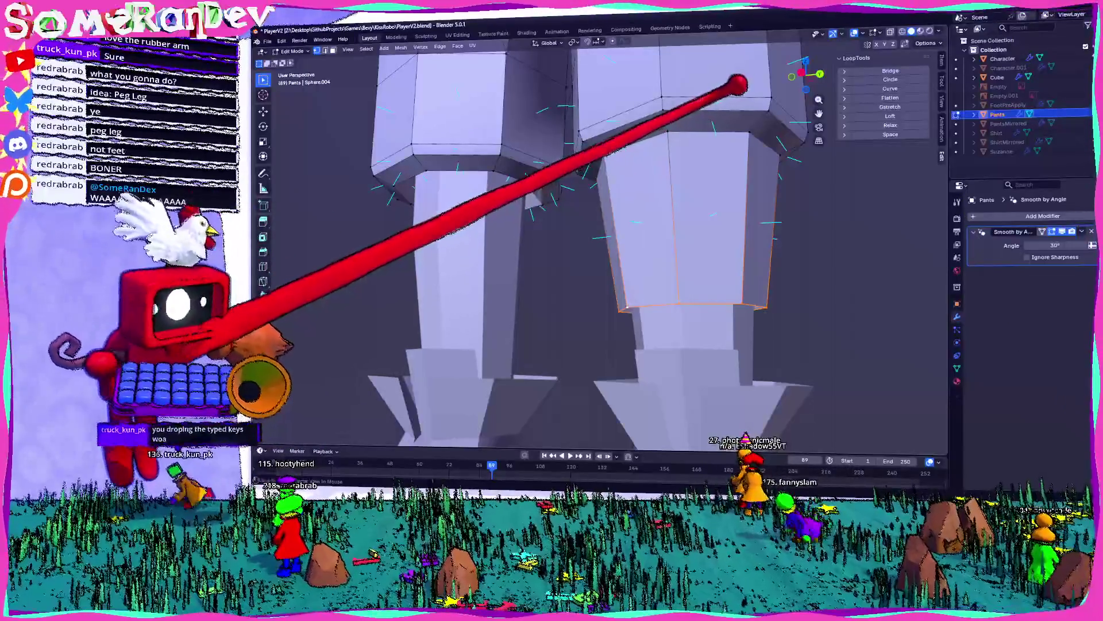
alt+click(725, 99)
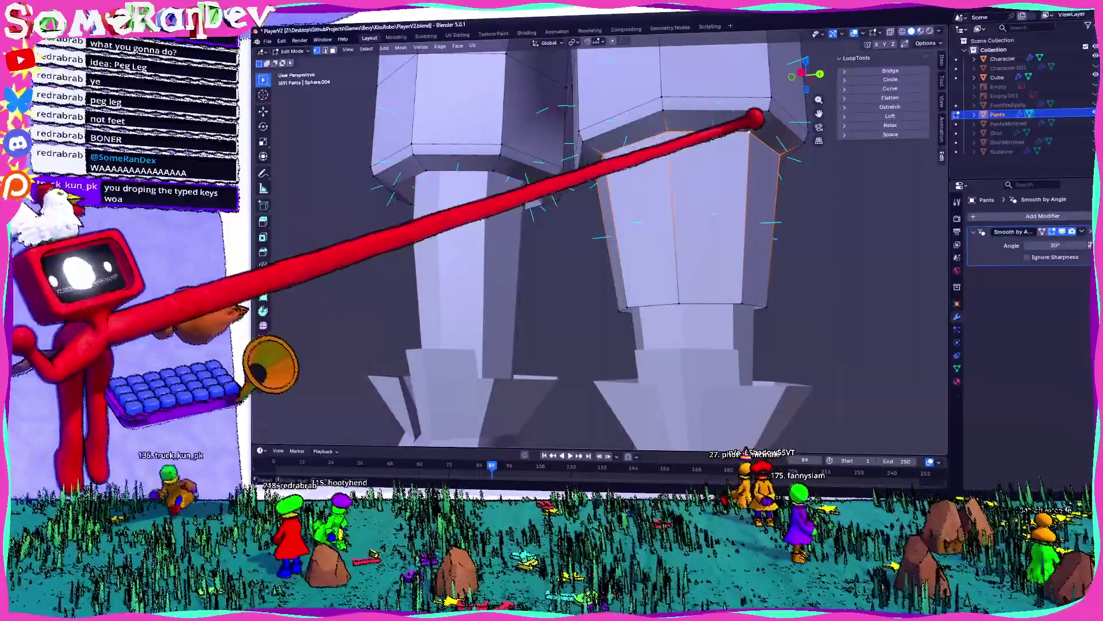
key(s)
click(776, 175)
mouse_move(776, 174)
middle_down()
mouse_move(573, 300)
mouse_move(661, 253)
middle_up()
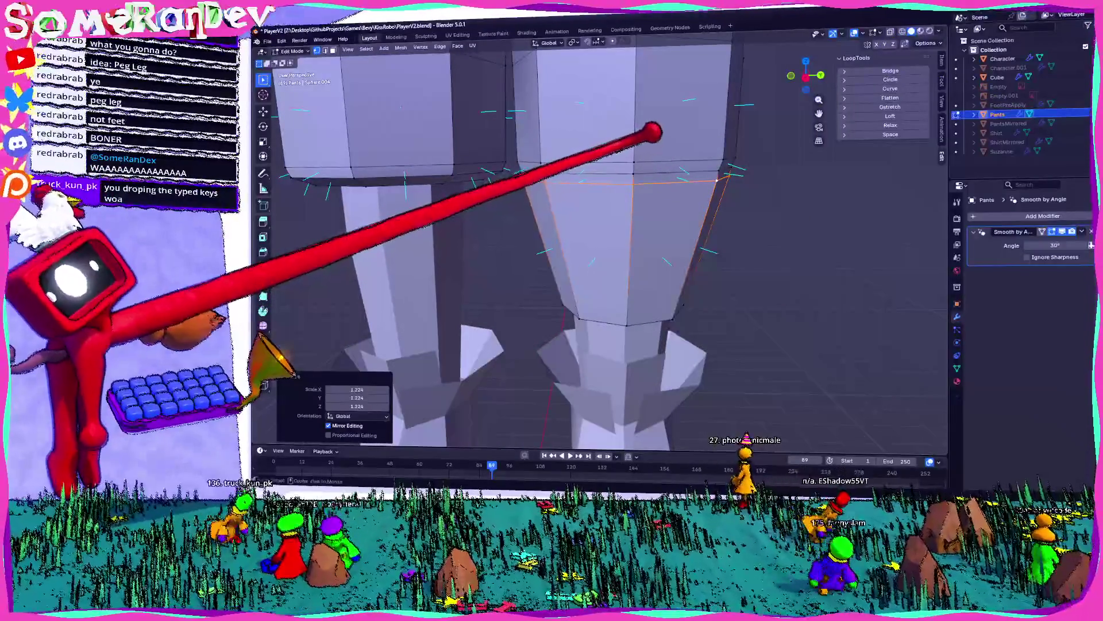
key(x)
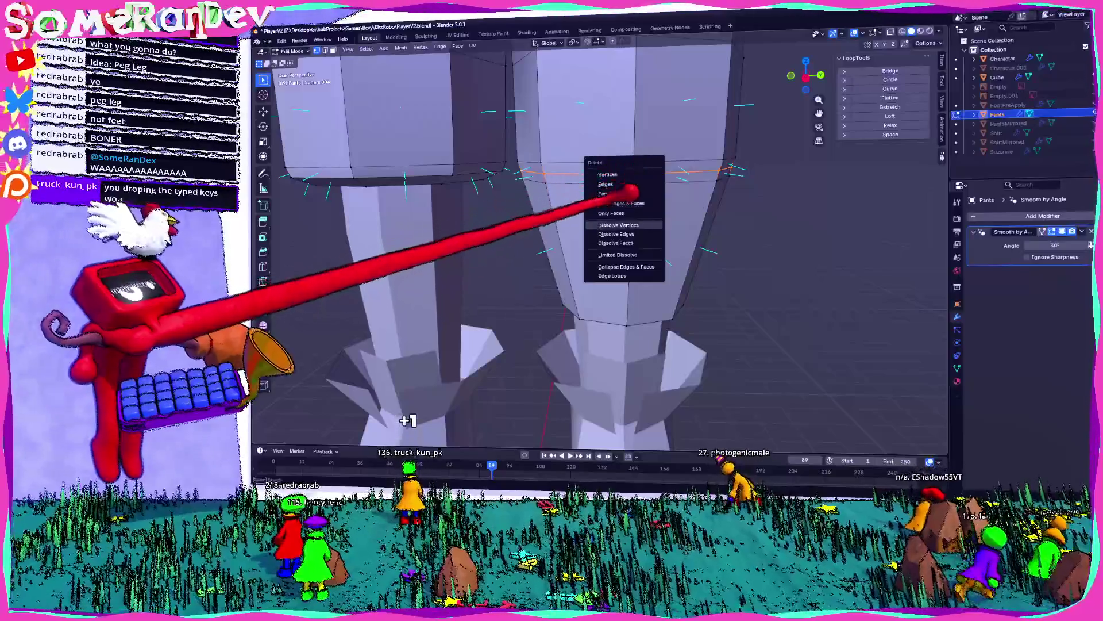
- Dissolve the selected cuff edges and the remaining extra edges on the right pant leg
key(Escape)
mouse_move(656, 168)
middle_down()
mouse_move(560, 167)
mouse_move(633, 165)
mouse_move(682, 140)
middle_up()
key(x)
click(623, 214)
key(x)
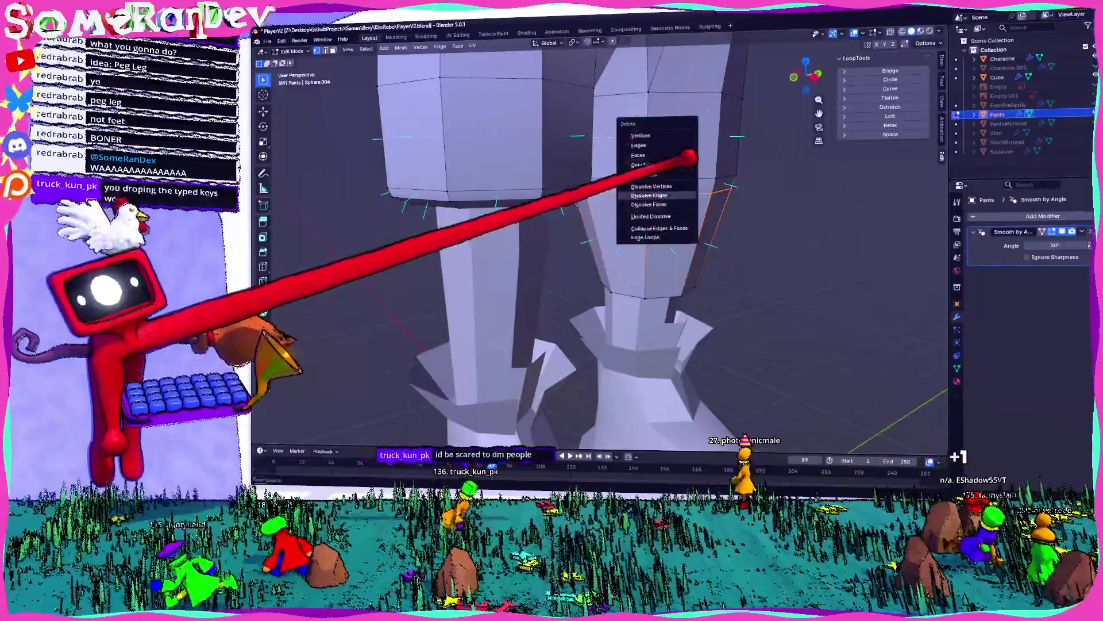
click(650, 195)
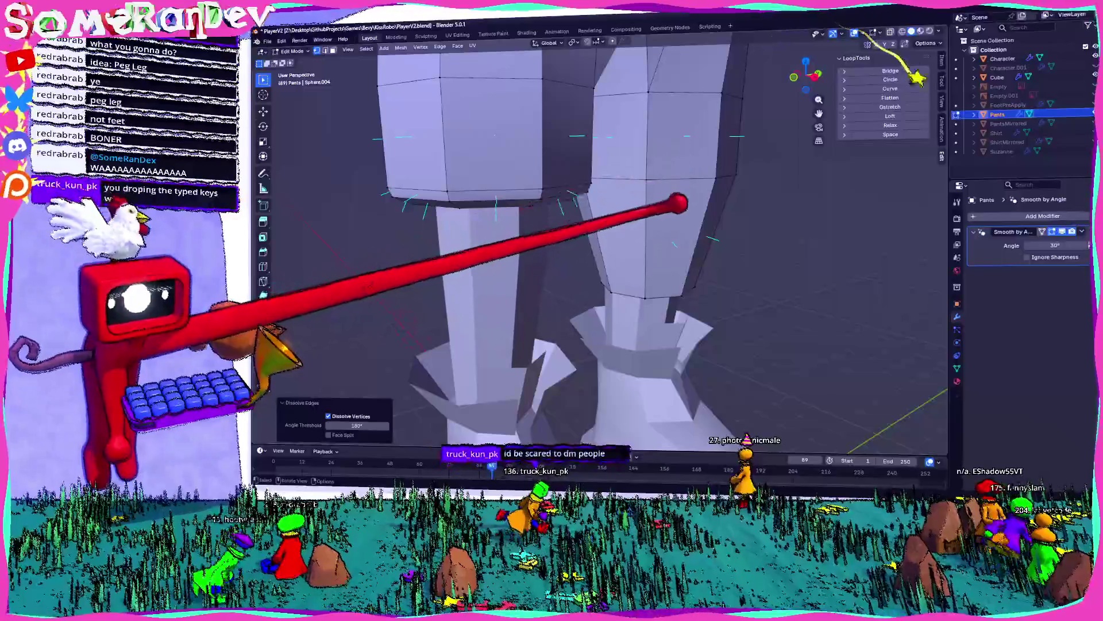
mouse_move(670, 205)
middle_down()
mouse_move(650, 155)
mouse_move(592, 143)
middle_up()
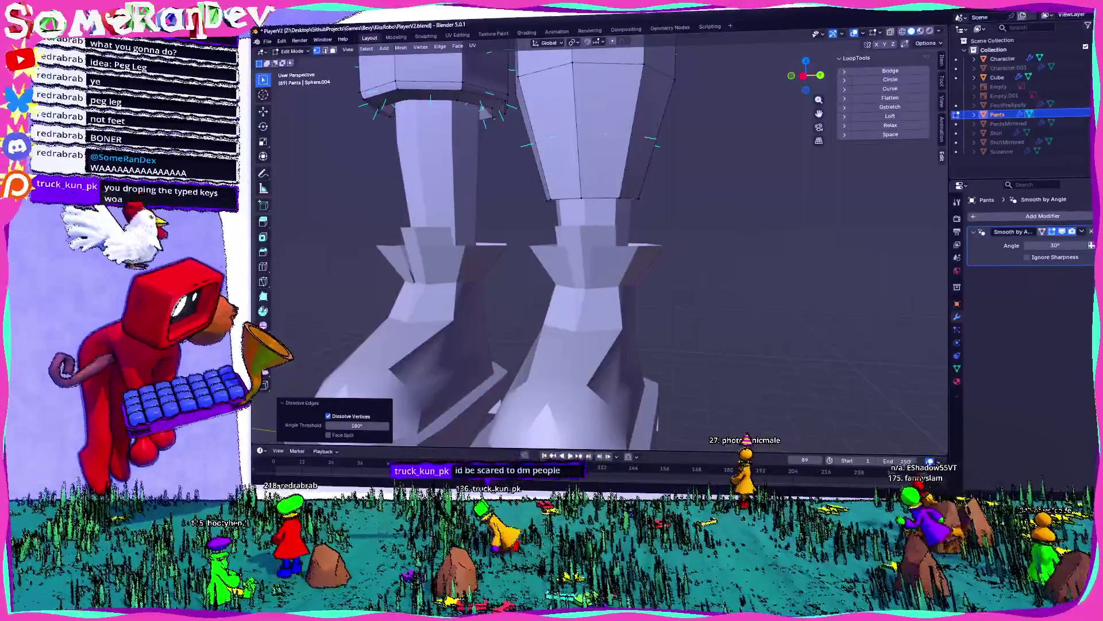
- Launch Notepad from the Start menu and close it again
key(super)
text(notepad)
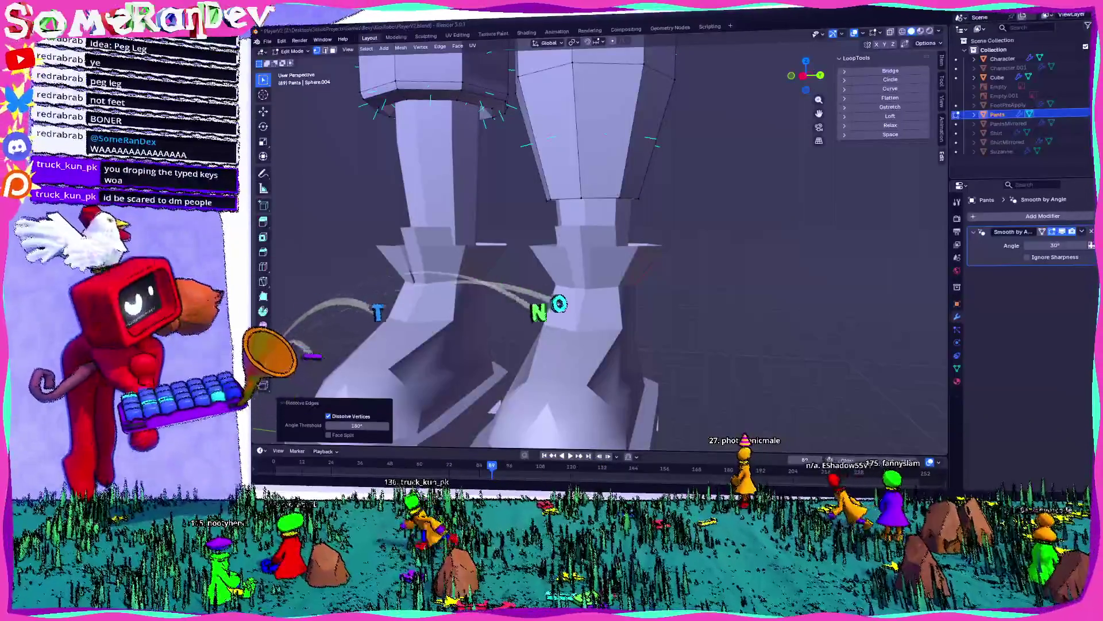
key(Return)
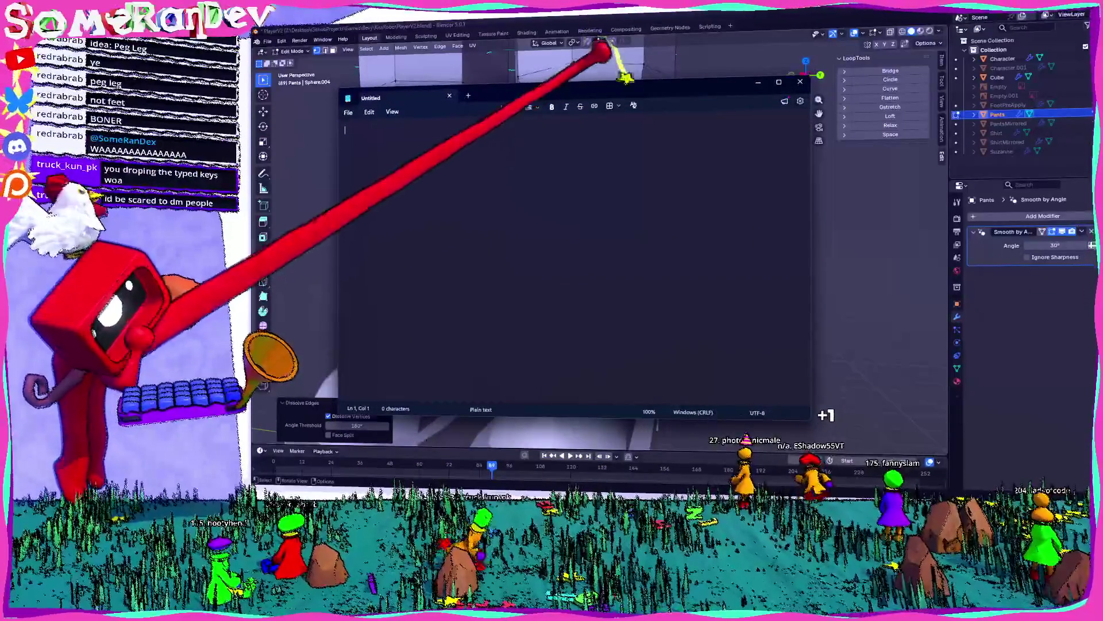
key(alt+F4)
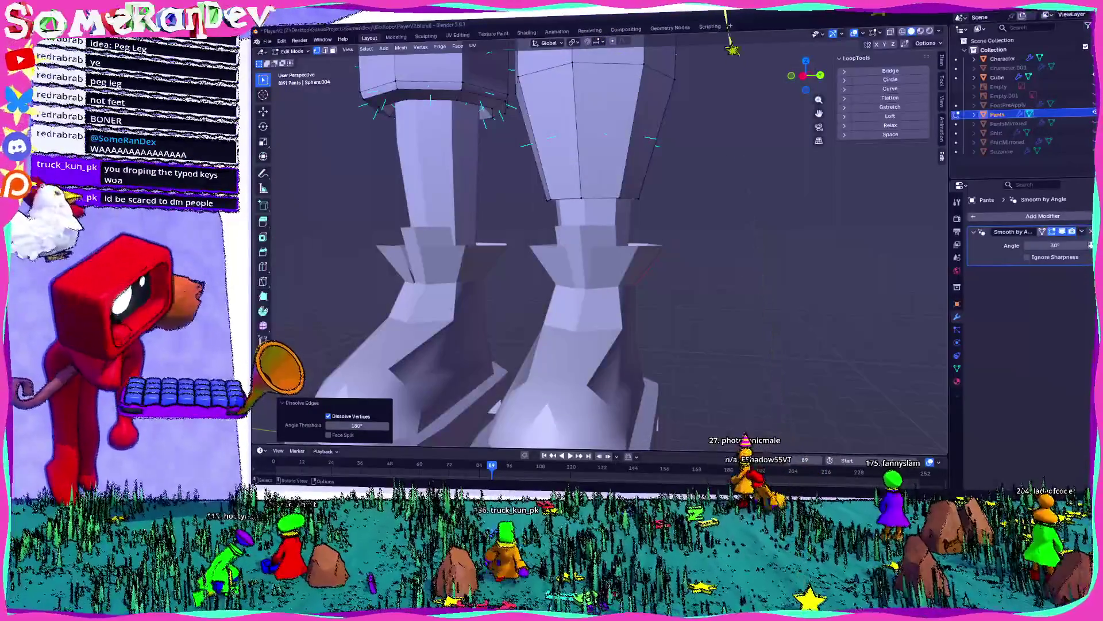
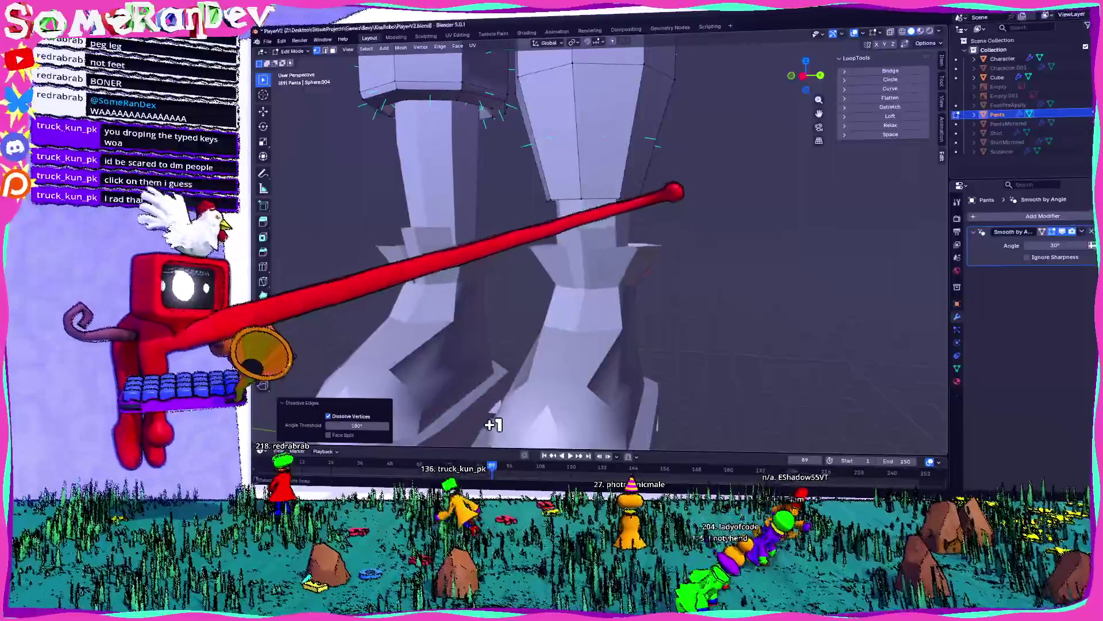
- Move the Pants' lower-leg edge loop to a new position above the boots
middle_drag(488, 430, 454, 441)
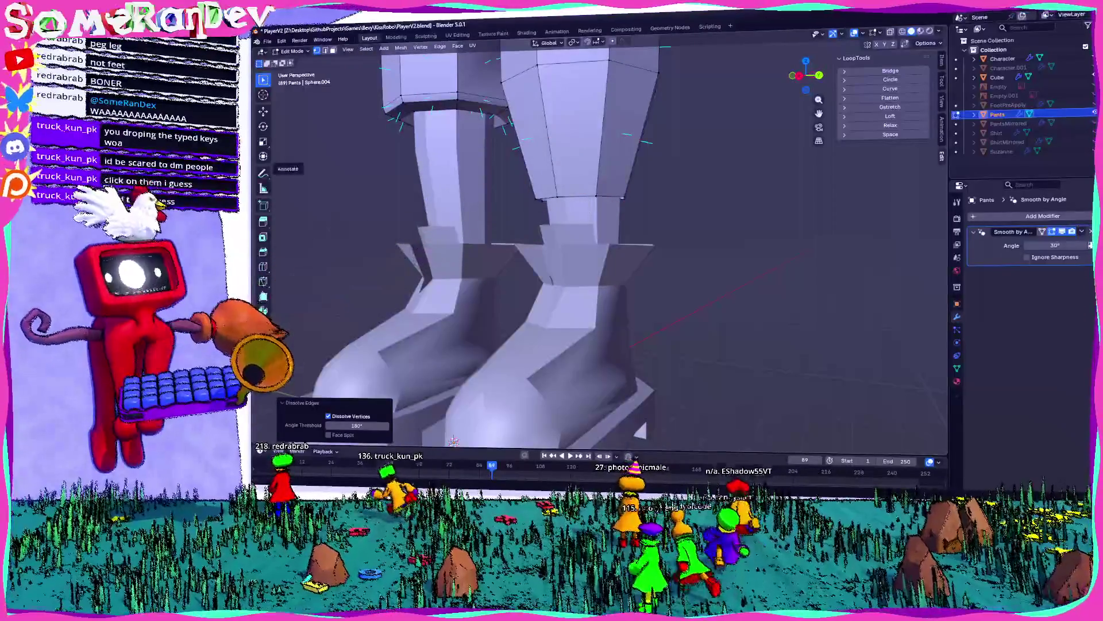
middle_drag(454, 441, 459, 435)
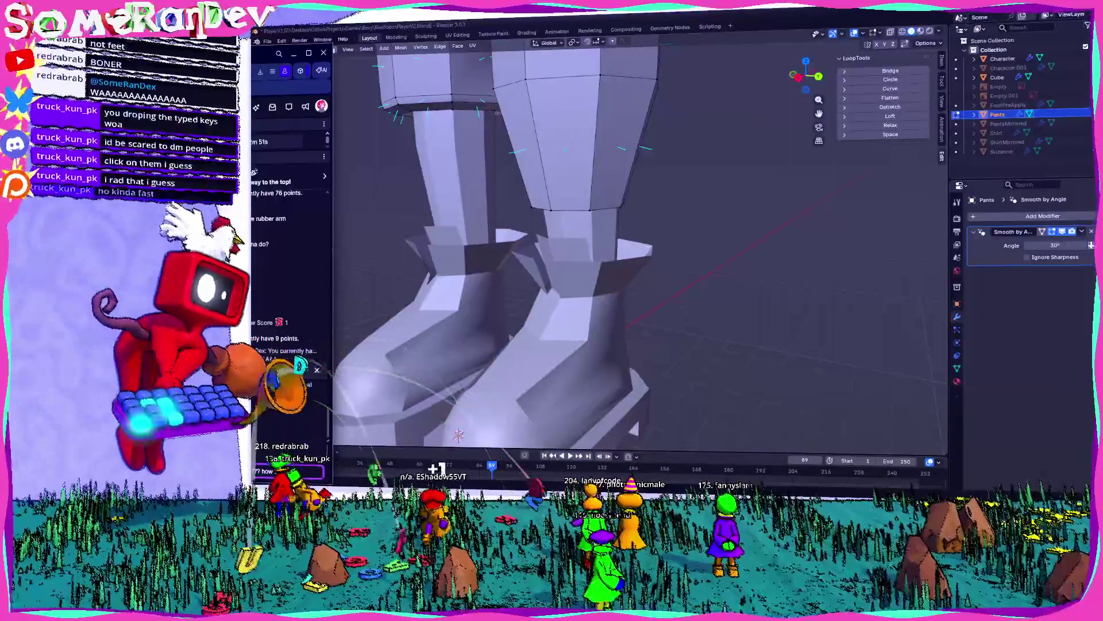
key(alt+Tab)
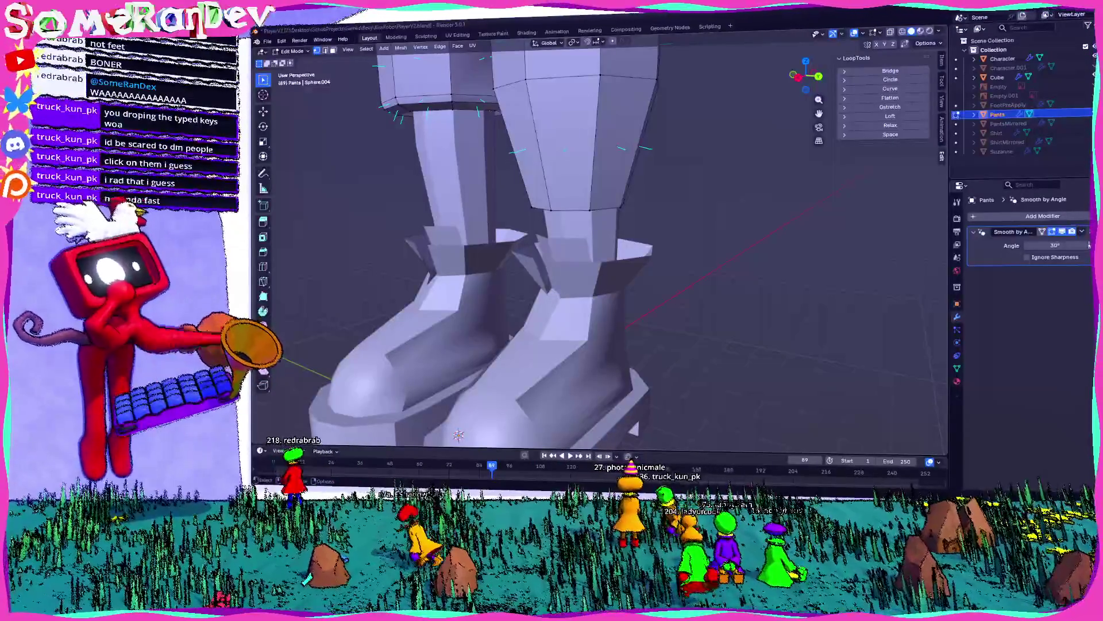
scroll(598, 247, down, 6)
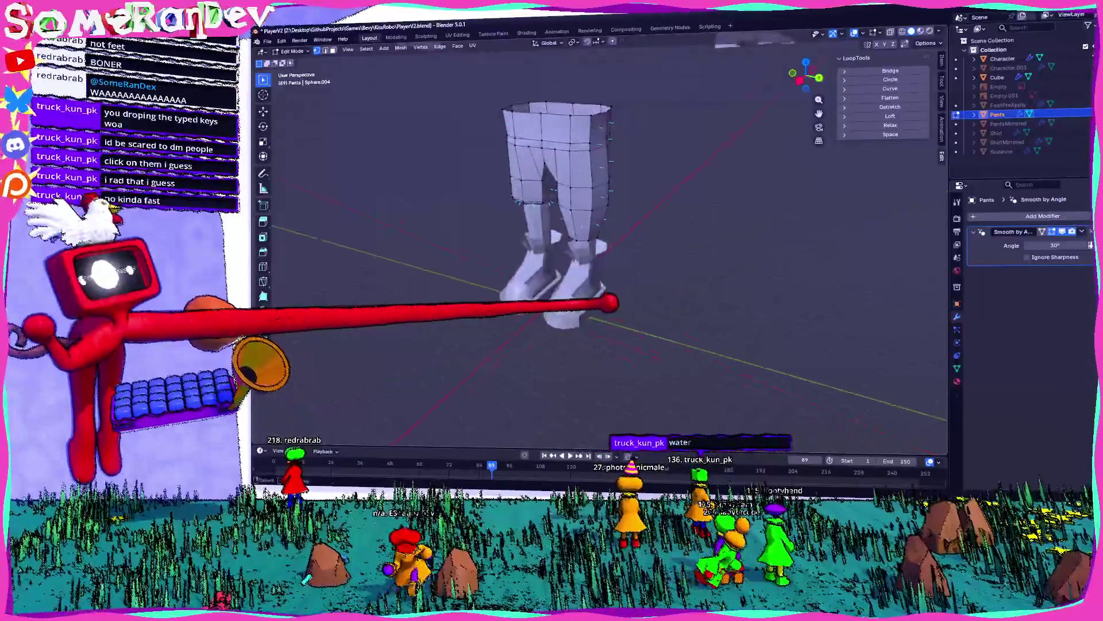
middle_drag(632, 242, 667, 218)
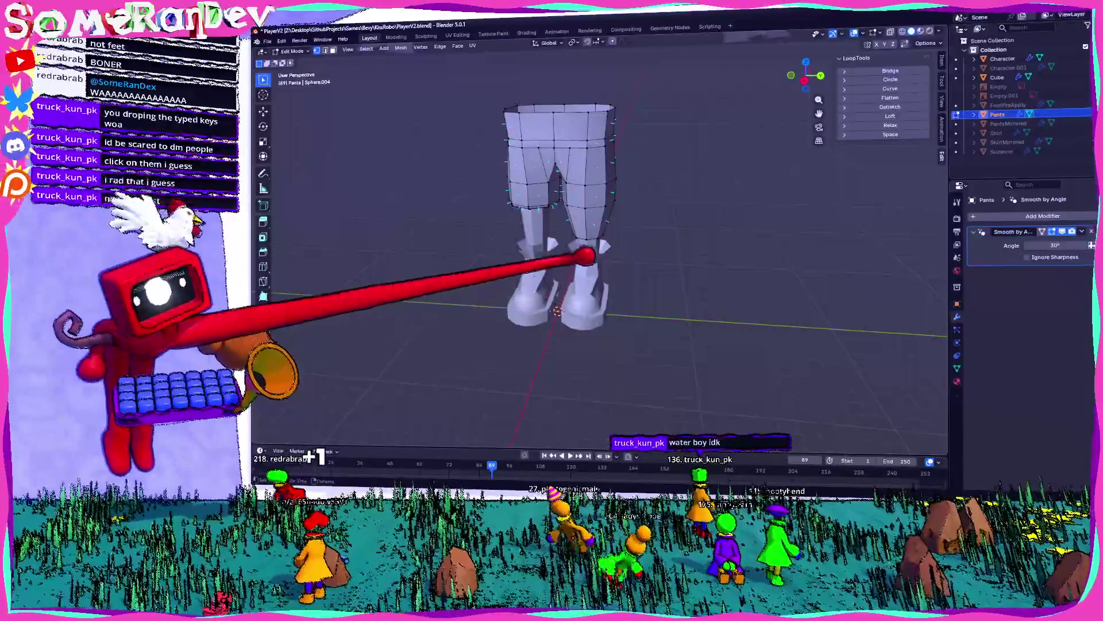
scroll(592, 230, up, 5)
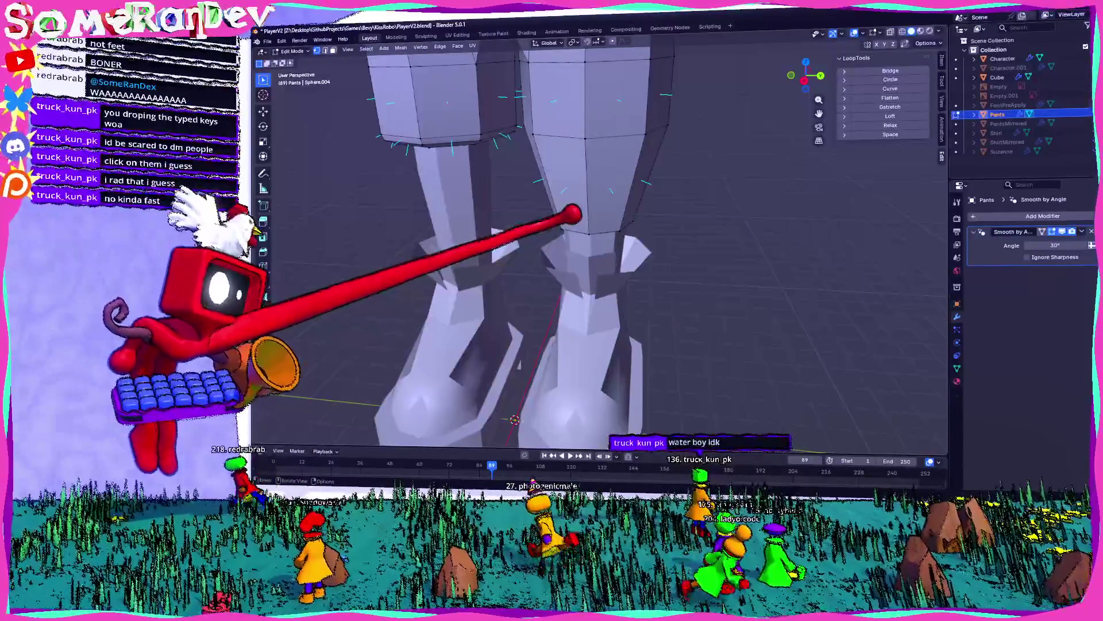
scroll(575, 224, up, 5)
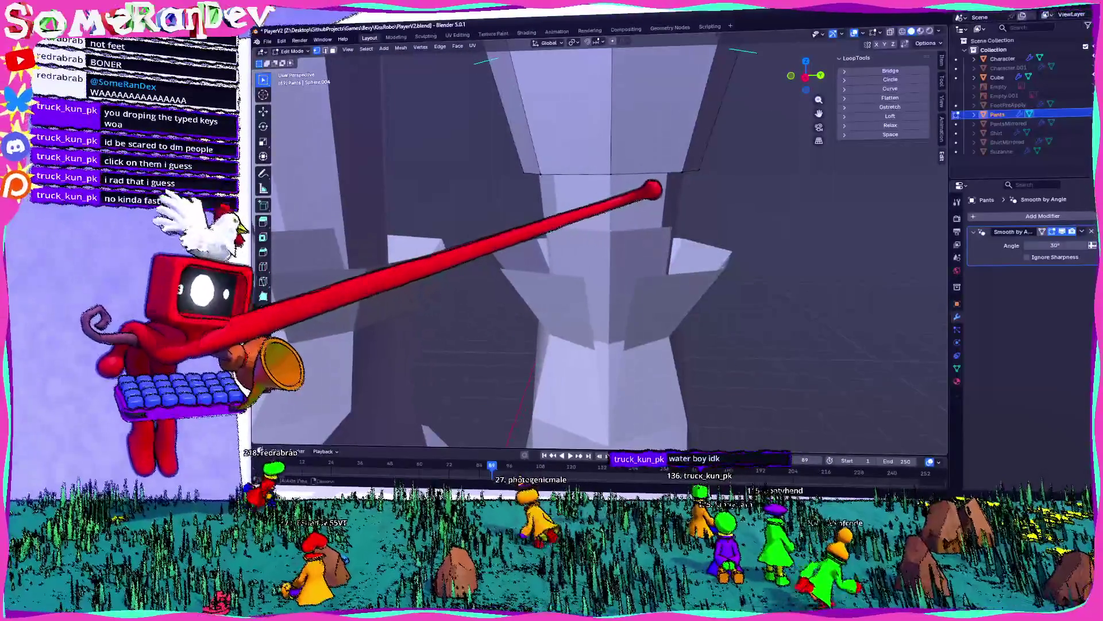
mouse_move(702, 244)
middle_down()
mouse_move(661, 239)
mouse_move(661, 187)
mouse_move(659, 217)
middle_up()
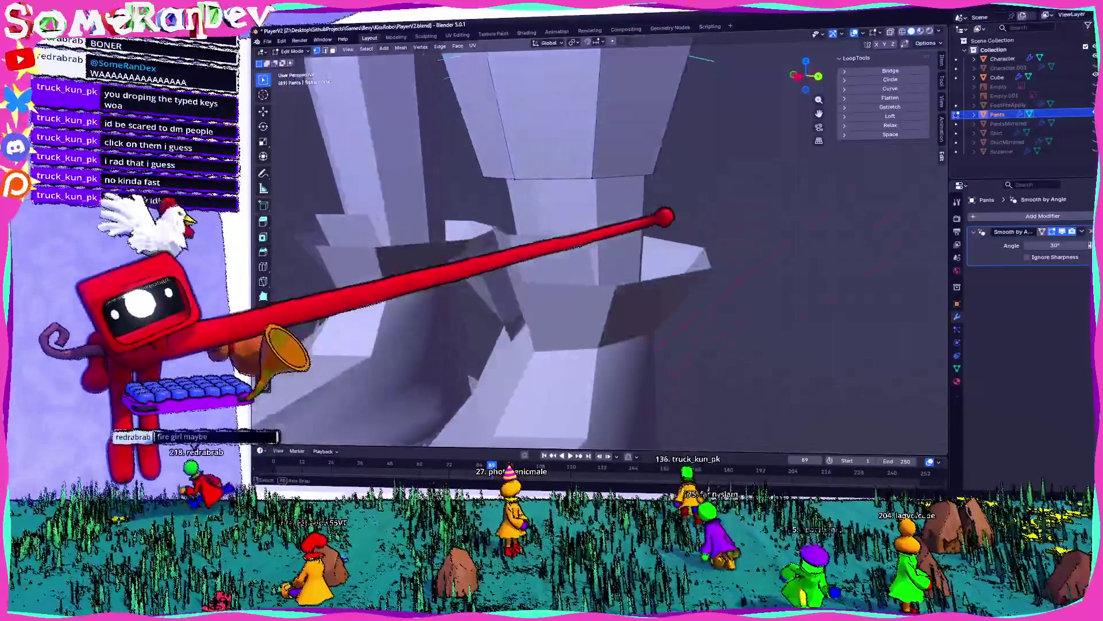
mouse_move(554, 140)
middle_down()
mouse_move(586, 190)
mouse_move(677, 192)
mouse_move(596, 170)
mouse_move(608, 167)
middle_up()
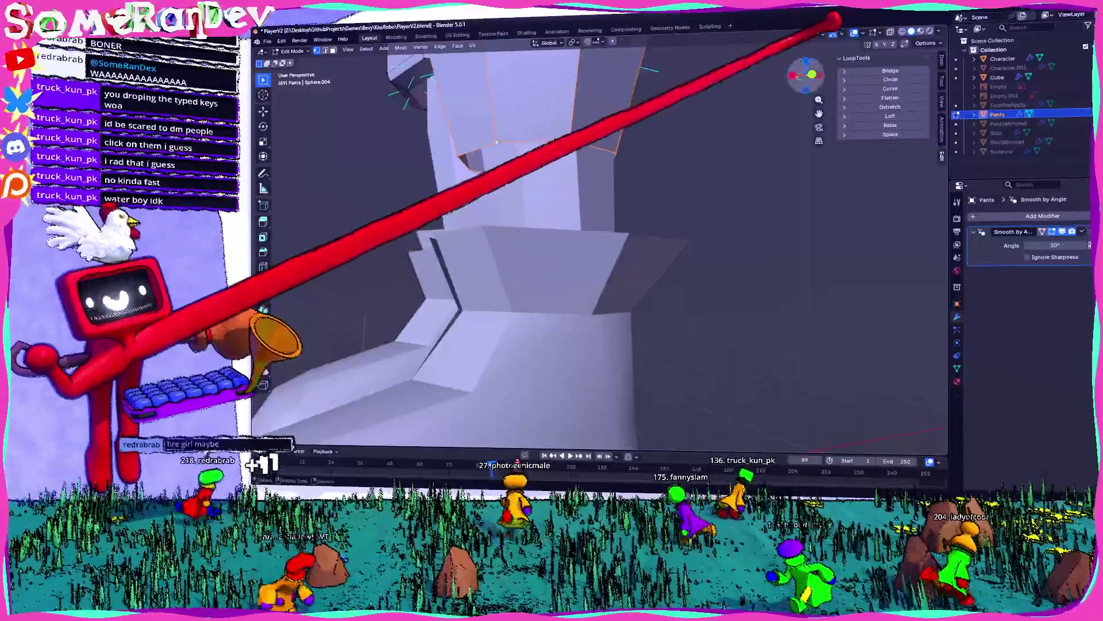
alt+middle_drag(831, 20, 640, 136)
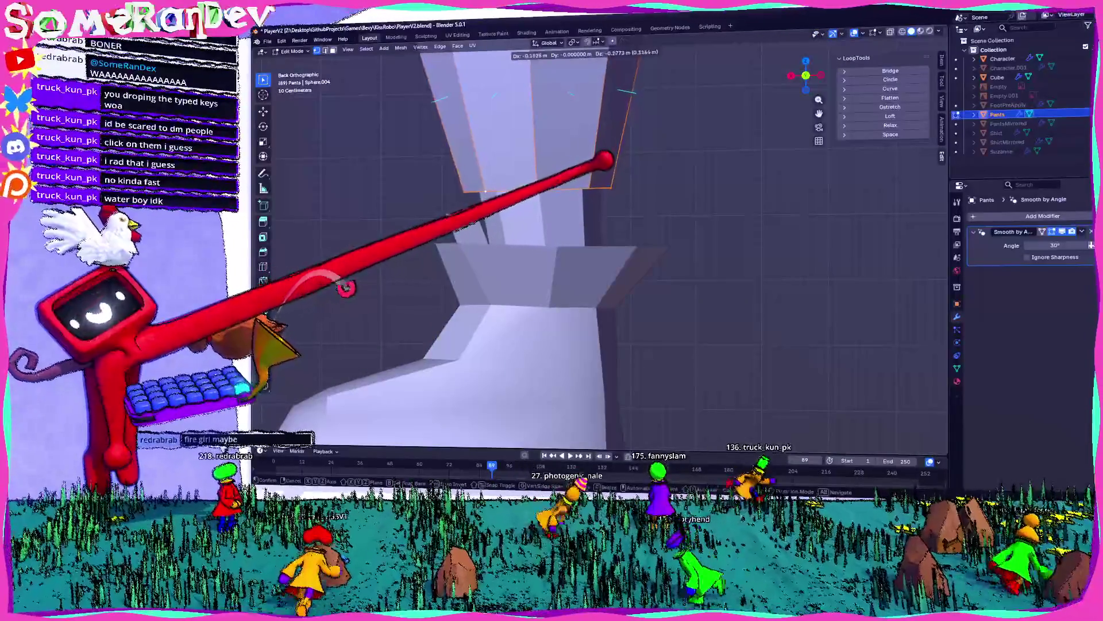
click(603, 170)
- Scale the lower-leg loop down to 0.847, tapering the legs above the boots
mouse_move(604, 172)
middle_down()
mouse_move(678, 190)
mouse_move(702, 178)
middle_up()
scroll(702, 178, down, 5)
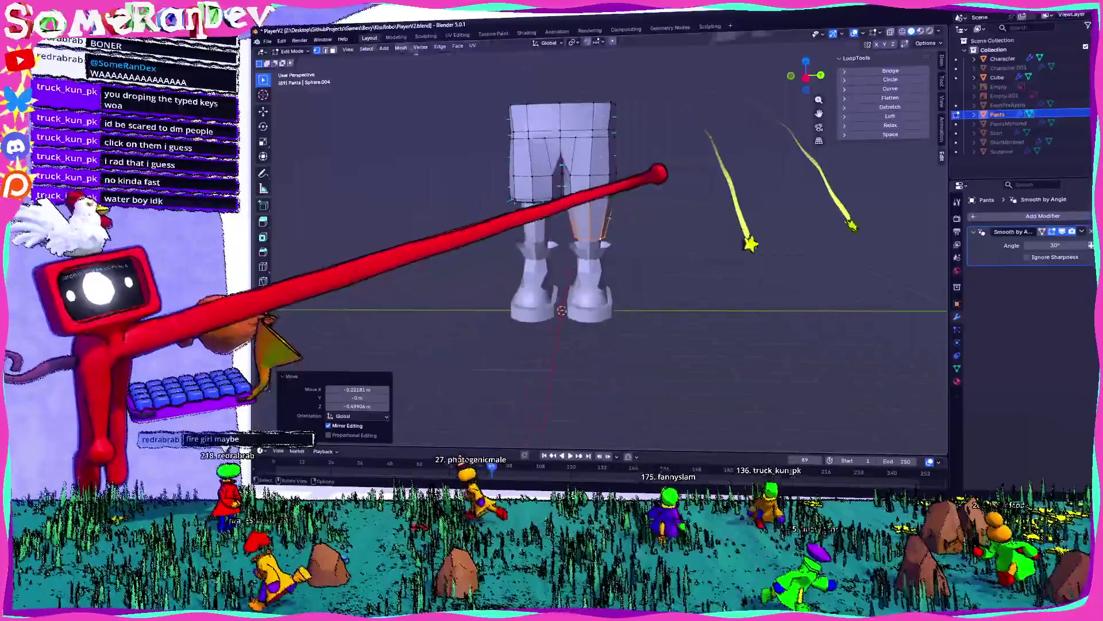
scroll(562, 258, up, 5)
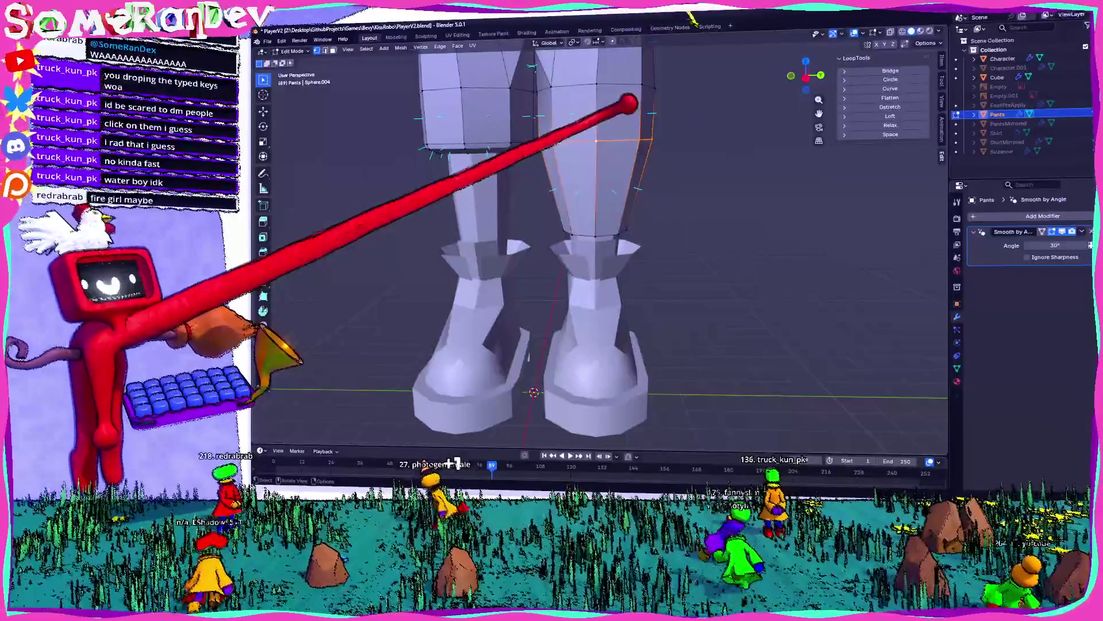
scroll(615, 197, up, 3)
key(s)
mouse_move(655, 214)
middle_down()
mouse_move(661, 189)
mouse_move(695, 190)
mouse_move(675, 220)
mouse_move(681, 184)
middle_up()
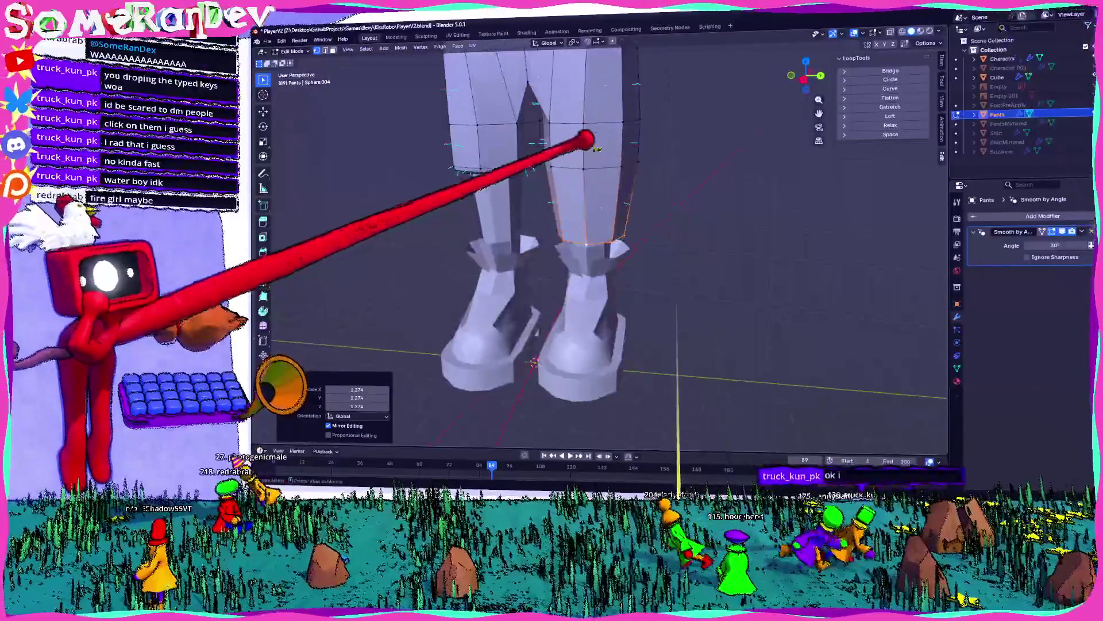
key(s)
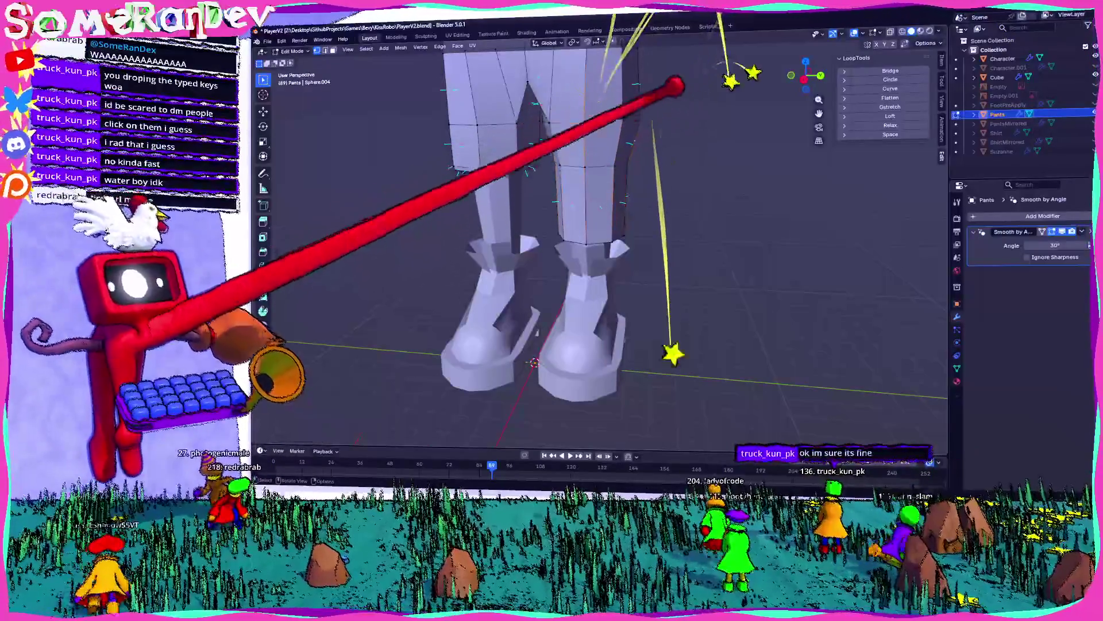
key(s)
click(676, 144)
mouse_move(677, 144)
middle_down()
mouse_move(660, 338)
mouse_move(684, 173)
middle_up()
key(s)
click(684, 144)
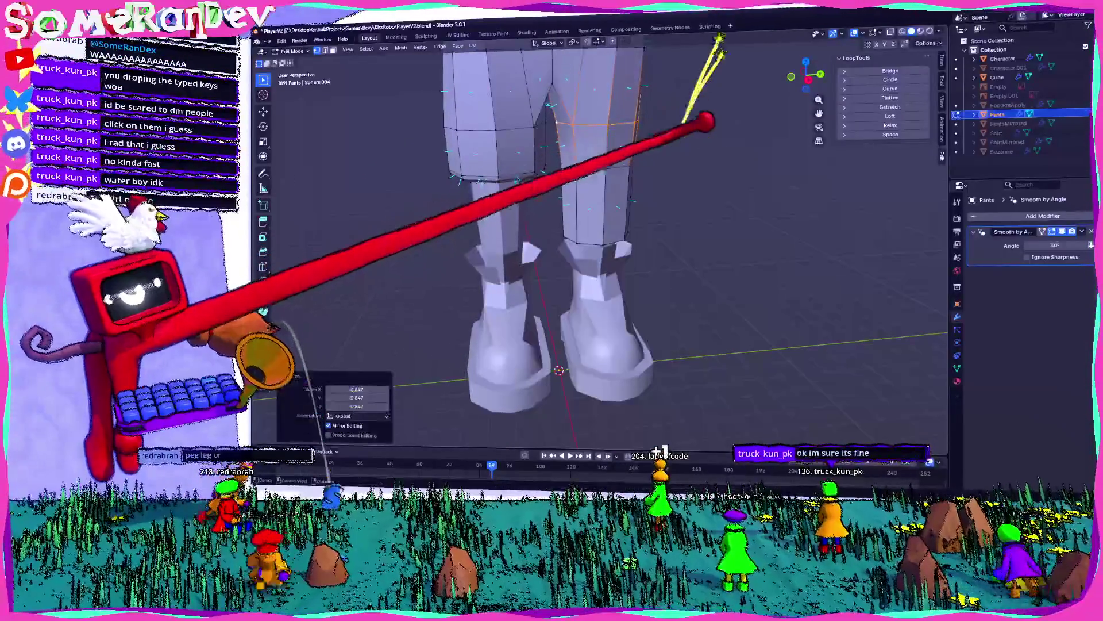
- Start moving the boot-top loop along the global Z axis
scroll(603, 195, up, 5)
mouse_move(586, 201)
middle_down()
mouse_move(640, 77)
mouse_move(715, 93)
mouse_move(801, 238)
middle_up()
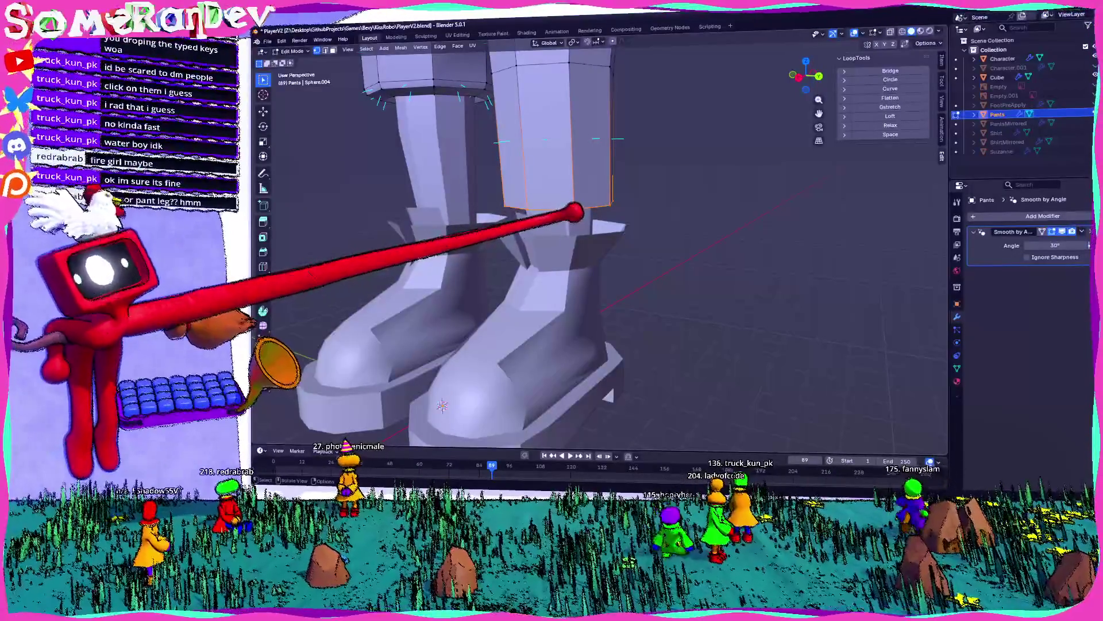
scroll(632, 202, down, 4)
mouse_move(660, 197)
middle_down()
mouse_move(592, 217)
mouse_move(707, 192)
mouse_move(612, 203)
middle_up()
scroll(612, 202, up, 5)
key(g)
key(z)
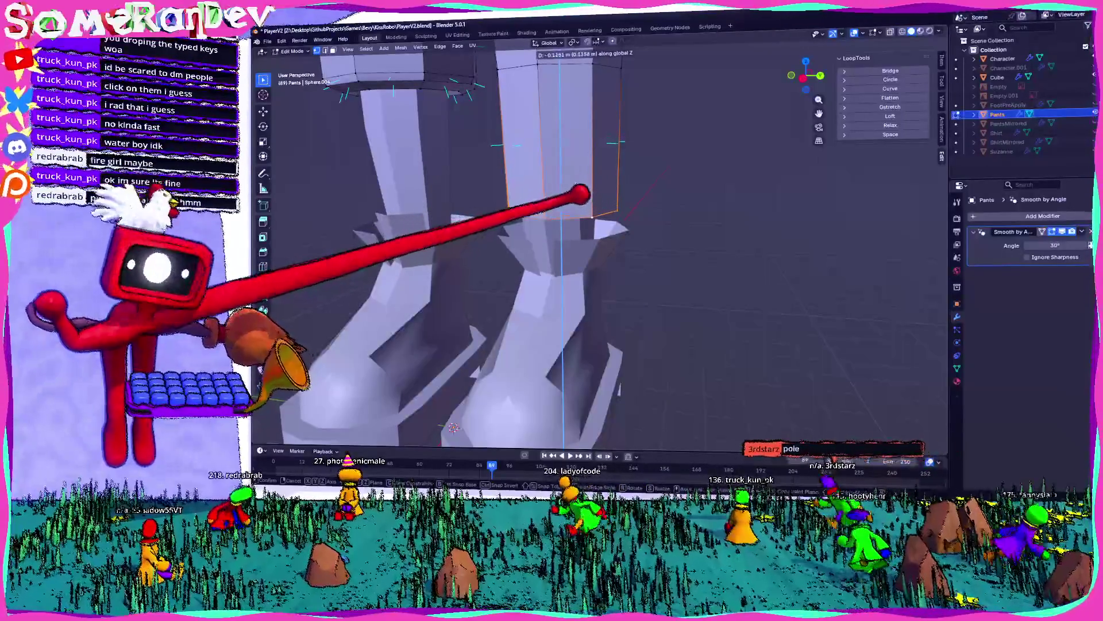
- Confirm the boot-top loop's vertical move to set the cuff height
key(y)
click(578, 167)
mouse_move(578, 168)
middle_down()
mouse_move(568, 160)
mouse_move(636, 170)
middle_up()
click(803, 77)
key(Return)
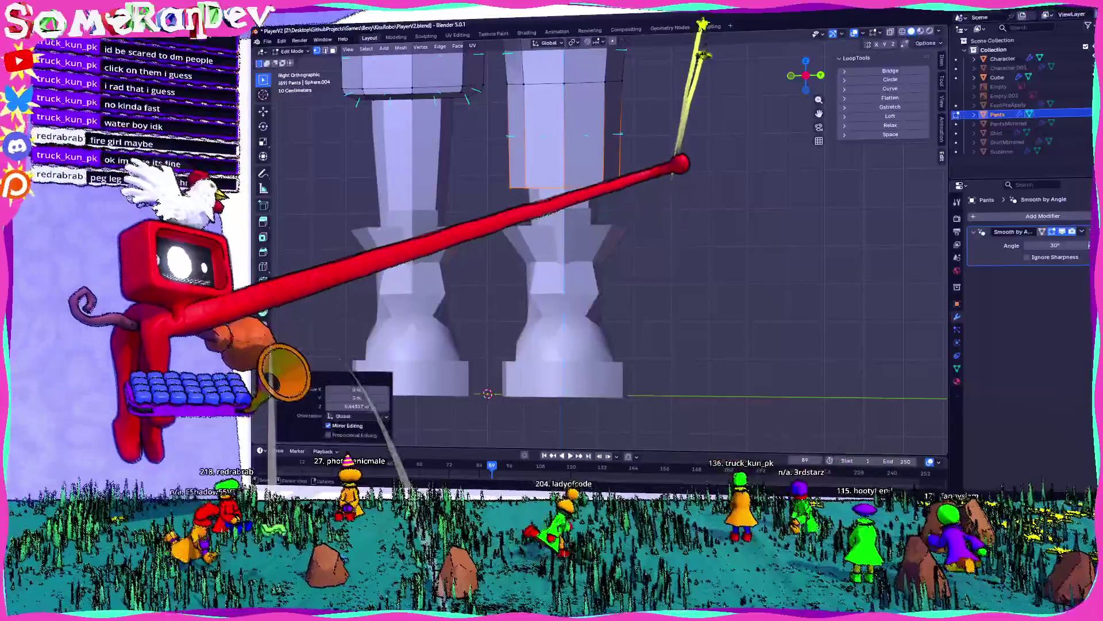
- Extrude the bottom leg ring straight down about 0.48 m along Z
key(z)
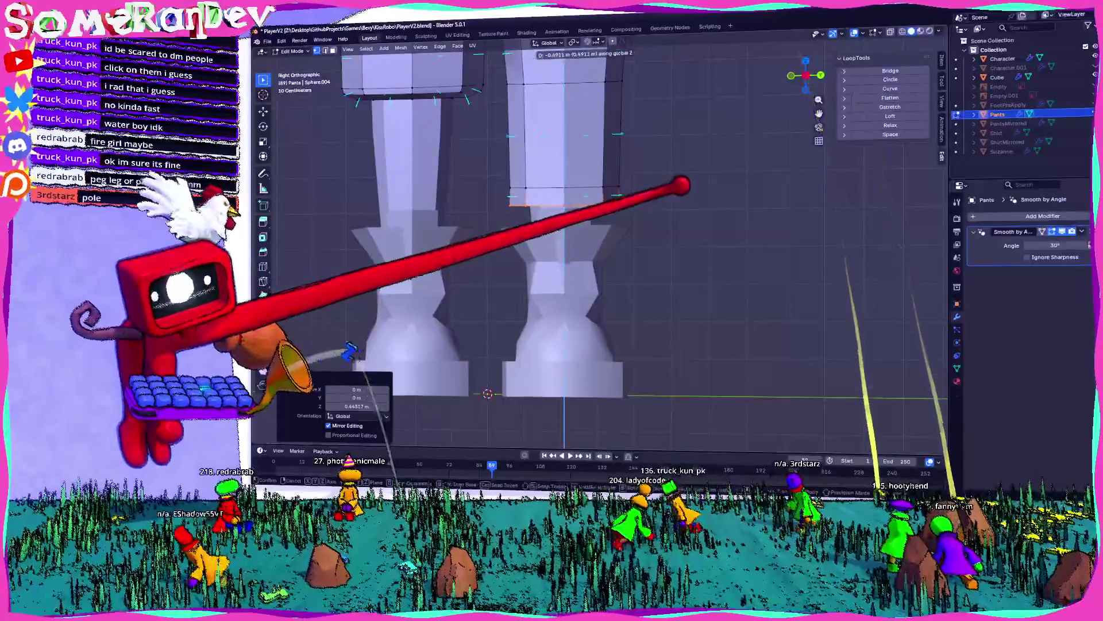
mouse_move(690, 110)
middle_down()
mouse_move(766, 23)
mouse_move(810, 173)
mouse_move(853, 454)
middle_up()
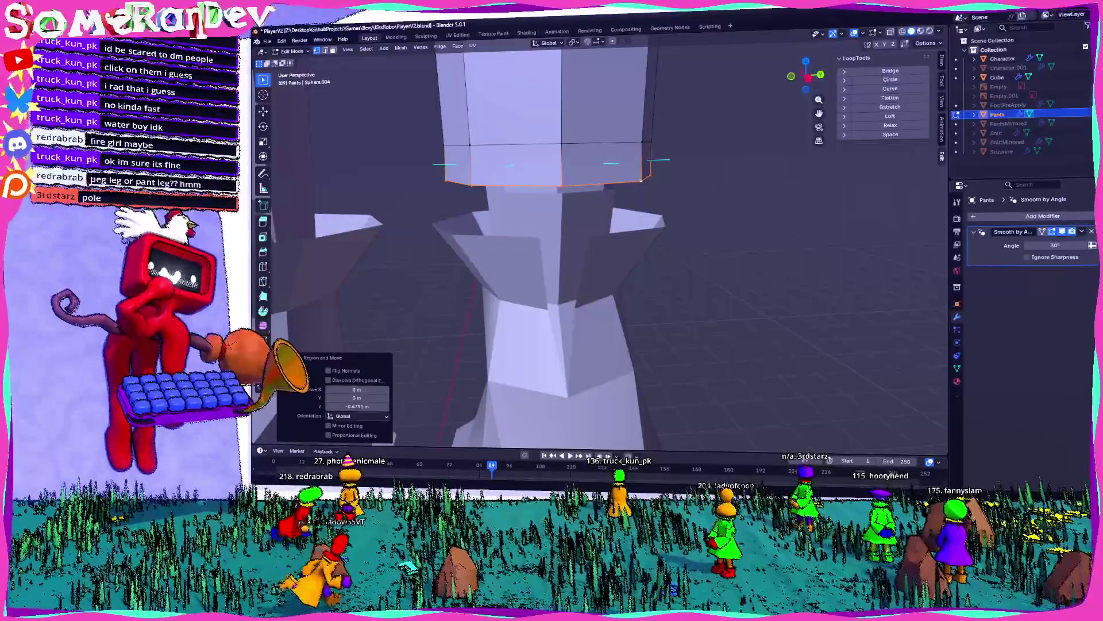
mouse_move(595, 161)
middle_down()
mouse_move(660, 148)
mouse_move(566, 160)
mouse_move(572, 180)
mouse_move(643, 178)
middle_up()
mouse_move(552, 173)
middle_down()
mouse_move(631, 127)
mouse_move(636, 113)
mouse_move(523, 163)
mouse_move(564, 179)
mouse_move(588, 171)
middle_up()
- Select a vertical edge loop on the leg and check it from the side view
alt+click(561, 168)
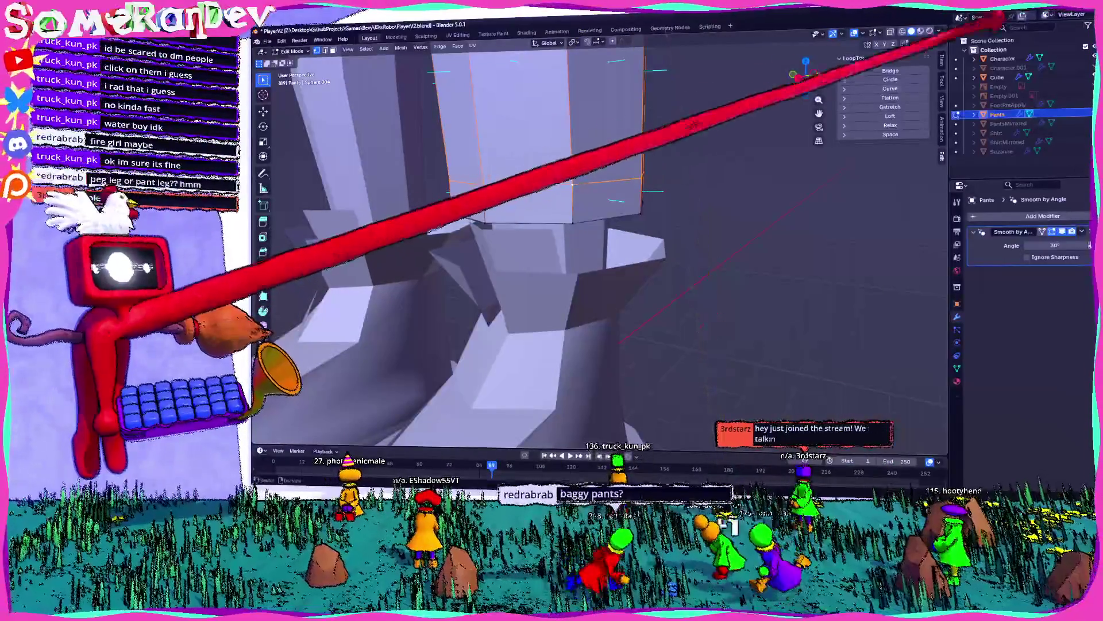
click(799, 75)
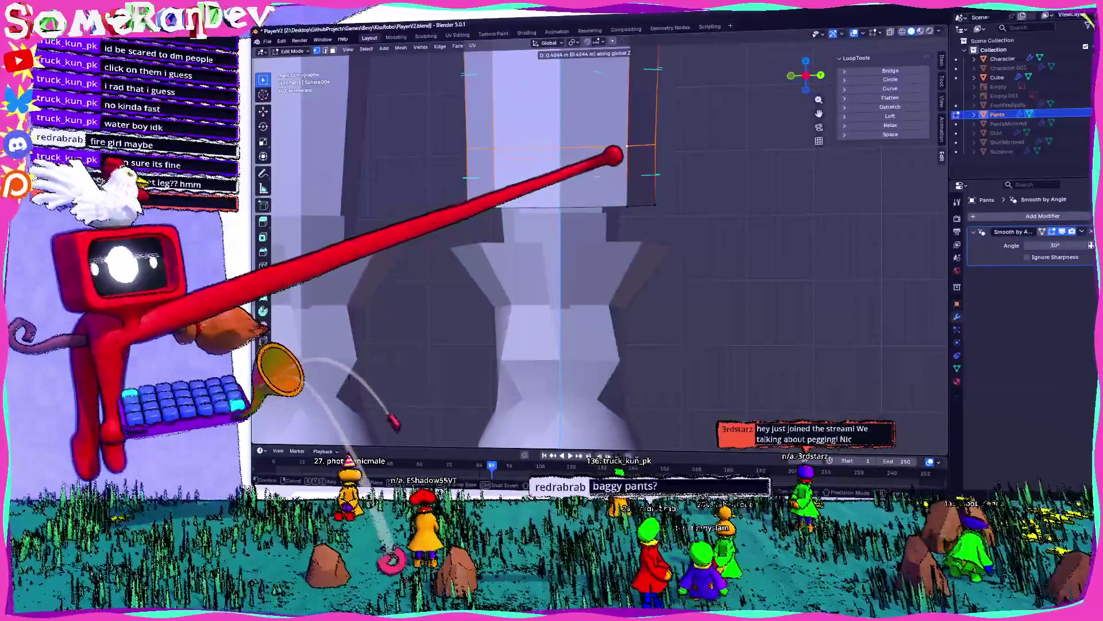
mouse_move(628, 167)
middle_down()
mouse_move(645, 167)
mouse_move(547, 180)
mouse_move(581, 190)
middle_up()
middle_drag(685, 191, 568, 167)
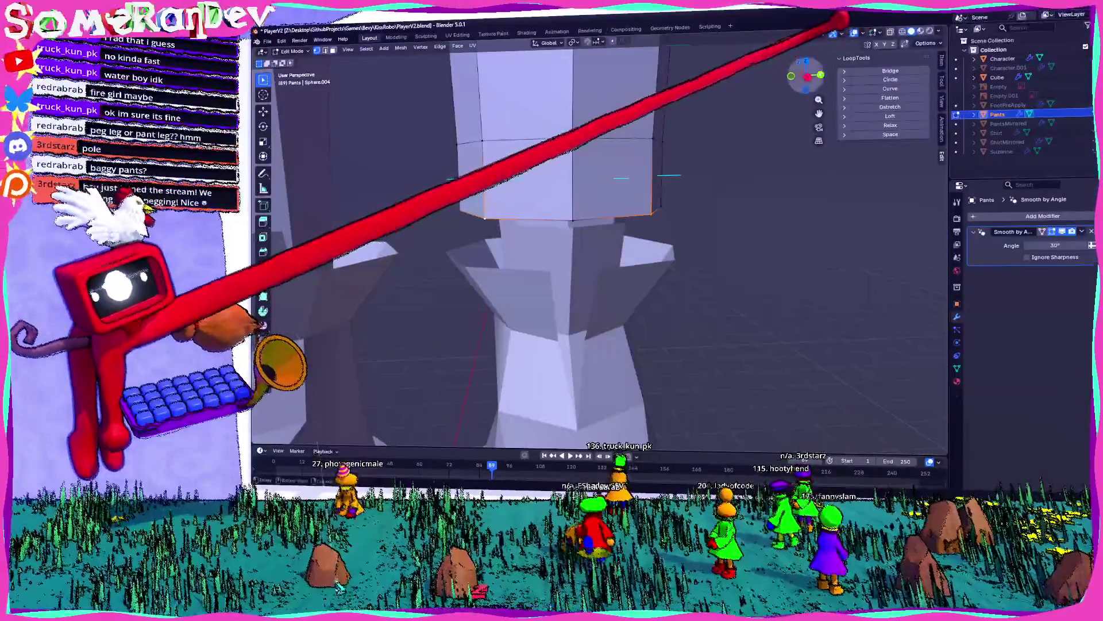
click(817, 75)
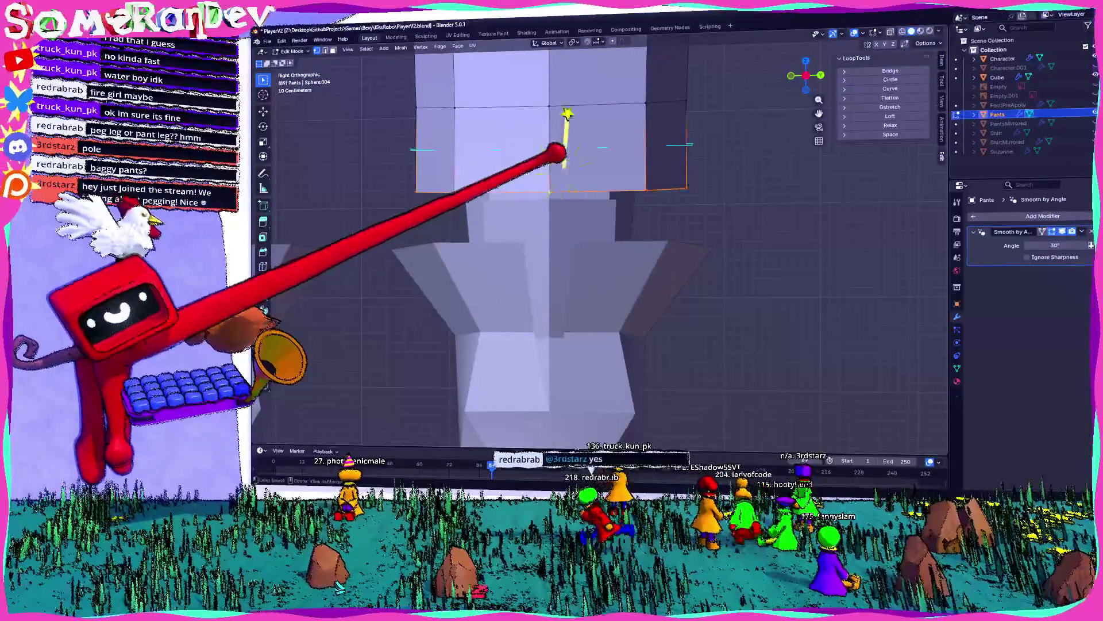
right_click(601, 148)
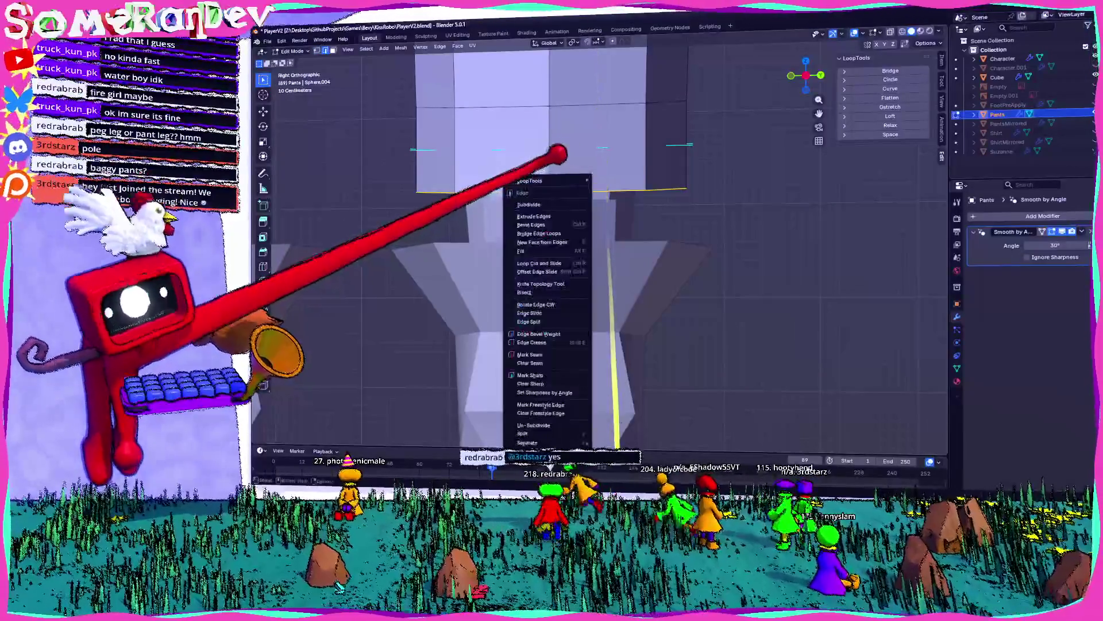
- Select the front leg face plus the horizontal face ring around the leg above the boot
key(Escape)
middle_drag(601, 173, 660, 166)
middle_drag(572, 158, 647, 164)
click(636, 127)
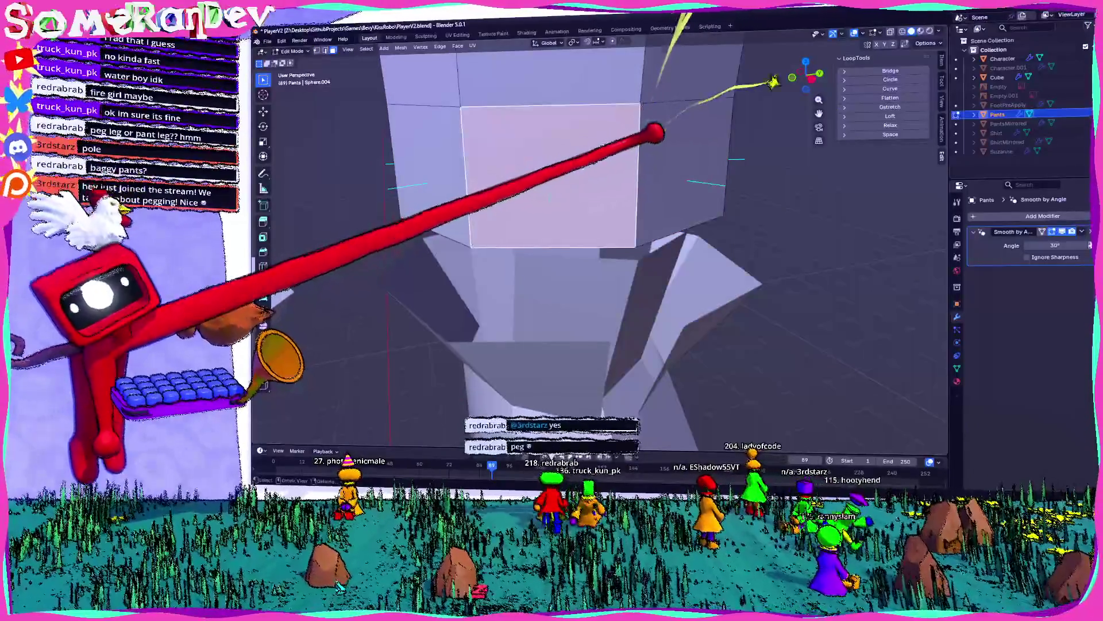
mouse_move(684, 132)
middle_down()
mouse_move(598, 123)
mouse_move(664, 127)
middle_up()
key(KP_3)
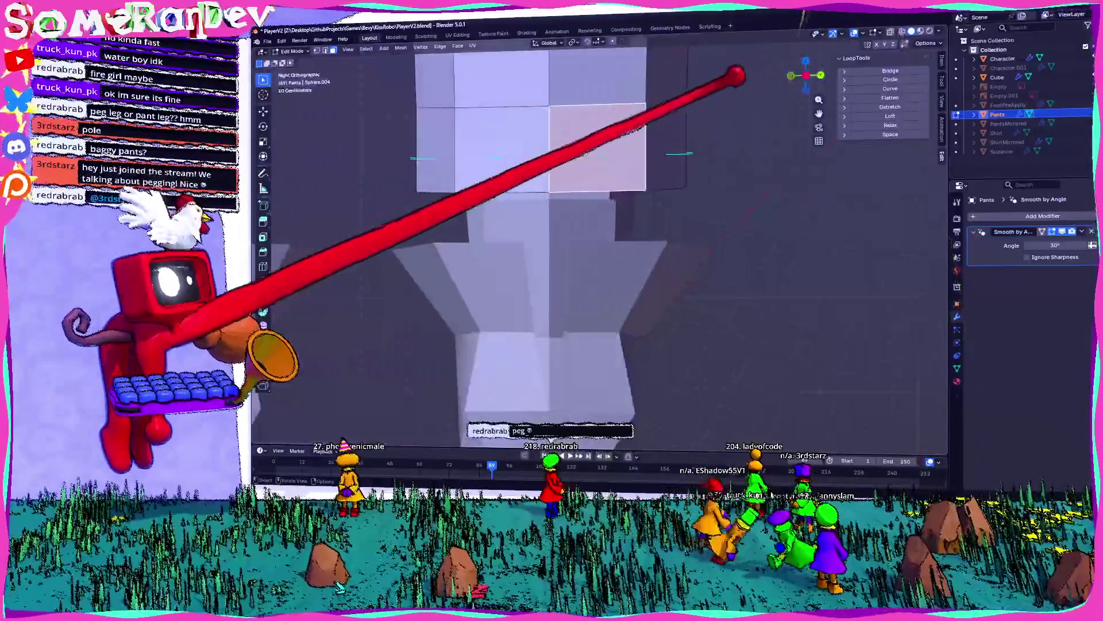
alt+click(666, 143)
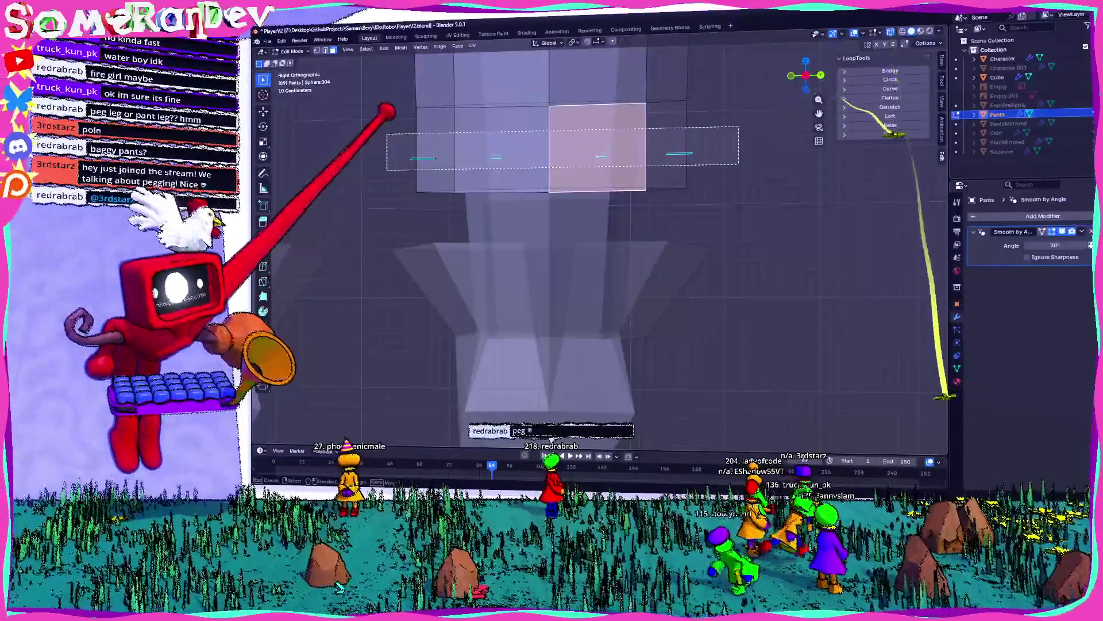
mouse_move(581, 109)
middle_down()
mouse_move(598, 111)
mouse_move(553, 108)
mouse_move(596, 178)
mouse_move(589, 135)
mouse_move(759, 128)
mouse_move(578, 172)
middle_up()
middle_drag(587, 124, 642, 55)
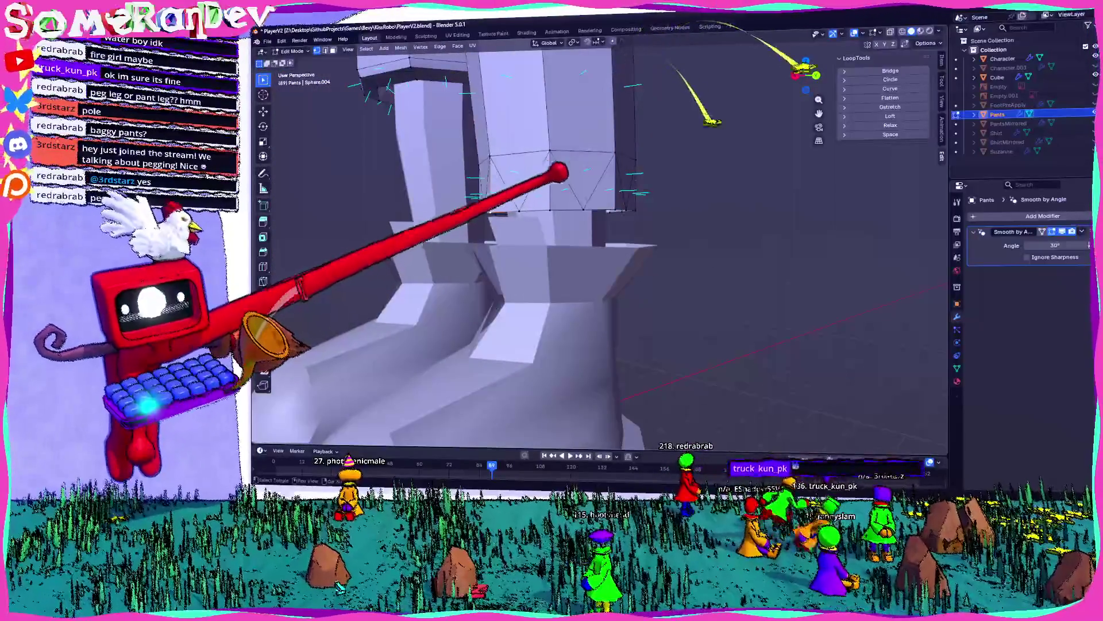
mouse_move(608, 167)
middle_down()
mouse_move(561, 184)
mouse_move(666, 197)
mouse_move(658, 178)
mouse_move(586, 165)
middle_up()
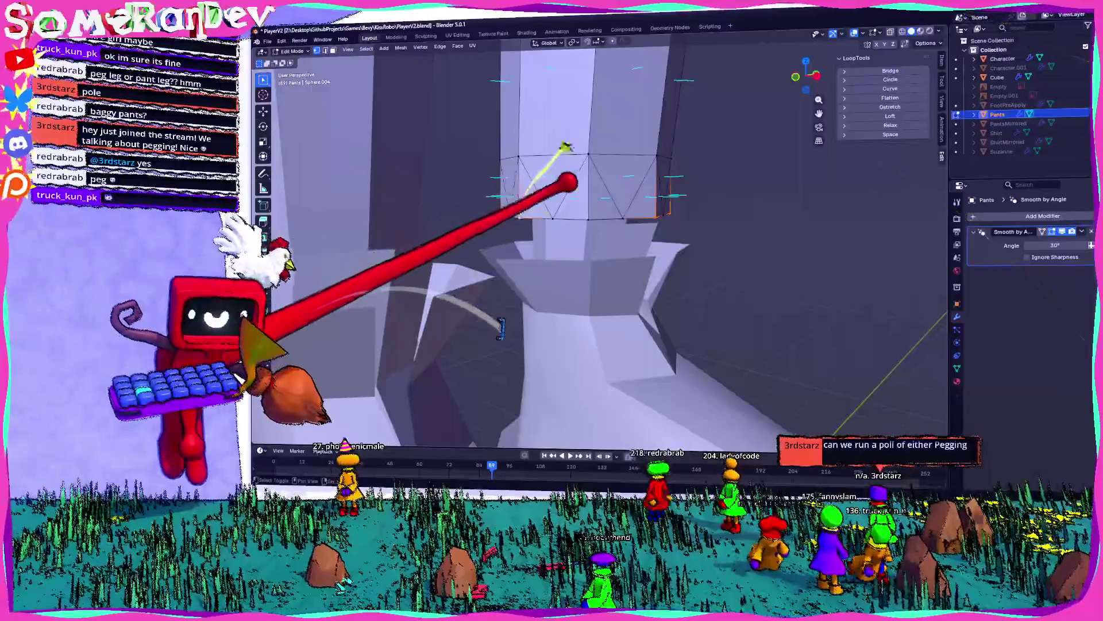
- Raise the selected hem ring straight up along Z and review the whole pants
key(g)
key(z)
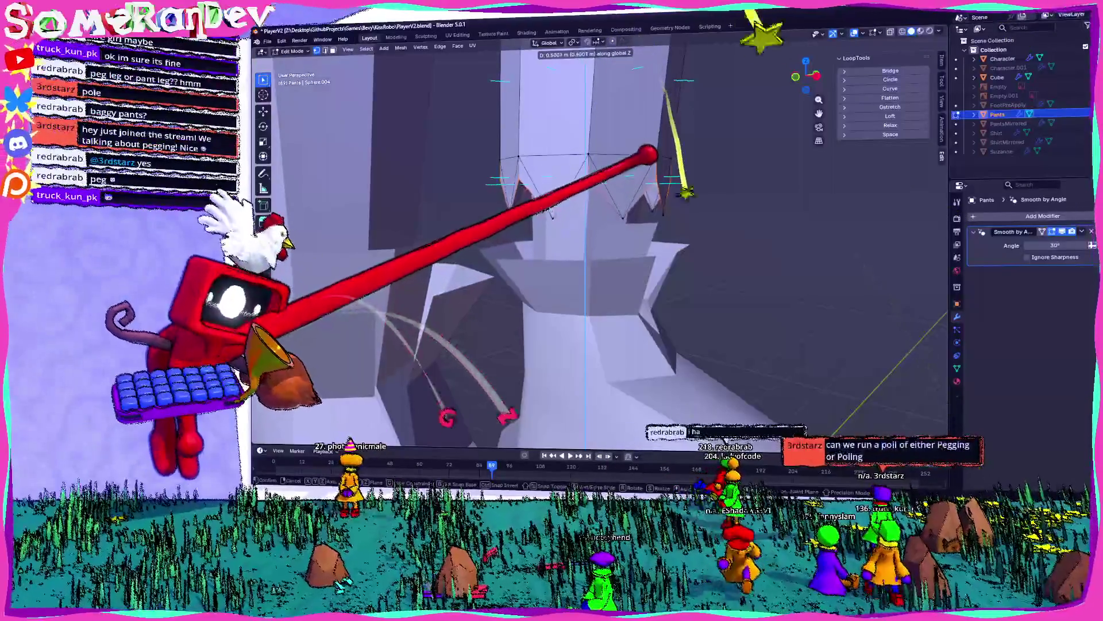
click(656, 160)
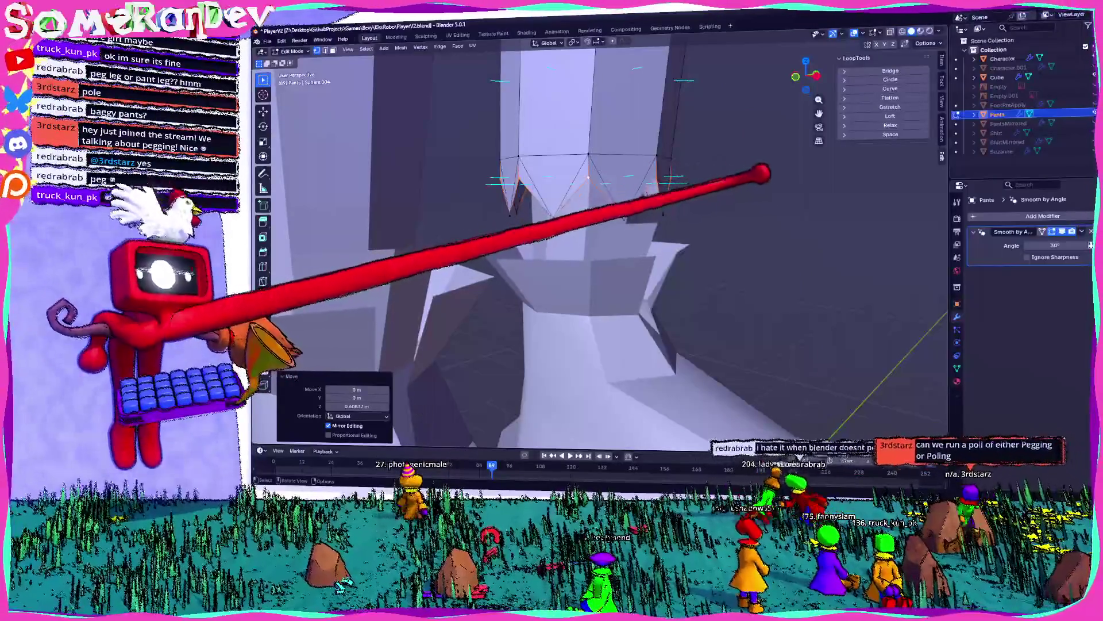
middle_drag(574, 258, 632, 258)
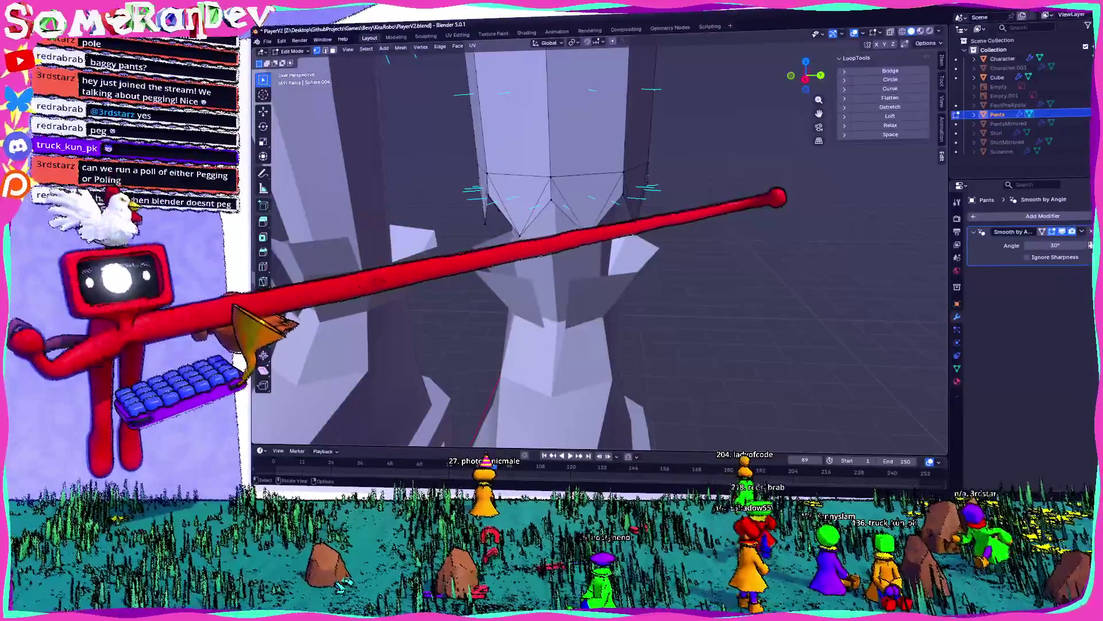
mouse_move(777, 197)
middle_down()
mouse_move(619, 244)
mouse_move(761, 214)
mouse_move(592, 168)
mouse_move(557, 197)
mouse_move(595, 160)
mouse_move(697, 163)
mouse_move(598, 195)
mouse_move(788, 190)
middle_up()
scroll(658, 192, down, 3)
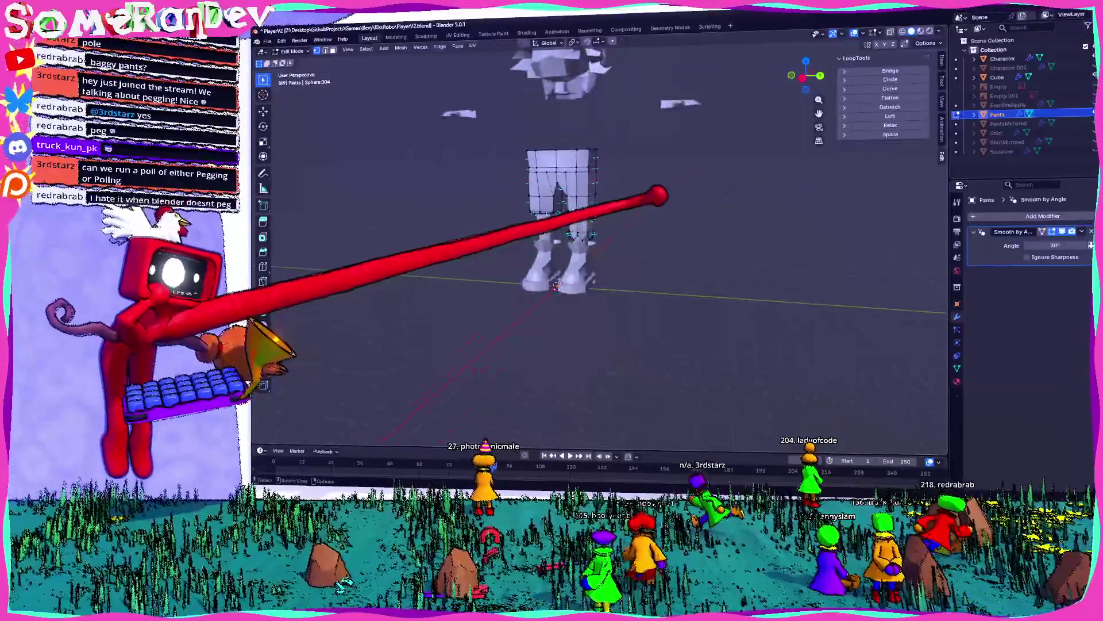
key(Tab)
scroll(658, 189, up, 2)
scroll(561, 185, up, 5)
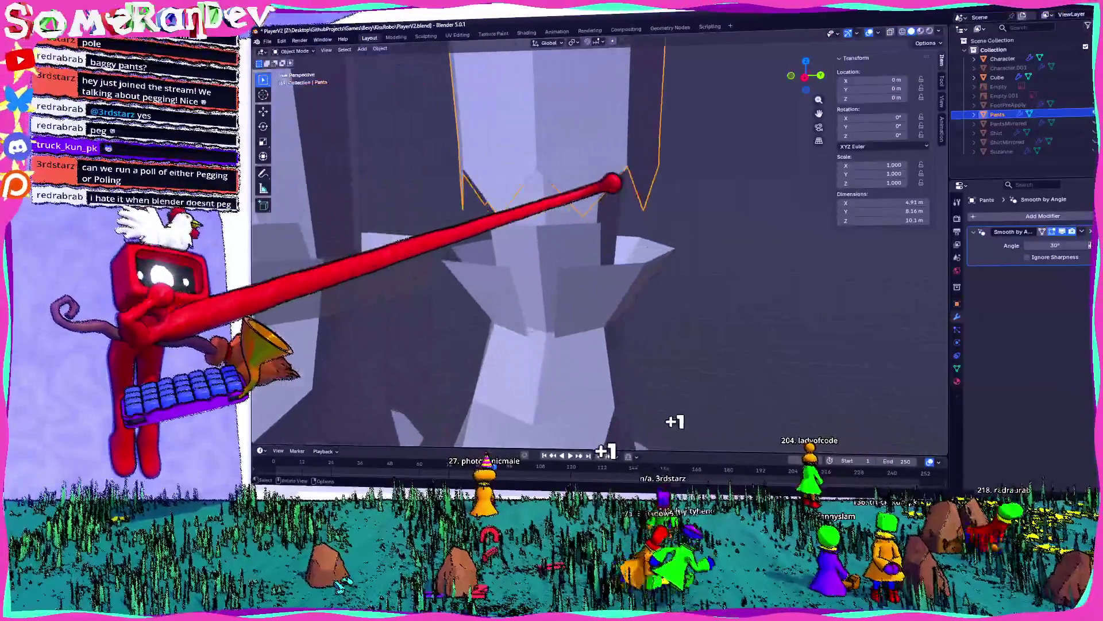
- Return to Edit Mode and select a hem tip vertex, viewing the hem from below
key(Tab)
middle_drag(632, 190, 650, 190)
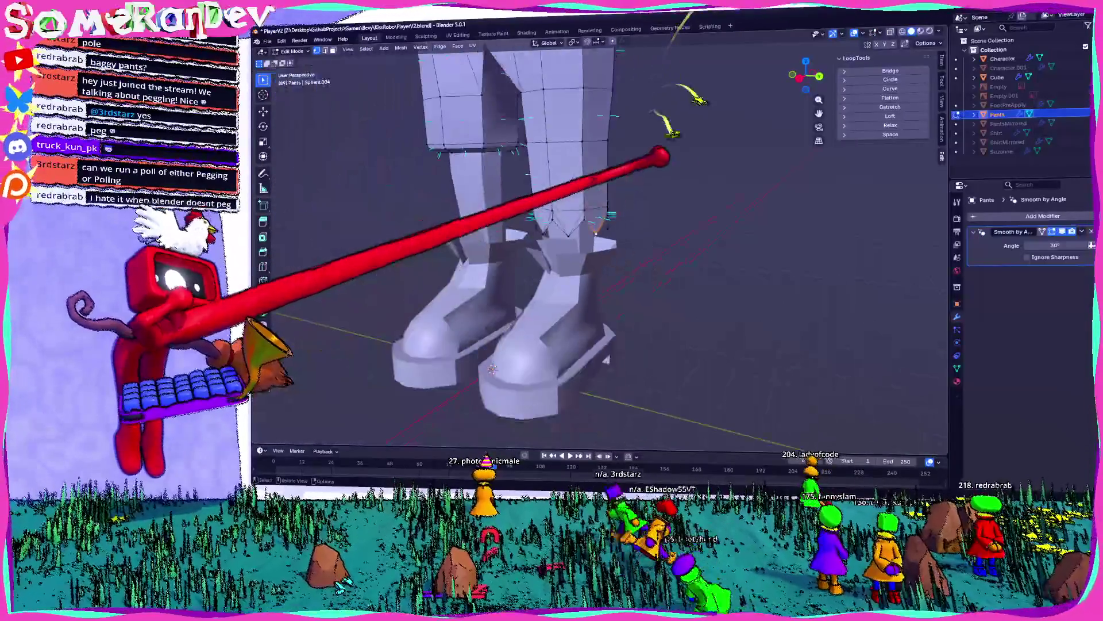
scroll(661, 155, down, 4)
mouse_move(598, 40)
middle_down()
mouse_move(591, 140)
mouse_move(523, 164)
mouse_move(389, 163)
mouse_move(646, 128)
mouse_move(628, 300)
middle_up()
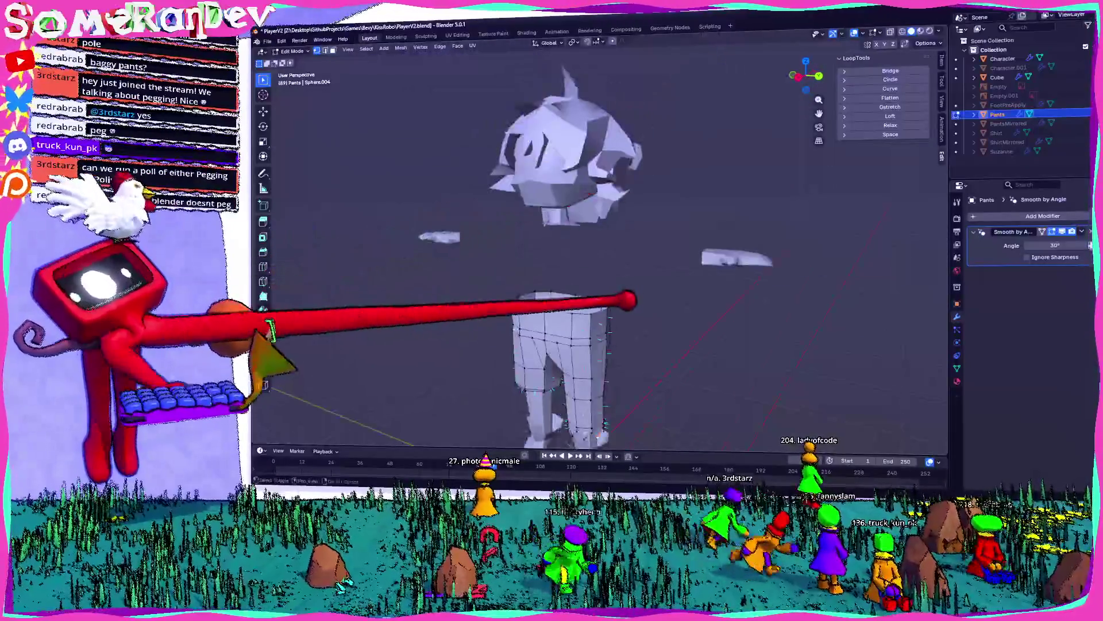
scroll(681, 168, up, 8)
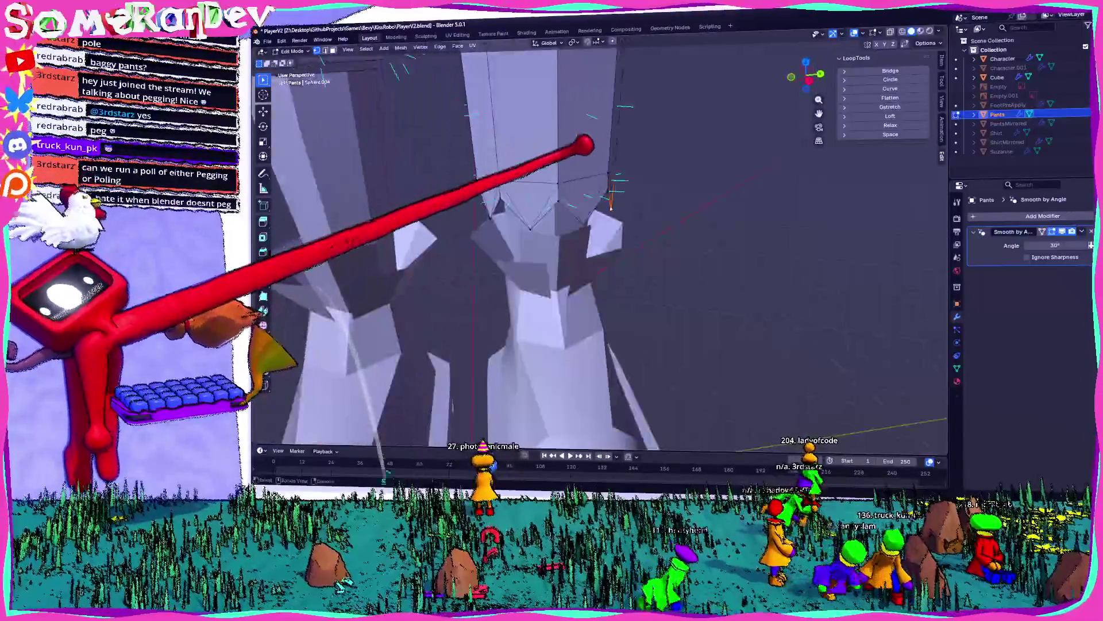
middle_drag(575, 241, 517, 212)
mouse_move(322, 345)
middle_down()
mouse_move(287, 336)
mouse_move(345, 307)
middle_up()
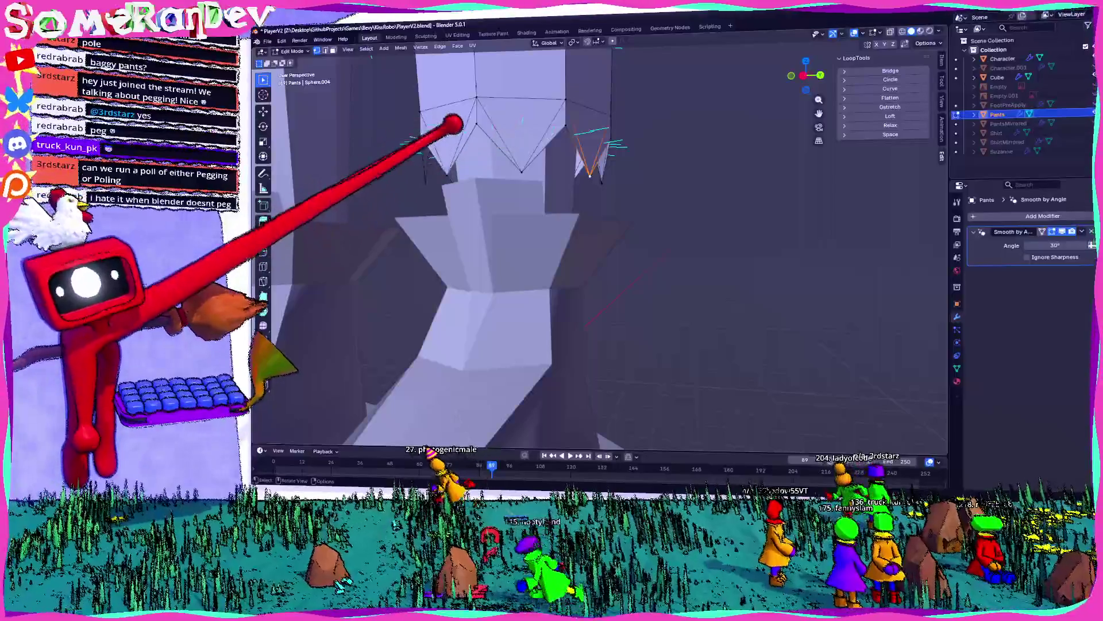
shift+middle_drag(518, 230, 502, 250)
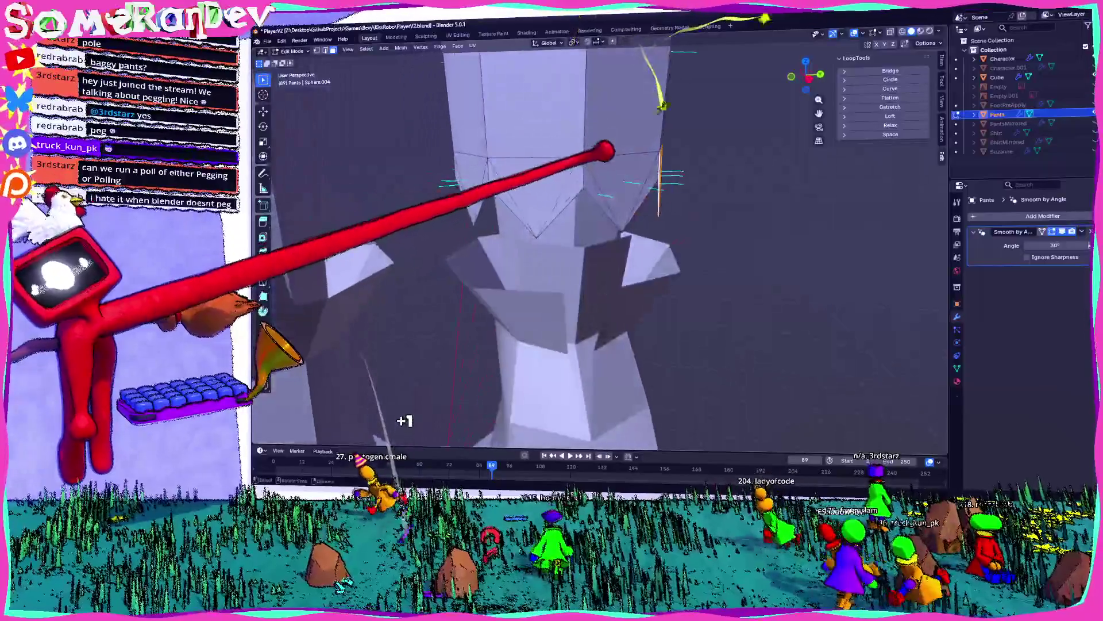
mouse_move(347, 320)
middle_down()
mouse_move(310, 310)
mouse_move(448, 305)
middle_up()
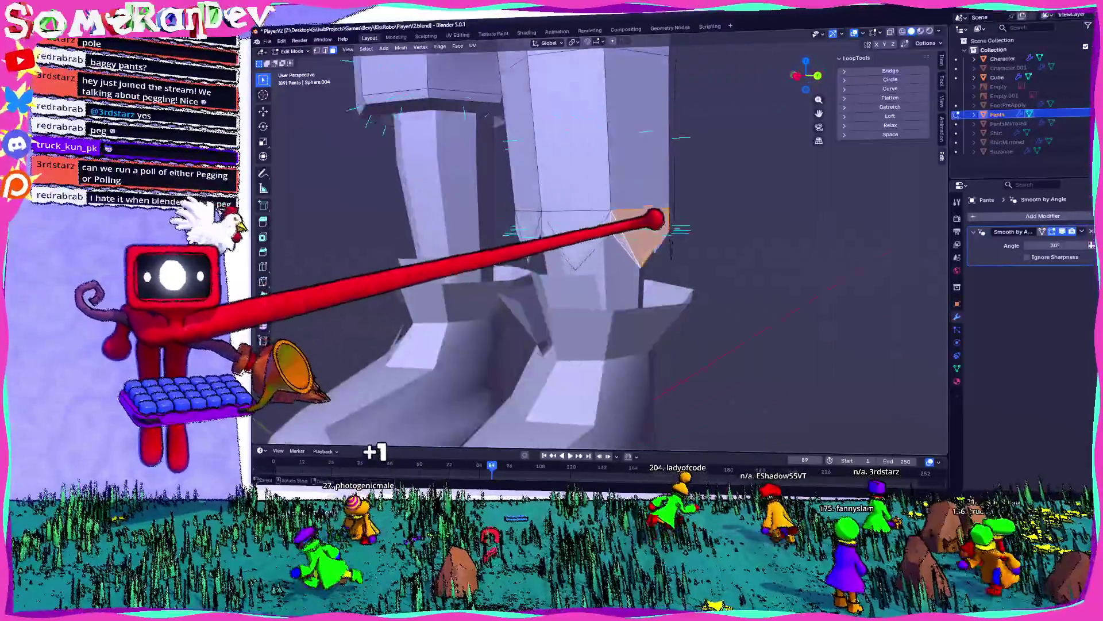
mouse_move(639, 216)
middle_down()
mouse_move(682, 239)
mouse_move(536, 257)
middle_up()
drag(505, 239, 508, 253)
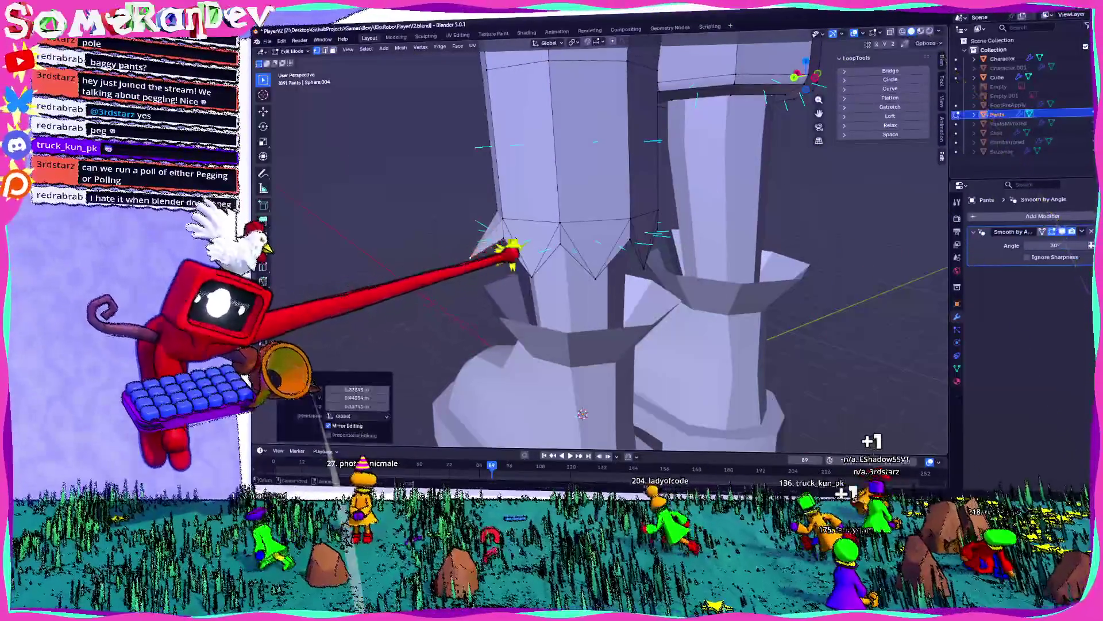
mouse_move(523, 260)
middle_down()
mouse_move(506, 234)
mouse_move(480, 226)
mouse_move(542, 239)
mouse_move(505, 227)
middle_up()
- Move individual hem tip vertices into sharper jagged points, then return to Object Mode
key(g)
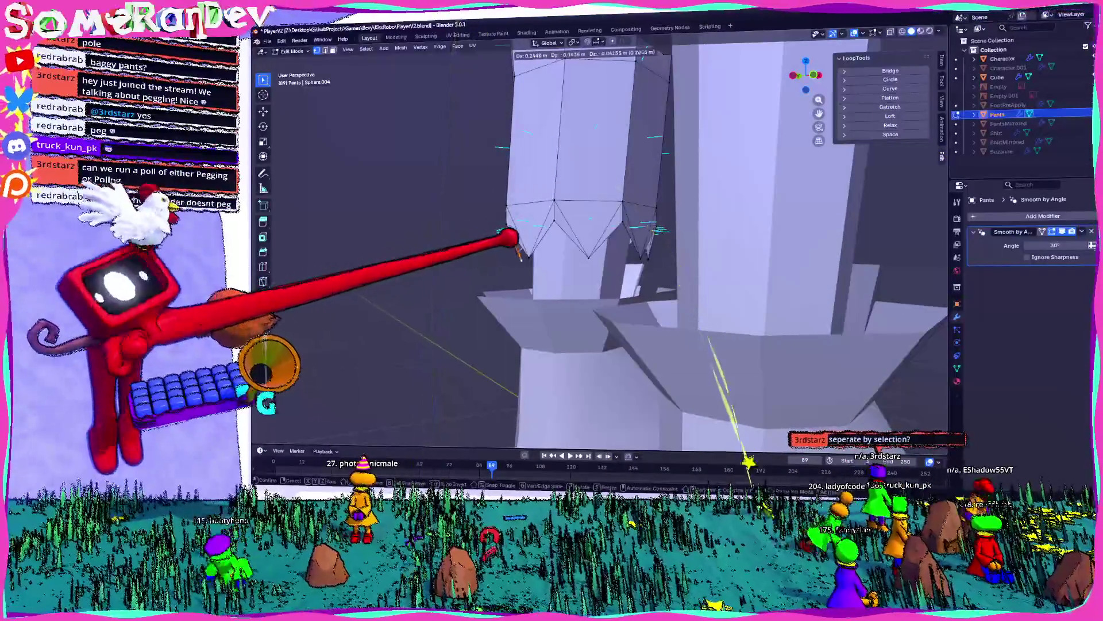
key(g)
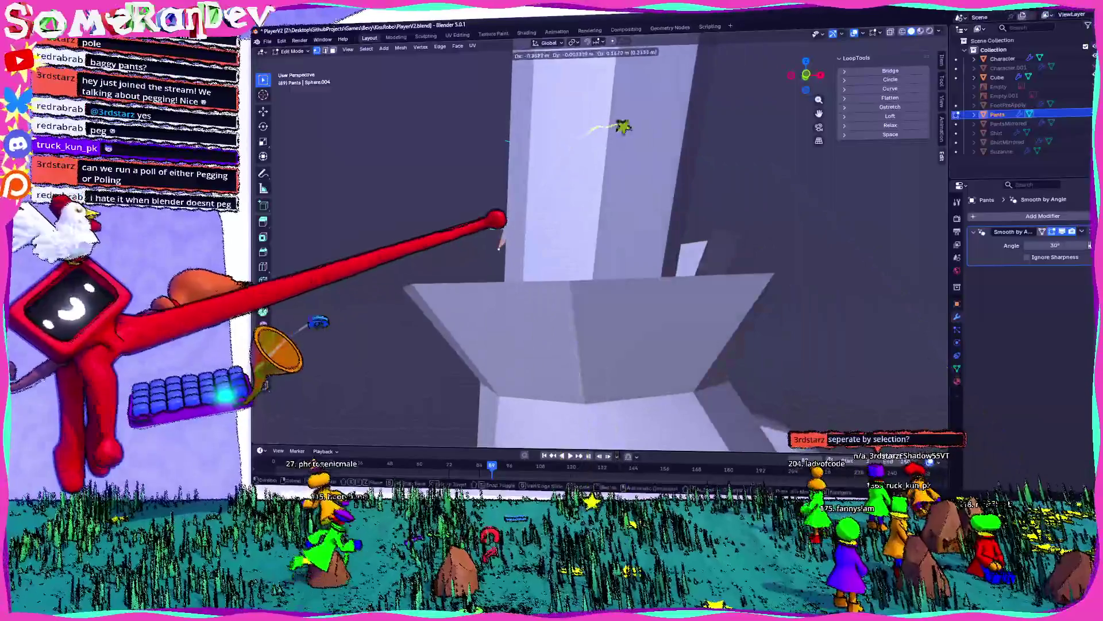
click(623, 126)
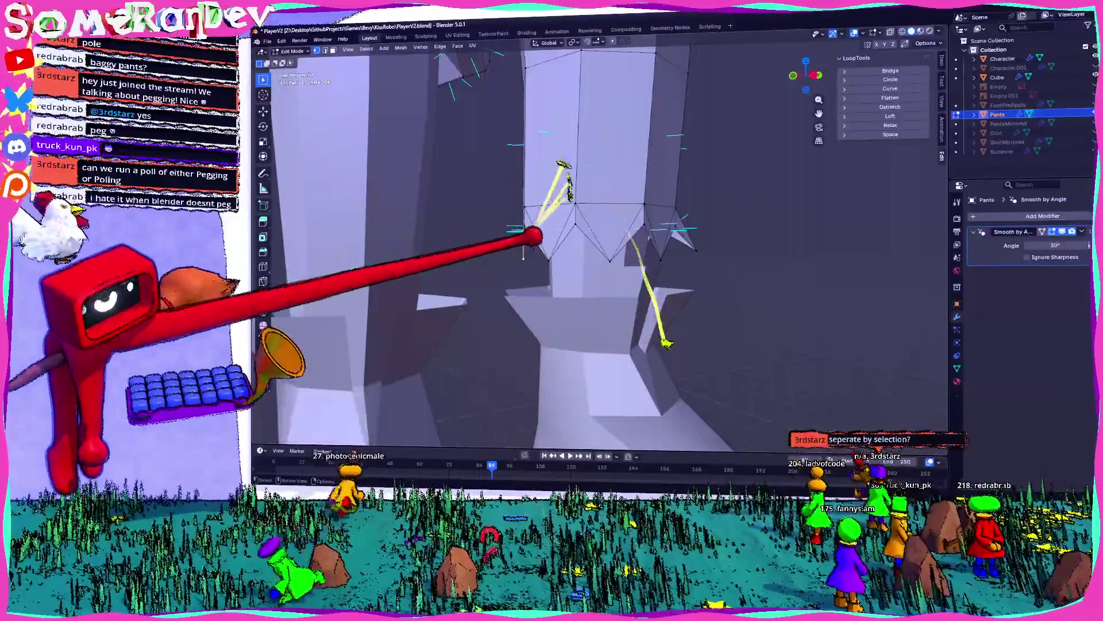
key(g)
click(542, 227)
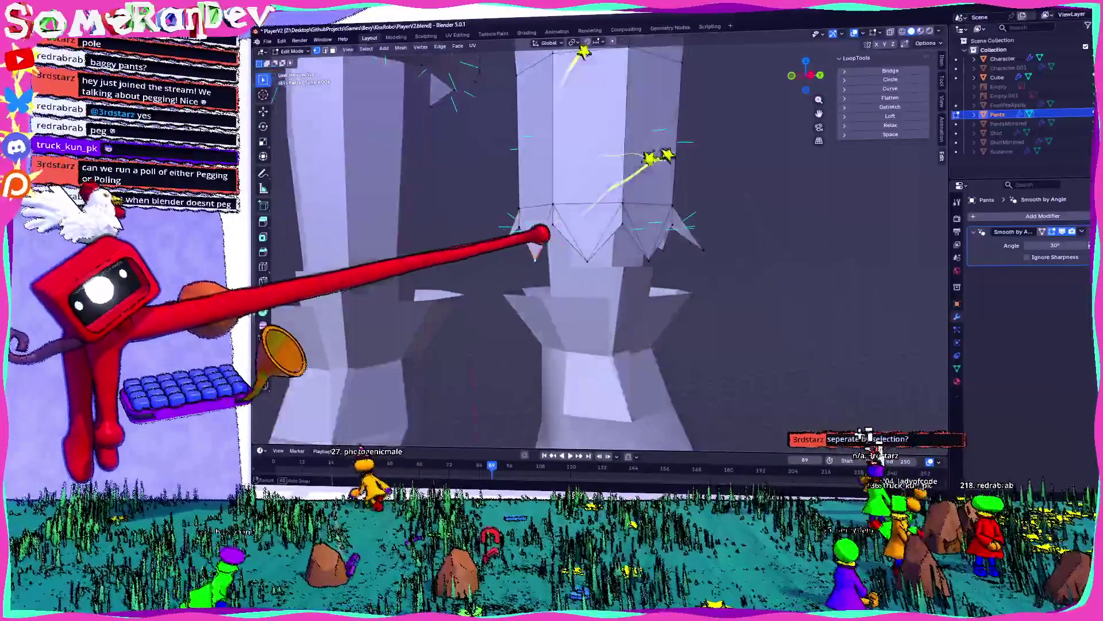
mouse_move(555, 227)
middle_down()
mouse_move(599, 241)
mouse_move(551, 212)
mouse_move(537, 231)
mouse_move(493, 204)
middle_up()
key(g)
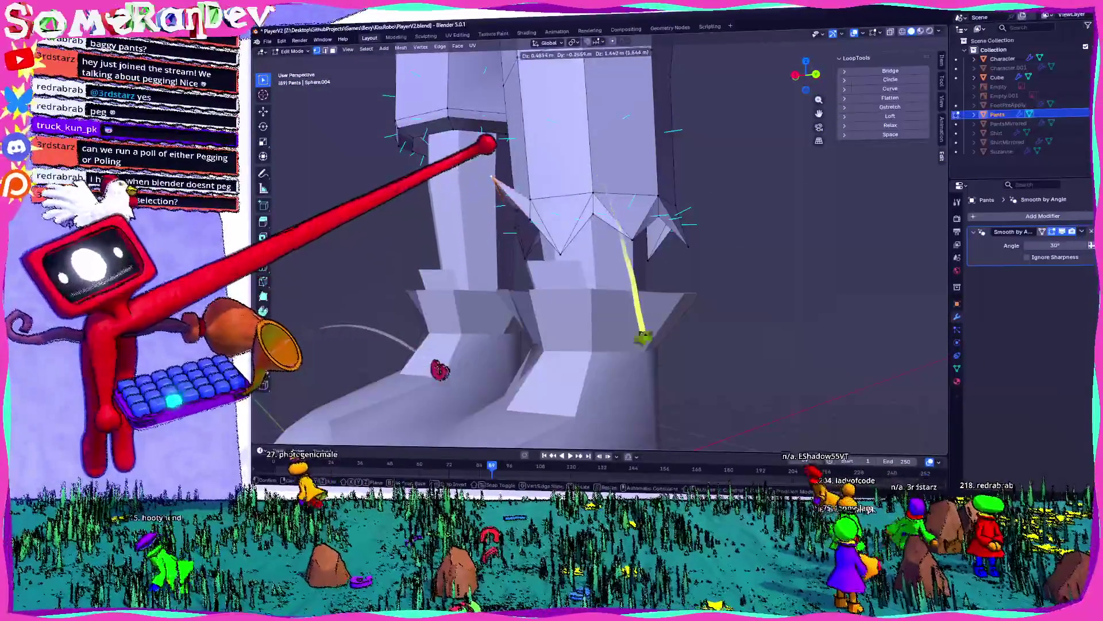
click(522, 167)
mouse_move(522, 167)
middle_down()
mouse_move(620, 166)
mouse_move(574, 207)
middle_up()
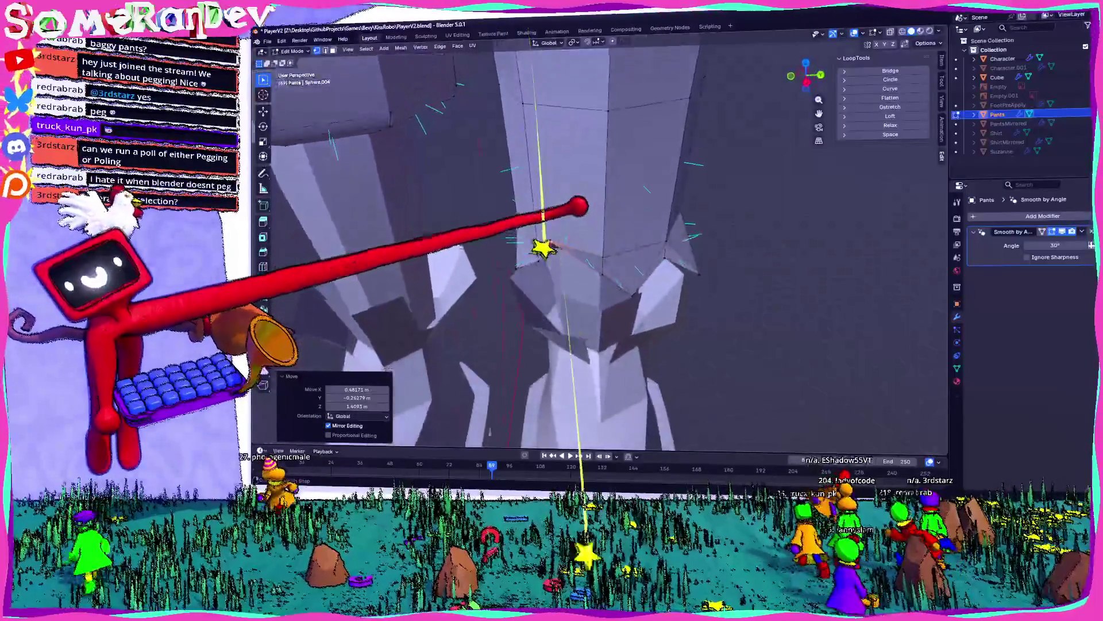
scroll(655, 207, down, 5)
key(Tab)
mouse_move(724, 226)
middle_down()
mouse_move(665, 234)
mouse_move(689, 234)
middle_up()
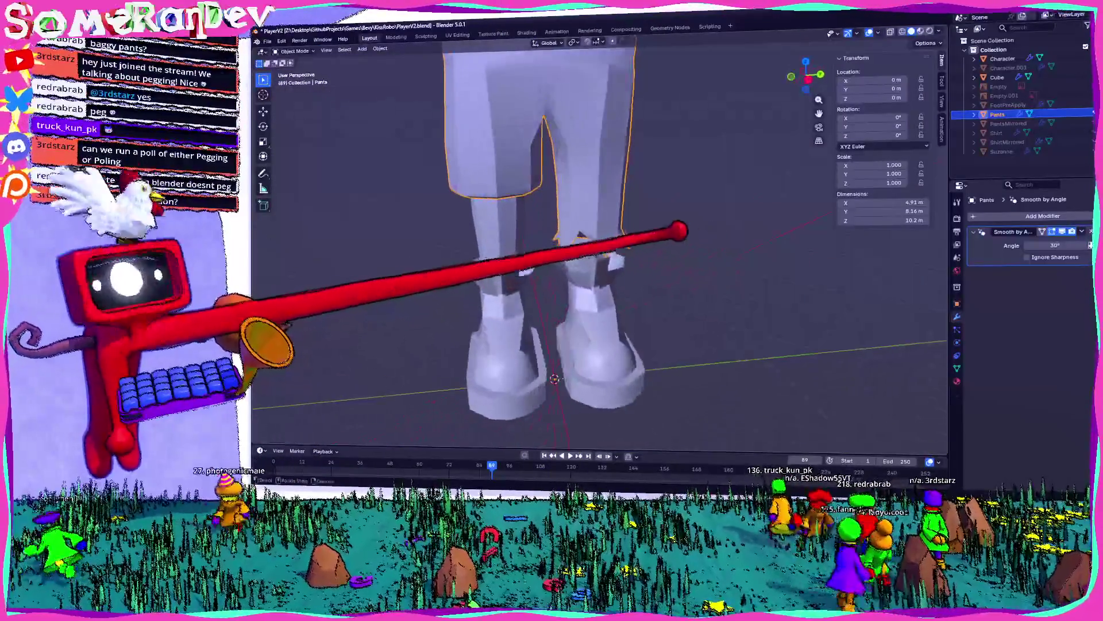
- Re-enter Edit Mode on the Pants and view one leg's jagged hem up close
scroll(646, 226, up, 5)
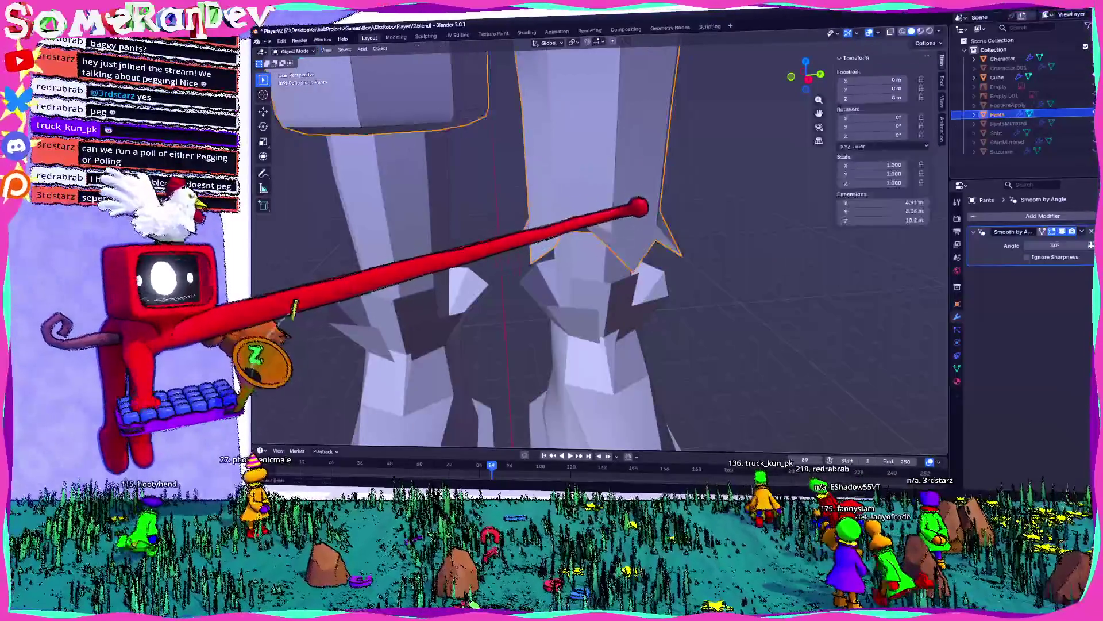
key(Tab)
middle_drag(575, 242, 555, 240)
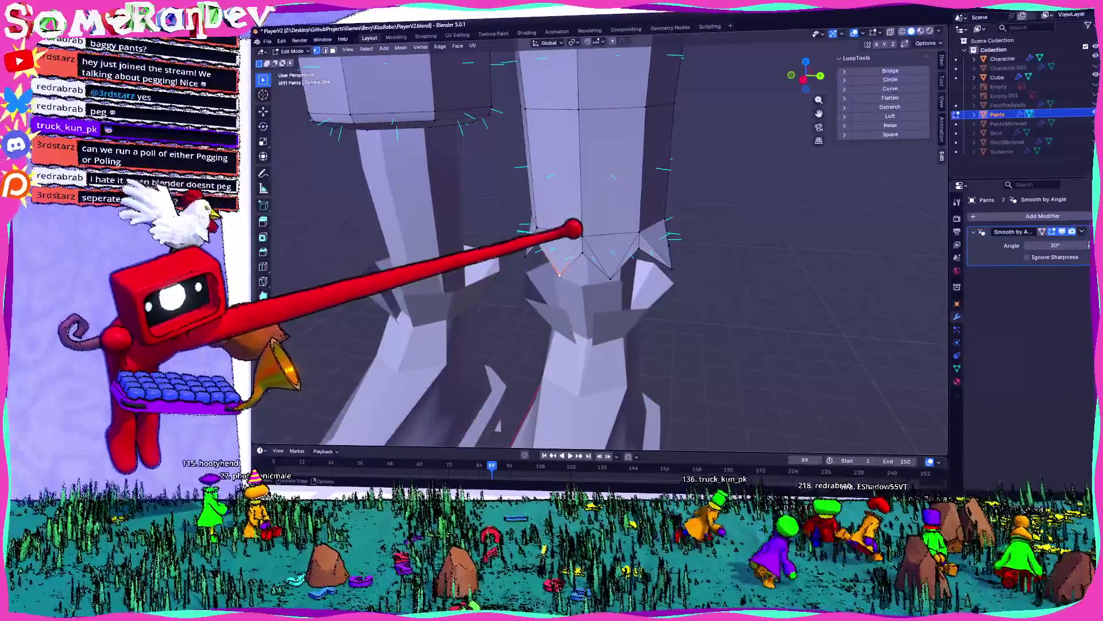
- Extrude the hem outward along normals, merge its vertices, and raise them about 0.64 m in Z
mouse_move(569, 235)
middle_down()
mouse_move(574, 182)
mouse_move(585, 311)
middle_up()
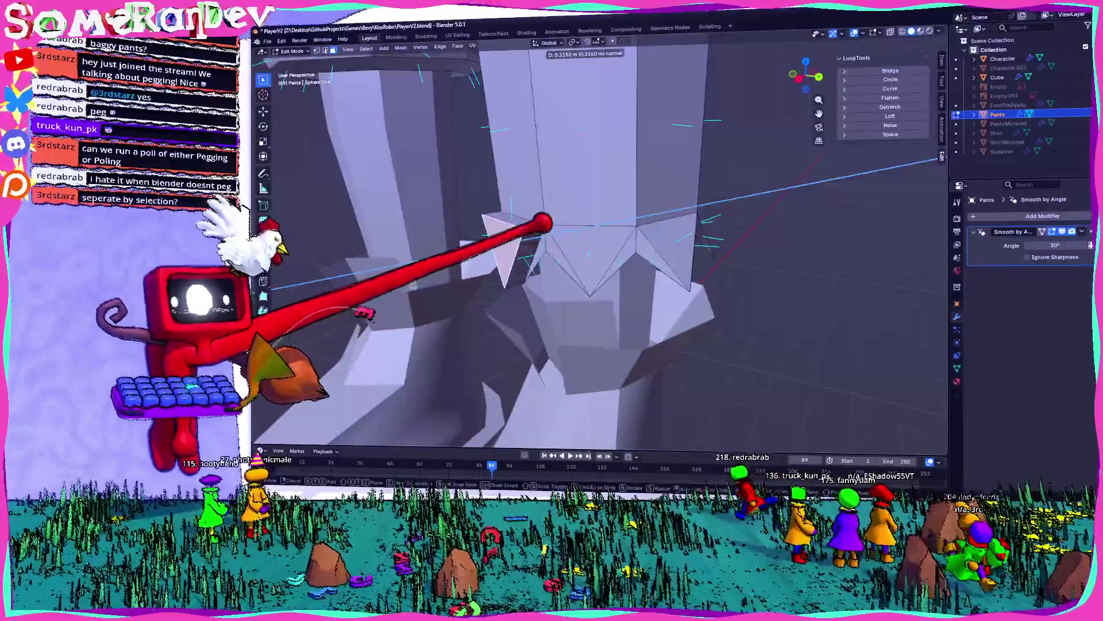
click(360, 311)
click(509, 255)
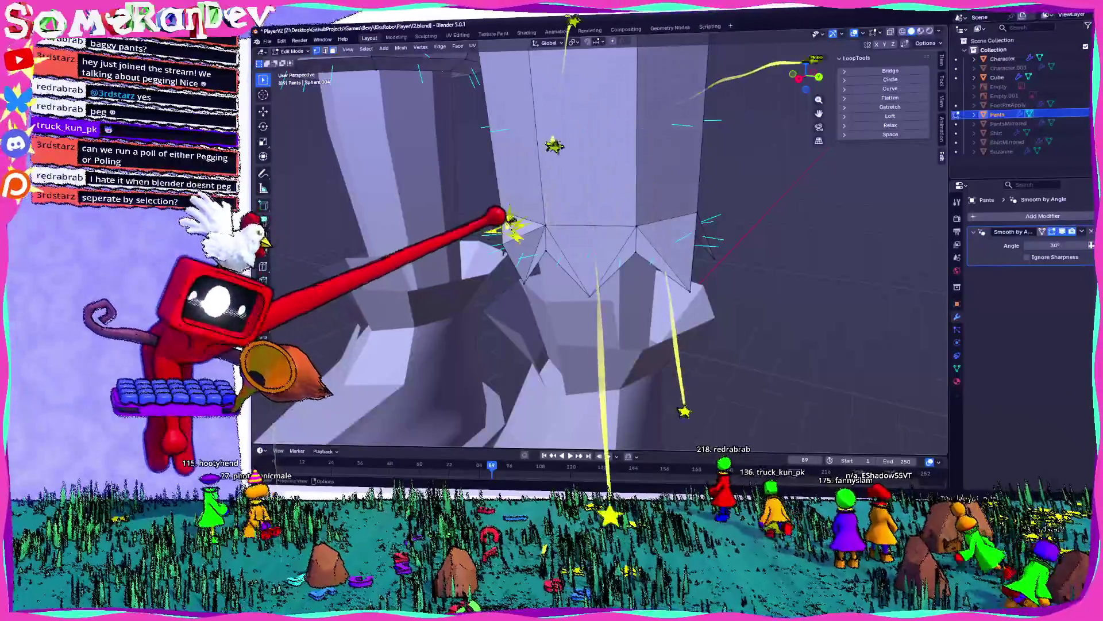
middle_drag(504, 209, 522, 209)
key(g)
key(z)
click(544, 167)
mouse_move(544, 167)
middle_down()
mouse_move(498, 173)
mouse_move(534, 208)
mouse_move(467, 201)
mouse_move(493, 197)
mouse_move(482, 201)
mouse_move(493, 217)
mouse_move(517, 227)
mouse_move(458, 184)
middle_up()
key(g)
click(505, 190)
- Merge another hem section's vertices at center and reposition the merged vertex
click(562, 214)
key(m)
click(435, 179)
key(g)
click(590, 213)
middle_drag(591, 212, 616, 138)
- Check the whole pants in Object Mode, then extrude the selected hem faces 0.53 m
key(Tab)
mouse_move(727, 159)
middle_down()
mouse_move(657, 212)
mouse_move(517, 222)
mouse_move(592, 205)
mouse_move(651, 251)
mouse_move(583, 217)
mouse_move(606, 182)
middle_up()
scroll(557, 217, up, 3)
key(Tab)
key(e)
click(501, 225)
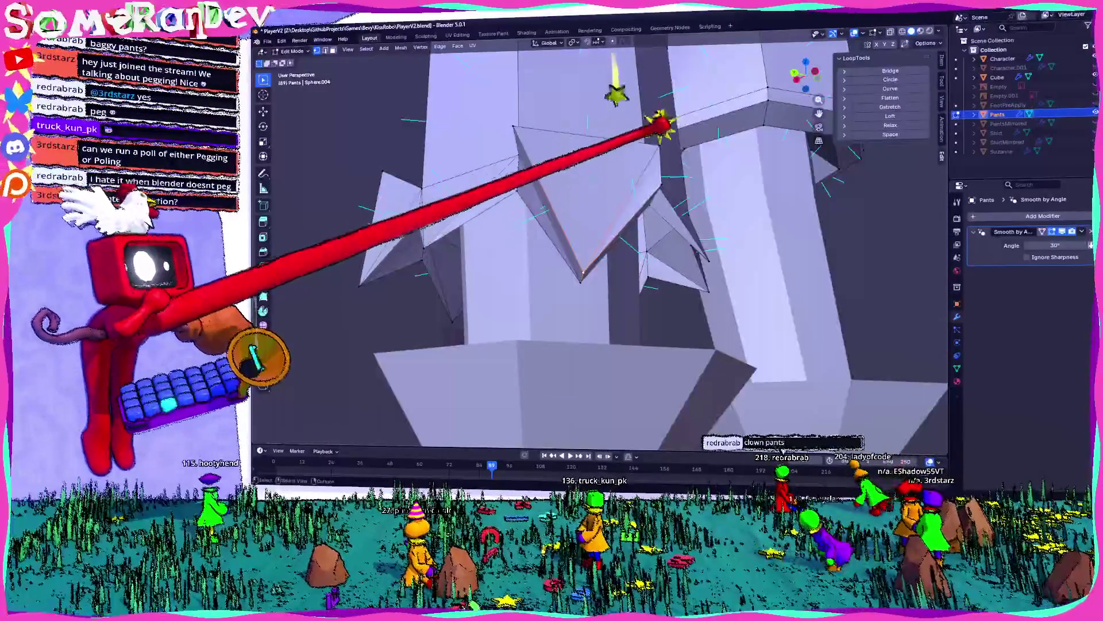
- Merge the extruded faces' vertices into spike tips and fine-tune their positions
middle_drag(658, 109, 604, 221)
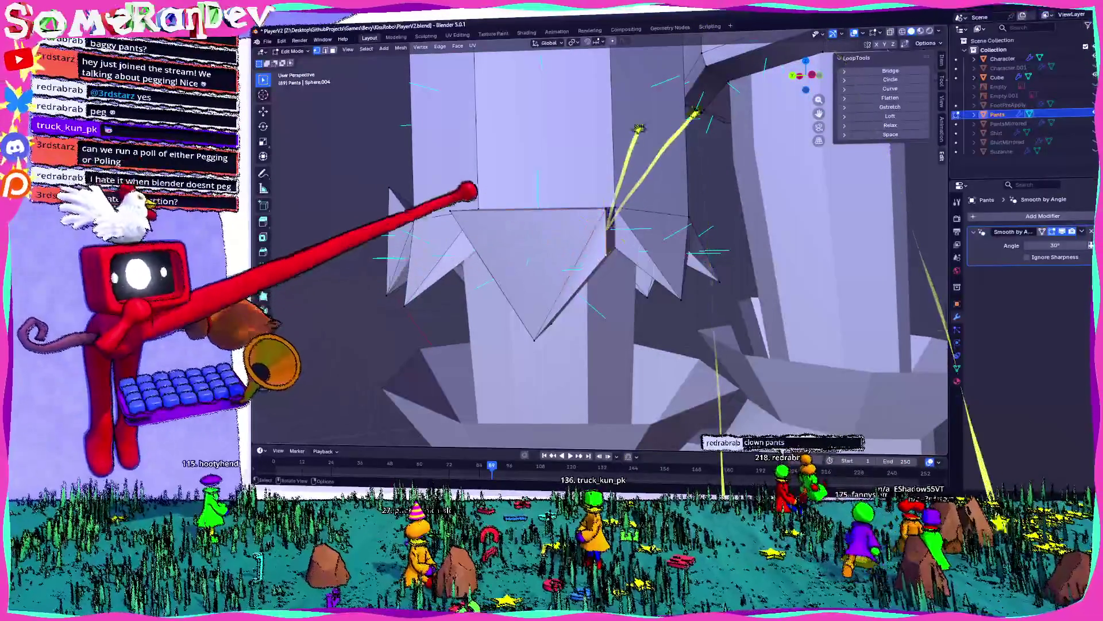
mouse_move(459, 183)
middle_down()
mouse_move(572, 253)
mouse_move(549, 324)
middle_up()
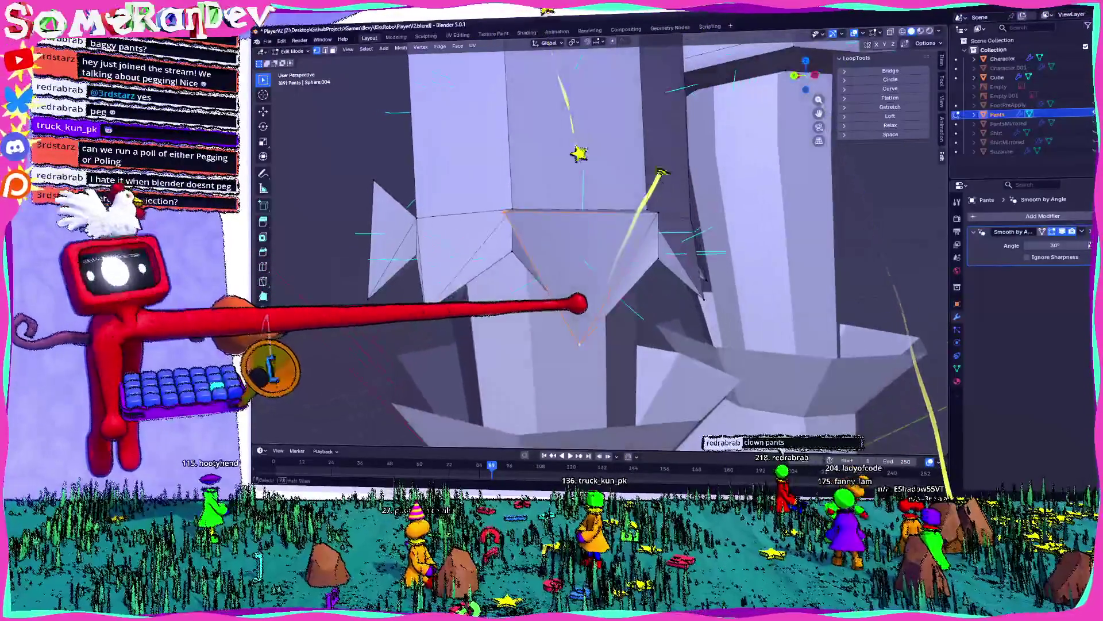
key(m)
click(549, 324)
mouse_move(628, 167)
middle_down()
mouse_move(698, 374)
mouse_move(899, 394)
mouse_move(552, 152)
middle_up()
click(482, 225)
middle_drag(518, 259, 644, 230)
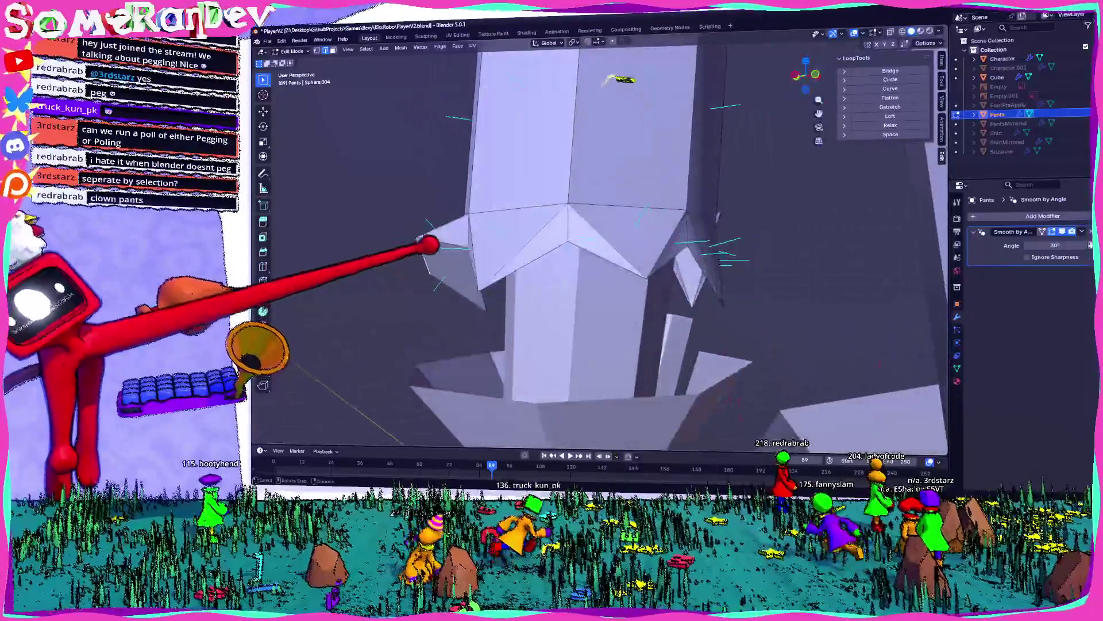
middle_drag(623, 78, 678, 204)
click(435, 196)
mouse_move(435, 196)
middle_down()
mouse_move(535, 192)
mouse_move(591, 216)
mouse_move(729, 217)
mouse_move(750, 231)
middle_up()
- Extrude another hem region, merge it into spike points, and hide the selected geometry
key(Tab)
middle_drag(613, 430, 763, 418)
key(Tab)
middle_drag(535, 220, 543, 229)
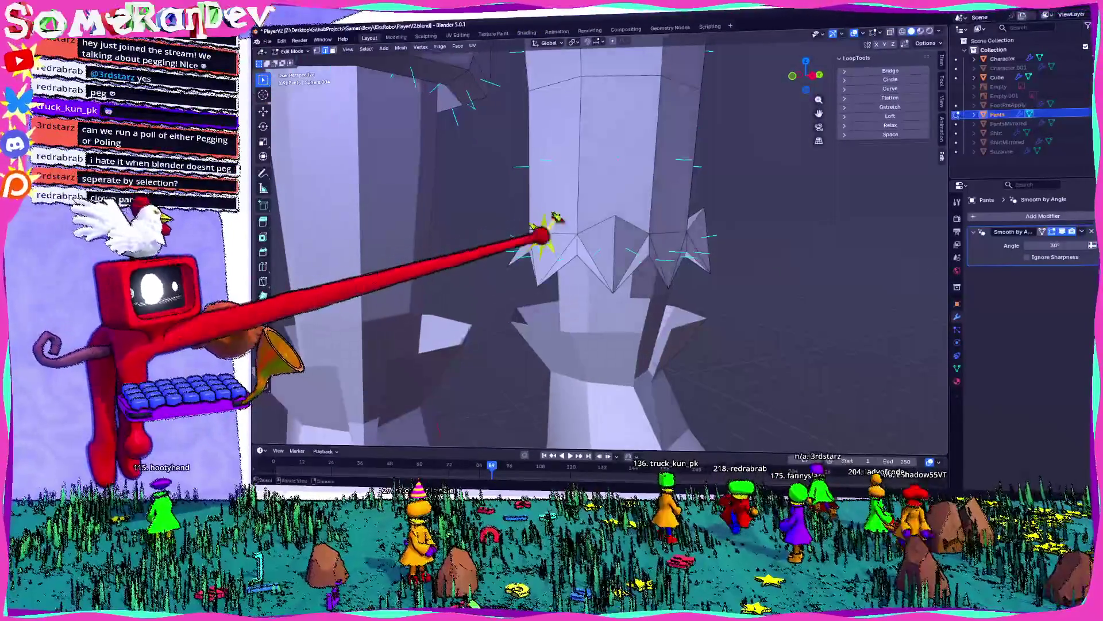
scroll(552, 139, up, 3)
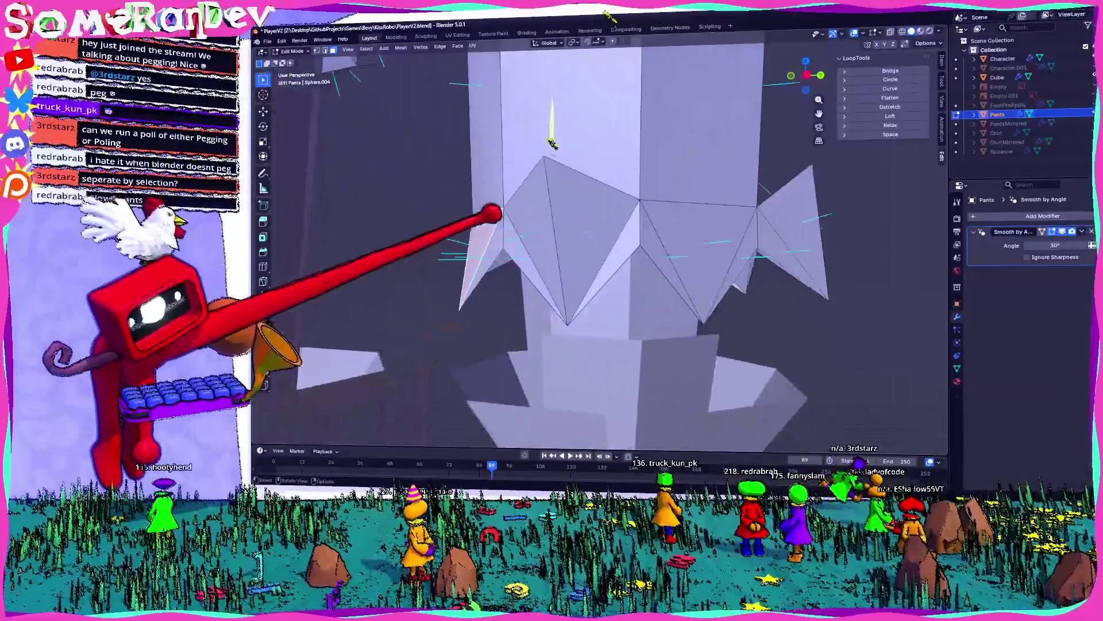
click(479, 198)
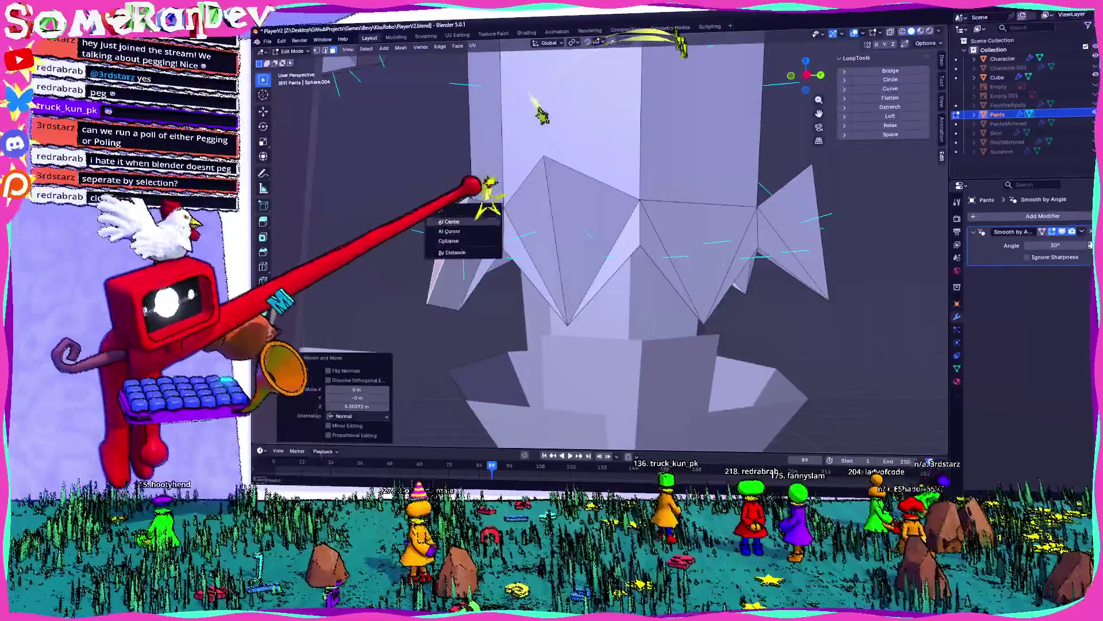
click(448, 222)
key(h)
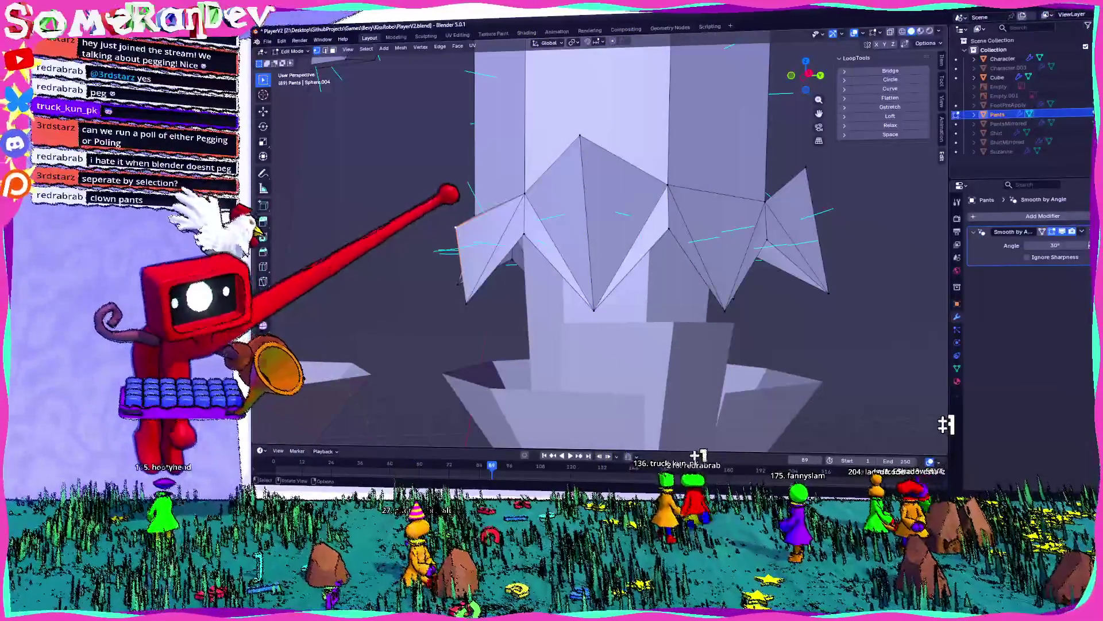
- Move the hem spike points up about 0.85 m, checking them in Right Ortho view
key(Return)
scroll(598, 241, down, 5)
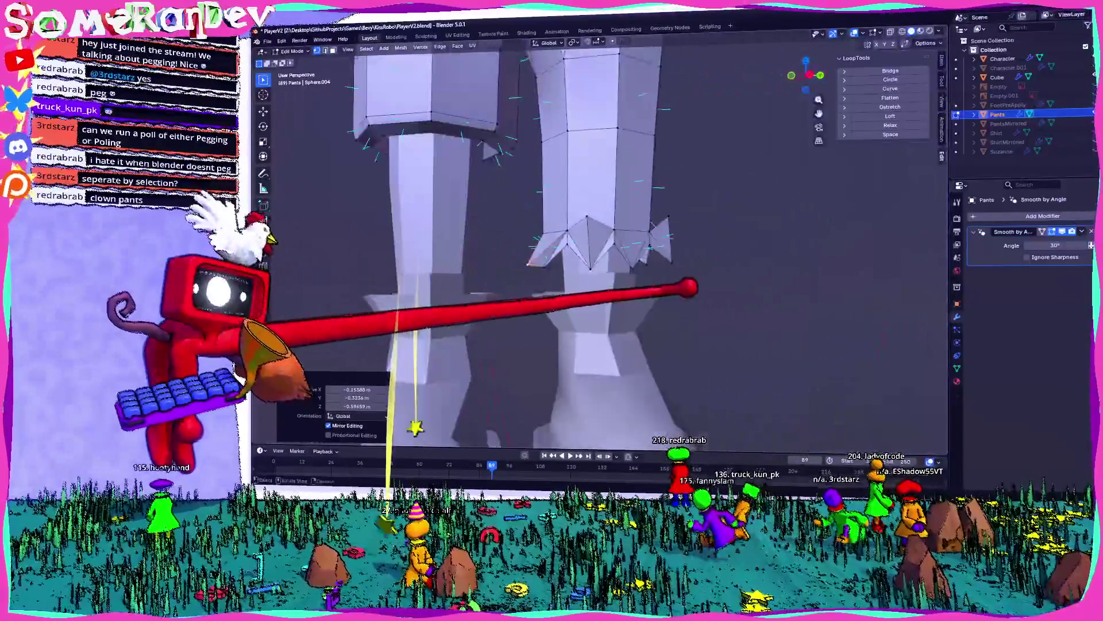
mouse_move(574, 258)
middle_down()
mouse_move(621, 247)
mouse_move(597, 276)
mouse_move(673, 258)
middle_up()
scroll(562, 233, up, 3)
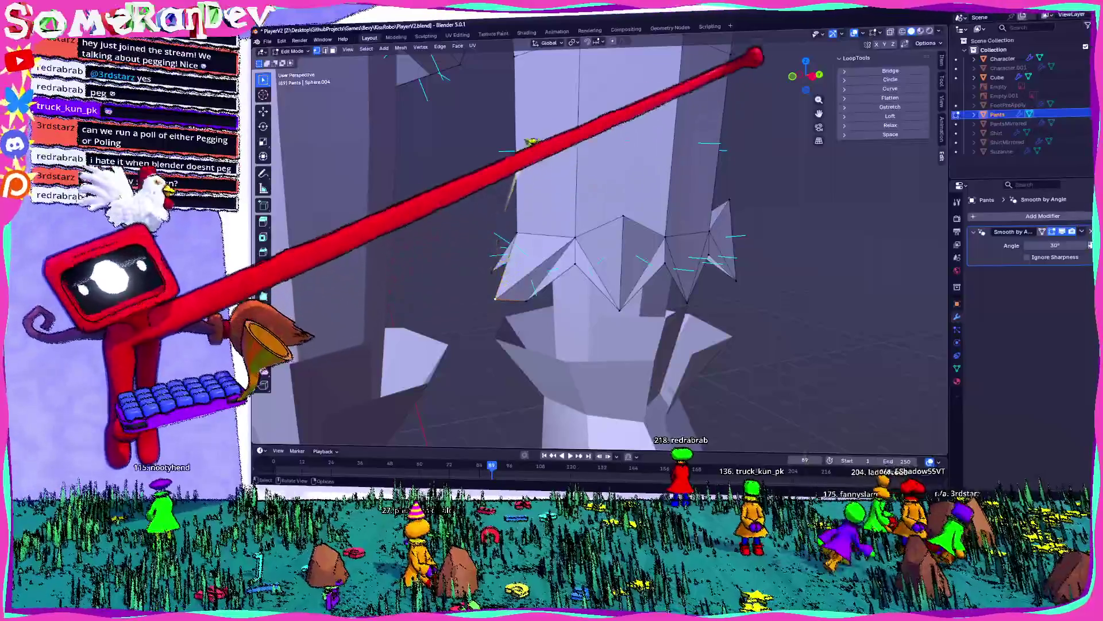
key(KP_3)
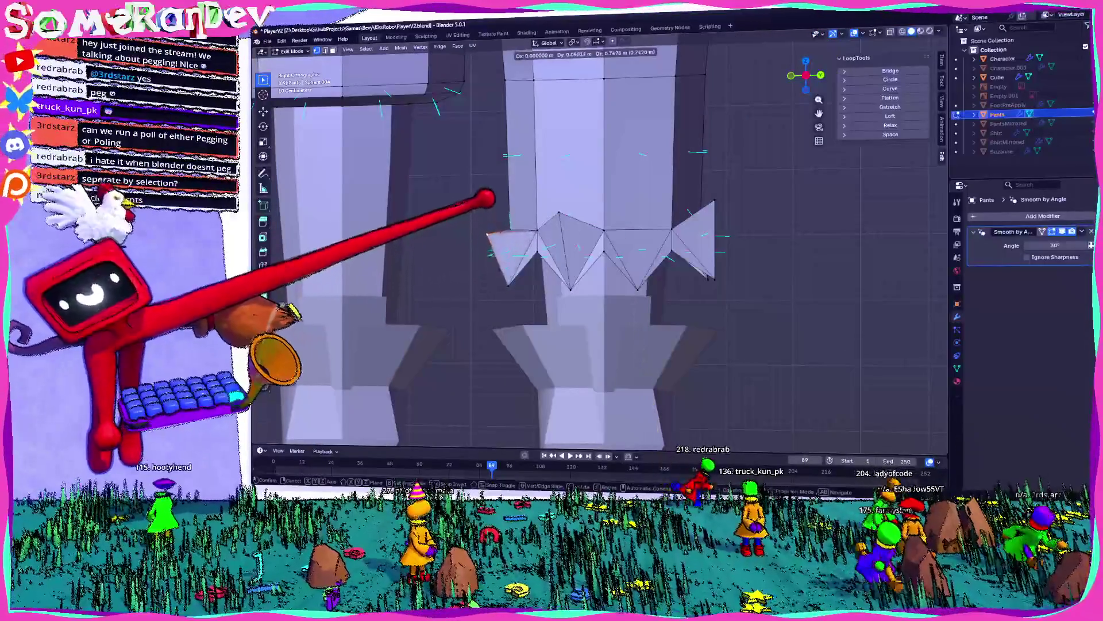
click(494, 204)
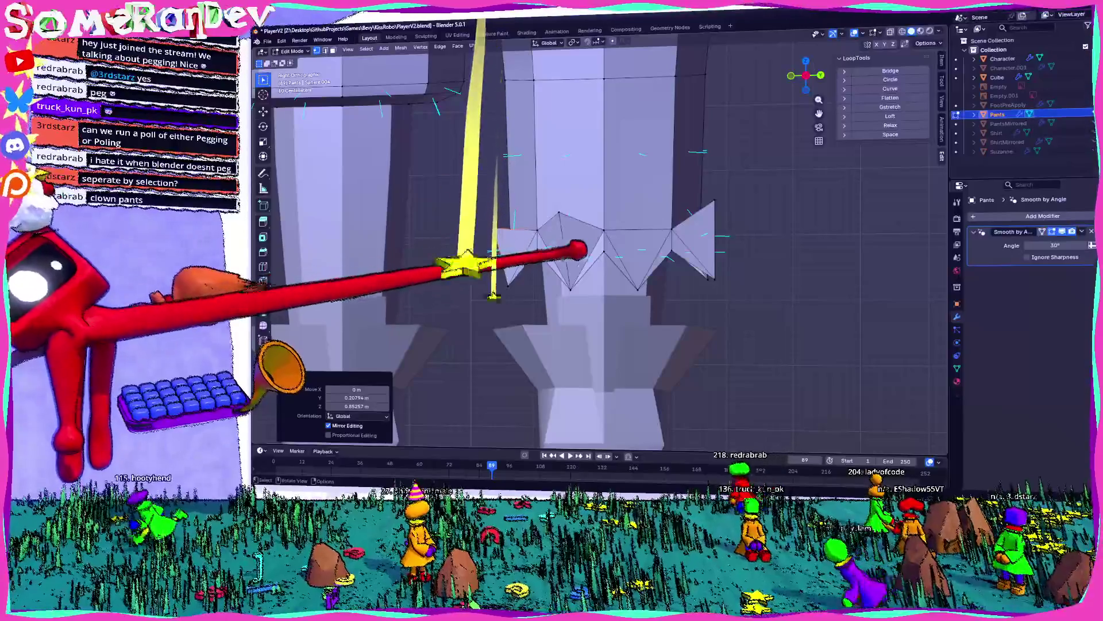
- Inspect the whole pants in Object Mode, then return to Edit Mode
key(Tab)
scroll(465, 235, down, 4)
mouse_move(694, 234)
middle_down()
mouse_move(715, 148)
mouse_move(813, 86)
middle_up()
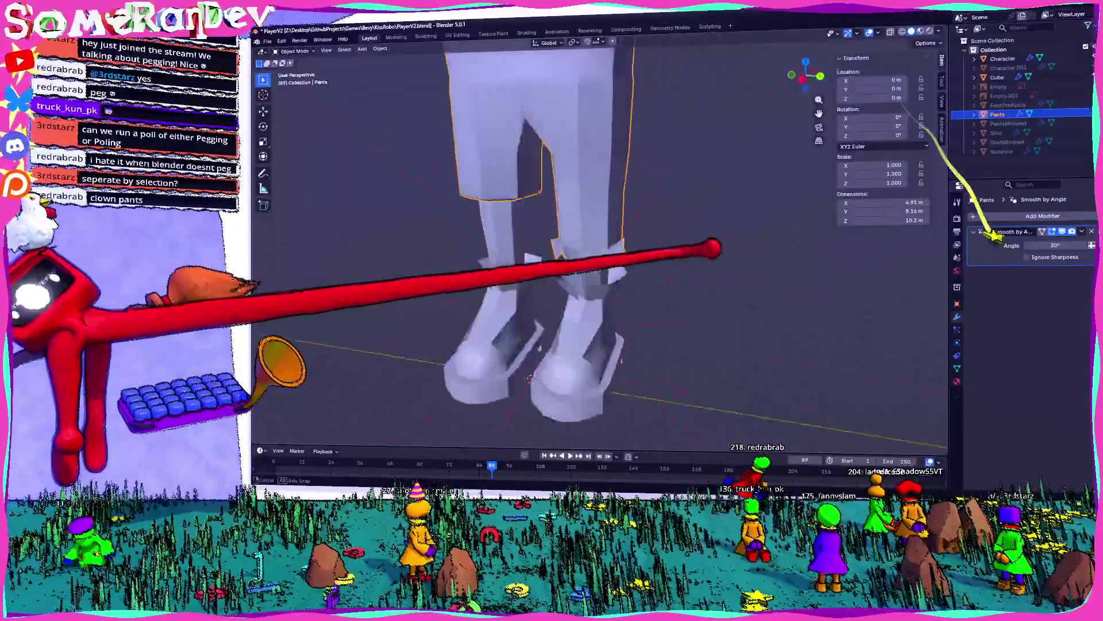
scroll(598, 247, up, 5)
mouse_move(597, 247)
middle_down()
mouse_move(574, 230)
mouse_move(609, 241)
mouse_move(633, 218)
mouse_move(628, 197)
mouse_move(572, 209)
mouse_move(480, 192)
mouse_move(437, 306)
mouse_move(460, 266)
mouse_move(598, 293)
mouse_move(575, 281)
mouse_move(678, 266)
middle_up()
key(Tab)
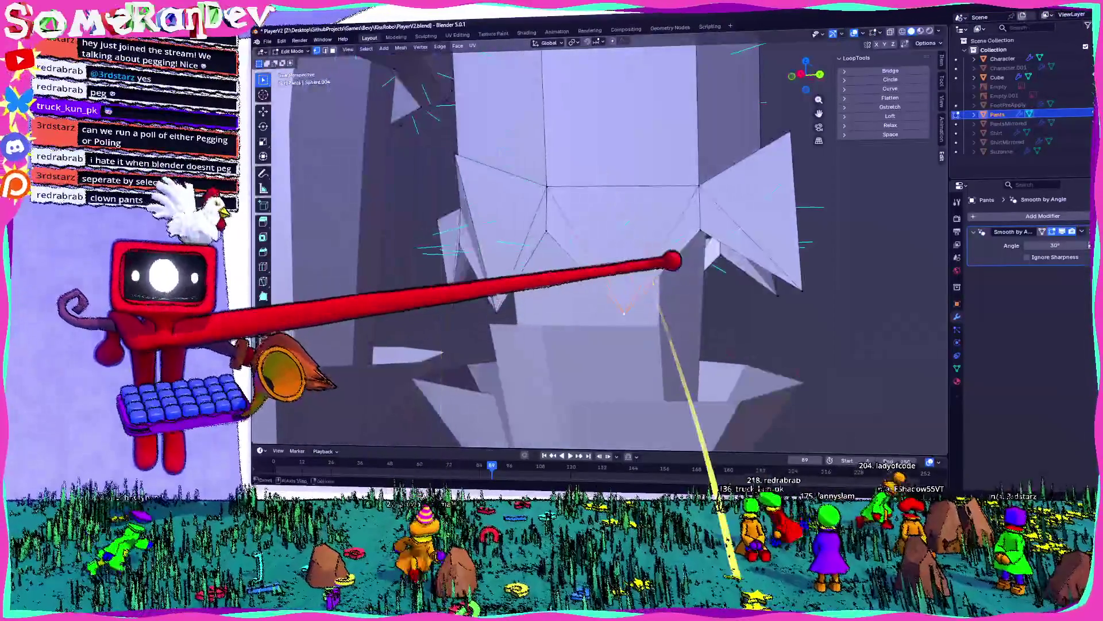
- Lower the hem points 0.37 m in Right Ortho view, nudge them again, and return to Object Mode
click(801, 74)
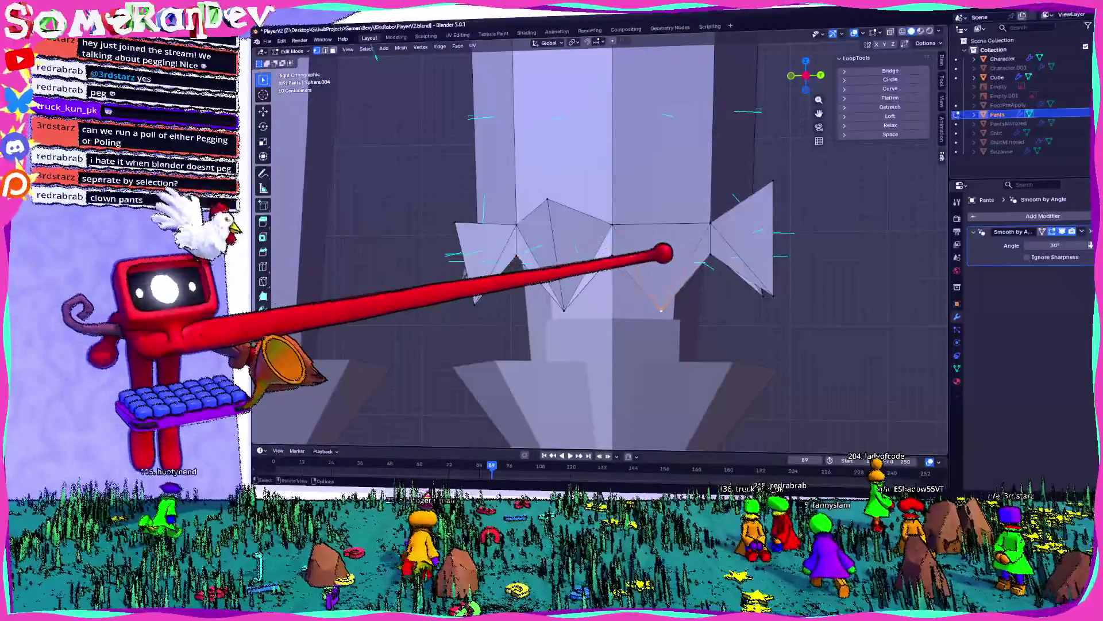
key(Return)
middle_drag(345, 454, 433, 434)
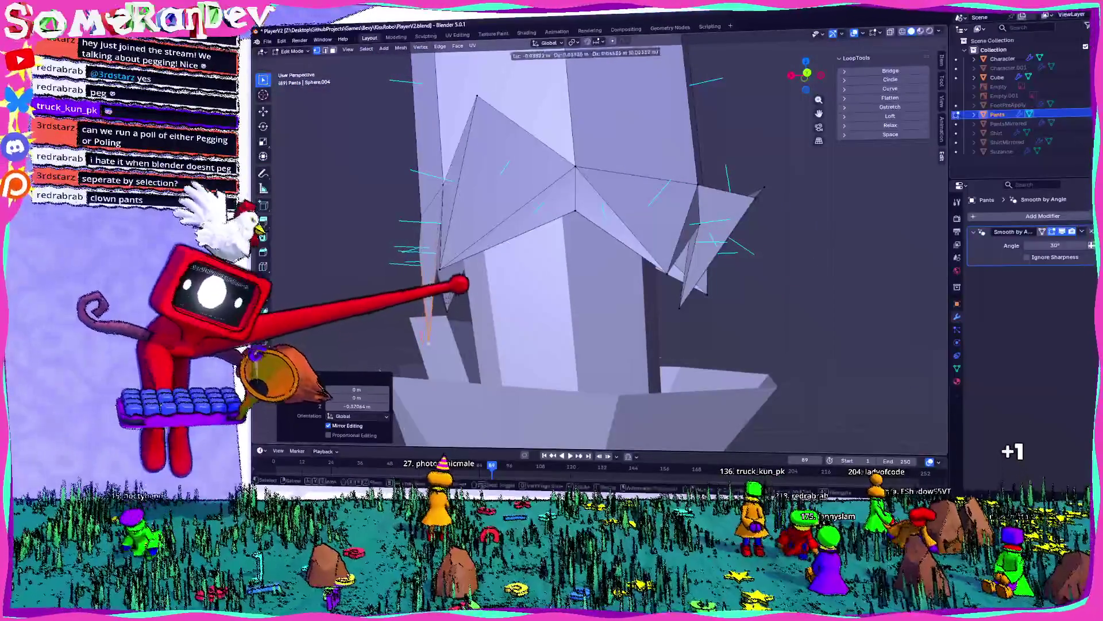
middle_drag(498, 271, 596, 278)
mouse_move(562, 204)
middle_down()
mouse_move(587, 382)
mouse_move(646, 374)
mouse_move(571, 163)
mouse_move(673, 135)
mouse_move(563, 122)
mouse_move(574, 172)
middle_up()
key(g)
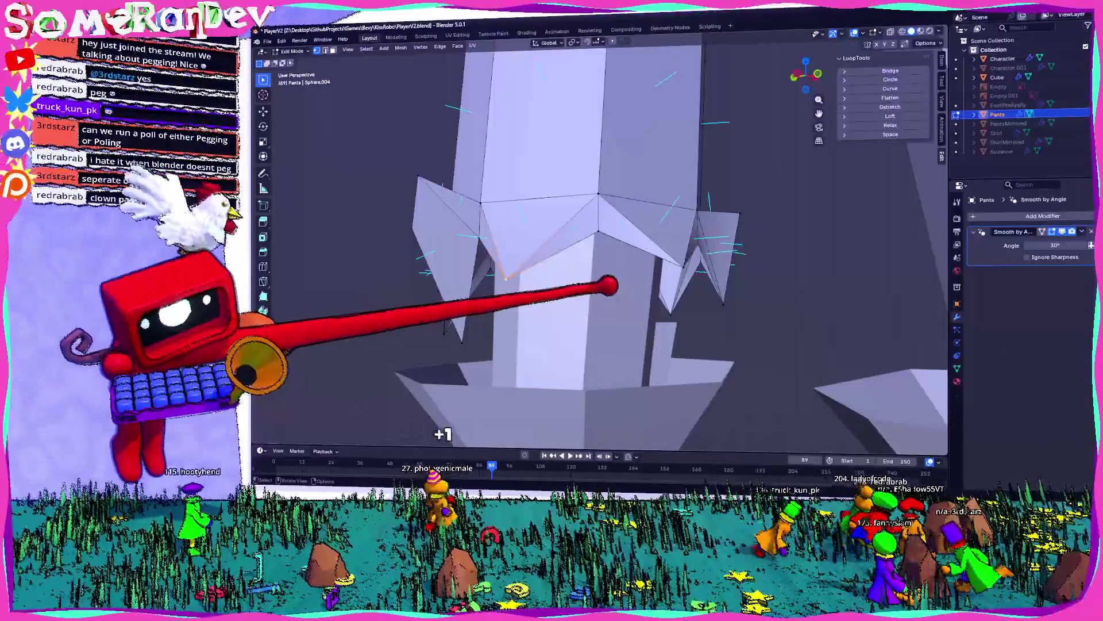
mouse_move(597, 258)
middle_down()
mouse_move(517, 235)
mouse_move(506, 328)
mouse_move(517, 322)
mouse_move(543, 355)
mouse_move(598, 310)
mouse_move(709, 263)
mouse_move(756, 270)
mouse_move(624, 273)
mouse_move(623, 253)
mouse_move(431, 246)
middle_up()
key(Tab)
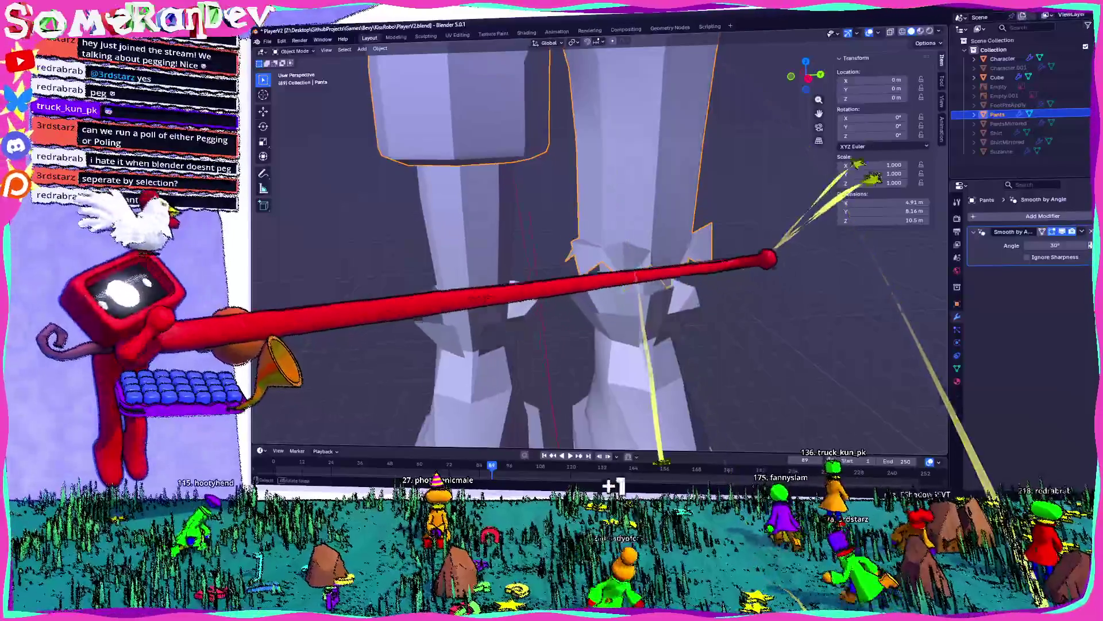
- Deselect all, zoom in on the hems and boots, and re-enter Edit Mode on the Pants
key(alt+a)
scroll(597, 242, down, 5)
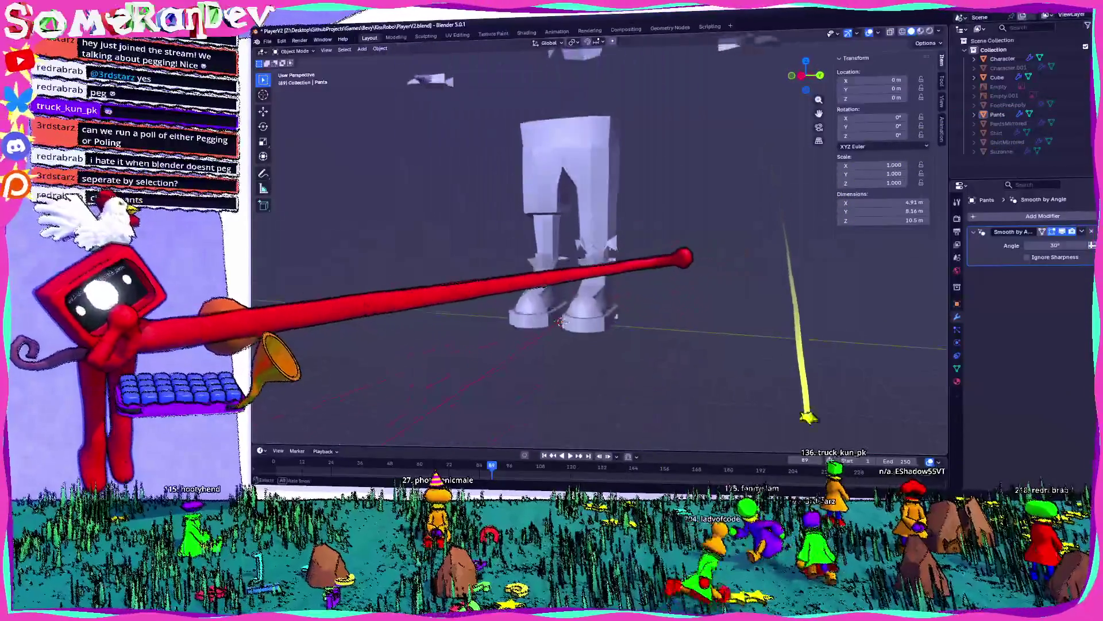
middle_drag(598, 242, 575, 253)
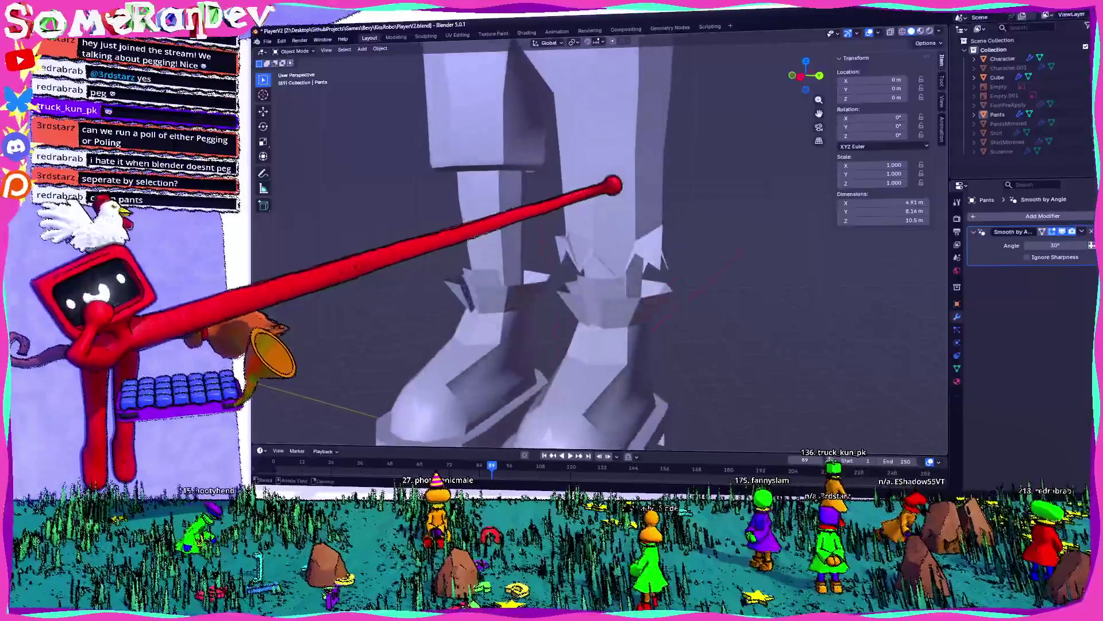
key(Tab)
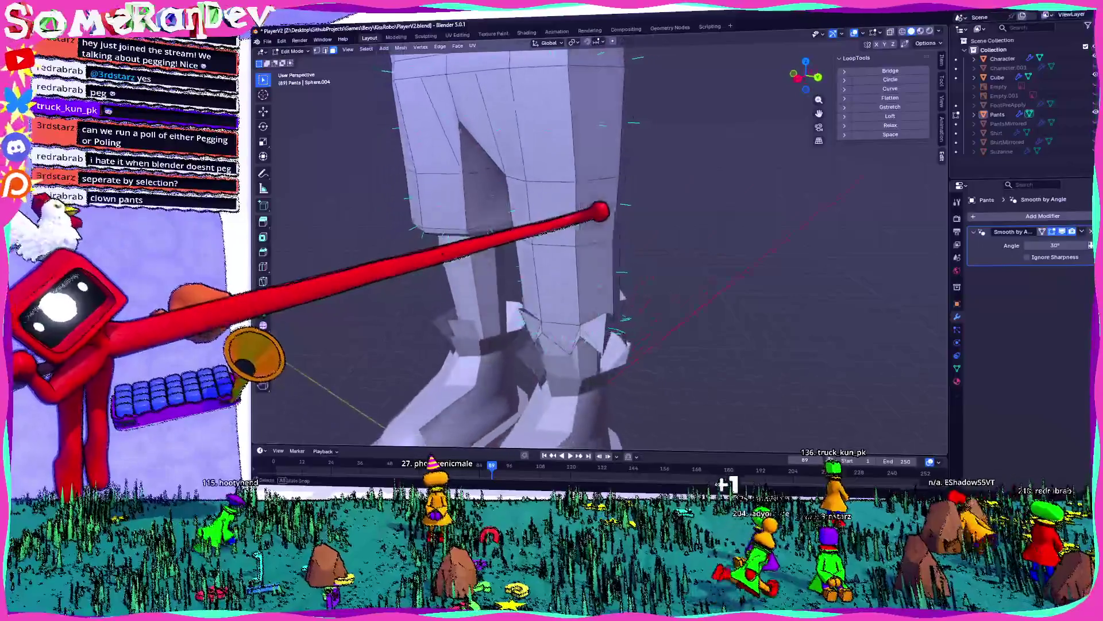
- Bevel the selected vertex into a diamond patch on the lower pant leg
scroll(507, 206, down, 3)
scroll(604, 227, up, 5)
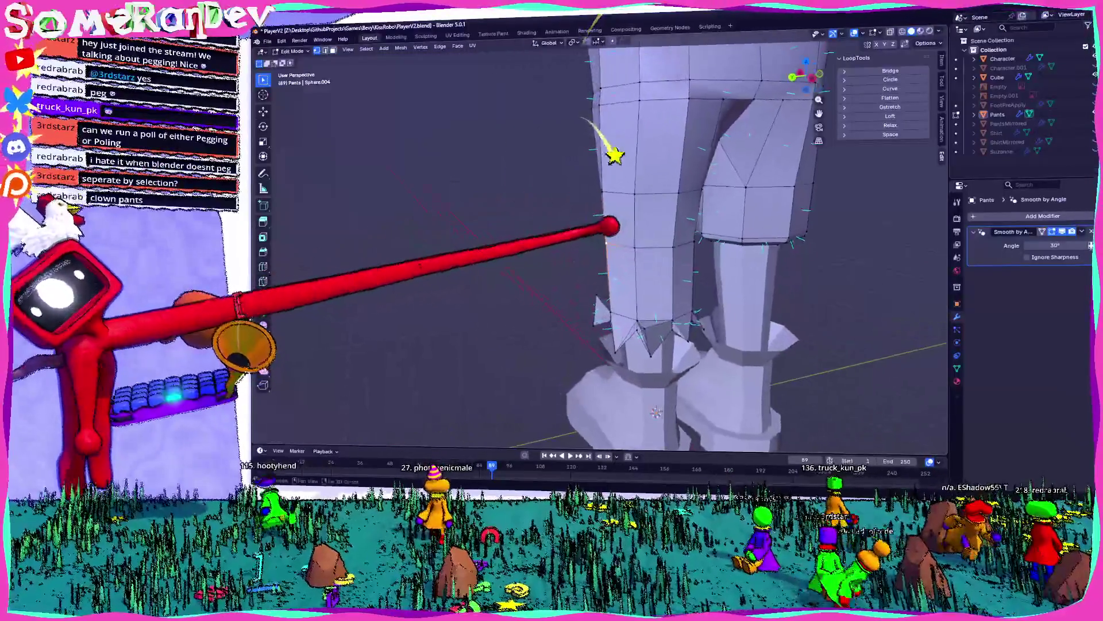
key(ctrl+b)
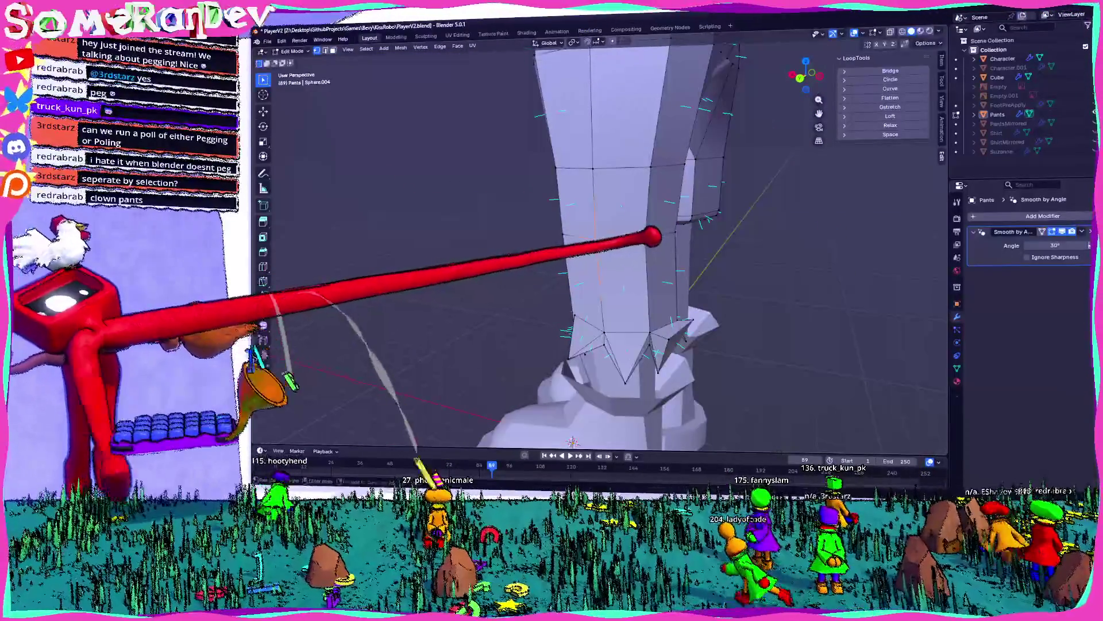
click(694, 251)
middle_drag(694, 251, 602, 231)
mouse_move(538, 216)
middle_down()
mouse_move(608, 234)
mouse_move(699, 222)
mouse_move(572, 223)
middle_up()
scroll(680, 212, up, 4)
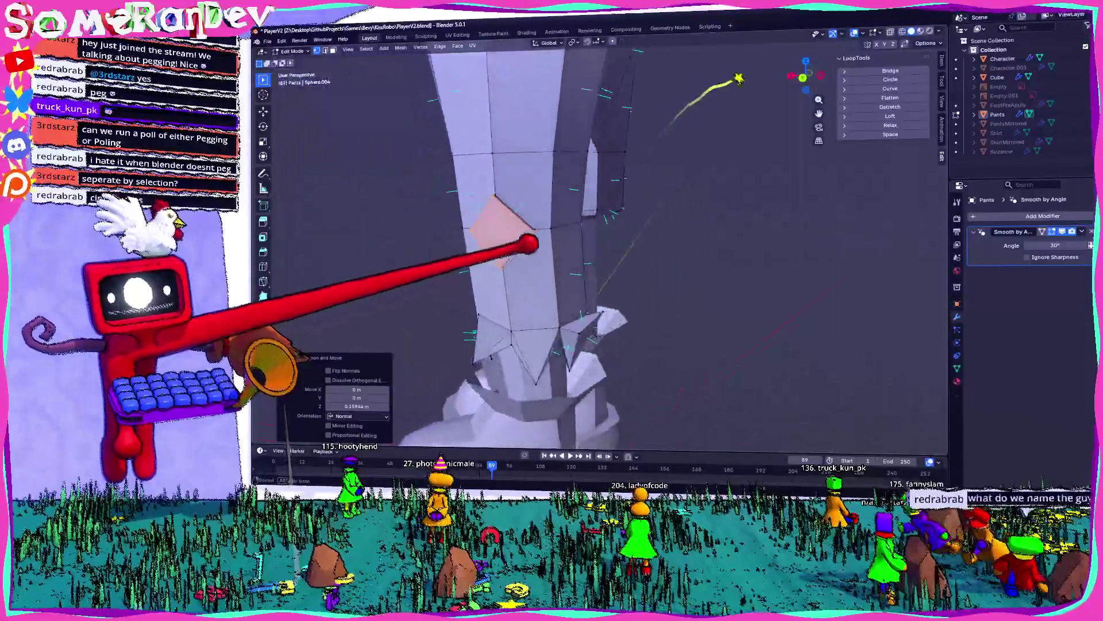
scroll(736, 81, down, 5)
mouse_move(735, 81)
middle_down()
mouse_move(988, 308)
mouse_move(804, 258)
mouse_move(667, 199)
middle_up()
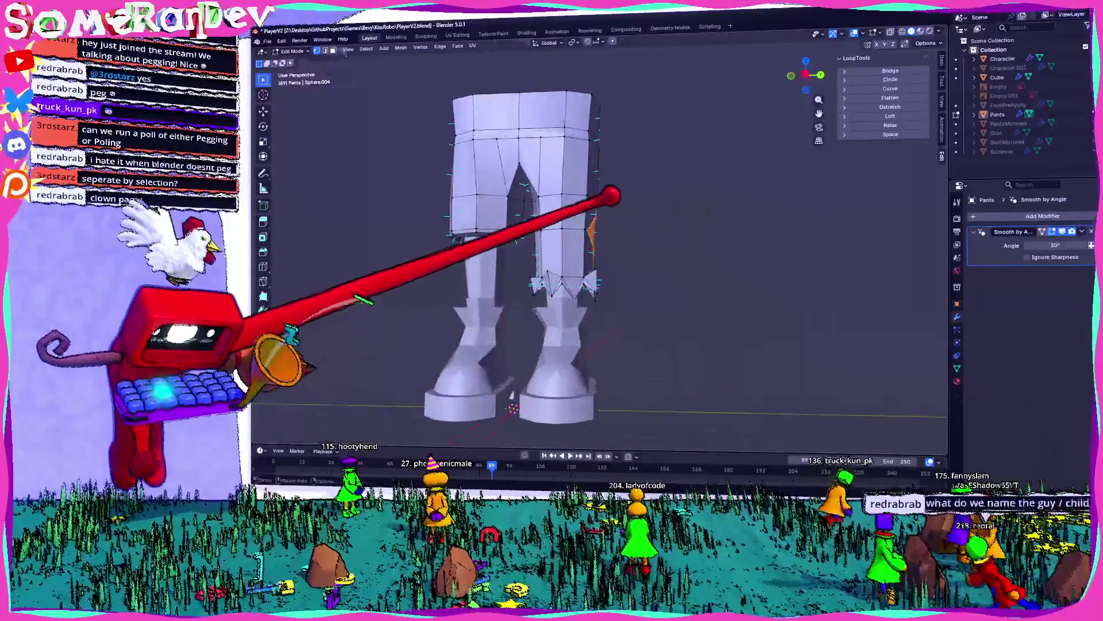
scroll(612, 196, up, 5)
middle_drag(590, 209, 558, 217)
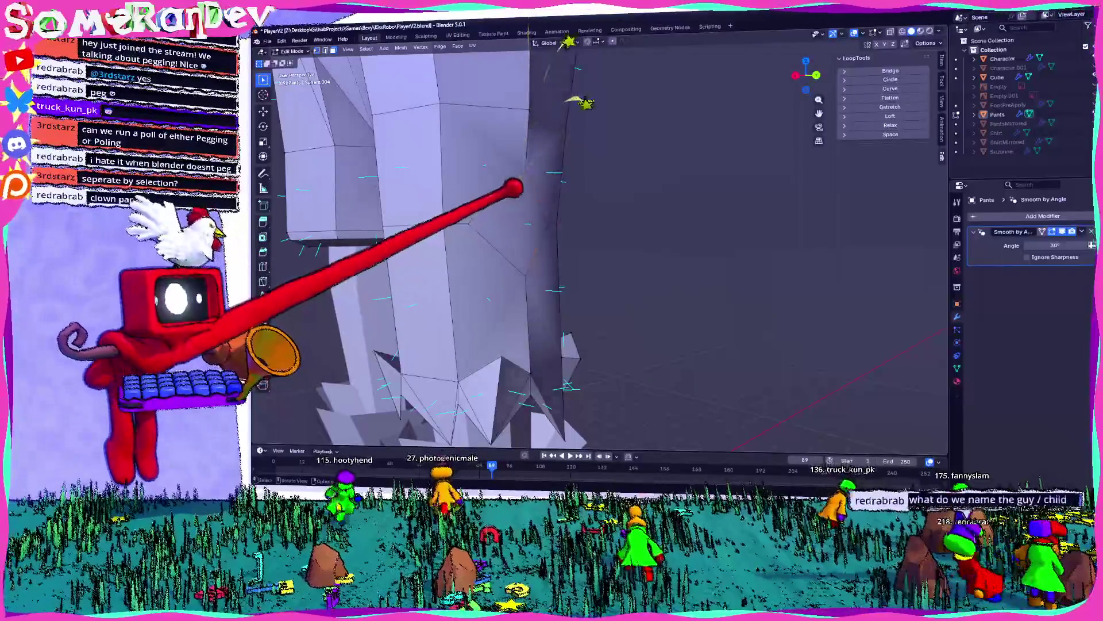
- Subdivide the diamond face and reposition the selected geometry
right_click(511, 185)
click(515, 192)
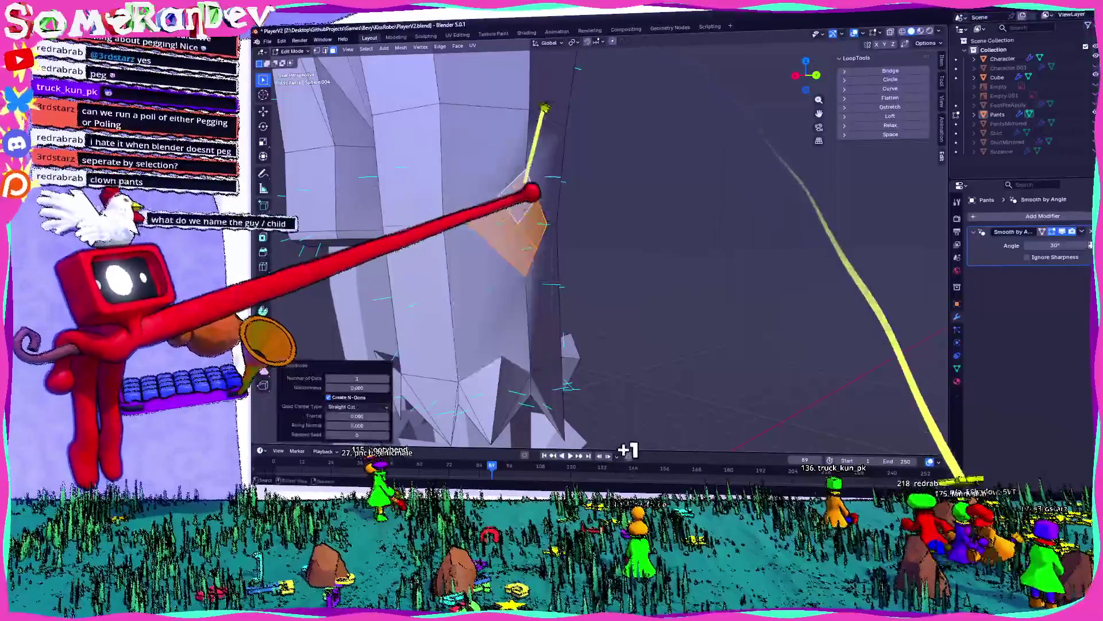
middle_drag(517, 223, 572, 237)
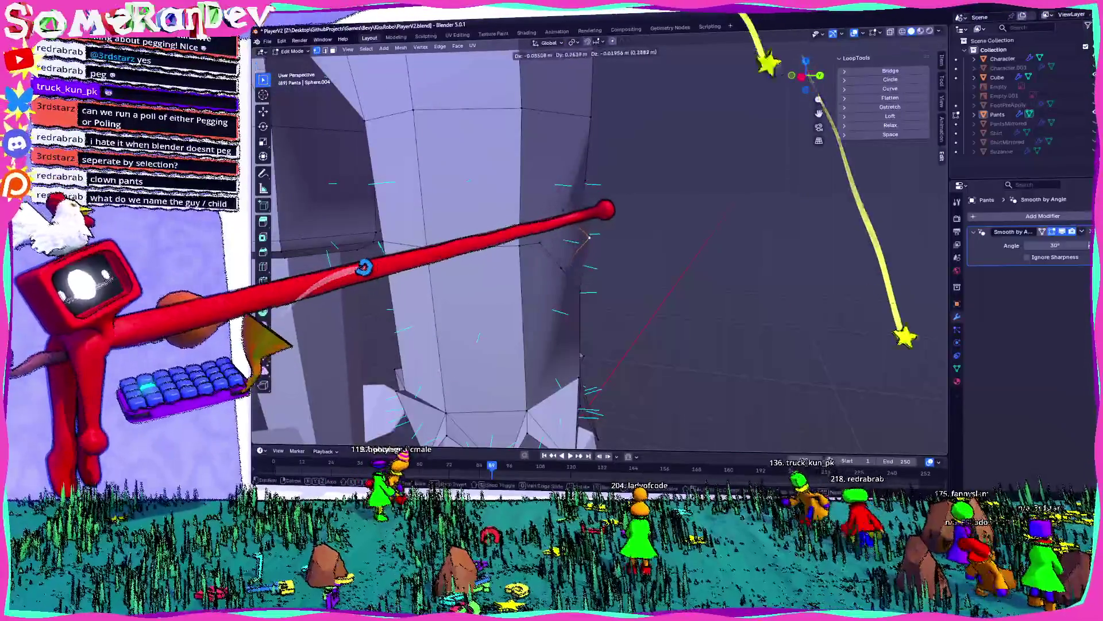
key(g)
click(473, 338)
mouse_move(473, 337)
middle_down()
mouse_move(530, 229)
mouse_move(647, 236)
mouse_move(620, 220)
middle_up()
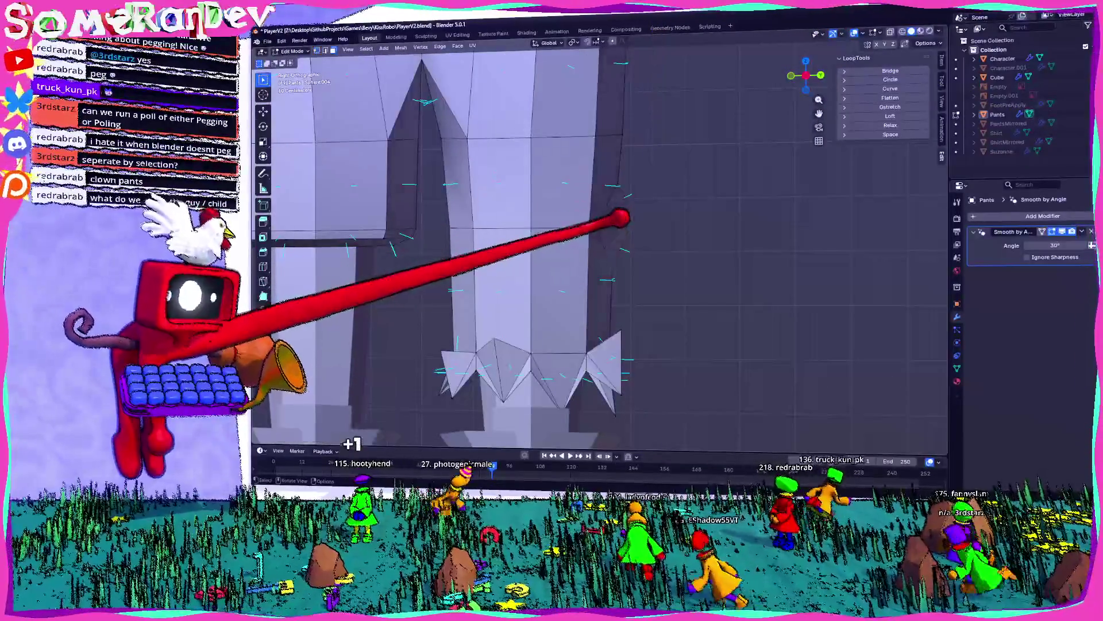
- Extrude the face 0.276 m into a flap, merge its end to a tip, and reposition the tip
key(g)
key(z)
key(z)
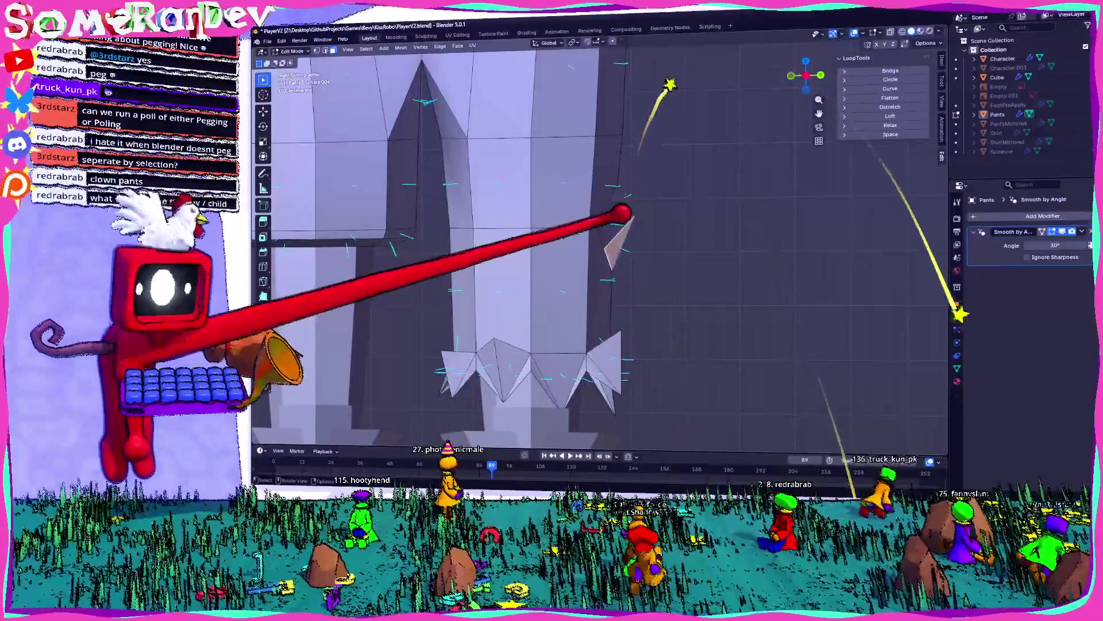
key(Return)
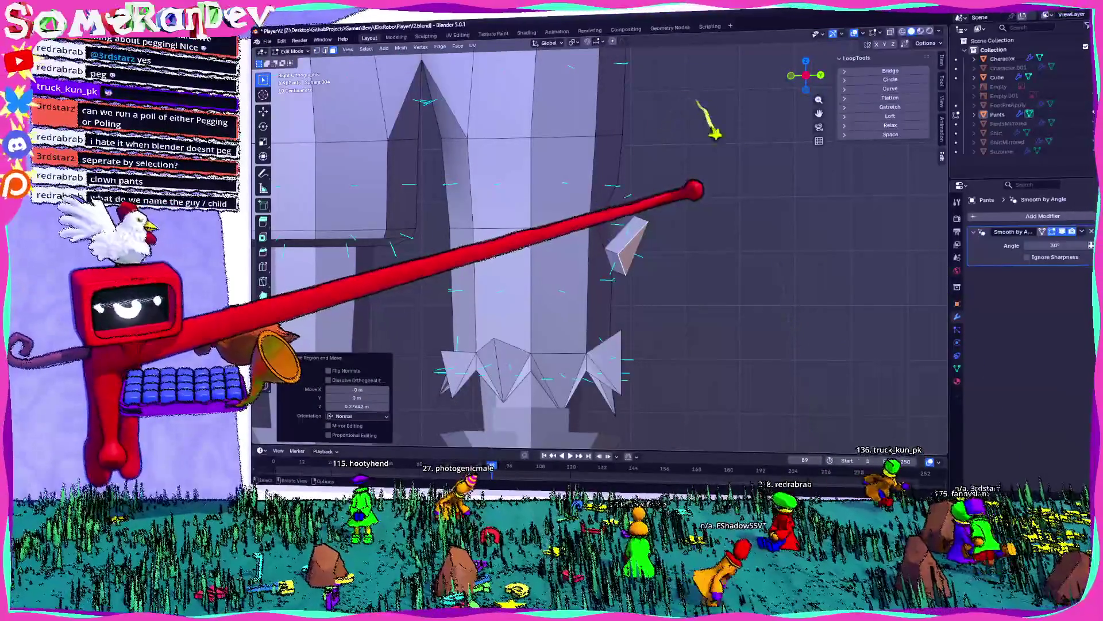
key(Escape)
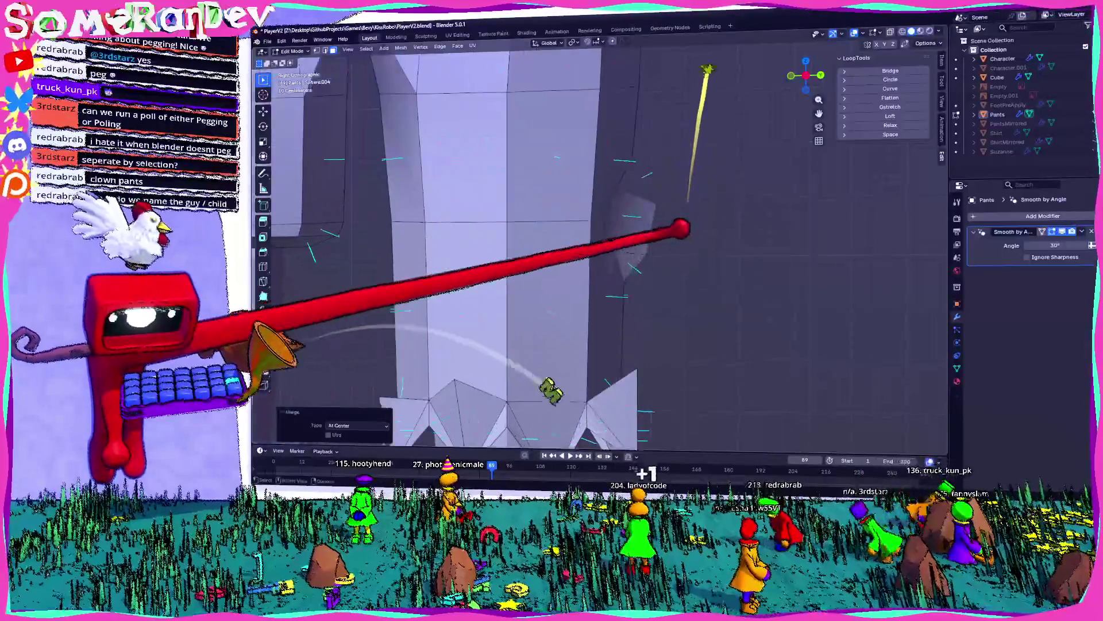
scroll(655, 230, up, 3)
key(g)
click(689, 266)
mouse_move(689, 266)
middle_down()
mouse_move(849, 147)
mouse_move(778, 60)
mouse_move(834, 97)
mouse_move(917, 438)
mouse_move(931, 425)
mouse_move(845, 152)
mouse_move(788, 178)
middle_up()
scroll(937, 423, down, 5)
key(Tab)
scroll(845, 152, up, 3)
mouse_move(543, 187)
middle_down()
mouse_move(587, 167)
mouse_move(583, 179)
middle_up()
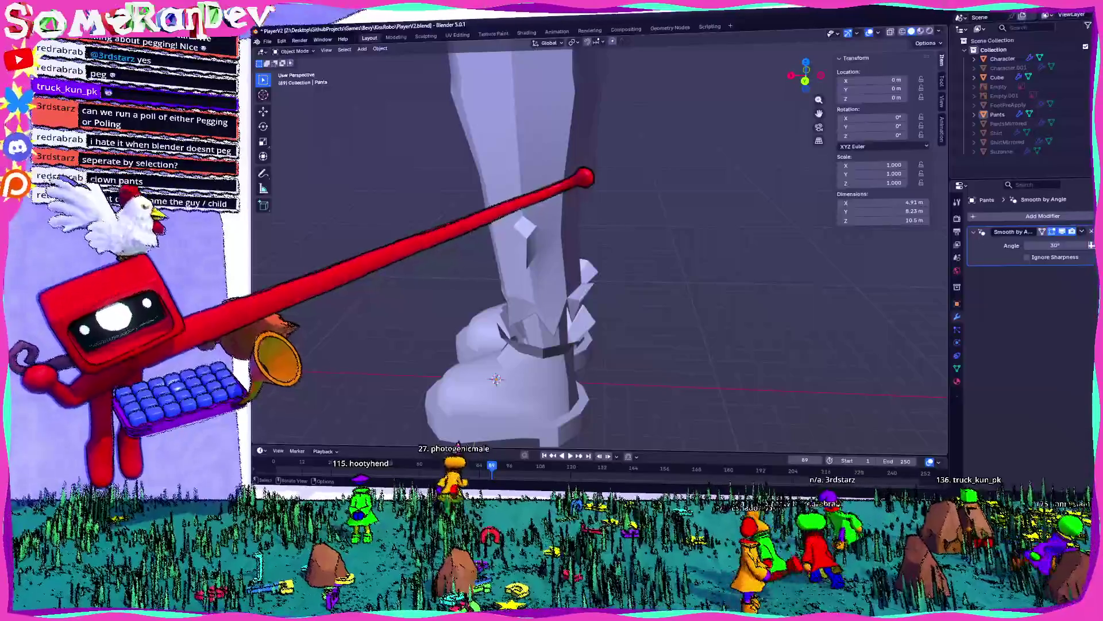
- Scale the knee's diamond patch up to 1.241, then scale it along X
mouse_move(590, 183)
middle_down()
mouse_move(629, 192)
mouse_move(685, 178)
mouse_move(596, 173)
mouse_move(574, 189)
mouse_move(667, 223)
mouse_move(464, 217)
mouse_move(587, 248)
mouse_move(468, 266)
mouse_move(567, 259)
mouse_move(621, 185)
middle_up()
key(Tab)
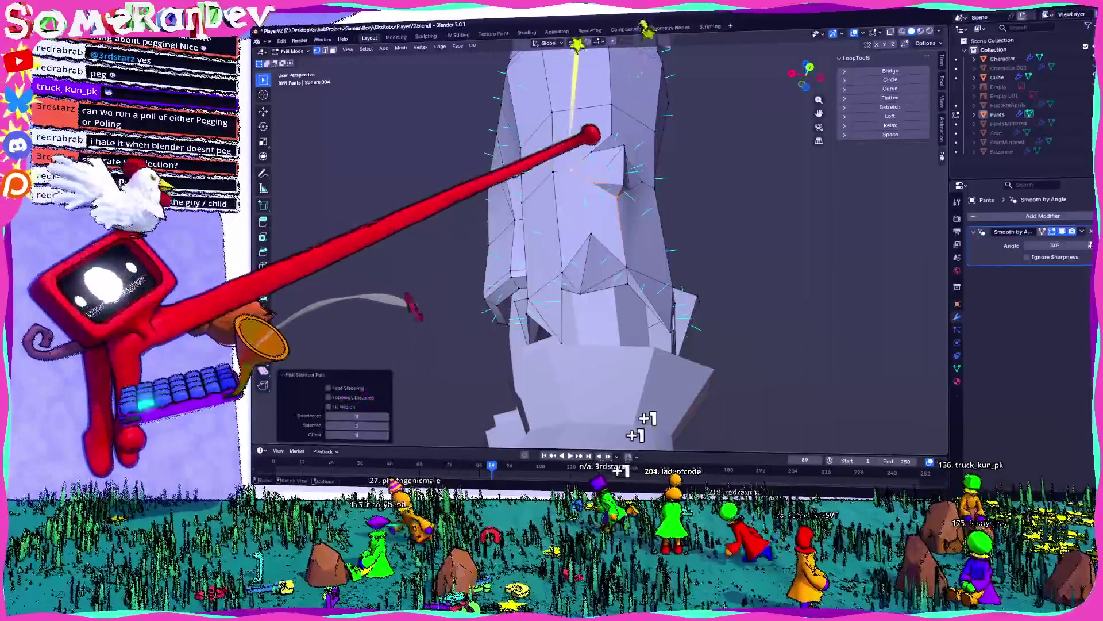
middle_drag(590, 135, 574, 195)
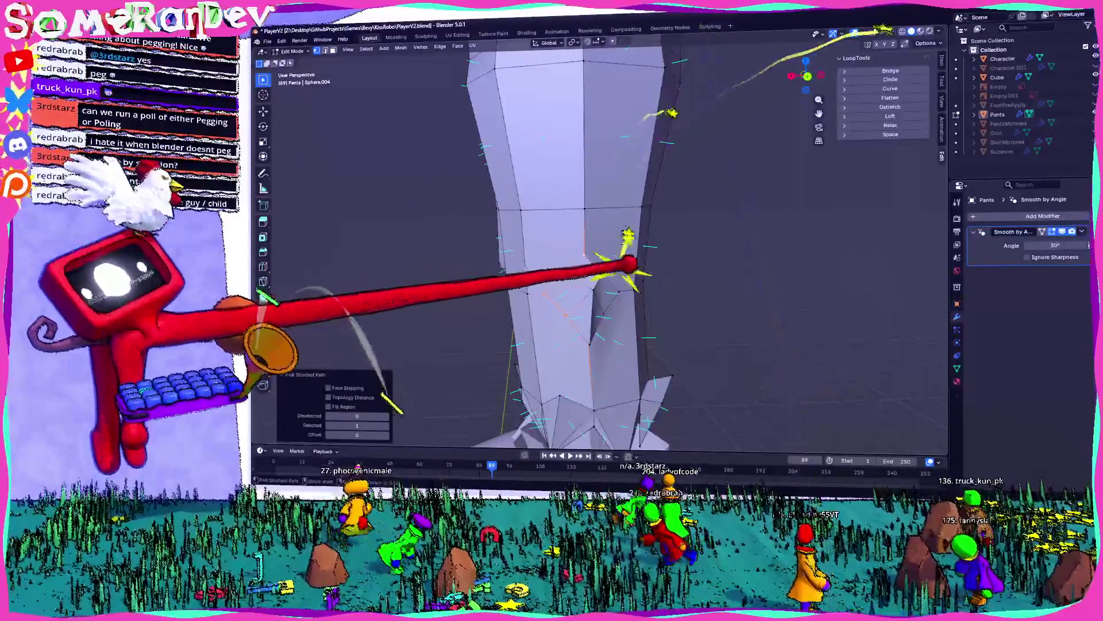
mouse_move(619, 292)
middle_down()
mouse_move(566, 256)
mouse_move(586, 217)
middle_up()
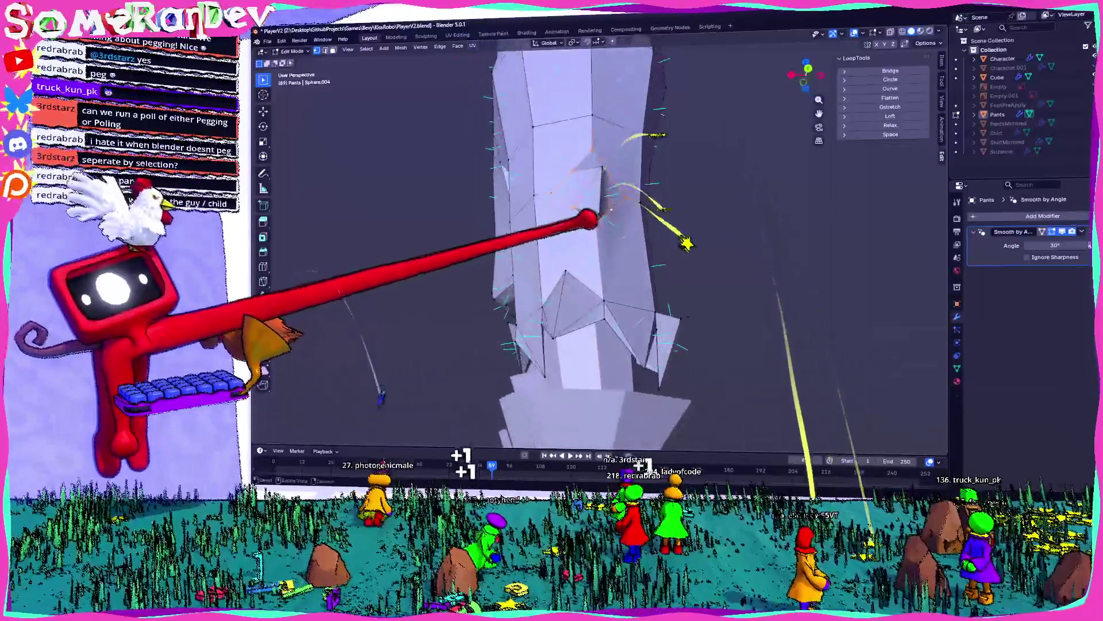
click(615, 253)
key(s)
key(x)
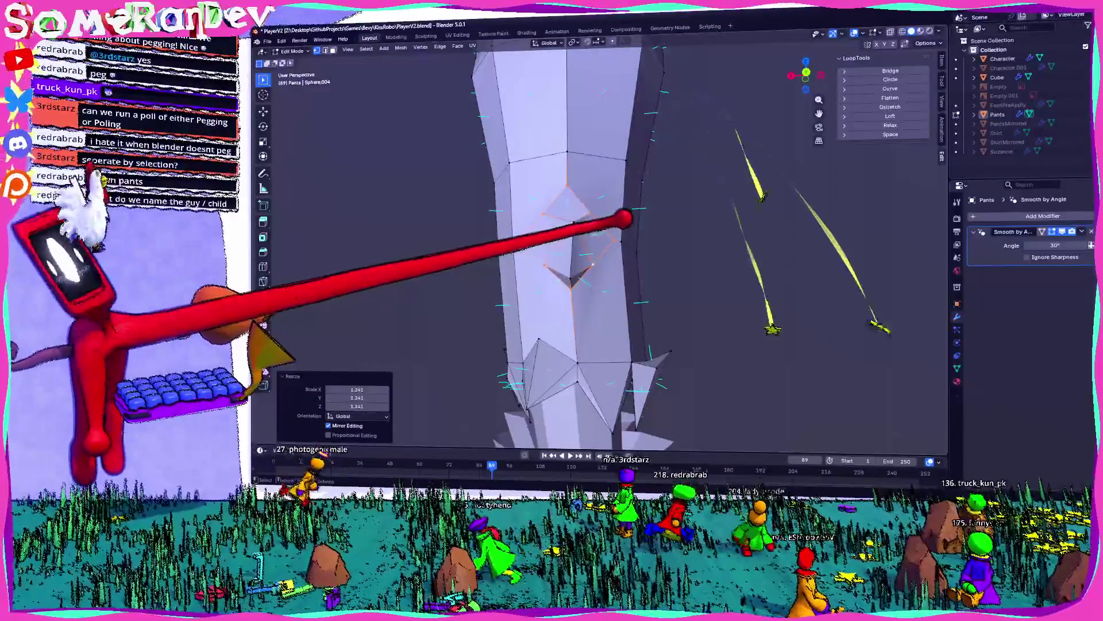
mouse_move(601, 228)
middle_down()
mouse_move(566, 236)
mouse_move(532, 214)
mouse_move(633, 261)
mouse_move(581, 197)
mouse_move(622, 217)
middle_up()
- Select a shortest path of edges around the diamond hole in the knee patch
key(Tab)
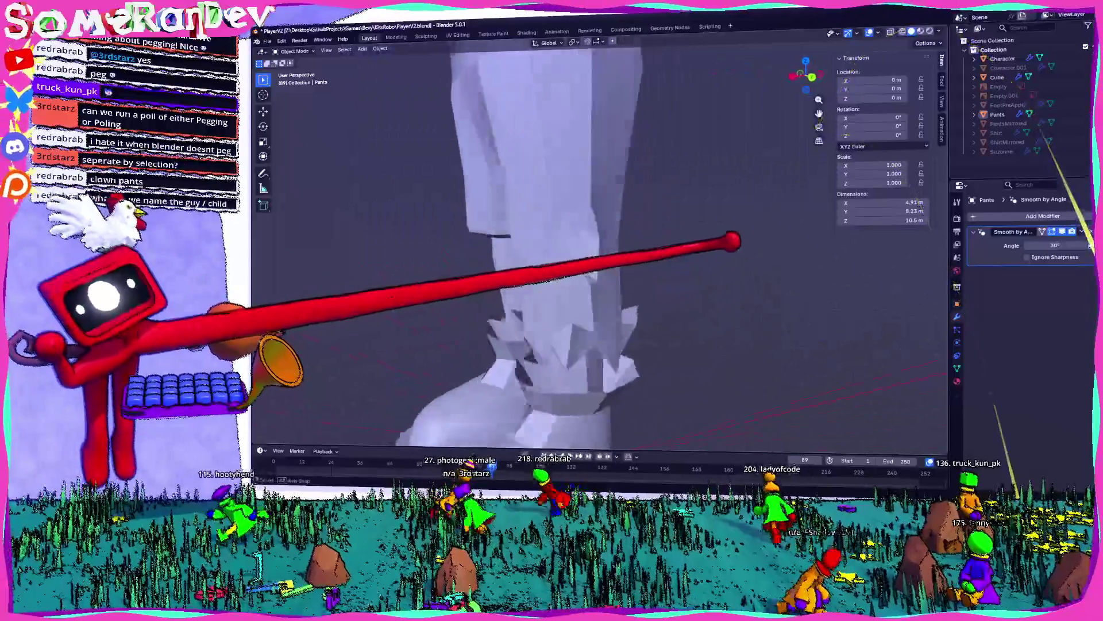
mouse_move(732, 242)
middle_down()
mouse_move(707, 216)
mouse_move(512, 195)
mouse_move(645, 217)
mouse_move(546, 201)
mouse_move(579, 200)
mouse_move(574, 175)
middle_up()
key(Tab)
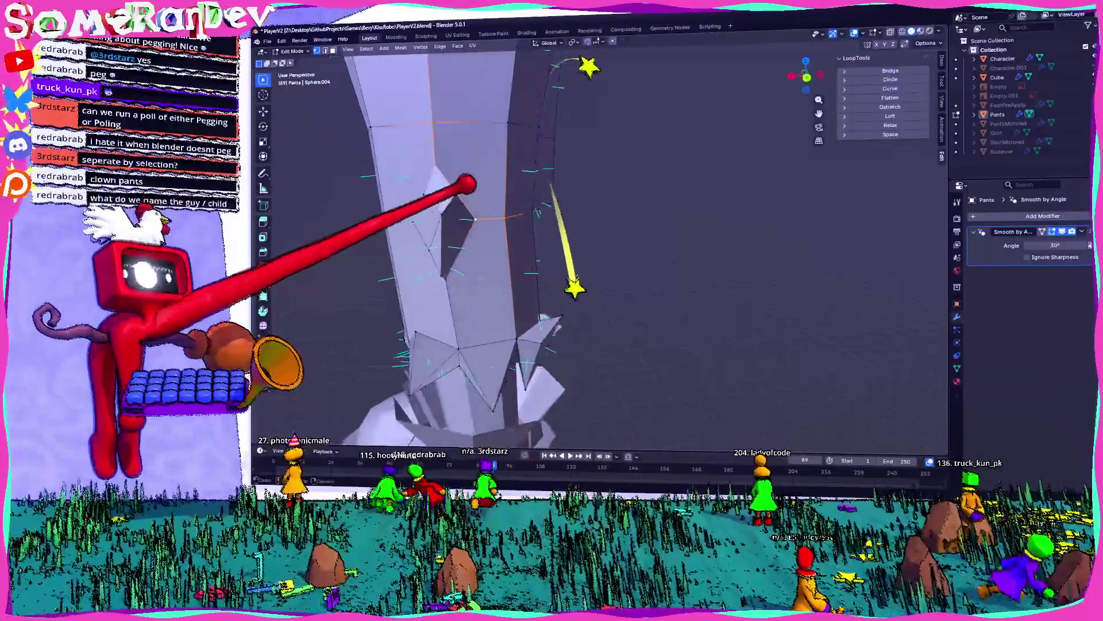
middle_drag(474, 219, 529, 216)
ctrl+click(528, 215)
mouse_move(463, 185)
middle_down()
mouse_move(488, 162)
mouse_move(520, 162)
middle_up()
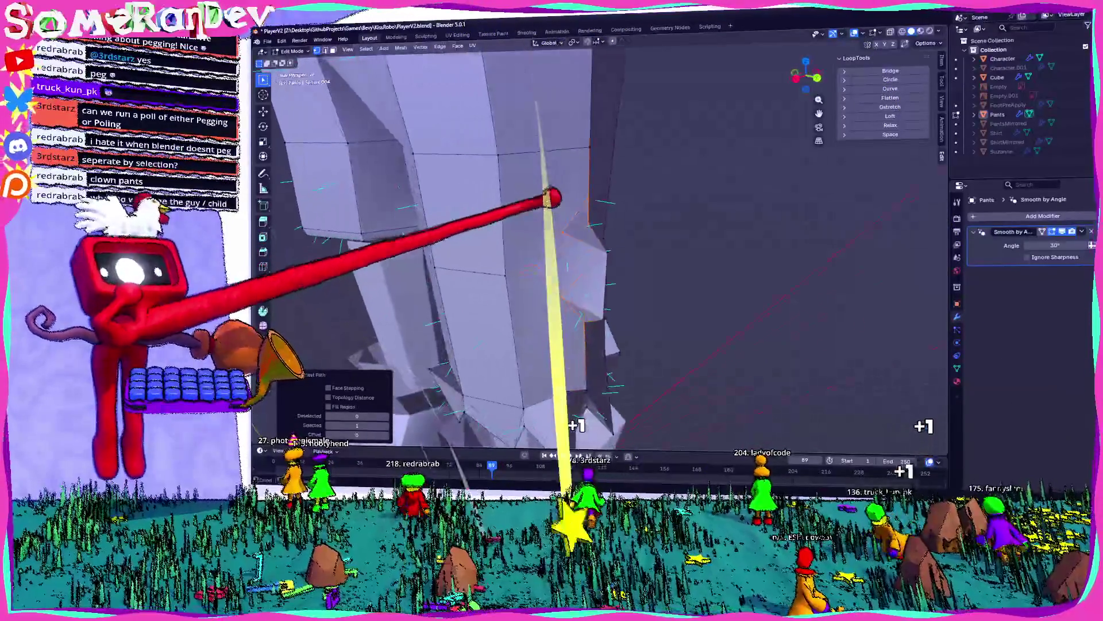
- Bevel the hole edges, move the leg vertices −0.24 m in Y in Right view, and bevel an edge
key(ctrl+b)
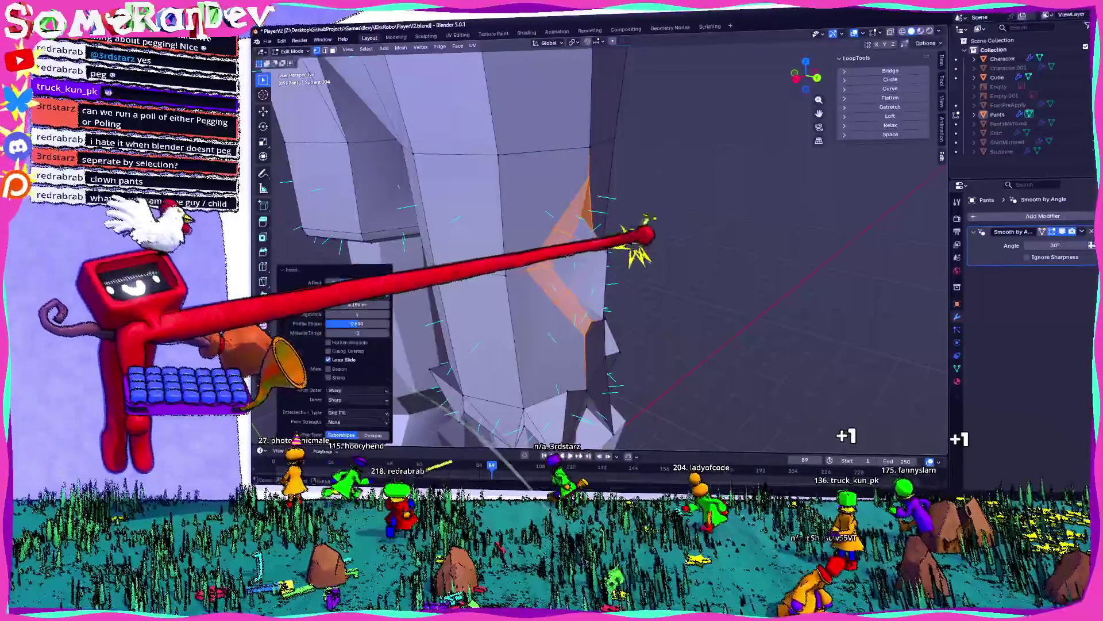
middle_drag(605, 311, 546, 317)
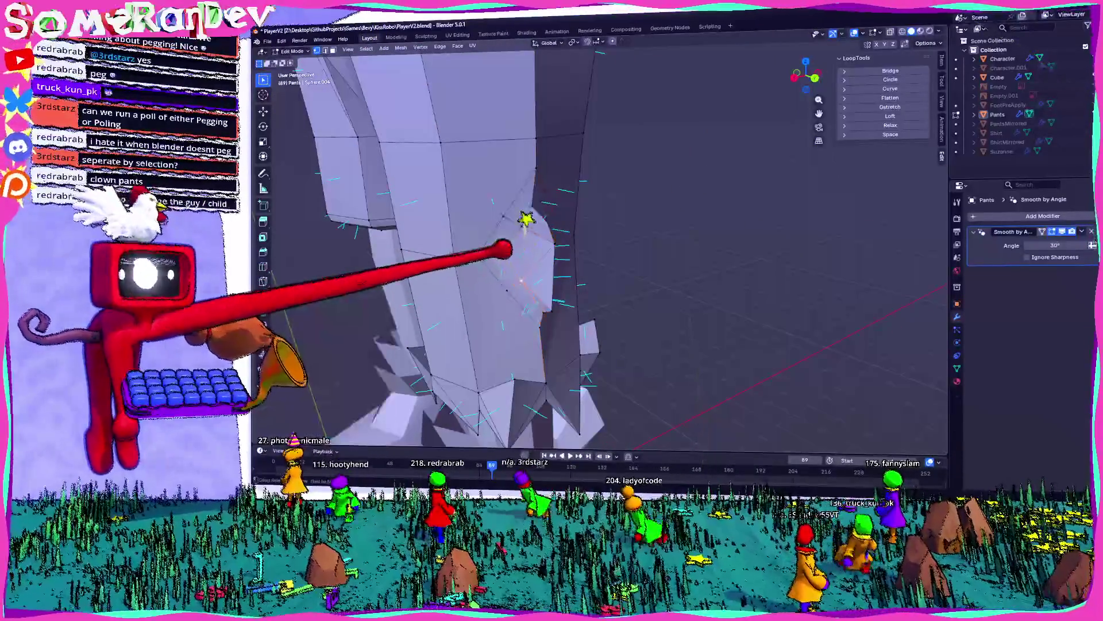
middle_drag(505, 235, 454, 200)
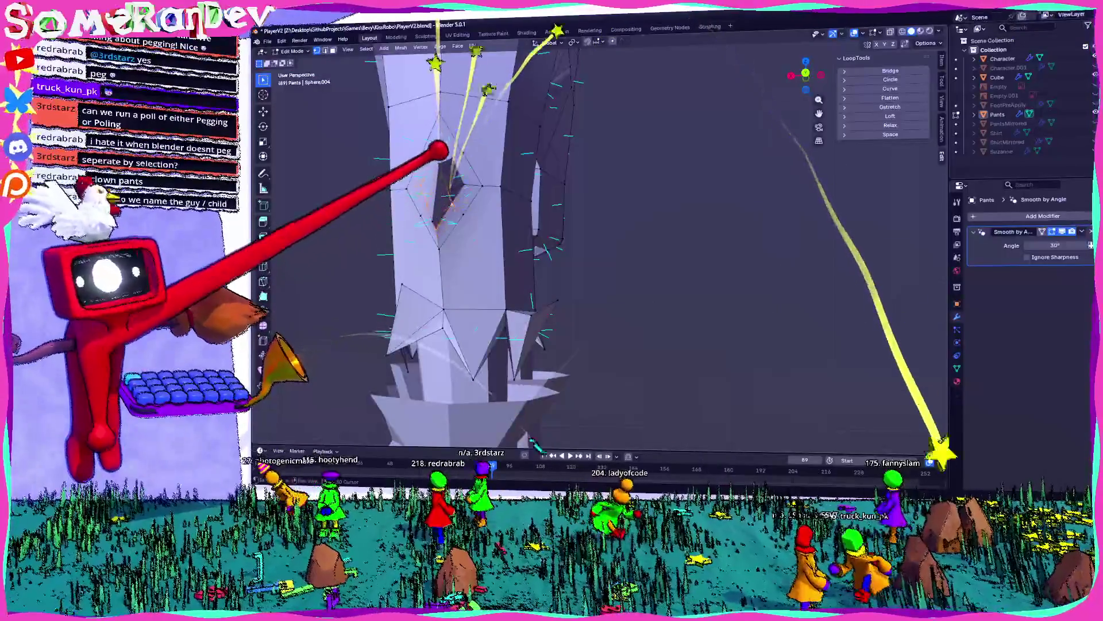
mouse_move(406, 117)
middle_down()
mouse_move(493, 167)
mouse_move(788, 87)
middle_up()
click(807, 72)
mouse_move(759, 176)
shift+middle_down()
mouse_move(665, 184)
mouse_move(623, 202)
mouse_move(482, 173)
mouse_move(528, 224)
mouse_move(510, 227)
shift+middle_up()
click(664, 189)
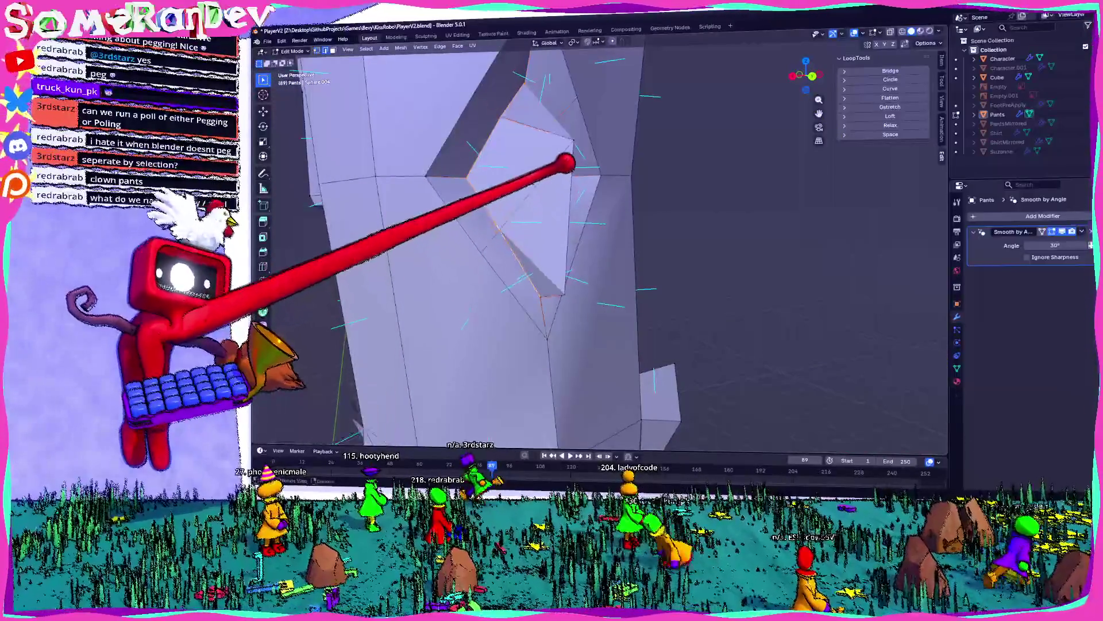
key(ctrl+b)
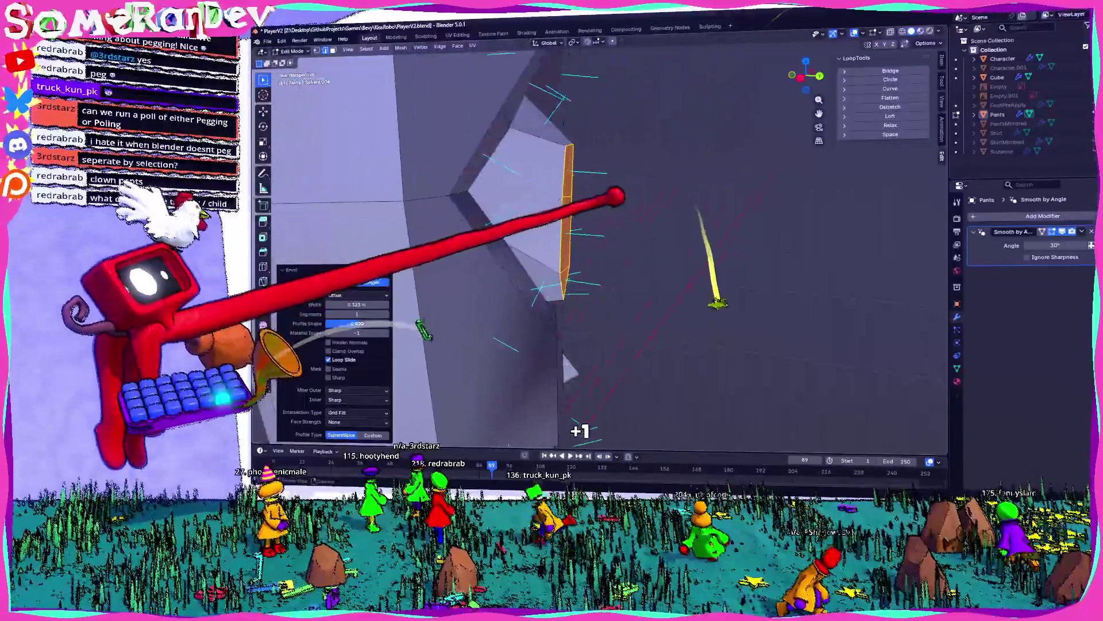
- Shift the selected hole geometry to a new spot on the knee patch
mouse_move(567, 152)
middle_down()
mouse_move(837, 44)
mouse_move(664, 136)
middle_up()
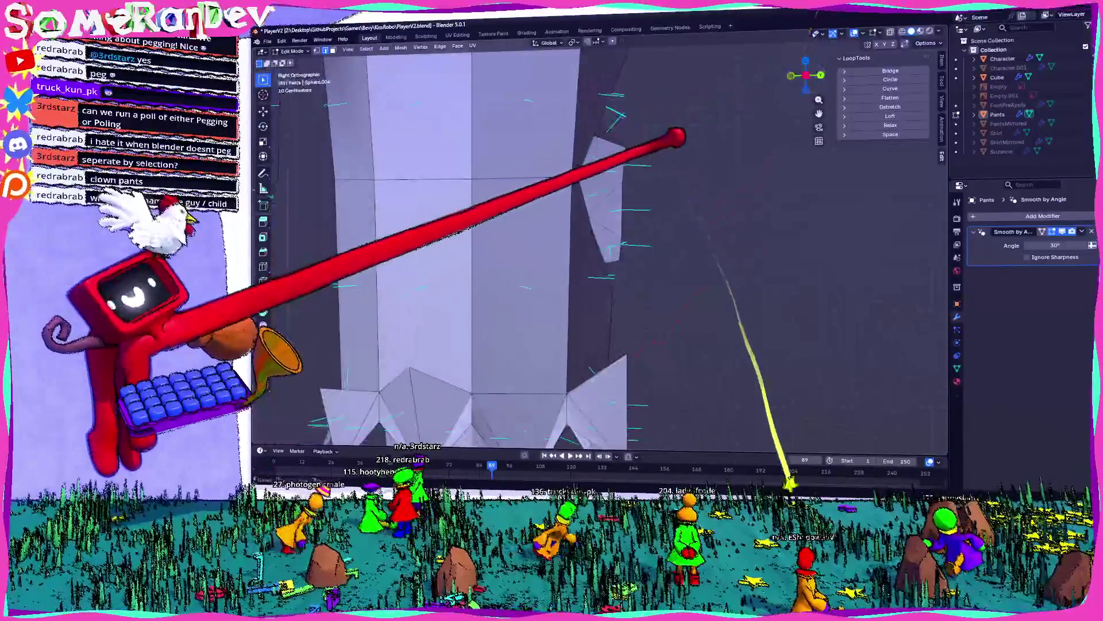
key(g)
click(632, 176)
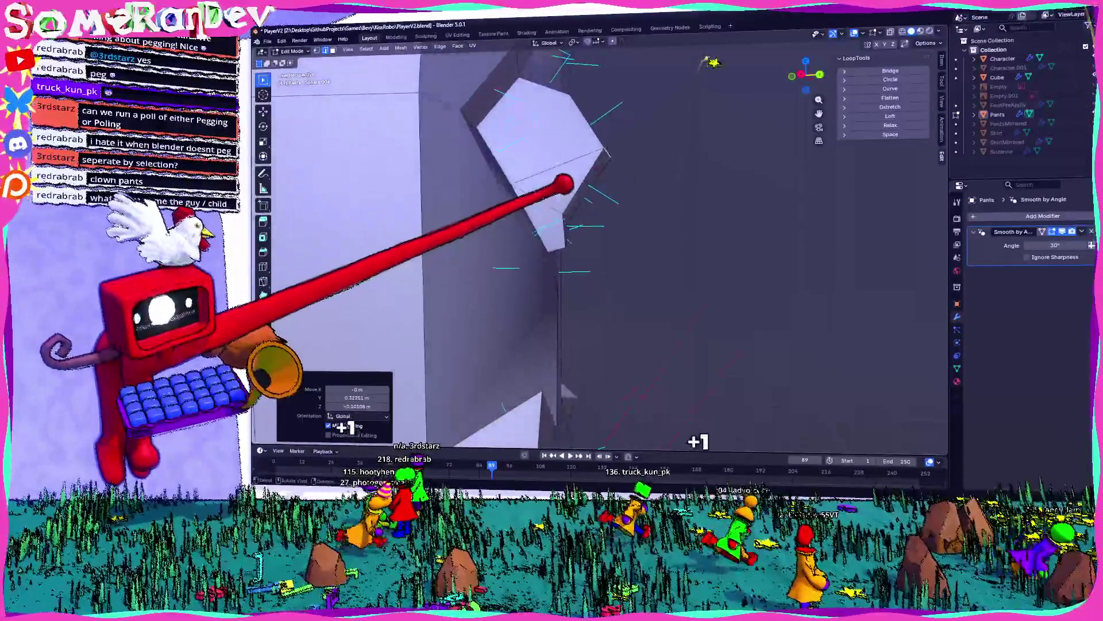
click(803, 75)
mouse_move(637, 211)
middle_down()
mouse_move(481, 197)
mouse_move(455, 177)
mouse_move(413, 24)
middle_up()
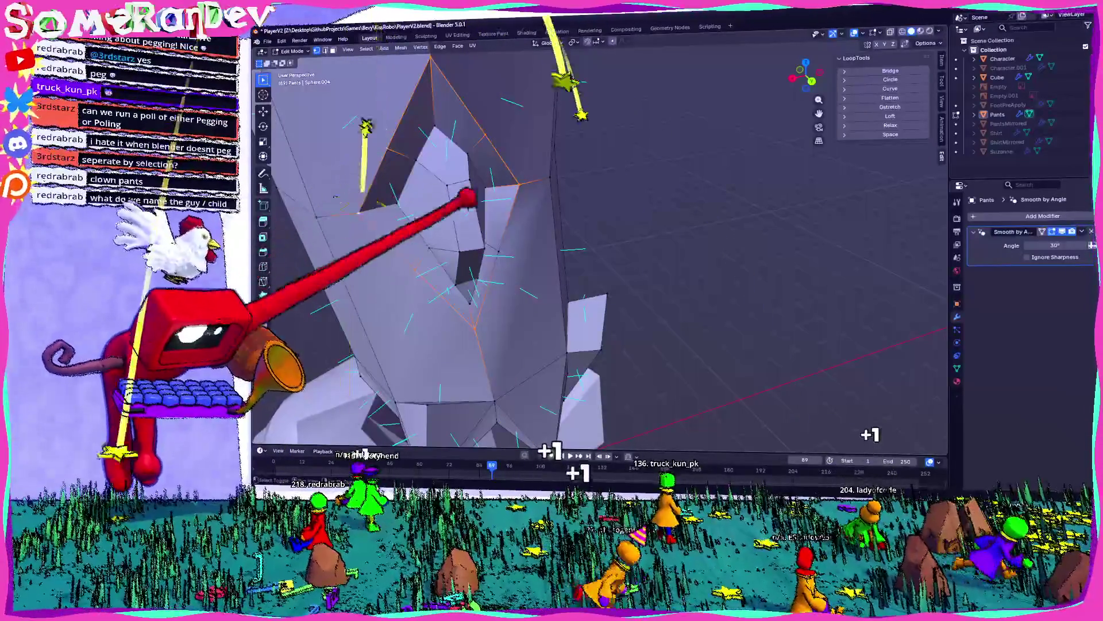
- Shrink the diamond hole to 0.736 and stretch it vertically to 1.163
key(s)
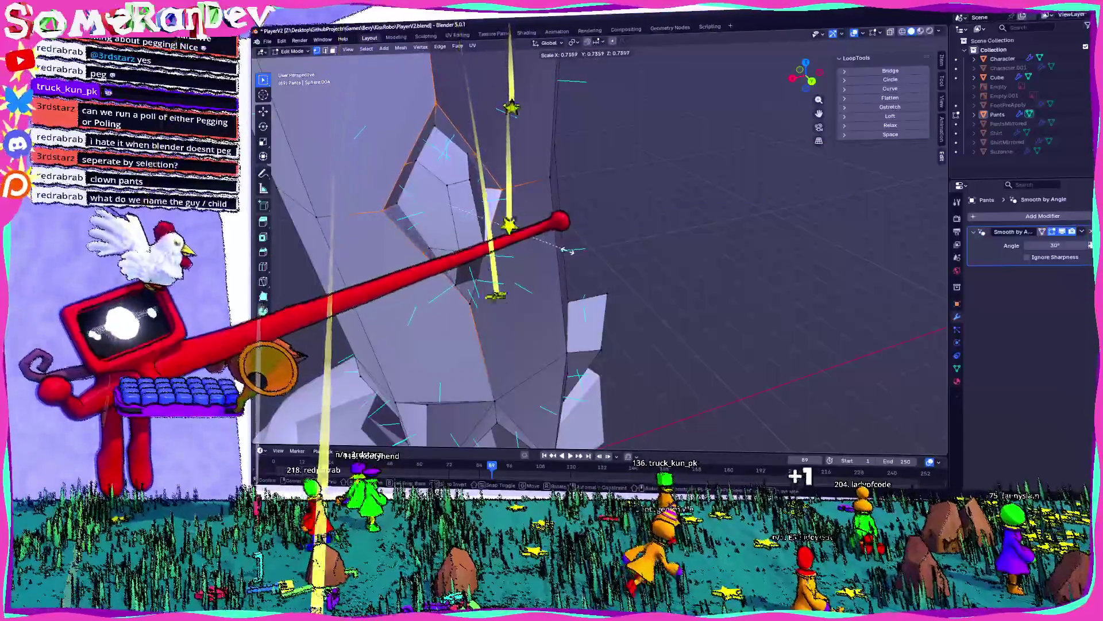
click(575, 244)
scroll(575, 244, up, 2)
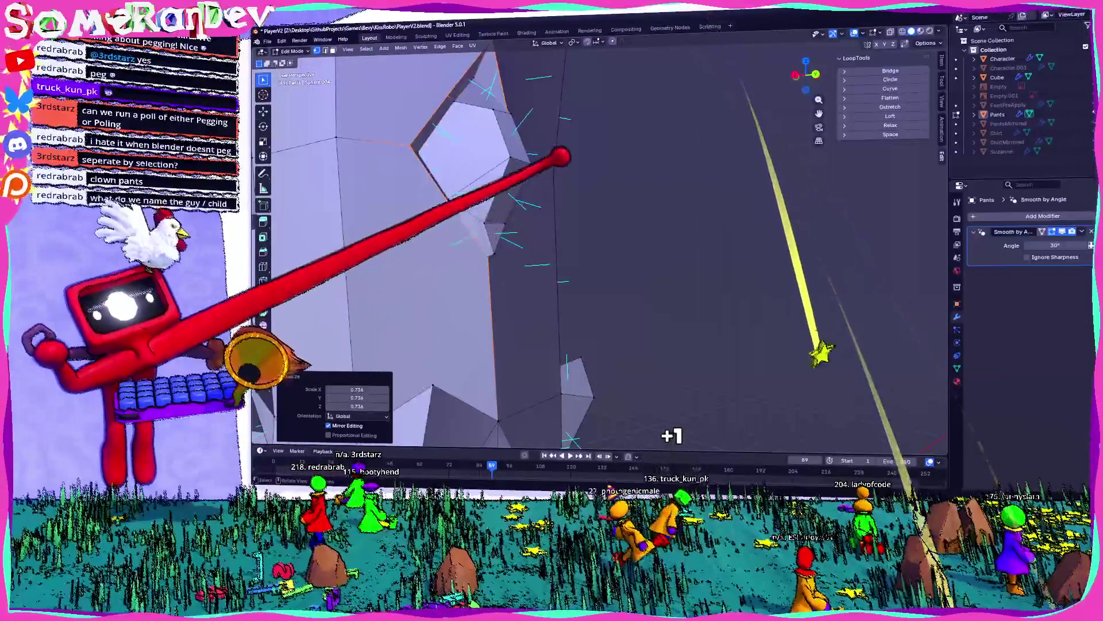
click(592, 160)
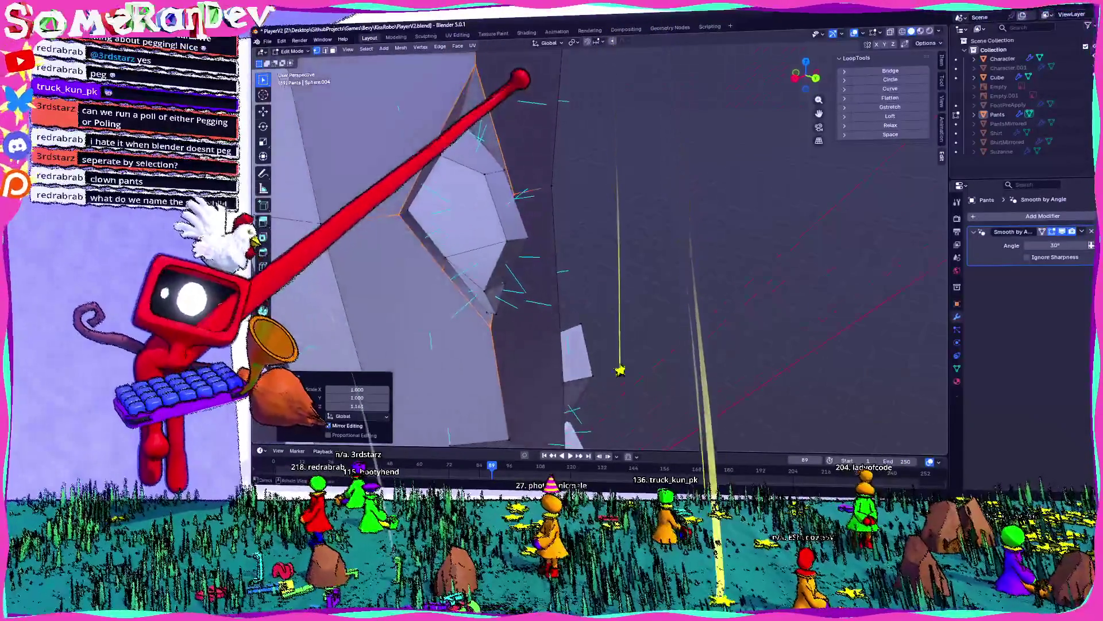
- Lower the hole along Z and scale it down slightly to 0.9
key(g)
key(z)
mouse_move(552, 60)
middle_down()
mouse_move(488, 87)
mouse_move(626, 97)
middle_up()
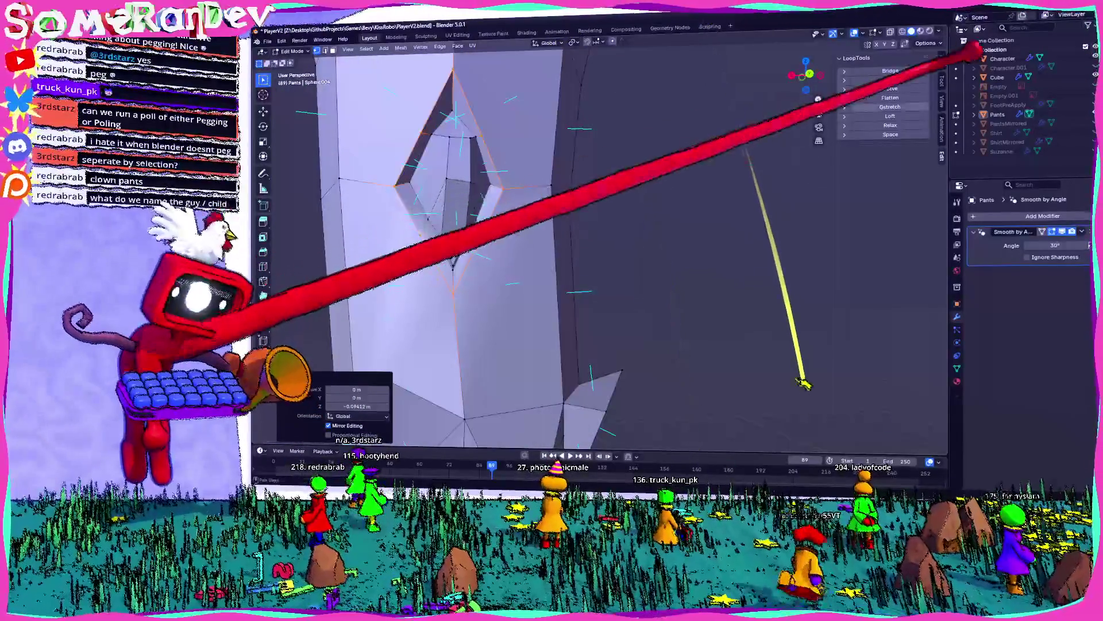
click(810, 73)
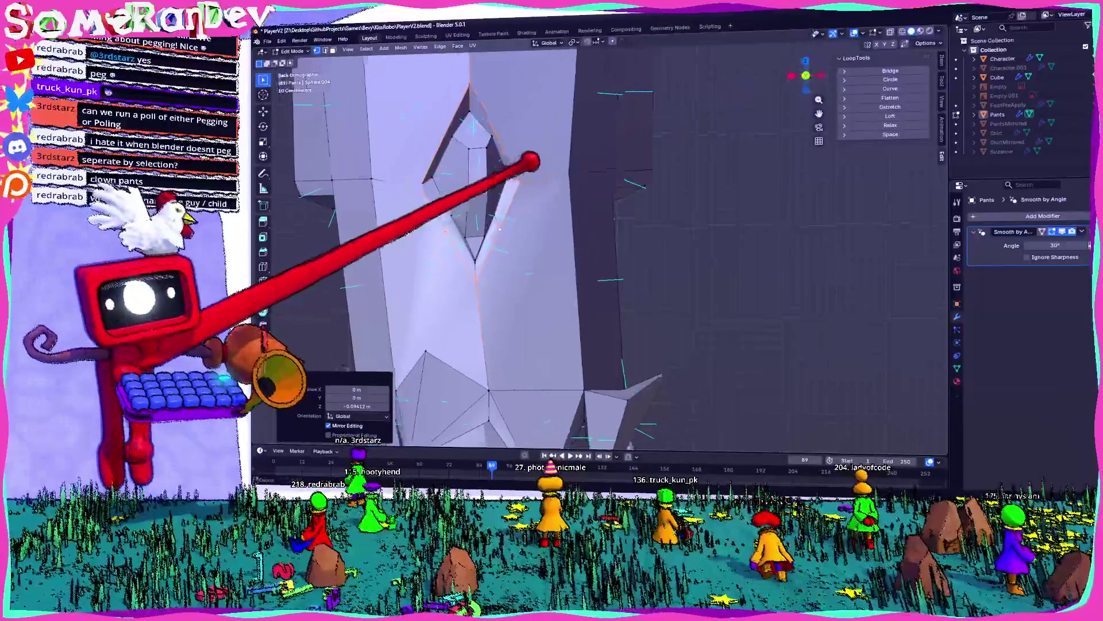
key(s)
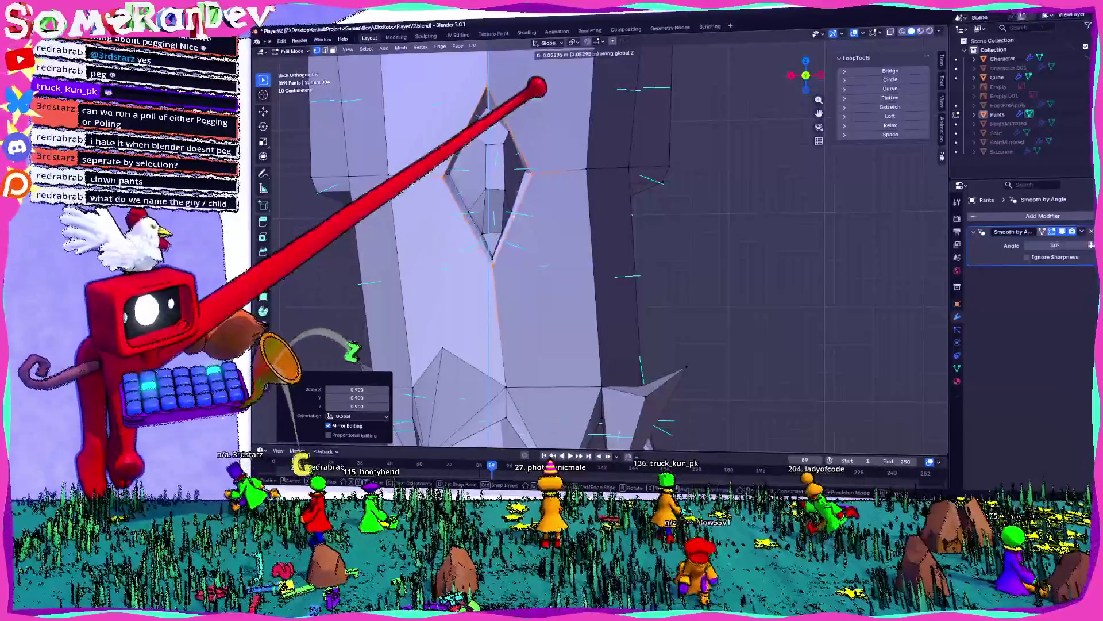
click(535, 86)
mouse_move(529, 143)
middle_down()
mouse_move(653, 123)
mouse_move(728, 140)
mouse_move(593, 163)
mouse_move(605, 183)
middle_up()
- Check the pants outside Edit Mode, then reposition a stray vertex in Right Ortho view
key(Tab)
scroll(542, 384, up, 5)
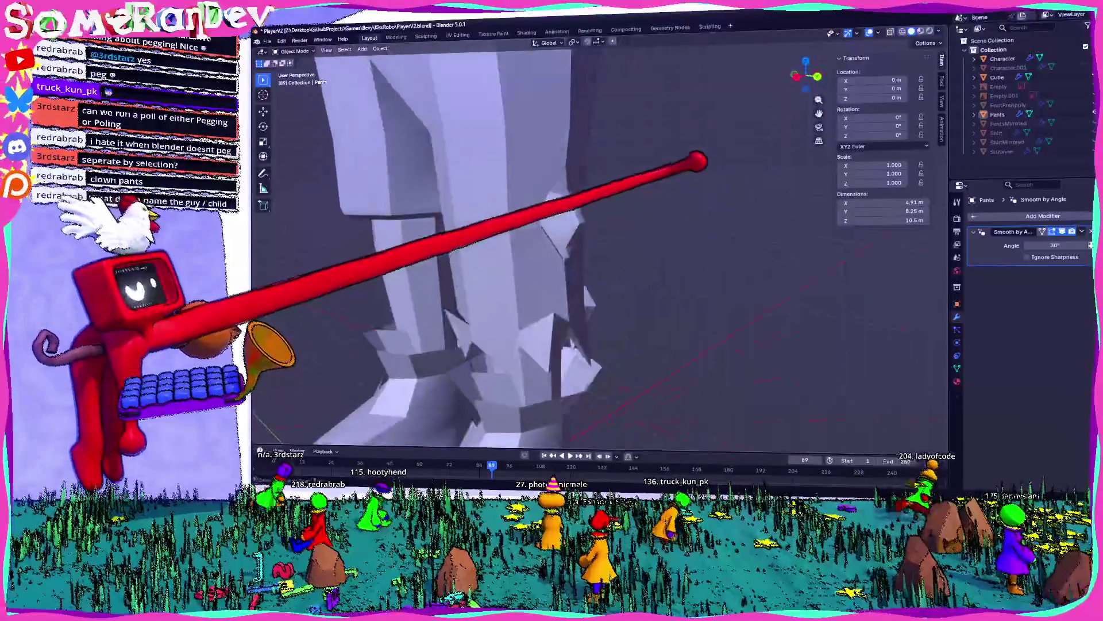
key(Tab)
middle_drag(635, 150, 635, 165)
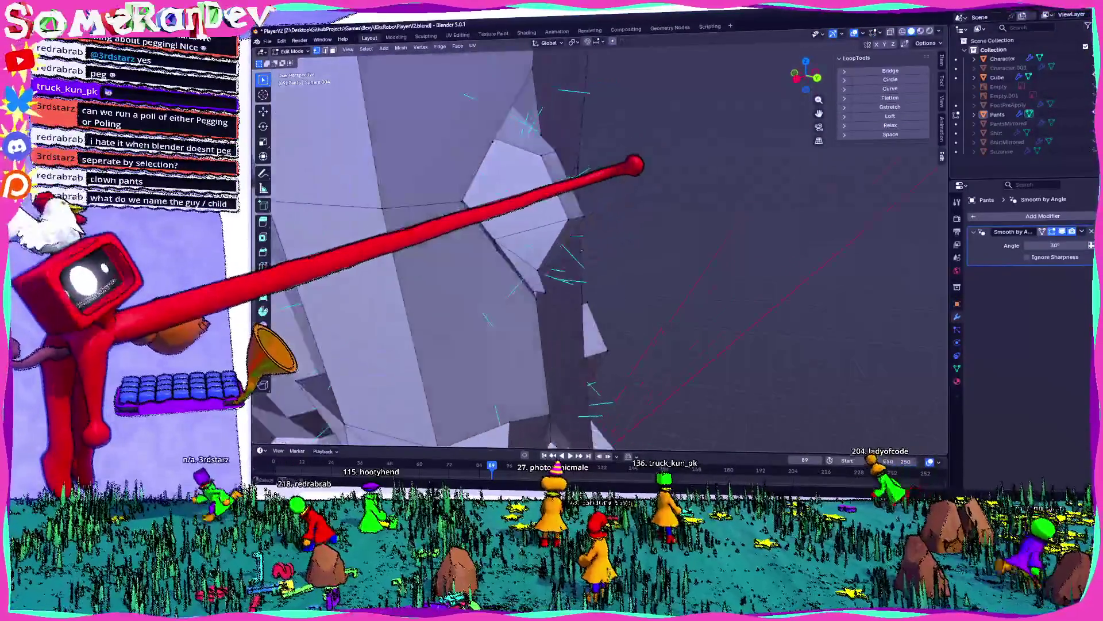
middle_drag(557, 246, 609, 213)
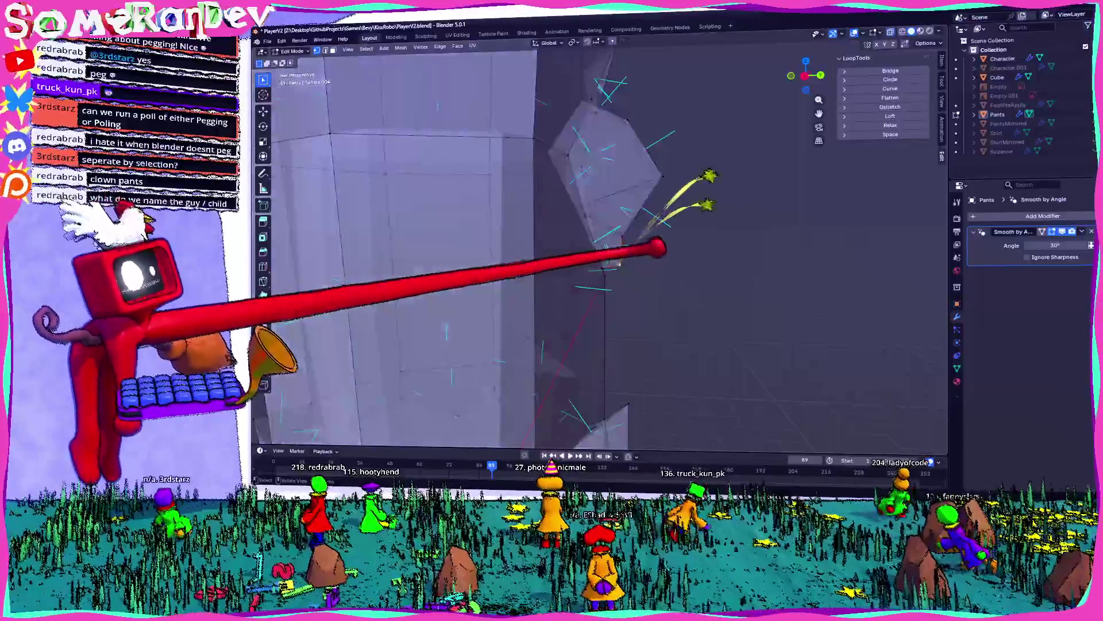
click(805, 76)
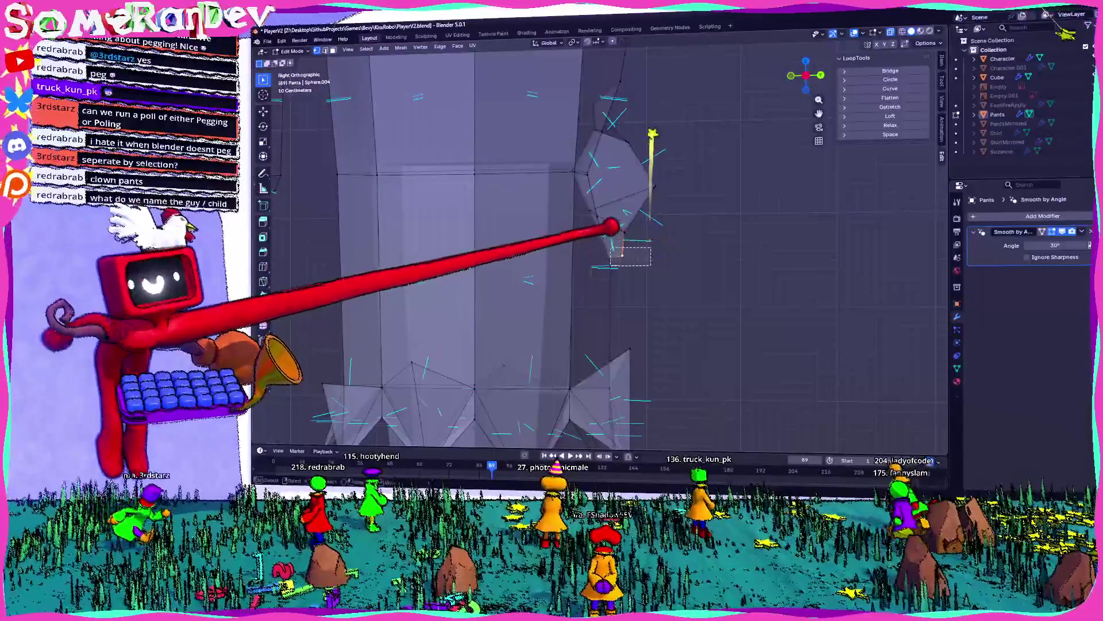
key(g)
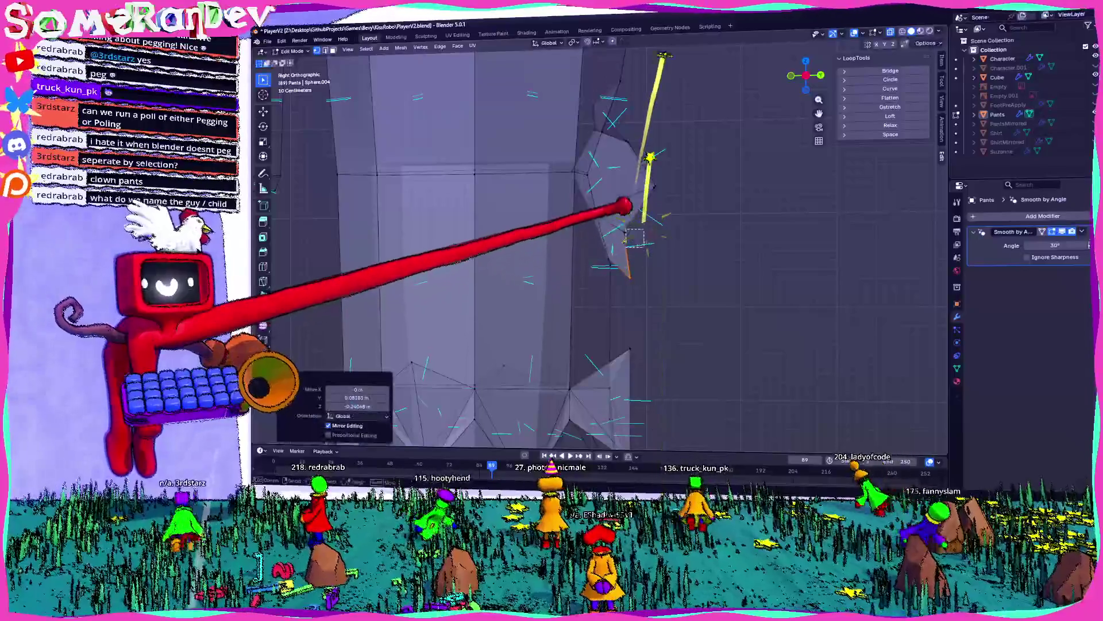
click(636, 202)
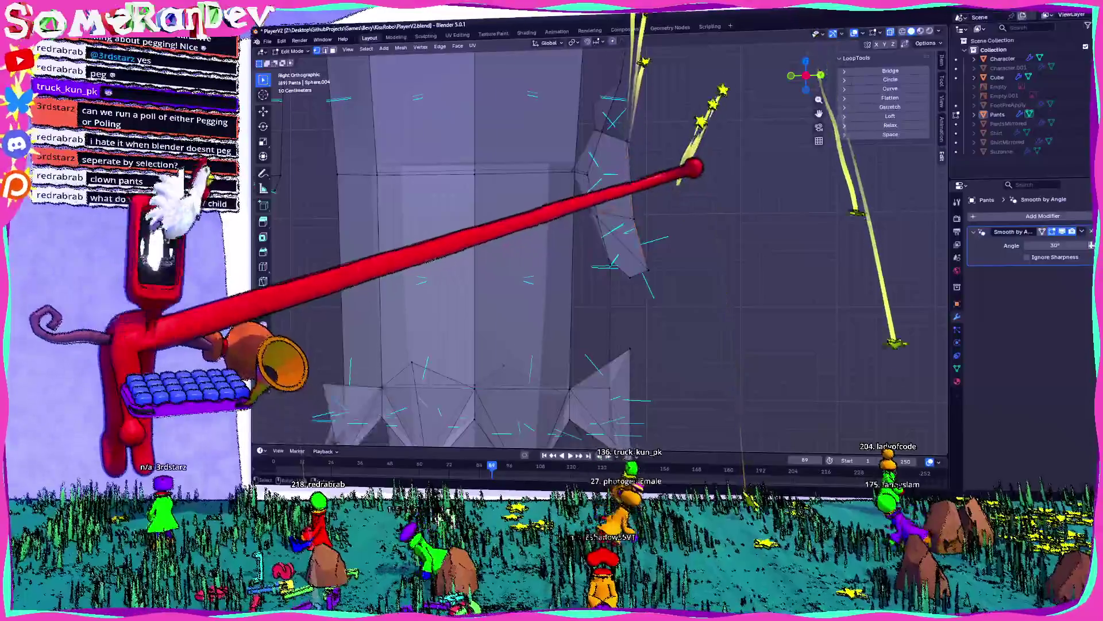
- Return to Object Mode and orbit around the finished pants legs
key(Tab)
middle_drag(575, 258, 649, 253)
mouse_move(642, 173)
middle_down()
mouse_move(604, 212)
mouse_move(480, 212)
mouse_move(540, 177)
mouse_move(706, 163)
mouse_move(557, 116)
mouse_move(663, 170)
mouse_move(565, 177)
mouse_move(604, 189)
mouse_move(608, 217)
mouse_move(650, 191)
middle_up()
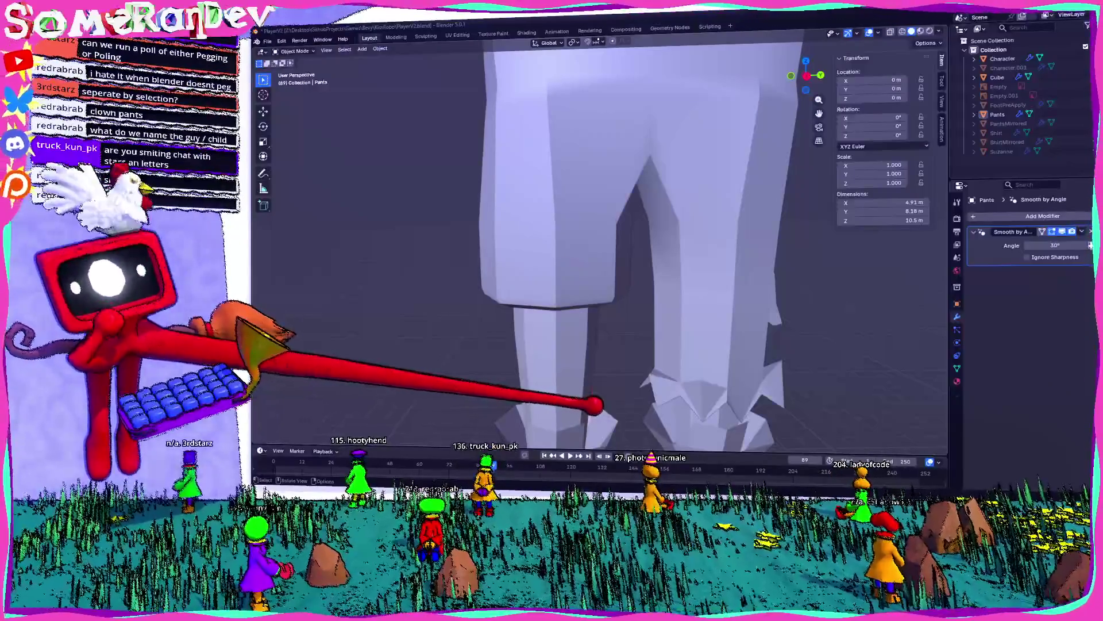
- In Edit Mode, scale the leg hem edge loop outward to 1.217 in Left Ortho view
mouse_move(615, 254)
middle_down()
mouse_move(690, 210)
mouse_move(828, 238)
mouse_move(674, 270)
middle_up()
scroll(734, 256, up, 8)
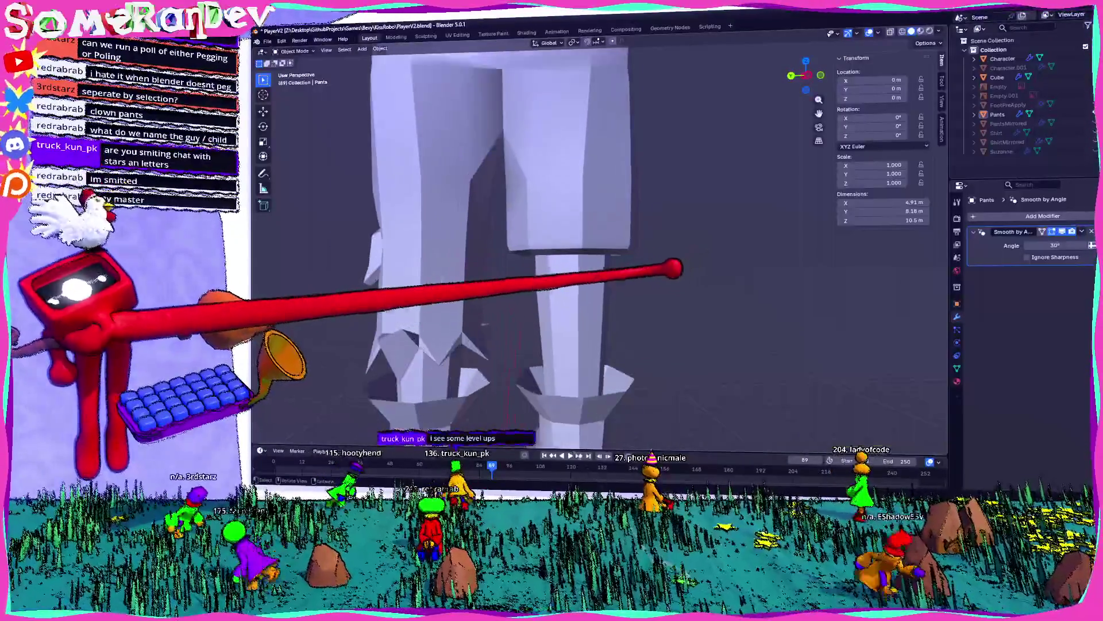
key(Tab)
mouse_move(645, 226)
middle_down()
mouse_move(739, 234)
mouse_move(524, 222)
mouse_move(611, 239)
mouse_move(592, 214)
middle_up()
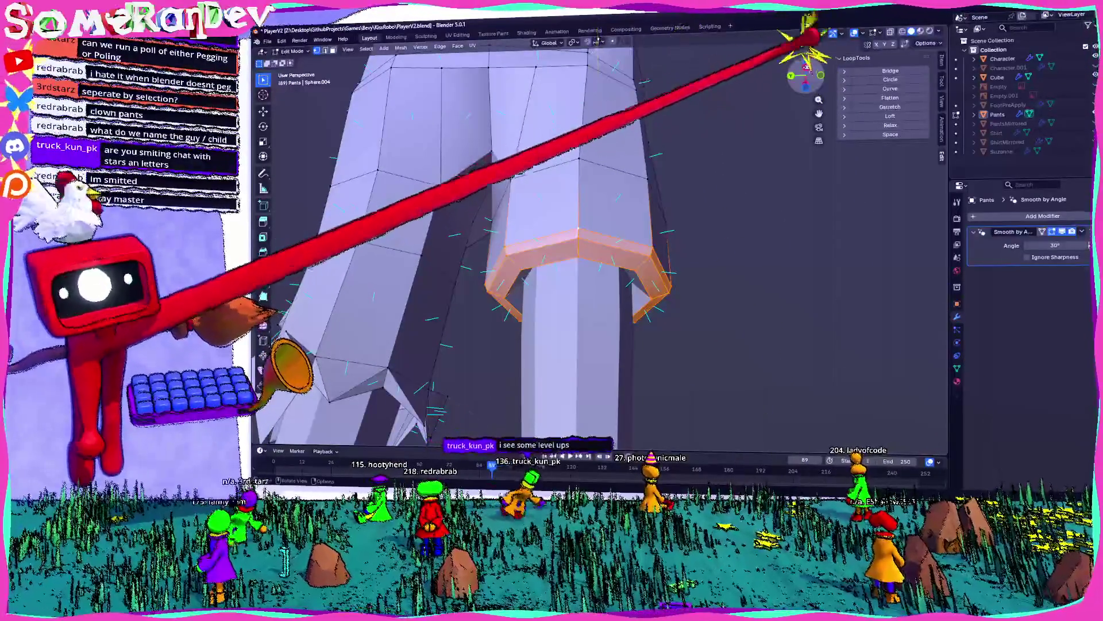
click(806, 64)
key(s)
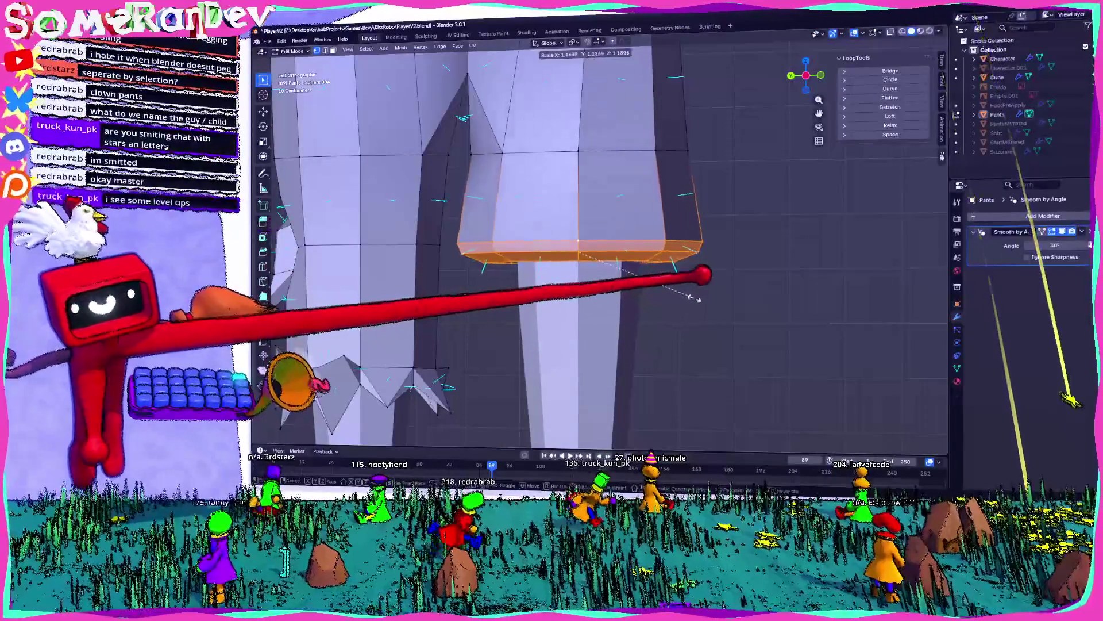
click(700, 299)
- Inspect the flared hems from several angles and return to Object Mode
mouse_move(697, 266)
middle_down()
mouse_move(911, 185)
mouse_move(1054, 253)
mouse_move(826, 183)
middle_up()
scroll(826, 183, down, 5)
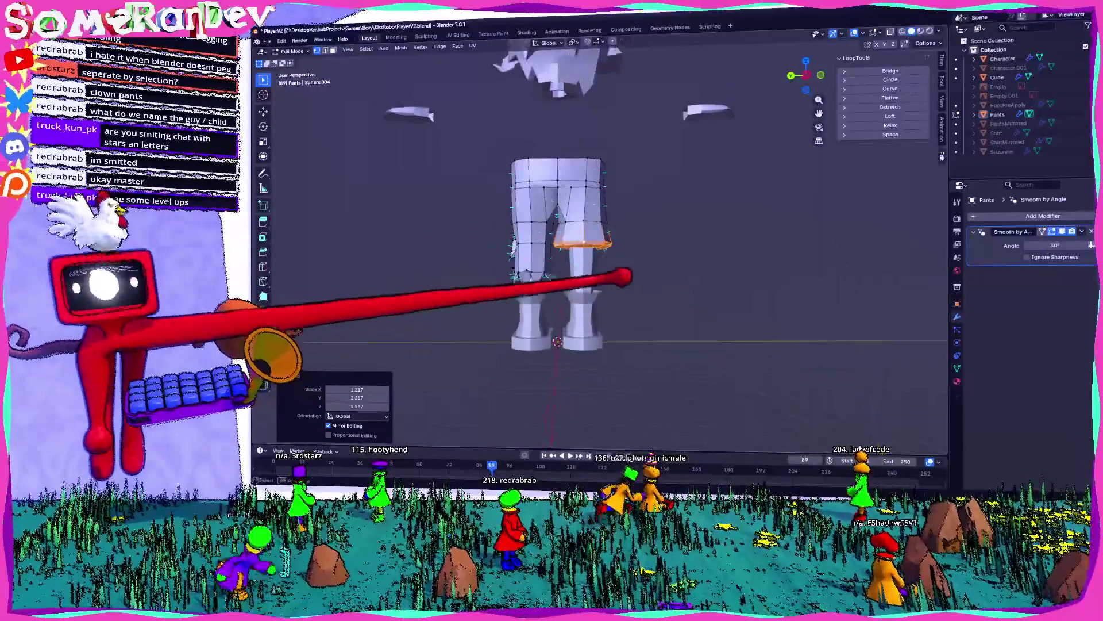
middle_drag(690, 270, 577, 273)
mouse_move(649, 232)
middle_down()
mouse_move(567, 192)
mouse_move(653, 236)
mouse_move(647, 260)
middle_up()
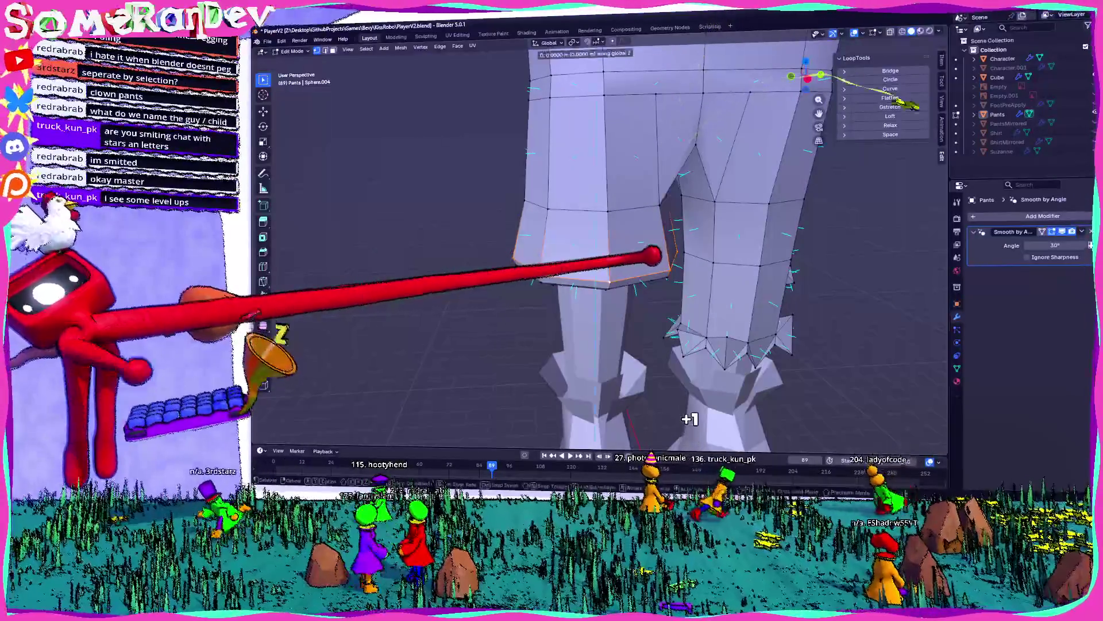
mouse_move(681, 243)
middle_down()
mouse_move(640, 217)
mouse_move(658, 225)
mouse_move(665, 184)
mouse_move(739, 210)
mouse_move(665, 247)
mouse_move(648, 274)
middle_up()
key(Tab)
scroll(652, 273, down, 5)
mouse_move(715, 295)
middle_down()
mouse_move(566, 309)
mouse_move(577, 261)
mouse_move(719, 269)
mouse_move(690, 278)
mouse_move(696, 249)
mouse_move(592, 271)
mouse_move(592, 230)
mouse_move(580, 265)
mouse_move(586, 253)
middle_up()
scroll(566, 308, up, 5)
scroll(592, 271, down, 3)
scroll(592, 230, up, 2)
scroll(592, 229, down, 3)
- Look around the pants legs and boots from several angles
scroll(586, 329, up, 4)
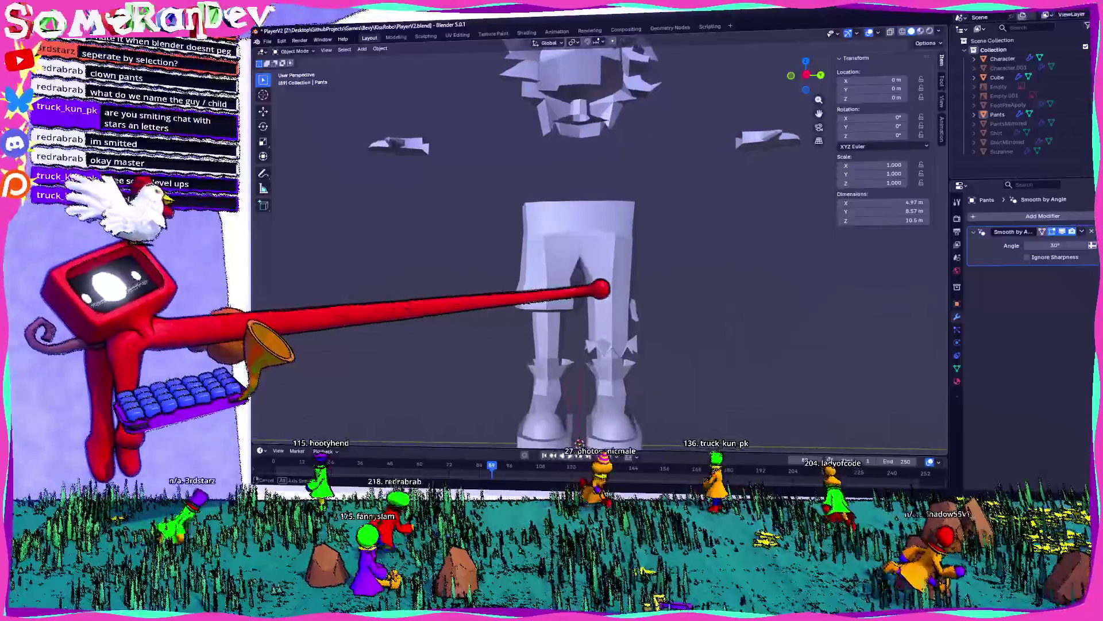
scroll(580, 298, up, 2)
mouse_move(581, 259)
middle_down()
mouse_move(620, 258)
mouse_move(583, 262)
middle_up()
mouse_move(612, 298)
middle_down()
mouse_move(574, 278)
mouse_move(583, 305)
middle_up()
mouse_move(629, 343)
middle_down()
mouse_move(645, 143)
mouse_move(697, 249)
mouse_move(650, 249)
mouse_move(582, 227)
middle_up()
scroll(582, 227, up, 2)
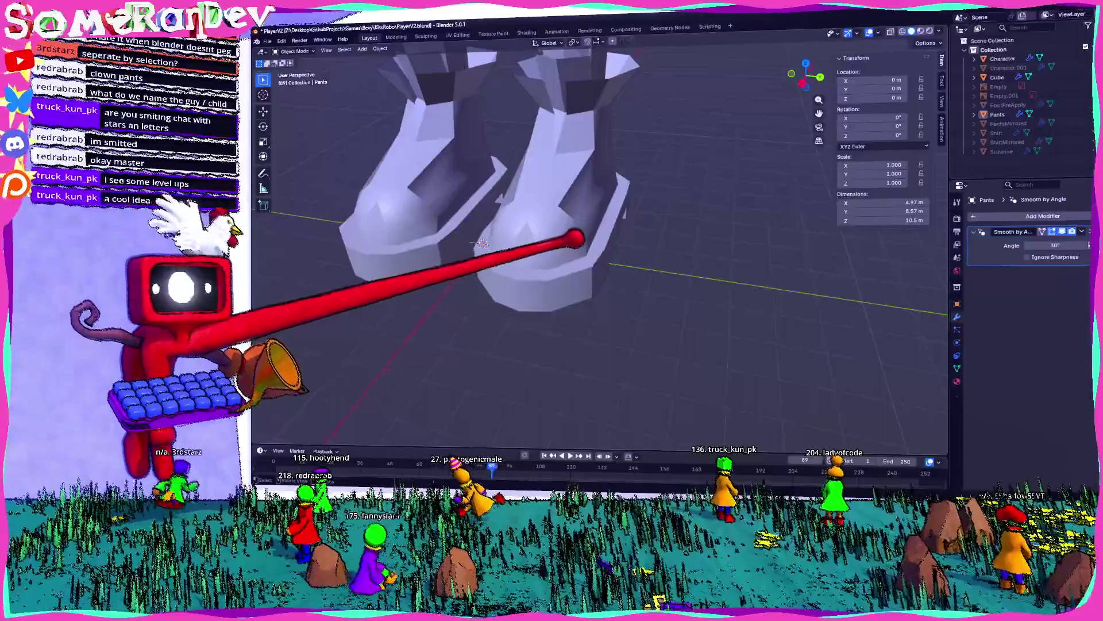
scroll(575, 238, down, 3)
shift+middle_drag(606, 147, 638, 283)
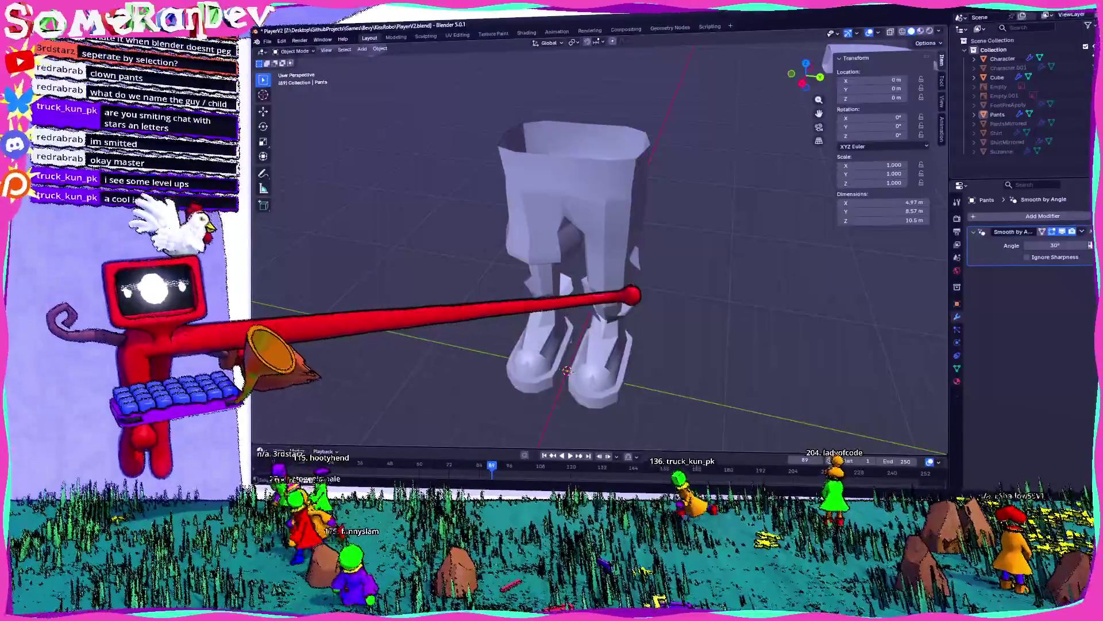
mouse_move(629, 261)
middle_down()
mouse_move(650, 216)
mouse_move(631, 173)
mouse_move(610, 216)
middle_up()
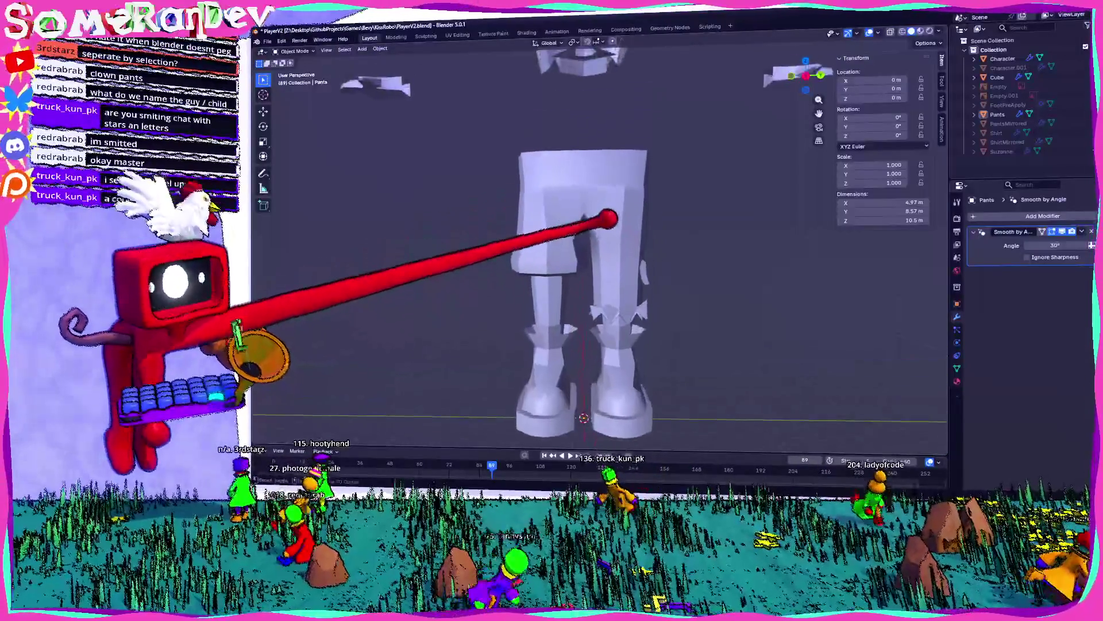
scroll(611, 216, up, 5)
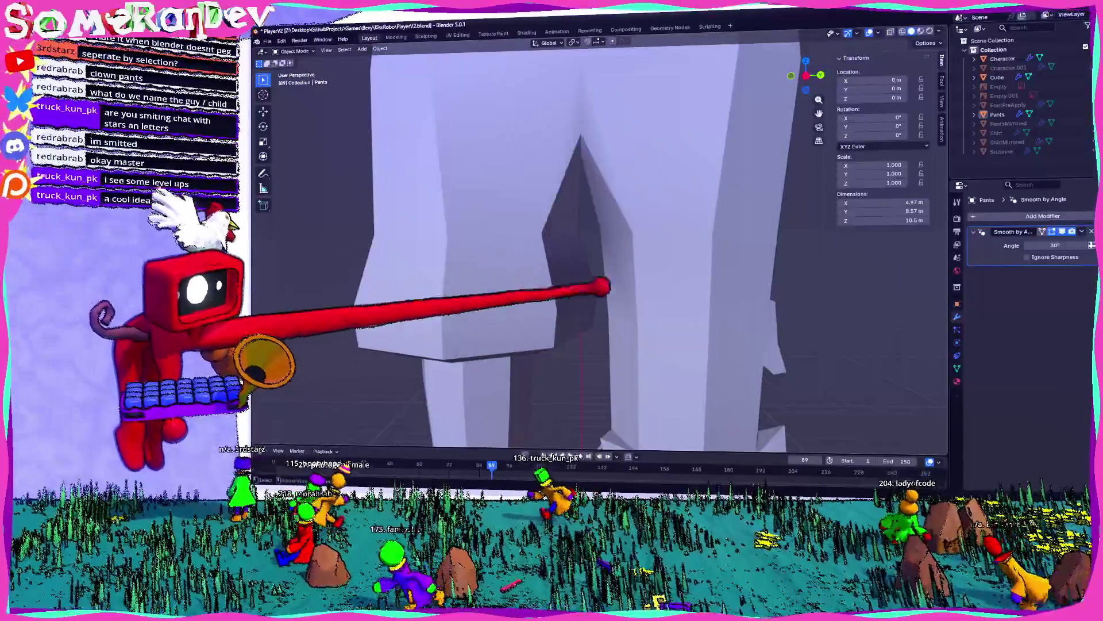
scroll(598, 271, down, 5)
- Select the Pants object and orbit to a front view of it
mouse_move(591, 279)
middle_down()
mouse_move(609, 227)
mouse_move(675, 294)
mouse_move(660, 205)
middle_up()
scroll(676, 294, up, 5)
scroll(675, 295, down, 5)
click(998, 114)
scroll(824, 270, up, 5)
mouse_move(824, 270)
middle_down()
mouse_move(620, 268)
mouse_move(697, 278)
mouse_move(623, 273)
mouse_move(619, 287)
middle_up()
- In Edit Mode, undo the oversized waist geometry and bevel the side edge
key(Tab)
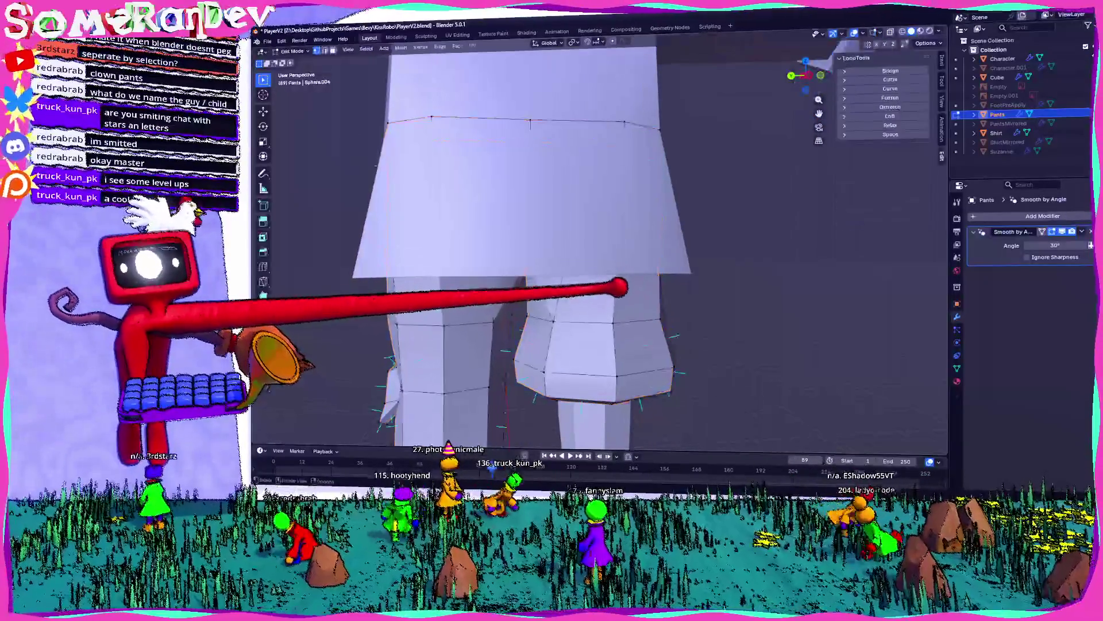
scroll(622, 290, up, 1)
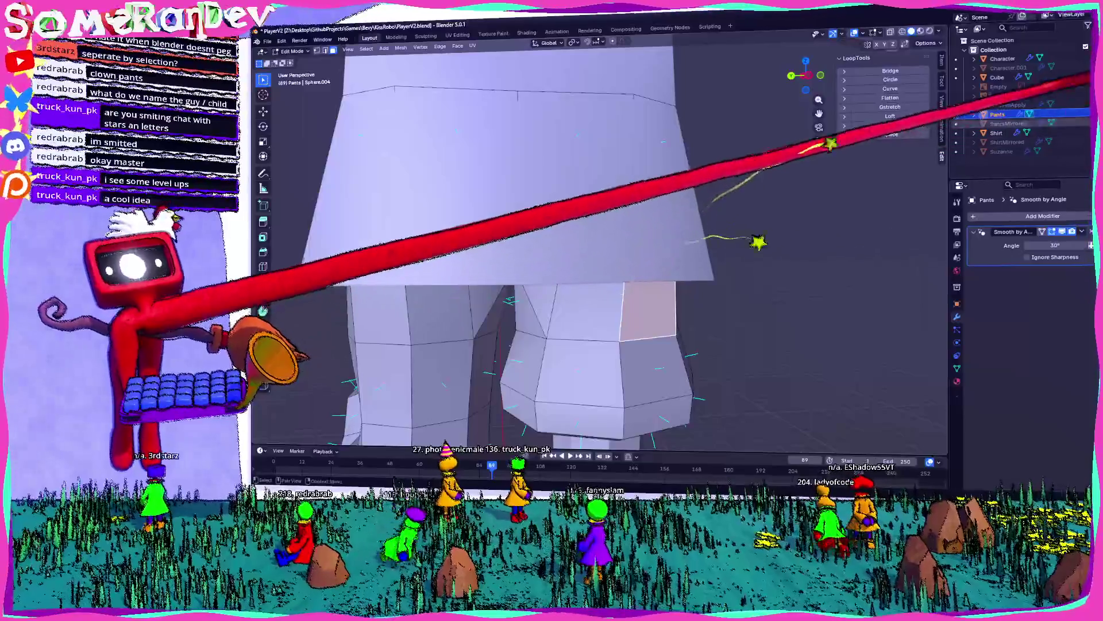
key(ctrl+z)
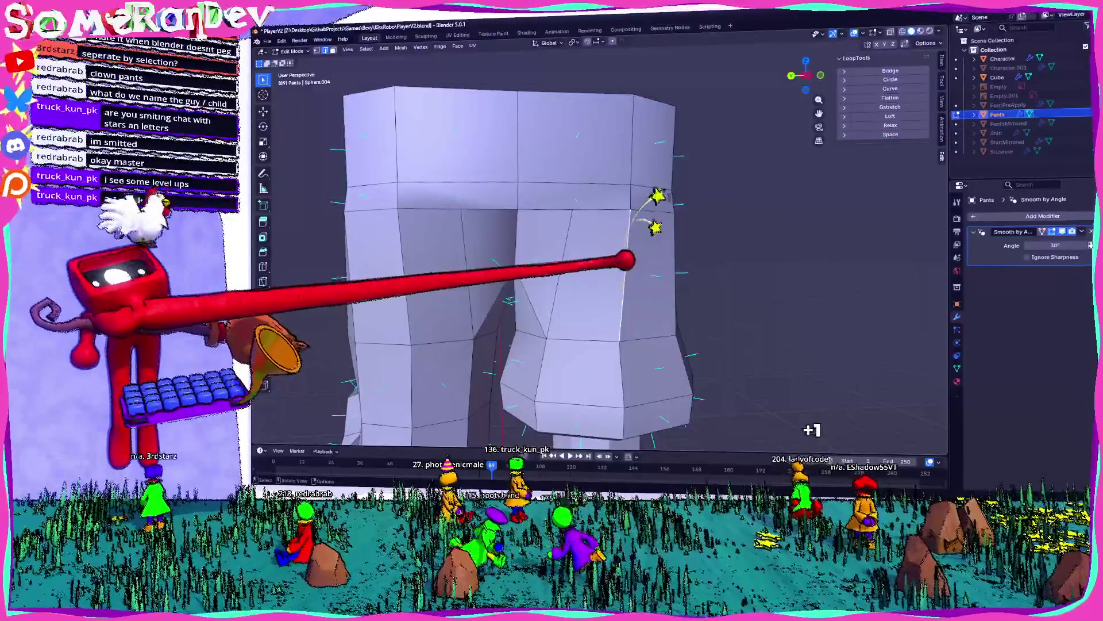
key(ctrl+b)
key(Return)
middle_drag(574, 259, 460, 259)
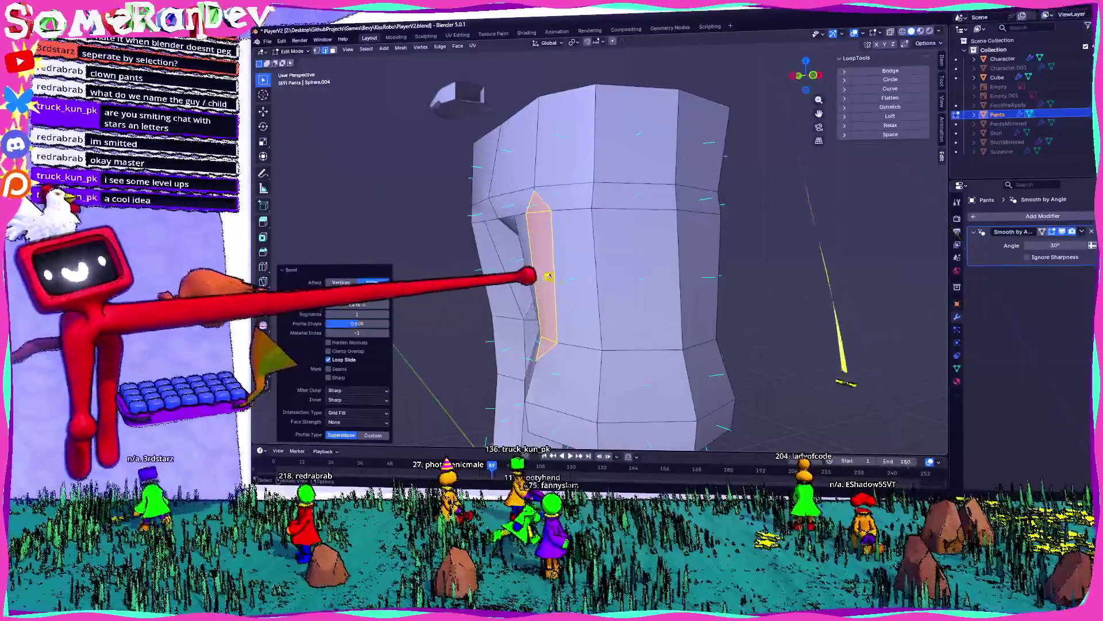
click(562, 213)
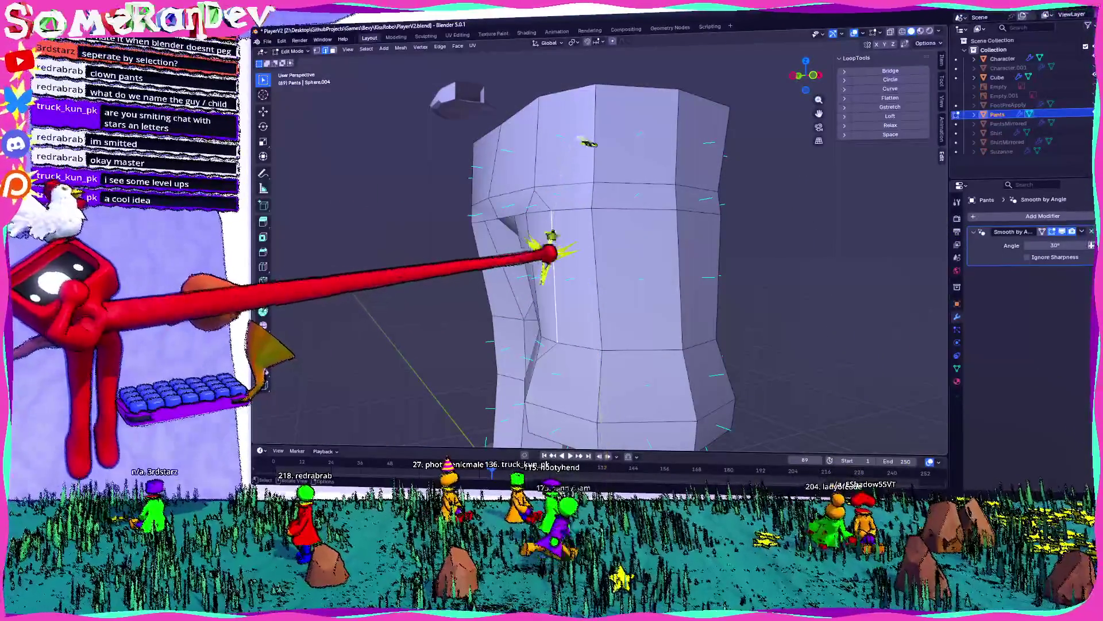
- Extrude the patch face and shrink it in front view
middle_drag(549, 248, 619, 276)
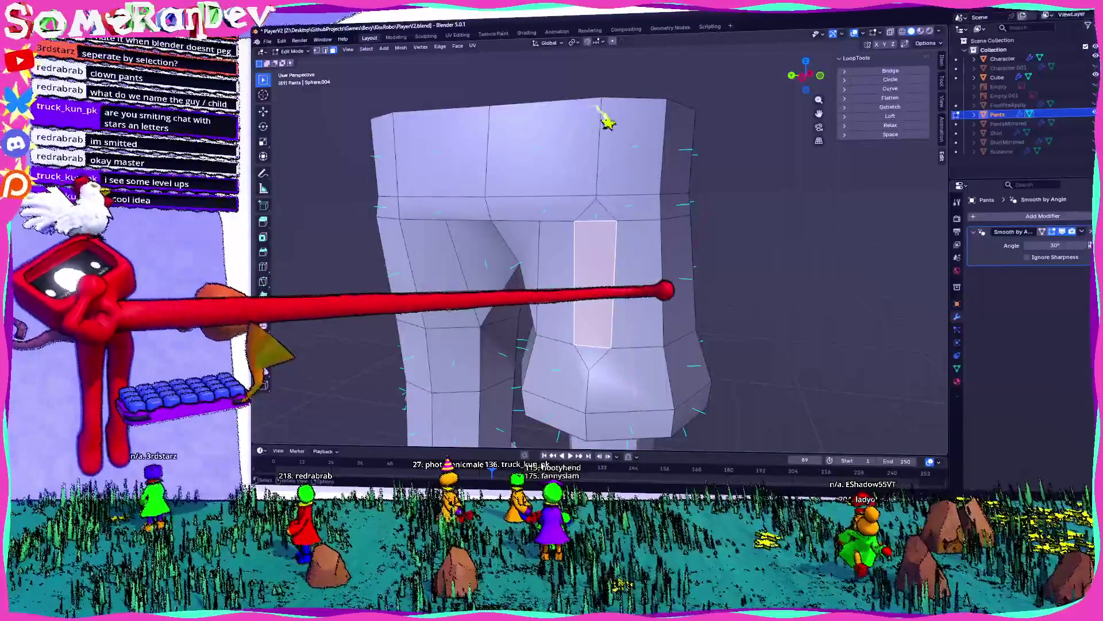
click(810, 74)
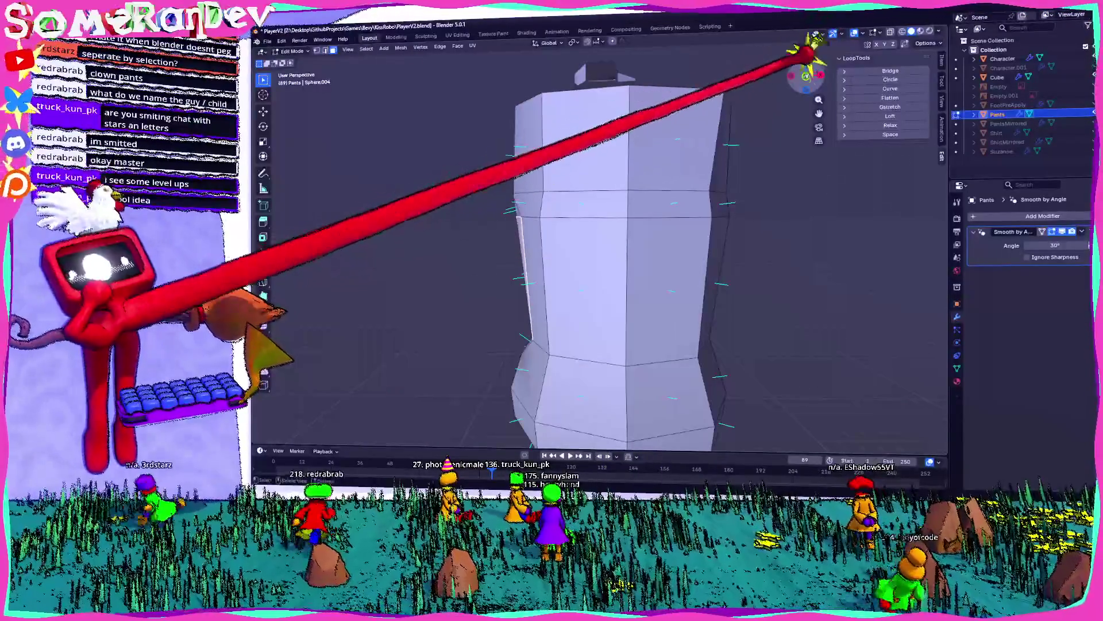
click(566, 239)
mouse_move(566, 240)
middle_down()
mouse_move(719, 281)
mouse_move(678, 282)
mouse_move(707, 282)
middle_up()
click(648, 286)
click(801, 60)
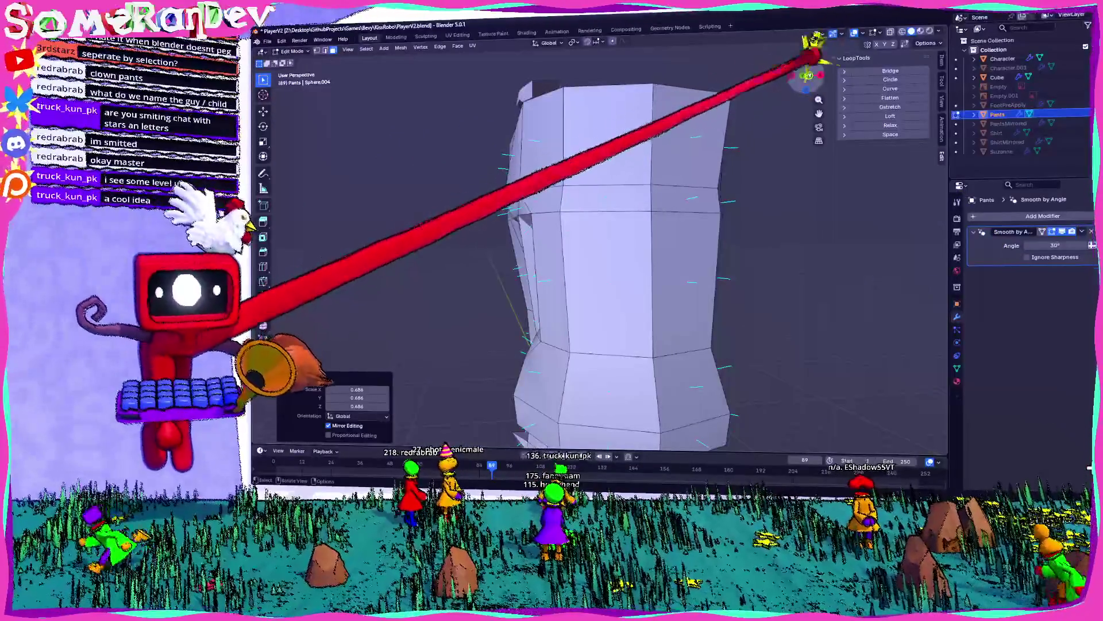
- Extrude the patch face outward along its normal and inspect it from the front
key(e)
click(408, 377)
mouse_move(409, 377)
middle_down()
mouse_move(536, 155)
mouse_move(581, 140)
mouse_move(655, 325)
middle_up()
scroll(598, 281, up, 3)
mouse_move(592, 271)
middle_down()
mouse_move(689, 275)
mouse_move(676, 300)
mouse_move(649, 289)
middle_up()
scroll(649, 289, down, 5)
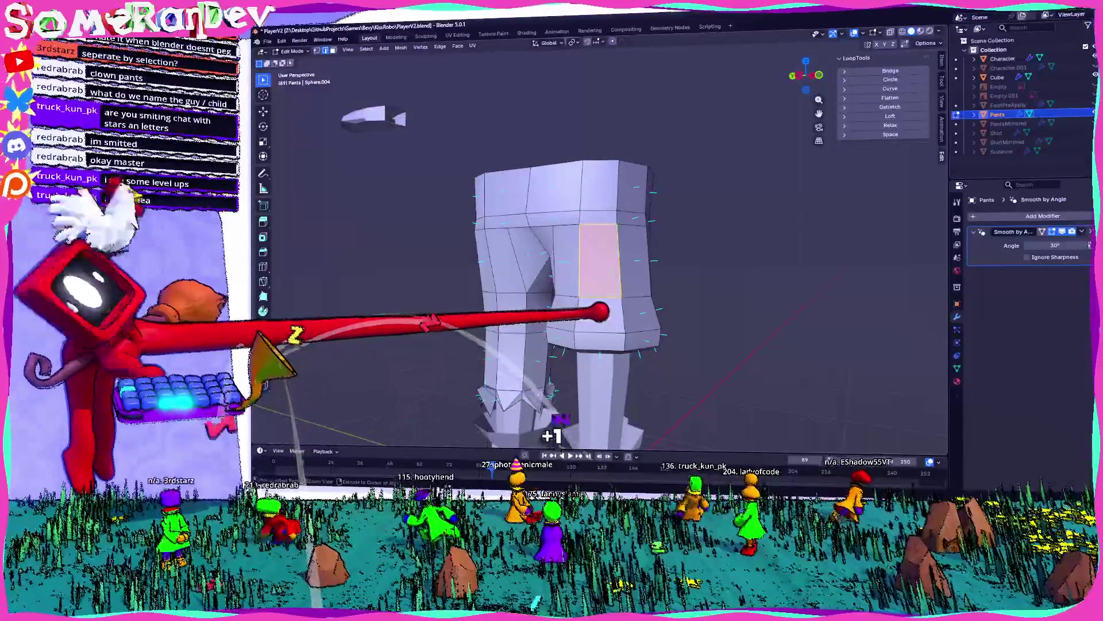
mouse_move(603, 297)
middle_down()
mouse_move(805, 298)
mouse_move(569, 283)
mouse_move(707, 288)
mouse_move(711, 279)
mouse_move(646, 279)
mouse_move(680, 241)
mouse_move(664, 299)
middle_up()
mouse_move(585, 262)
middle_down()
mouse_move(647, 291)
mouse_move(586, 301)
mouse_move(608, 286)
mouse_move(622, 291)
mouse_move(611, 239)
mouse_move(431, 233)
mouse_move(736, 254)
mouse_move(623, 245)
mouse_move(636, 254)
mouse_move(554, 261)
mouse_move(660, 281)
mouse_move(584, 271)
mouse_move(604, 232)
mouse_move(549, 161)
middle_up()
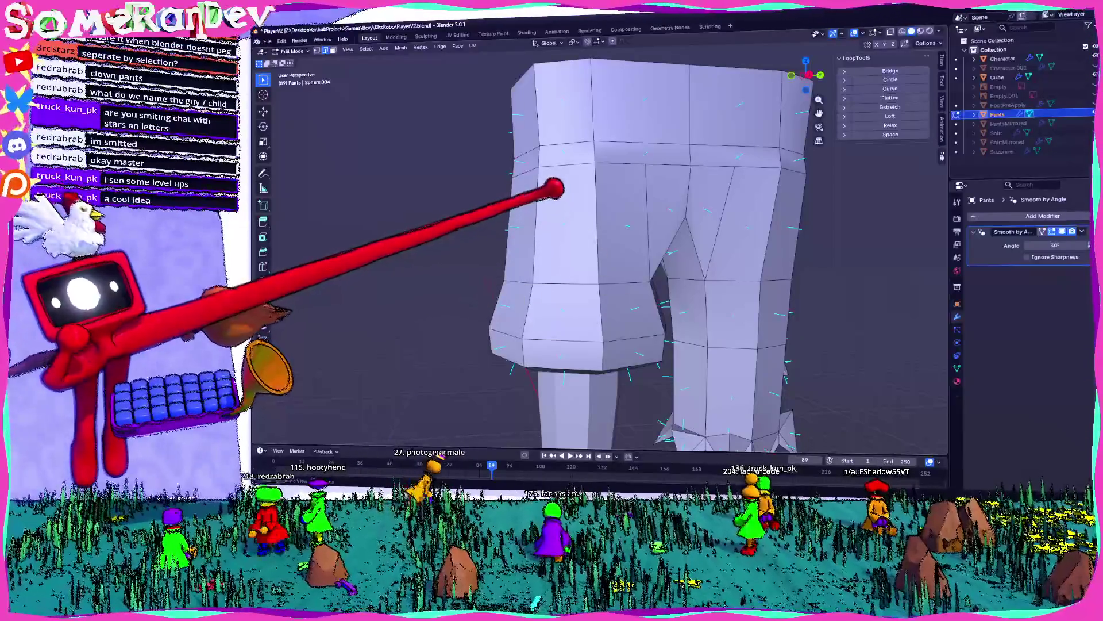
- Orbit around the pants from front to back and turn on X-ray
middle_drag(575, 205, 707, 214)
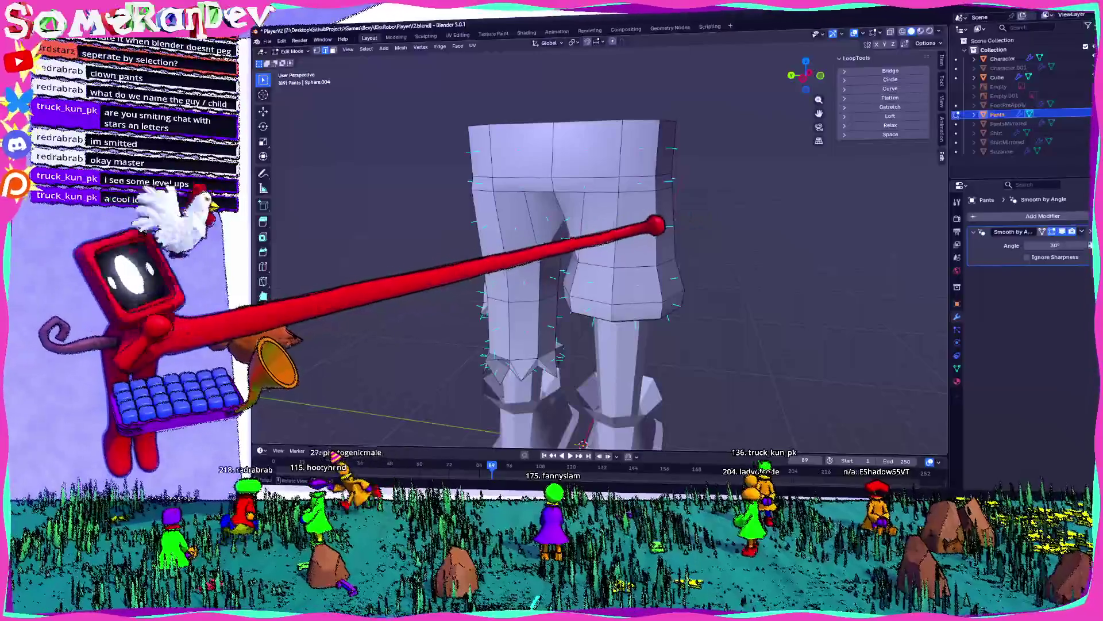
scroll(598, 252, up, 3)
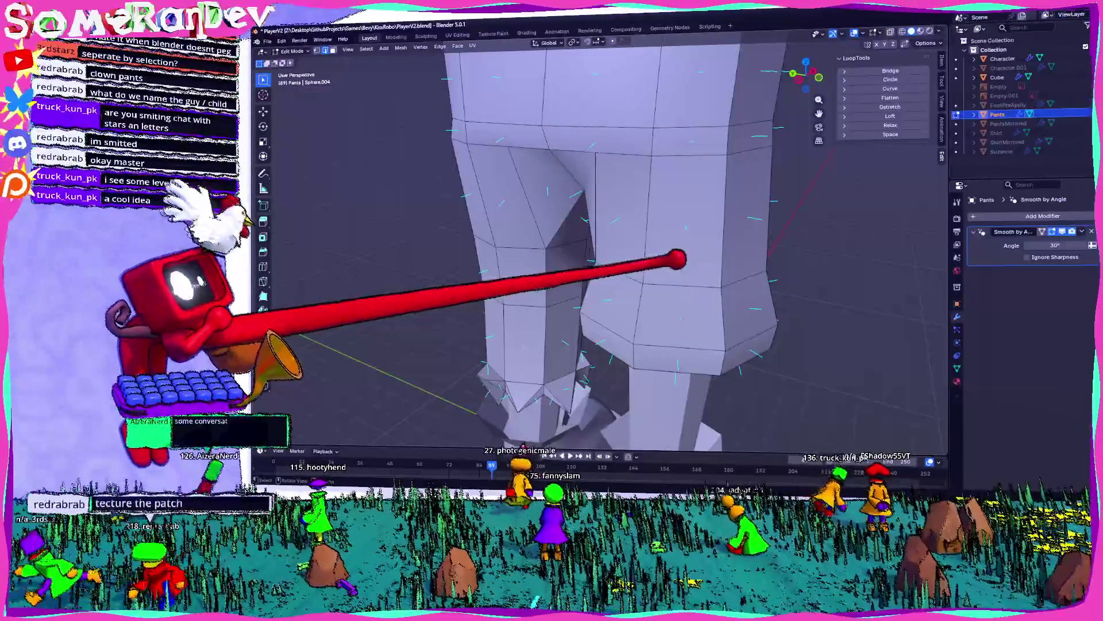
mouse_move(726, 251)
middle_down()
mouse_move(680, 229)
mouse_move(712, 271)
mouse_move(626, 214)
mouse_move(638, 246)
mouse_move(628, 229)
mouse_move(693, 287)
mouse_move(636, 288)
mouse_move(608, 192)
mouse_move(579, 183)
mouse_move(554, 227)
mouse_move(539, 190)
middle_up()
scroll(542, 140, down, 5)
mouse_move(542, 140)
middle_down()
mouse_move(621, 212)
mouse_move(621, 271)
mouse_move(615, 247)
middle_up()
key(alt+z)
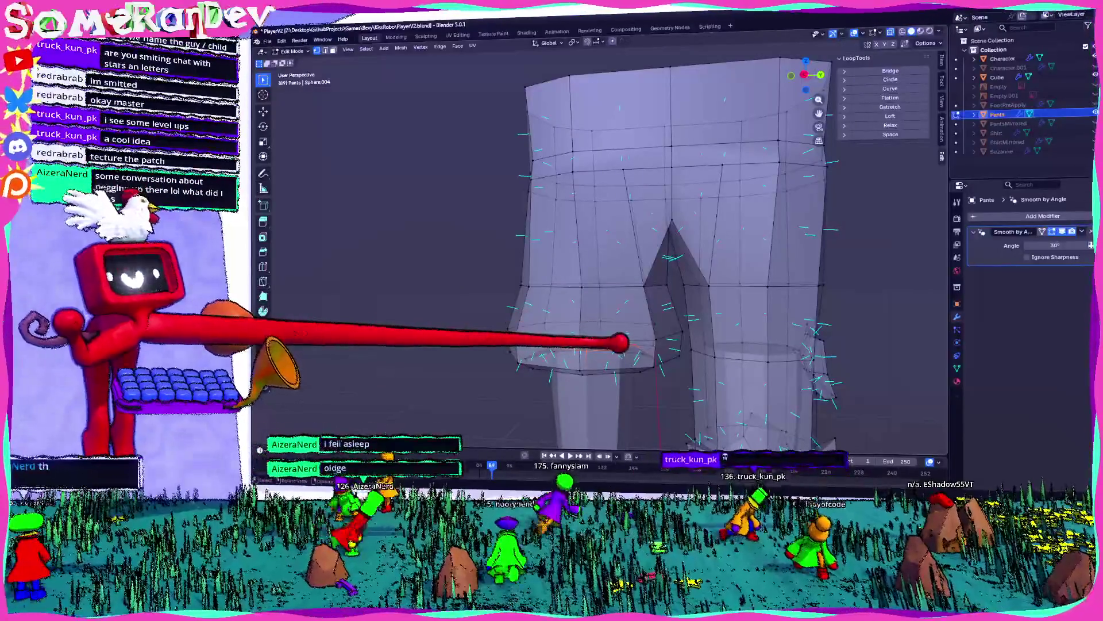
- Inspect the see-through mesh from more angles and return to Object Mode
mouse_move(690, 377)
middle_down()
mouse_move(653, 344)
mouse_move(678, 342)
mouse_move(599, 332)
mouse_move(671, 330)
middle_up()
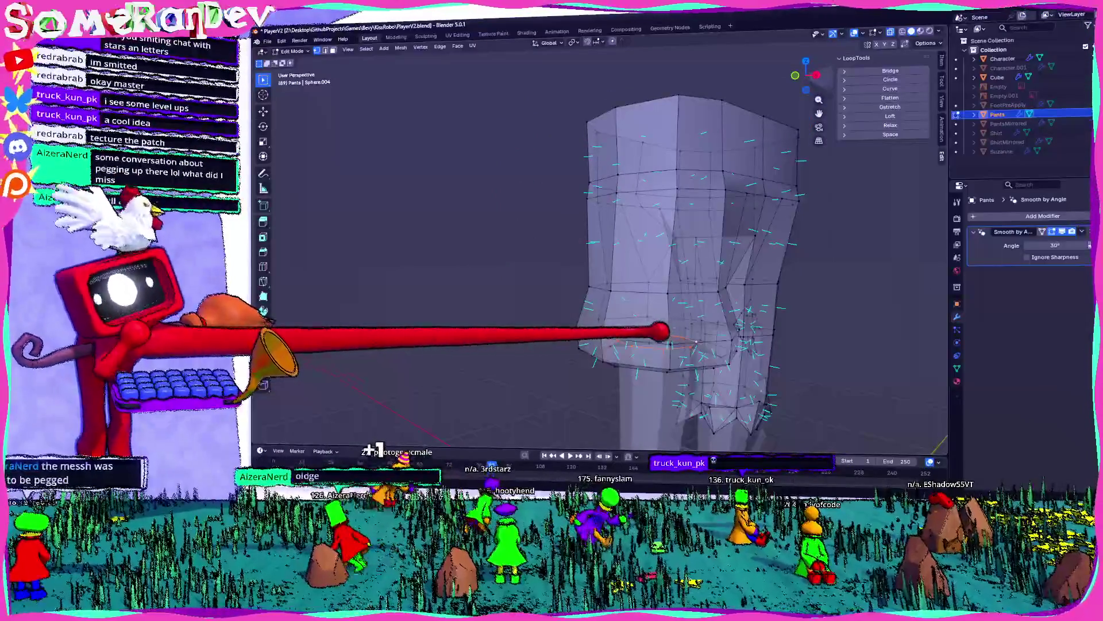
scroll(696, 341, up, 6)
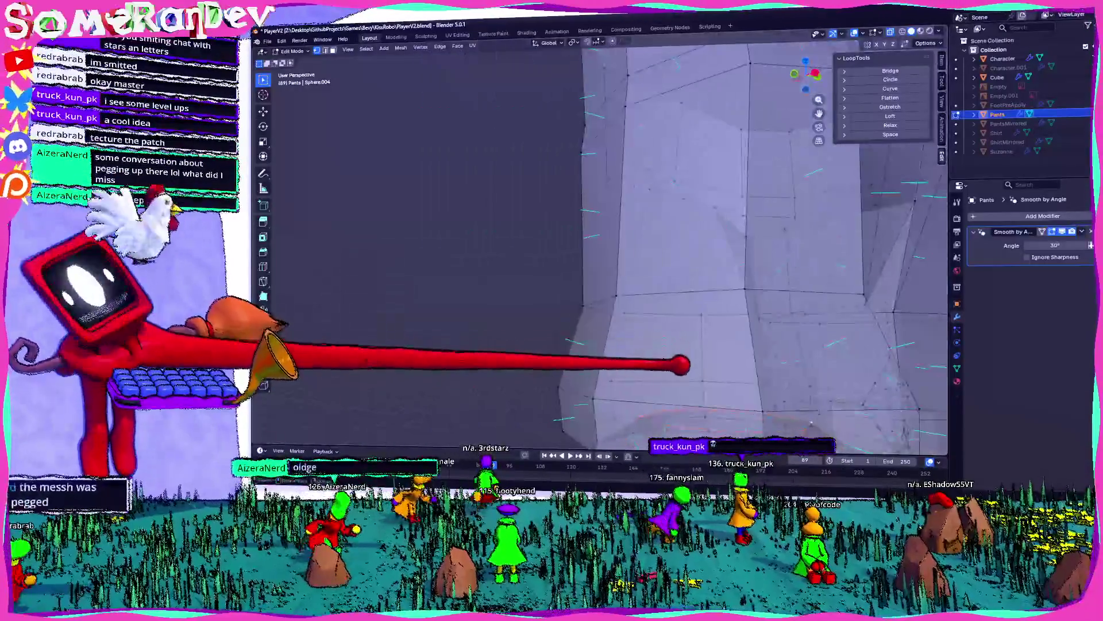
scroll(681, 365, down, 5)
mouse_move(641, 347)
middle_down()
mouse_move(571, 291)
mouse_move(564, 234)
mouse_move(491, 283)
middle_up()
key(Tab)
key(Tab)
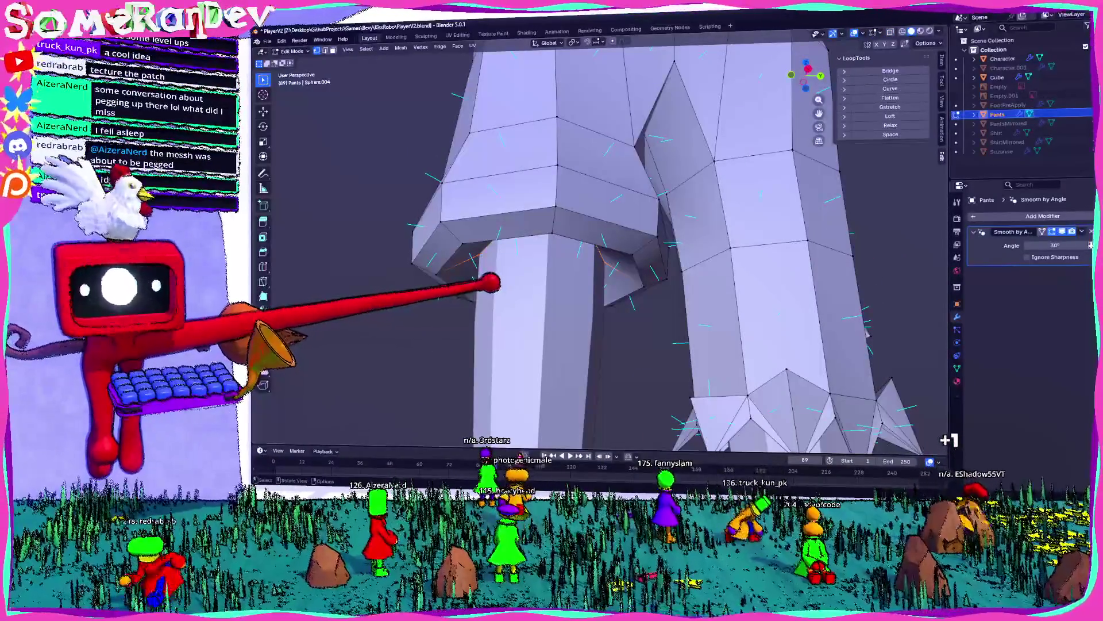
middle_drag(868, 333, 880, 244)
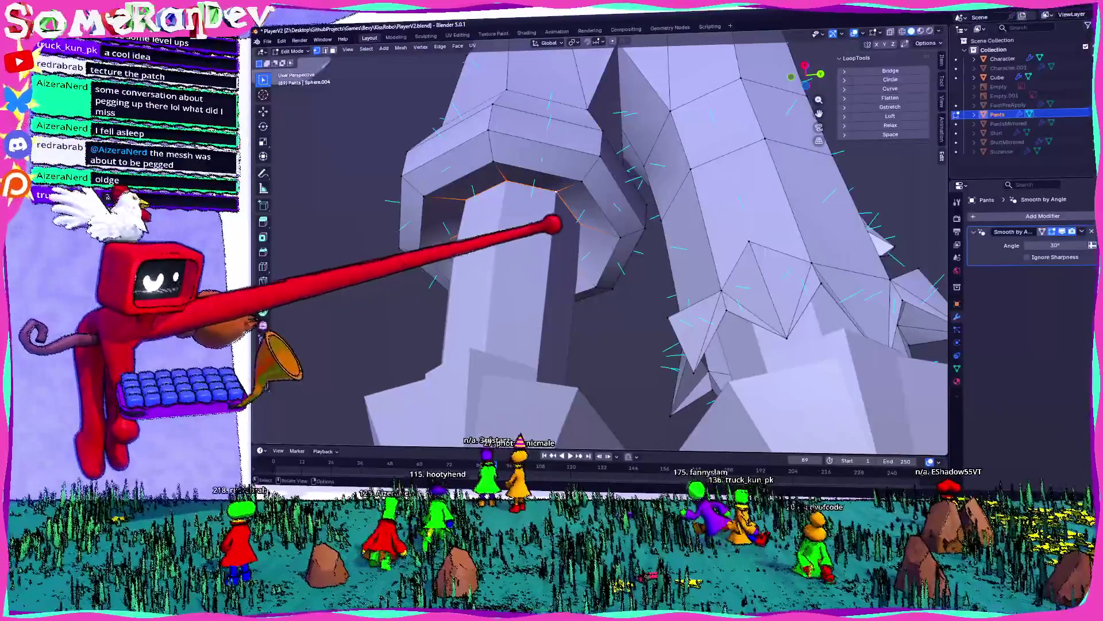
scroll(648, 271, down, 6)
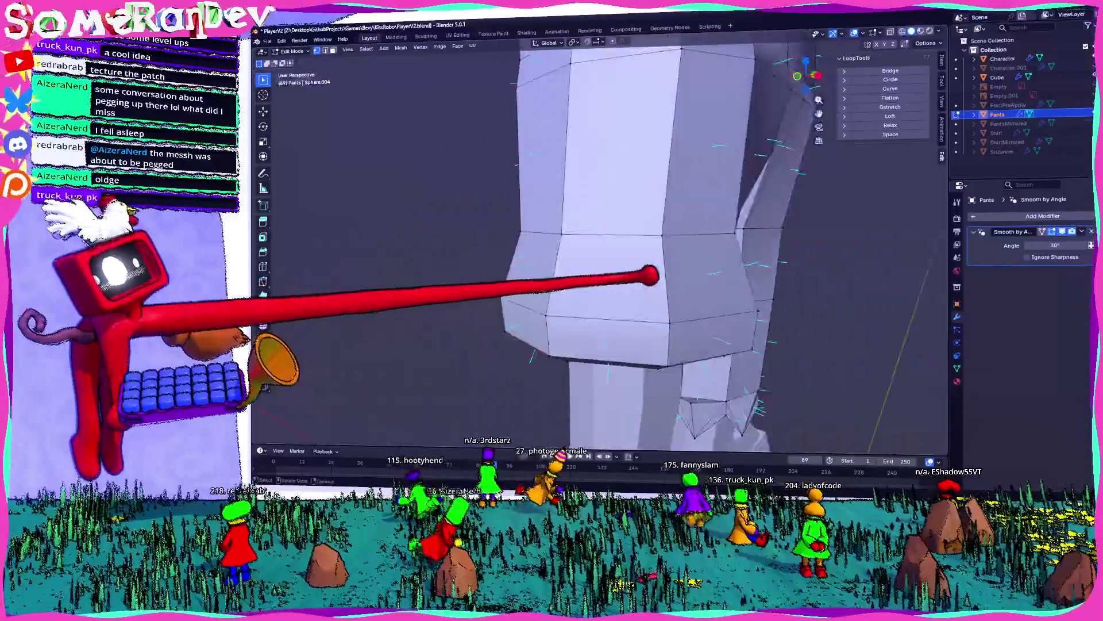
key(Tab)
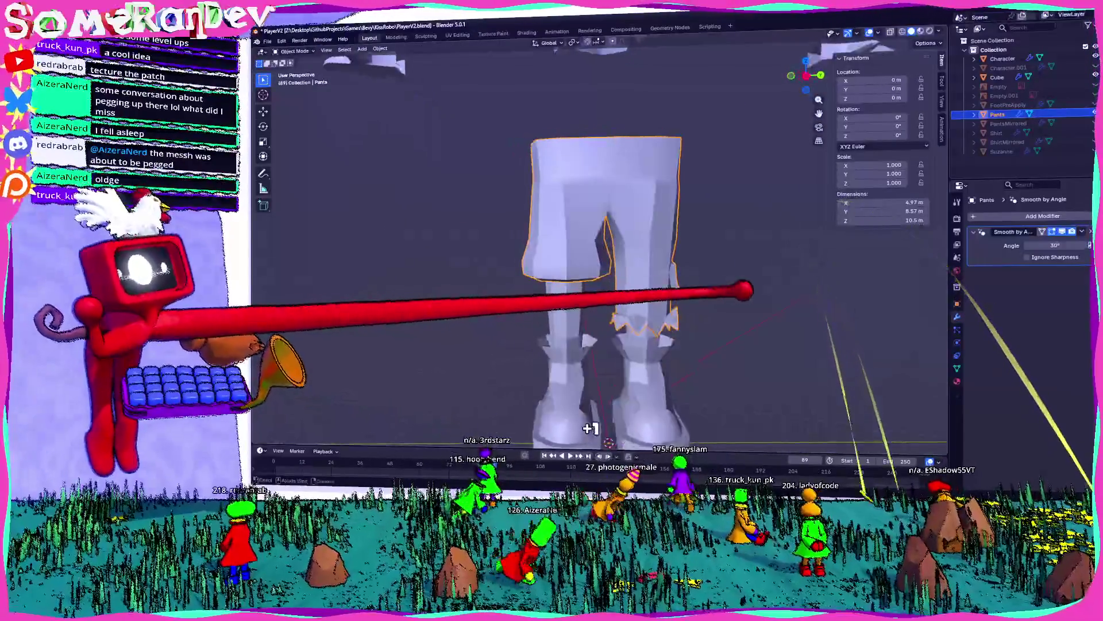
- Enter Edit Mode on the pants and extrude a small face out from the hip side
middle_drag(747, 259, 661, 262)
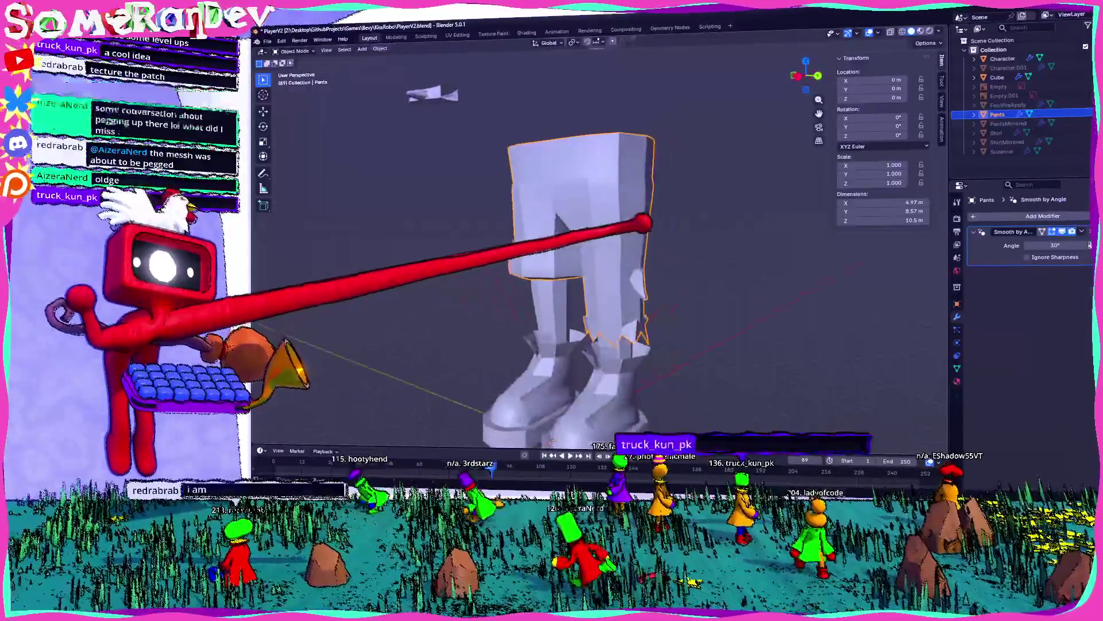
scroll(598, 259, up, 3)
key(Tab)
middle_drag(598, 258, 437, 261)
mouse_move(516, 285)
middle_down()
mouse_move(684, 333)
mouse_move(665, 153)
mouse_move(764, 109)
mouse_move(570, 277)
middle_up()
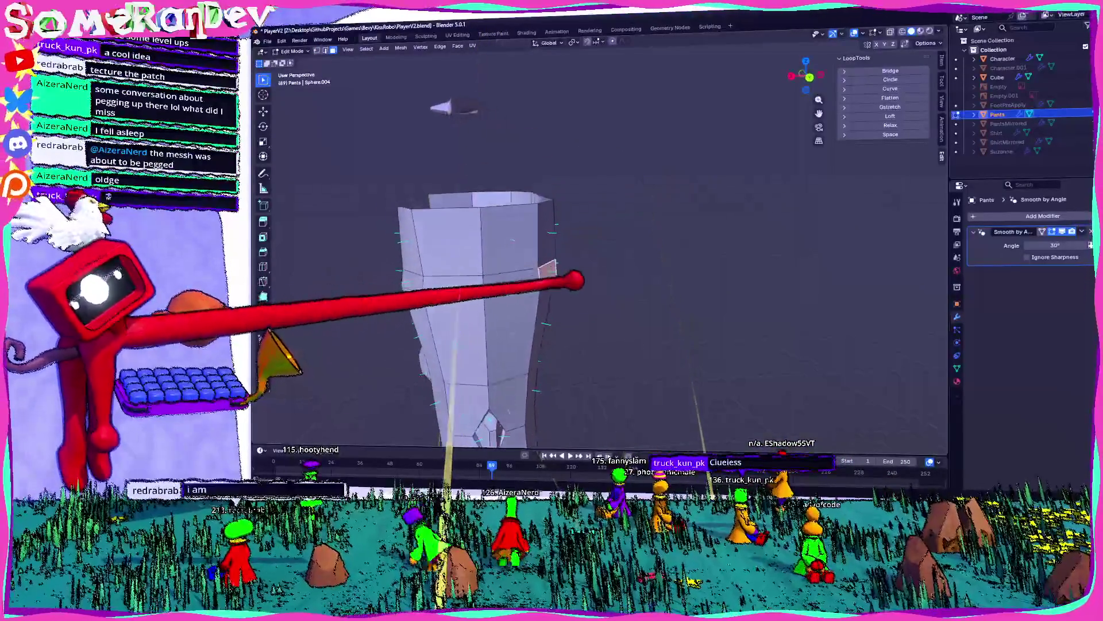
scroll(571, 277, up, 6)
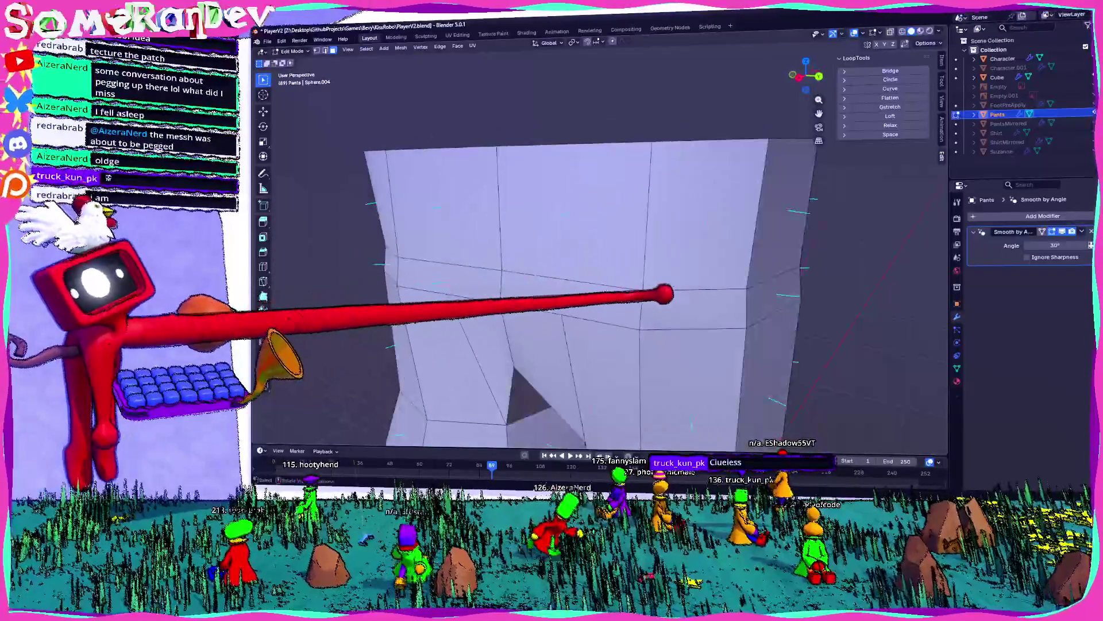
scroll(665, 294, up, 3)
key(e)
click(739, 236)
- Extend the extruded hip face further out into a thin flap
mouse_move(739, 236)
middle_down()
mouse_move(546, 239)
mouse_move(717, 201)
mouse_move(657, 168)
middle_up()
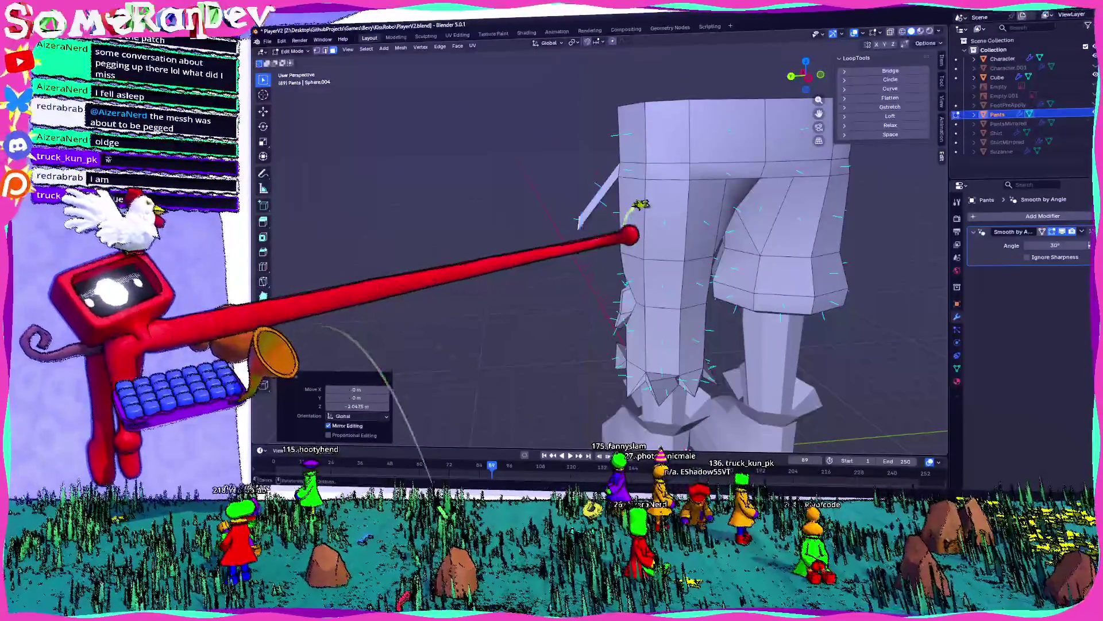
scroll(604, 195, up, 4)
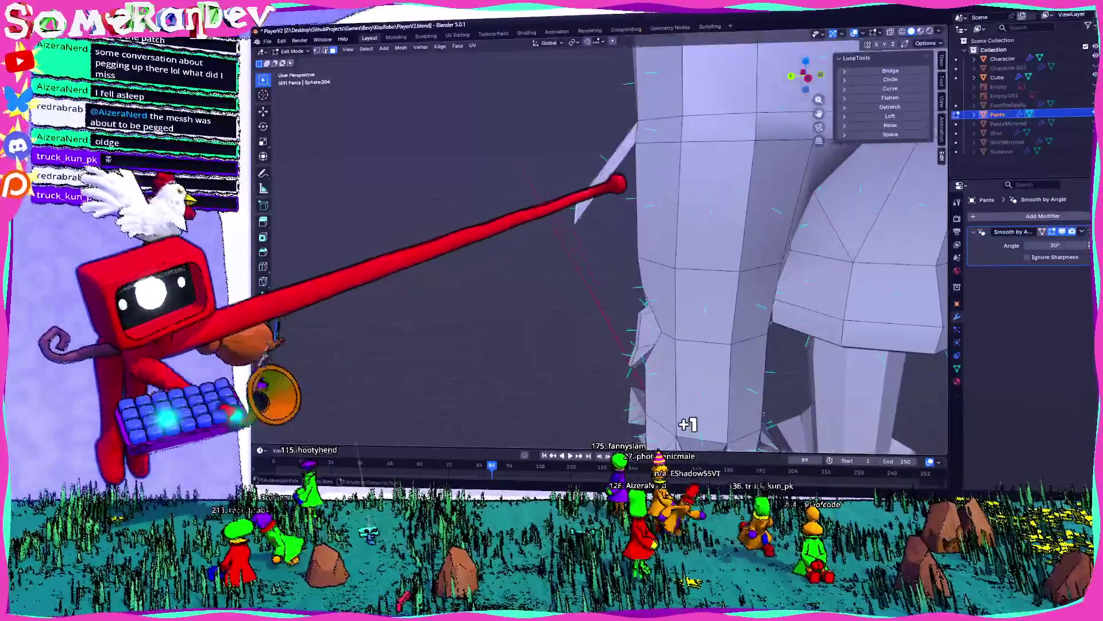
mouse_move(667, 195)
middle_down()
mouse_move(670, 179)
mouse_move(621, 224)
middle_up()
mouse_move(597, 173)
middle_down()
mouse_move(653, 189)
mouse_move(707, 179)
mouse_move(512, 197)
mouse_move(578, 209)
mouse_move(678, 190)
mouse_move(605, 185)
mouse_move(868, 15)
mouse_move(557, 197)
mouse_move(552, 150)
mouse_move(543, 154)
middle_up()
scroll(522, 197, up, 3)
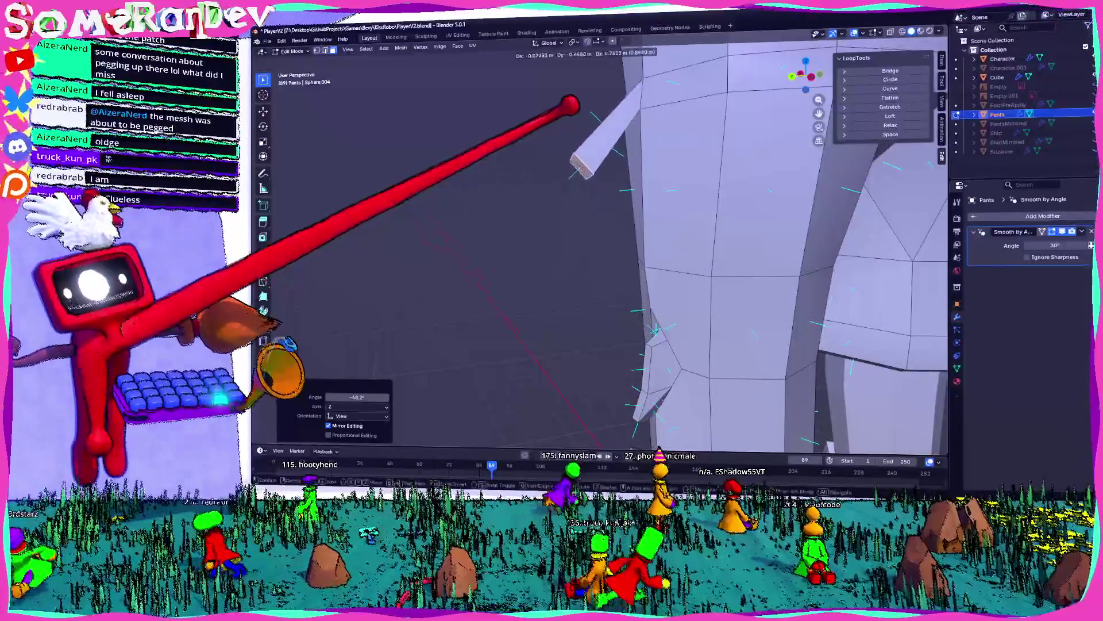
middle_drag(580, 110, 573, 118)
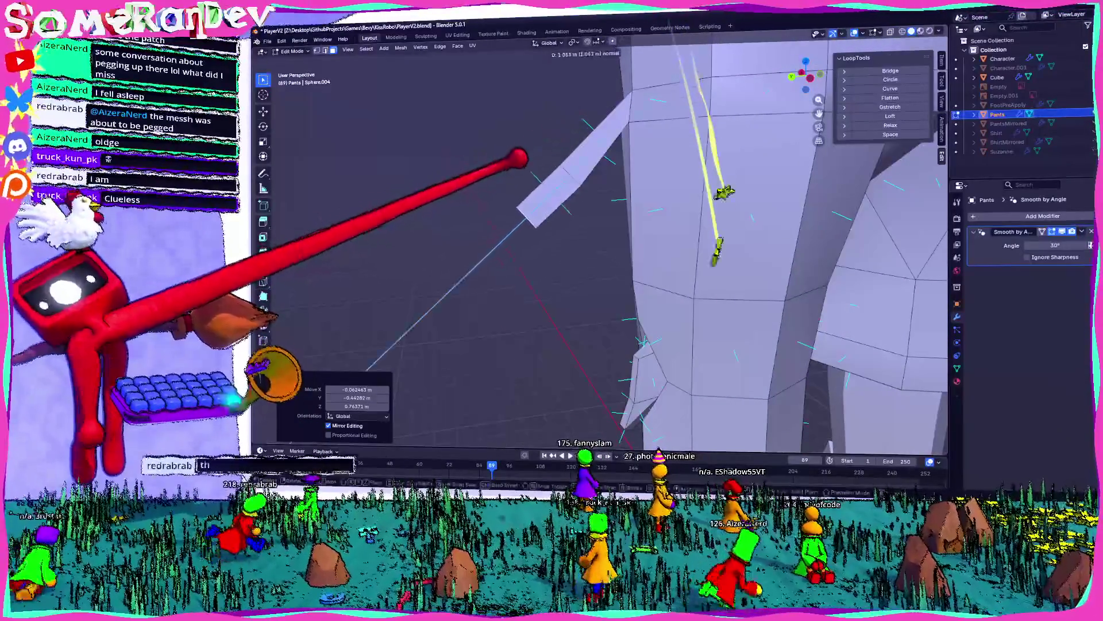
click(519, 178)
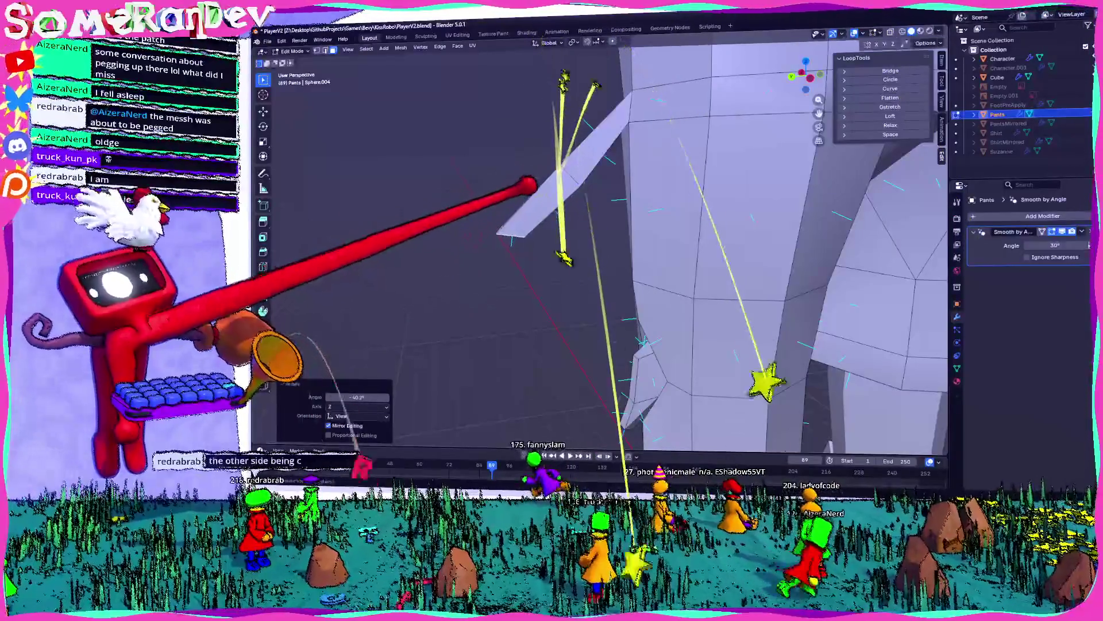
- Turn on X-ray and move the flap's end so it hangs downward
mouse_move(580, 202)
middle_down()
mouse_move(591, 217)
mouse_move(672, 192)
mouse_move(837, 187)
mouse_move(632, 168)
middle_up()
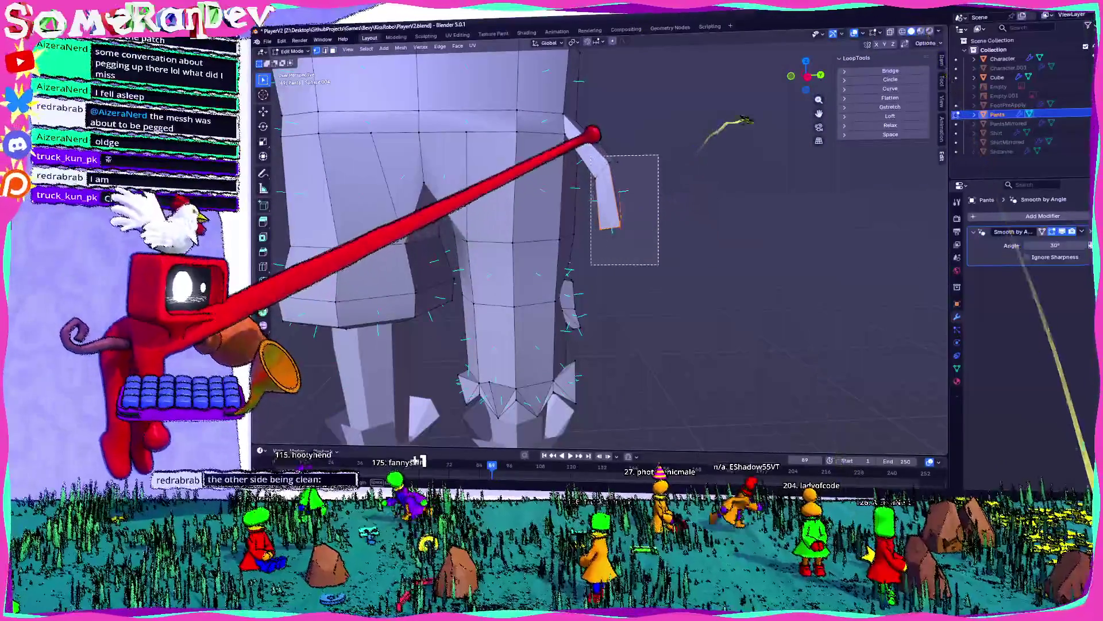
key(alt+z)
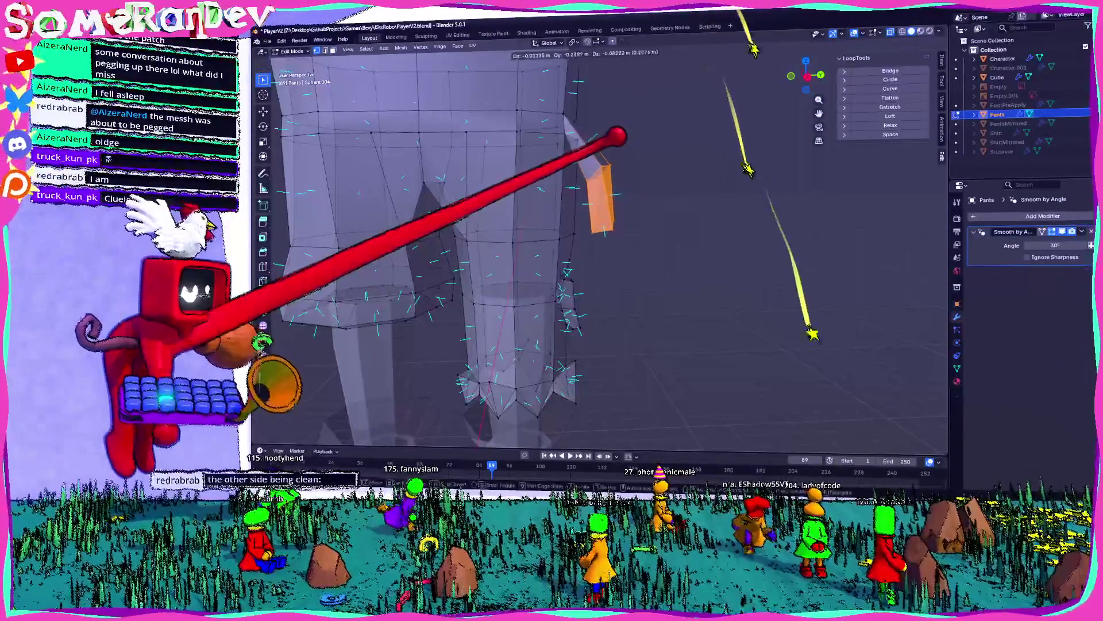
click(595, 159)
mouse_move(595, 160)
middle_down()
mouse_move(547, 165)
mouse_move(746, 197)
mouse_move(606, 197)
mouse_move(626, 214)
middle_up()
mouse_move(563, 237)
middle_down()
mouse_move(685, 229)
mouse_move(645, 246)
middle_up()
- Bevel the chosen thigh edges, check them in Object Mode, then re-enter Edit Mode
key(ctrl+b)
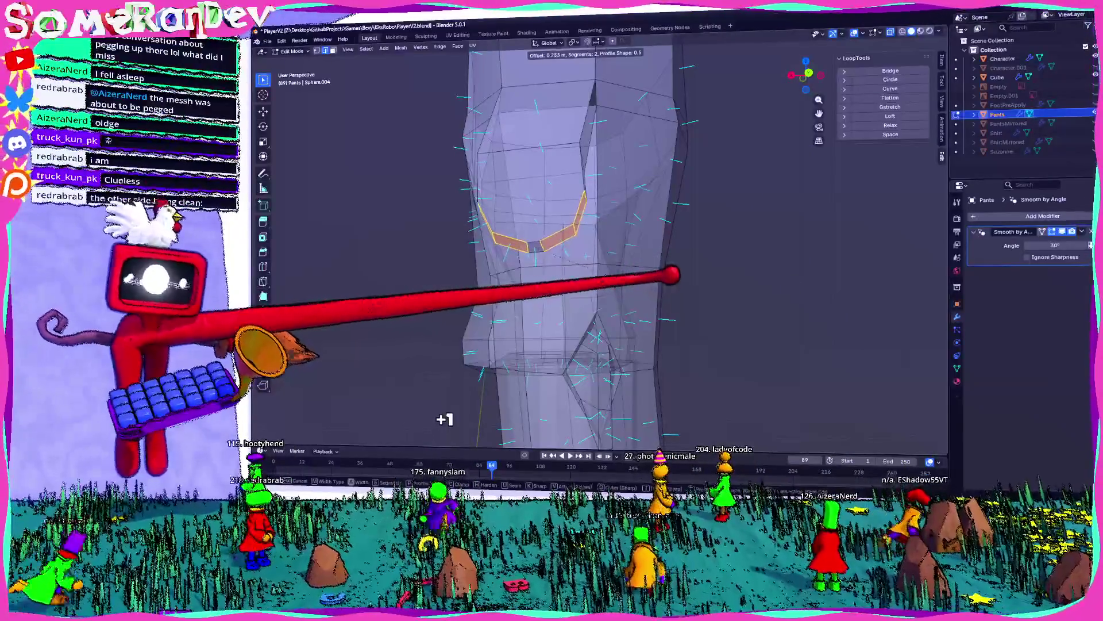
key(Tab)
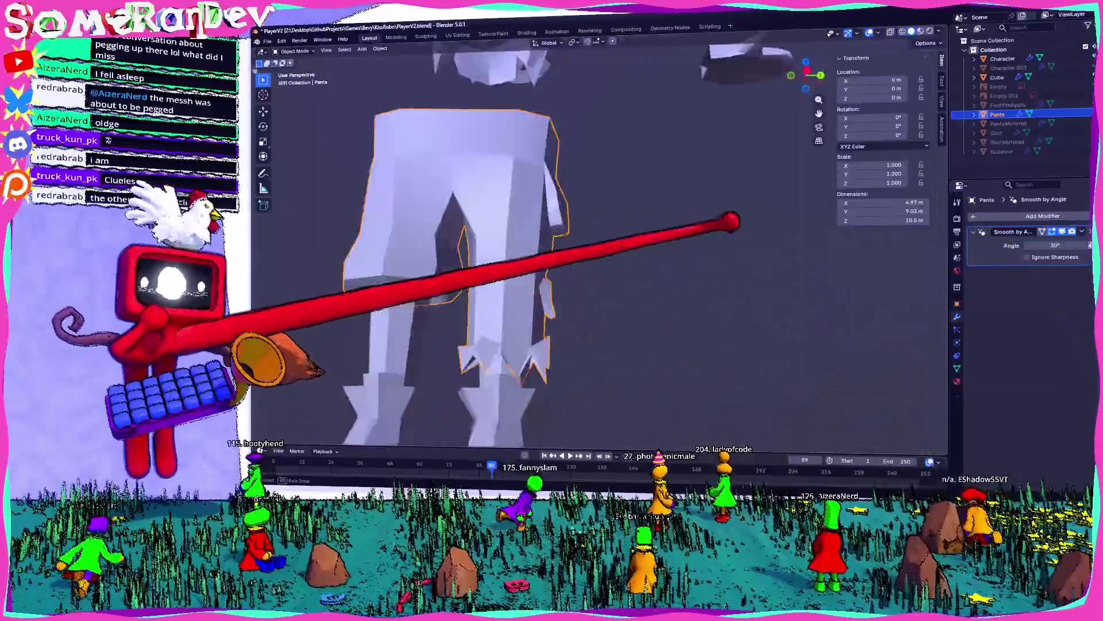
middle_drag(517, 259, 647, 263)
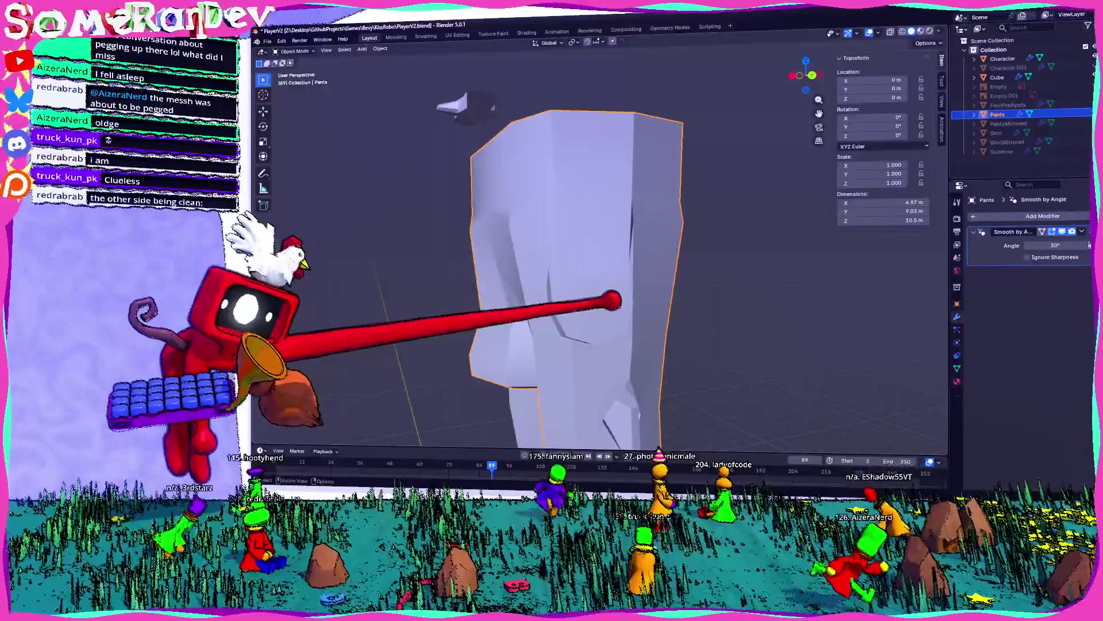
middle_drag(647, 263, 712, 268)
scroll(632, 259, up, 3)
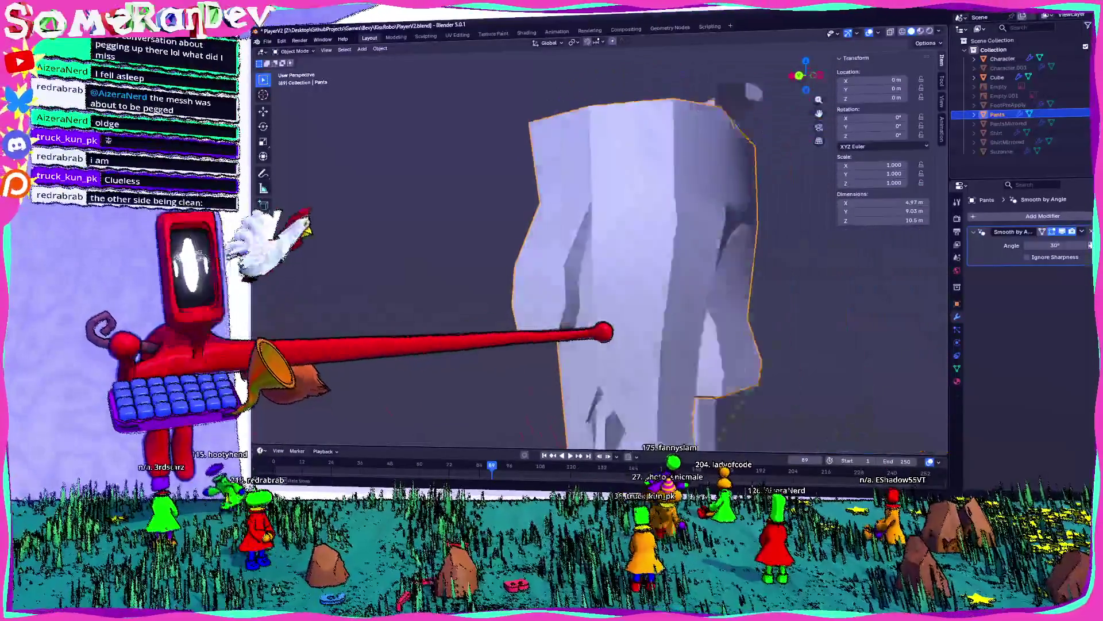
key(Tab)
scroll(574, 258, up, 4)
mouse_move(697, 339)
middle_down()
mouse_move(826, 12)
mouse_move(813, 74)
mouse_move(660, 261)
mouse_move(667, 268)
middle_up()
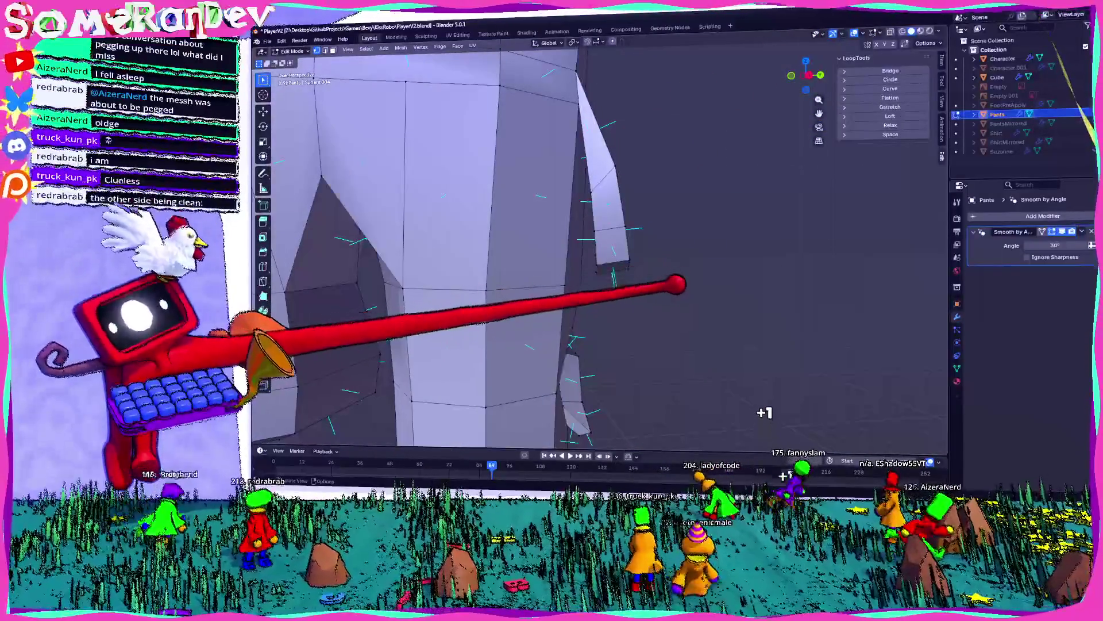
- In X-ray, select the hanging flap faces and scale them to 0.445 along Y
key(alt+z)
drag(665, 309, 665, 309)
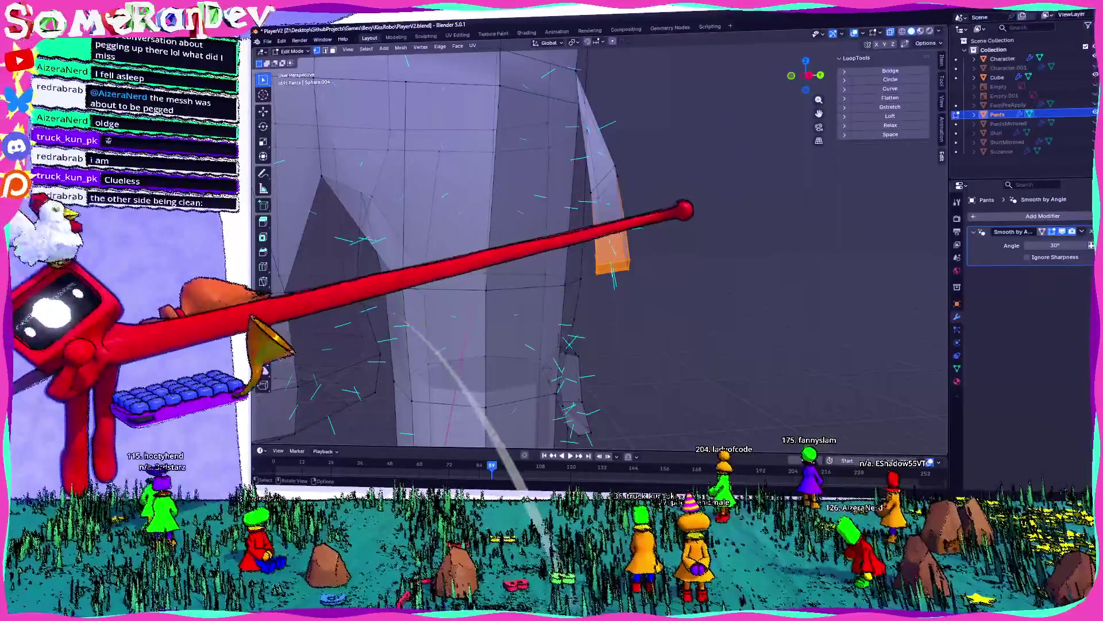
click(632, 246)
key(alt+z)
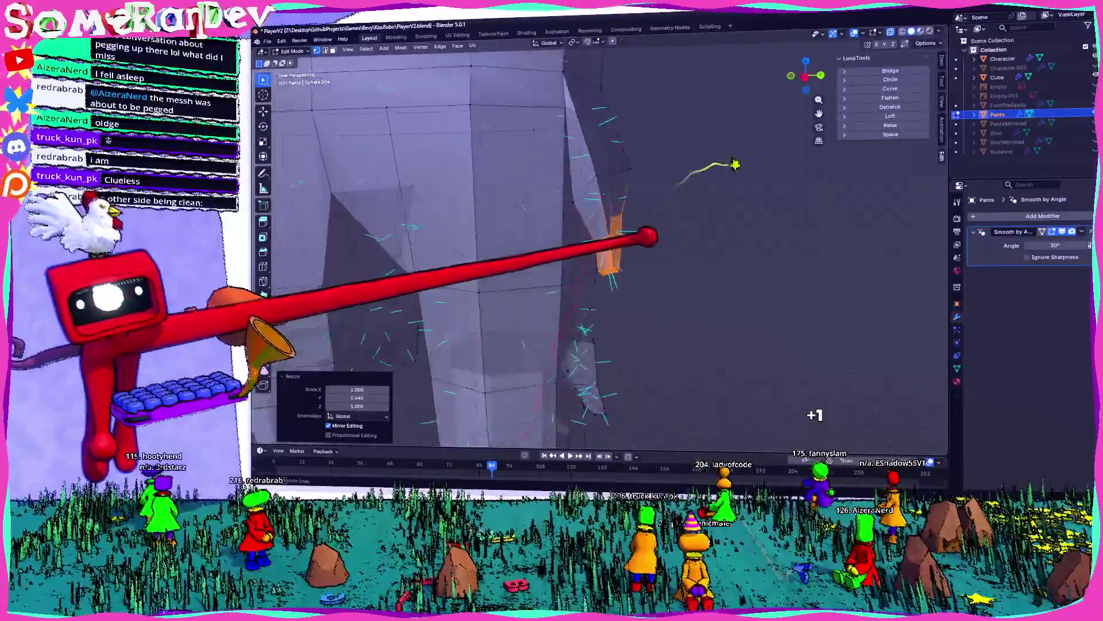
- Move the flap faces about −0.22 m in X, then shift the upper faces too
middle_drag(632, 288, 627, 281)
mouse_move(702, 201)
middle_down()
mouse_move(698, 229)
mouse_move(671, 230)
middle_up()
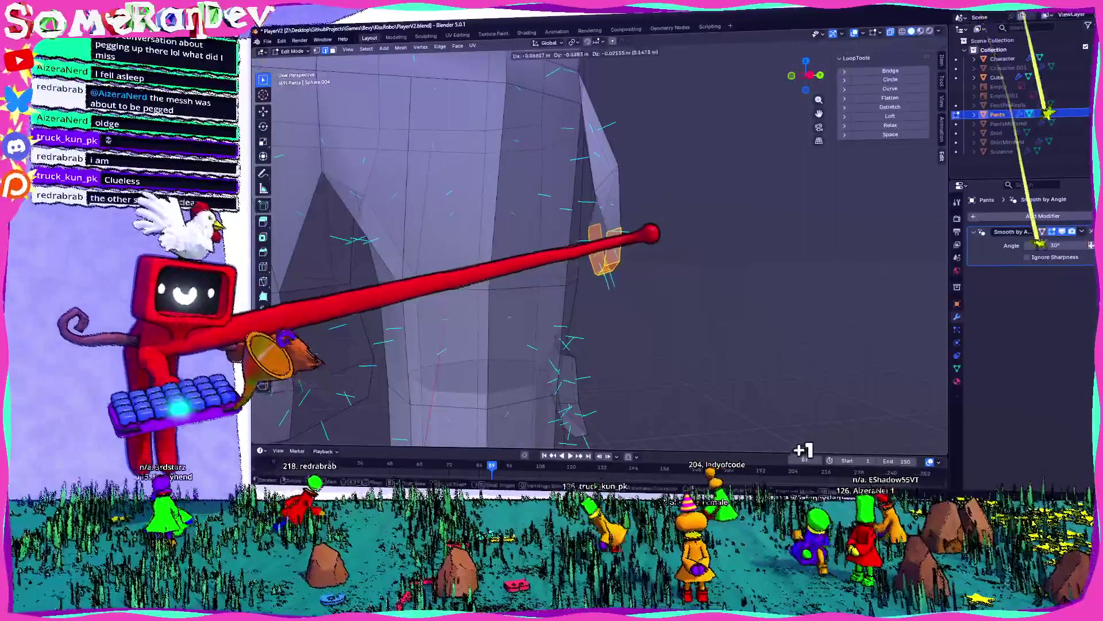
click(648, 237)
drag(635, 205, 610, 198)
drag(591, 162, 592, 162)
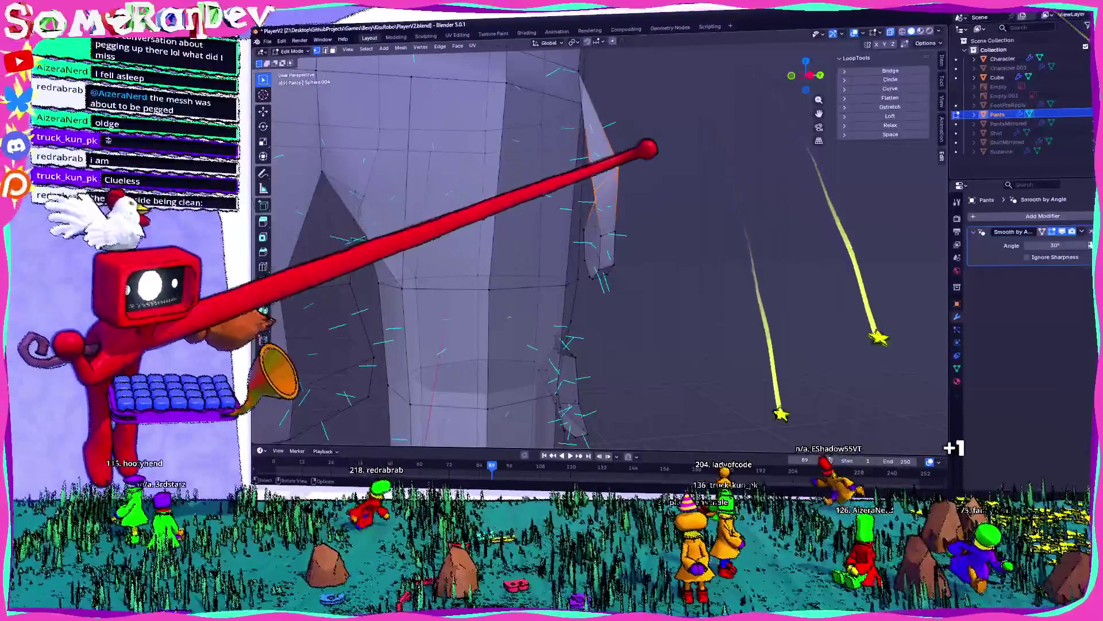
click(697, 165)
mouse_move(697, 165)
middle_down()
mouse_move(598, 172)
mouse_move(707, 172)
mouse_move(712, 188)
middle_up()
click(806, 79)
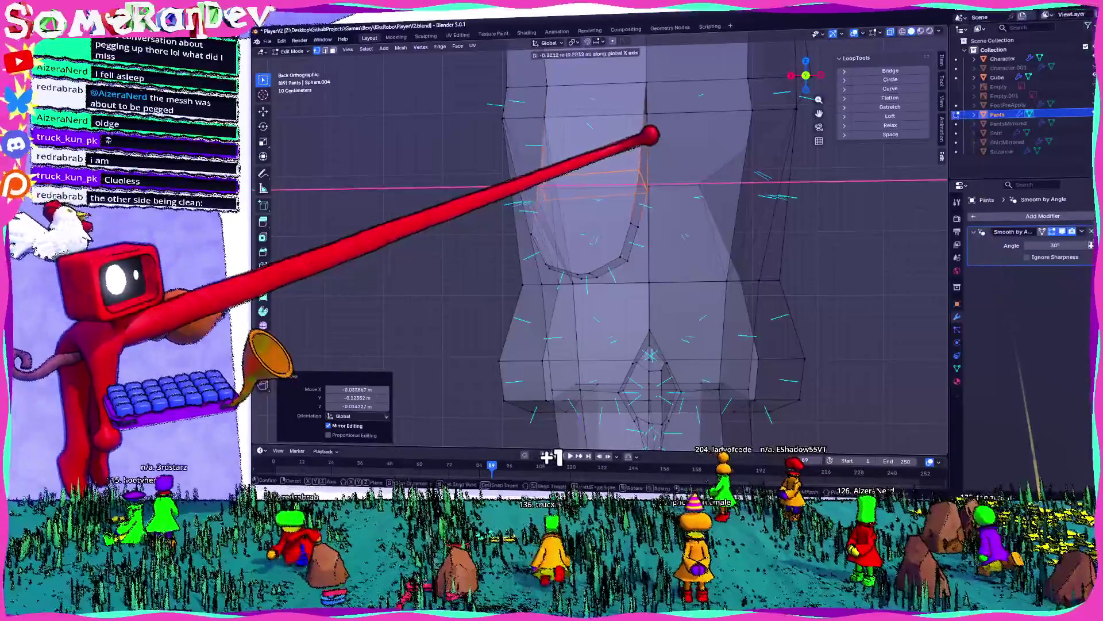
mouse_move(648, 123)
middle_down()
mouse_move(747, 103)
mouse_move(783, 36)
mouse_move(841, 329)
mouse_move(793, 158)
mouse_move(645, 212)
mouse_move(680, 210)
mouse_move(586, 197)
mouse_move(631, 216)
middle_up()
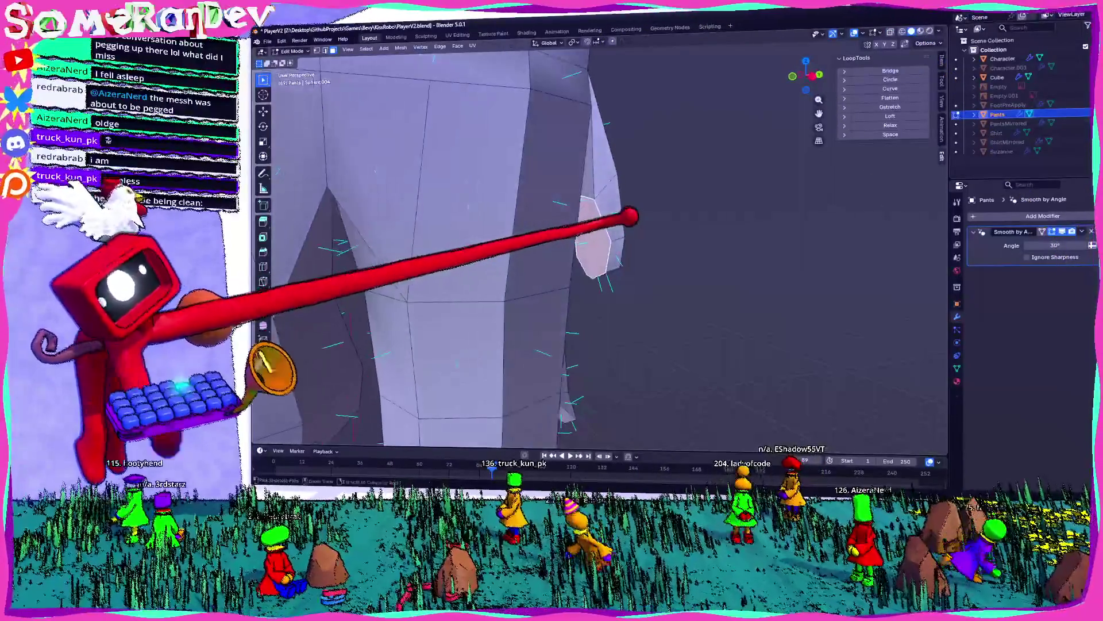
- Convert the leg's triangles back into quads and return to Object Mode
key(alt+j)
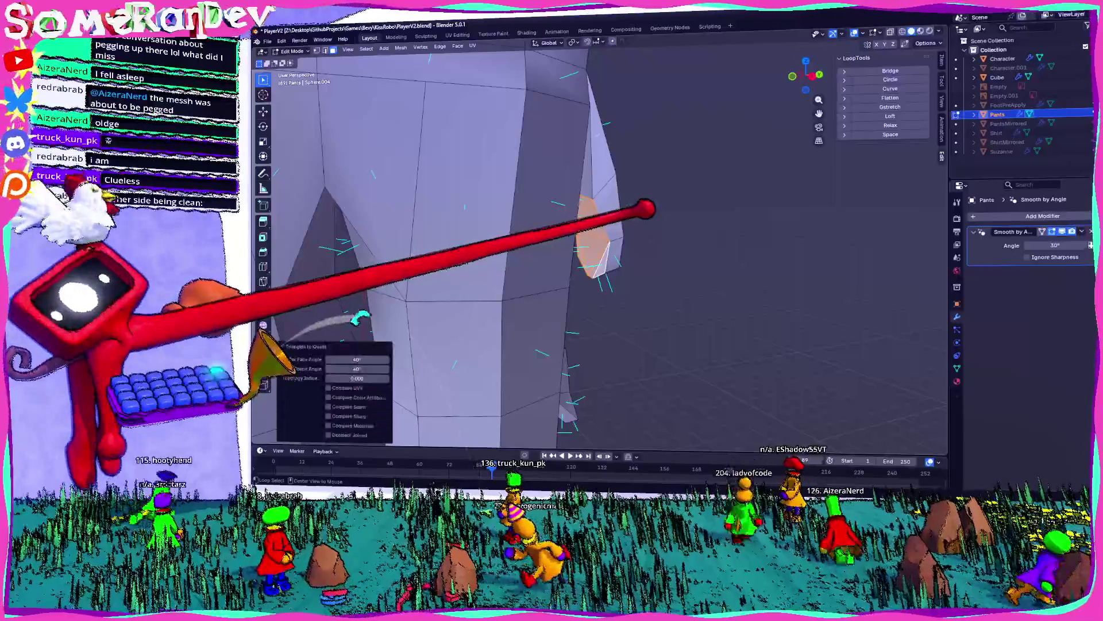
mouse_move(630, 190)
middle_down()
mouse_move(512, 195)
mouse_move(586, 203)
middle_up()
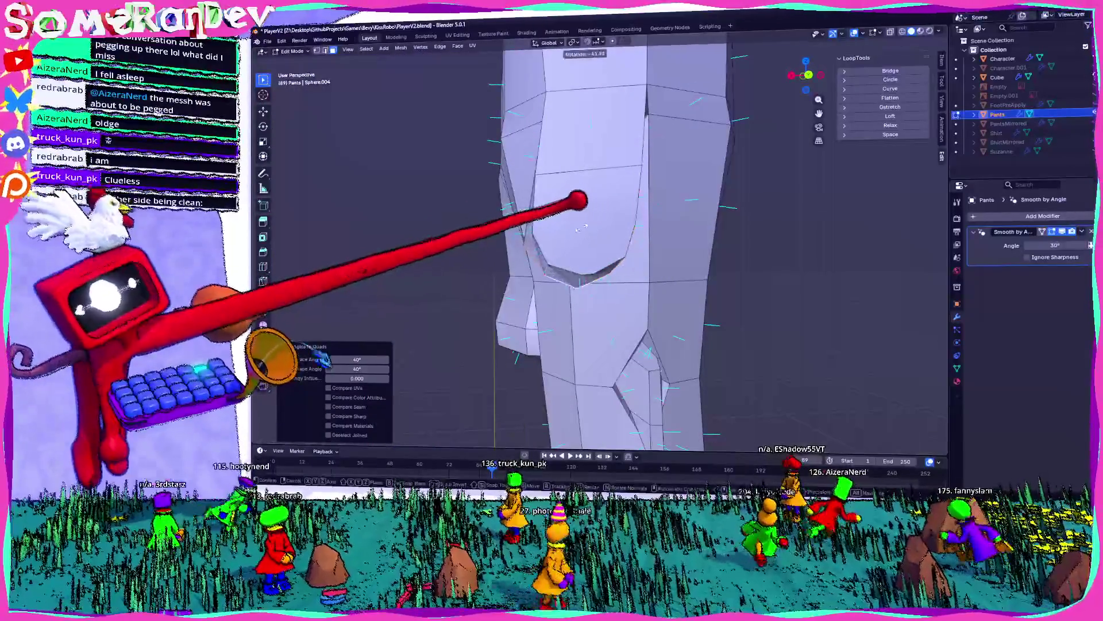
click(578, 194)
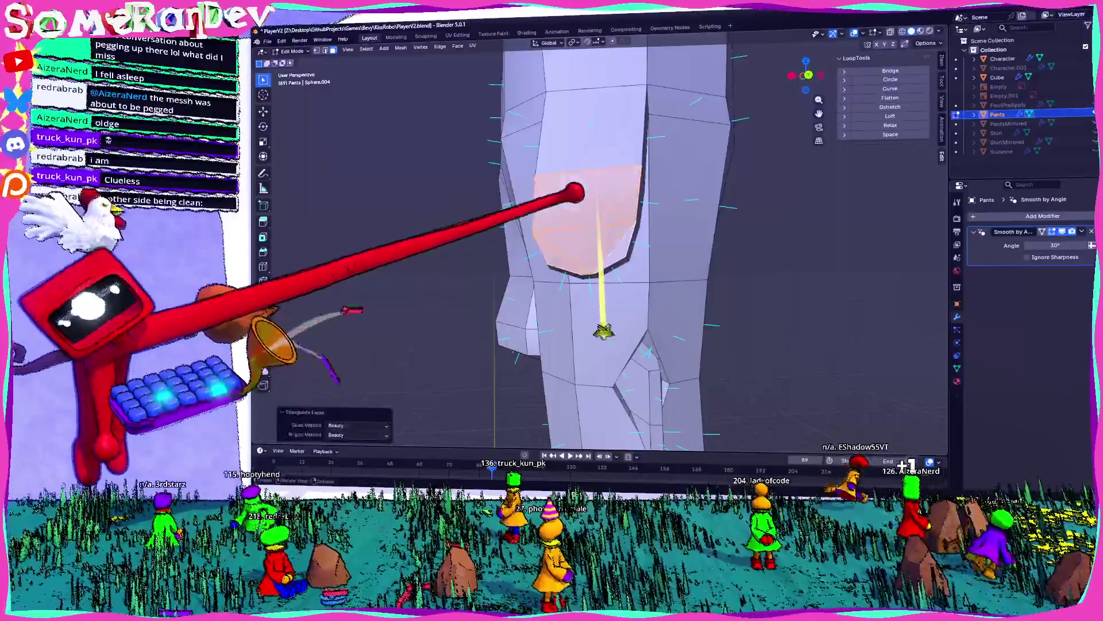
middle_drag(776, 234, 759, 241)
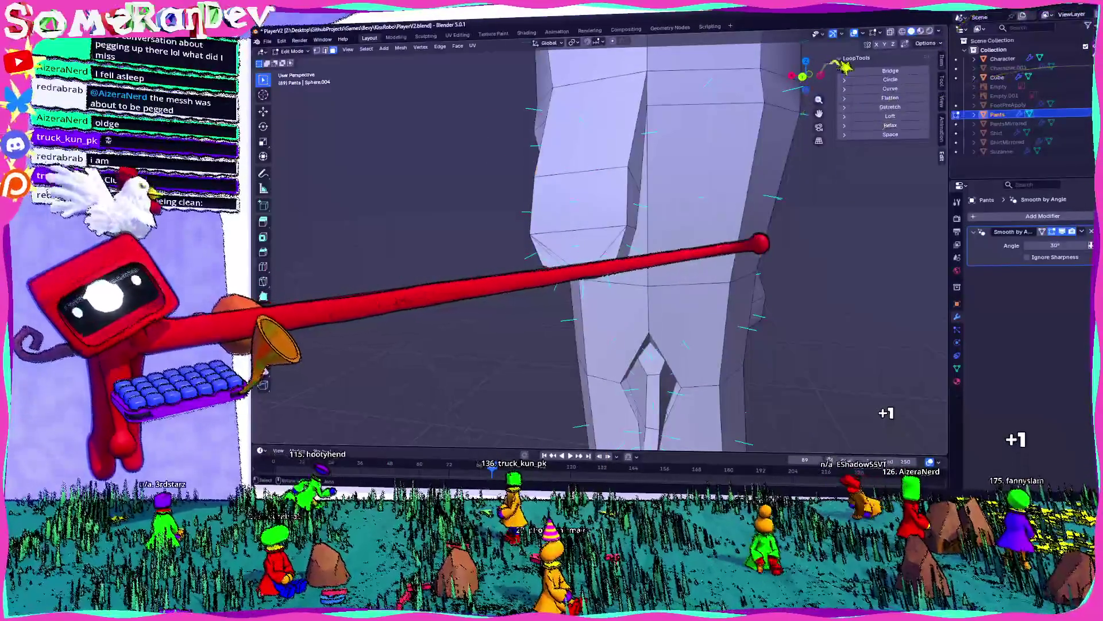
key(Tab)
scroll(747, 250, down, 8)
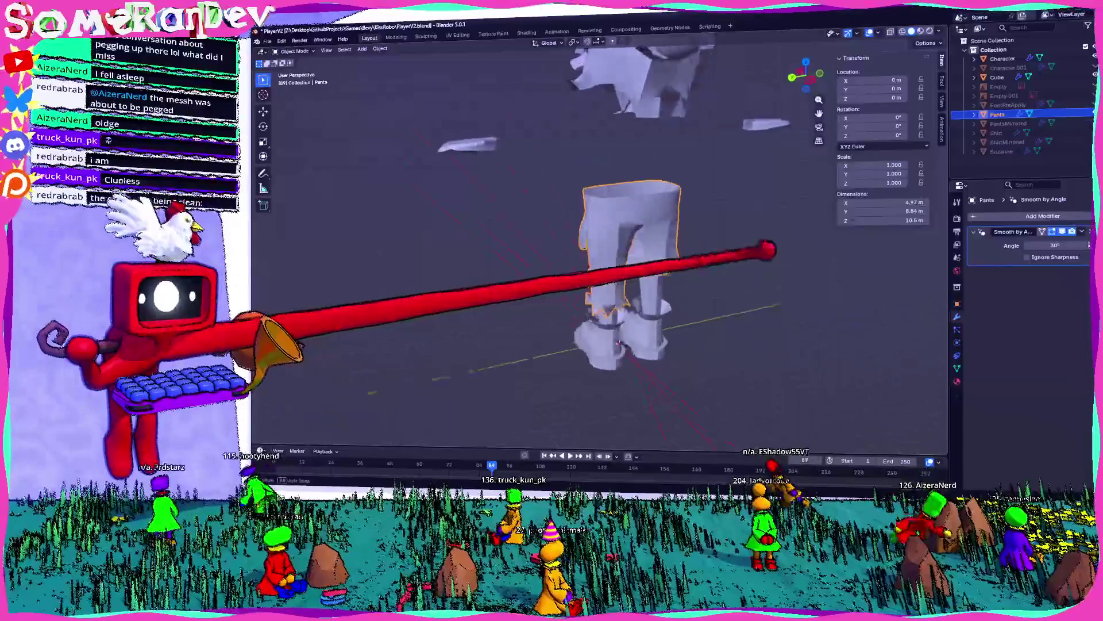
- Unhide the Shirt and check the full outfit, briefly hiding and restoring the pants
click(1094, 133)
mouse_move(713, 189)
middle_down()
mouse_move(669, 184)
mouse_move(646, 204)
mouse_move(679, 192)
mouse_move(627, 215)
mouse_move(396, 178)
mouse_move(571, 236)
mouse_move(525, 226)
mouse_move(575, 225)
middle_up()
scroll(626, 215, up, 5)
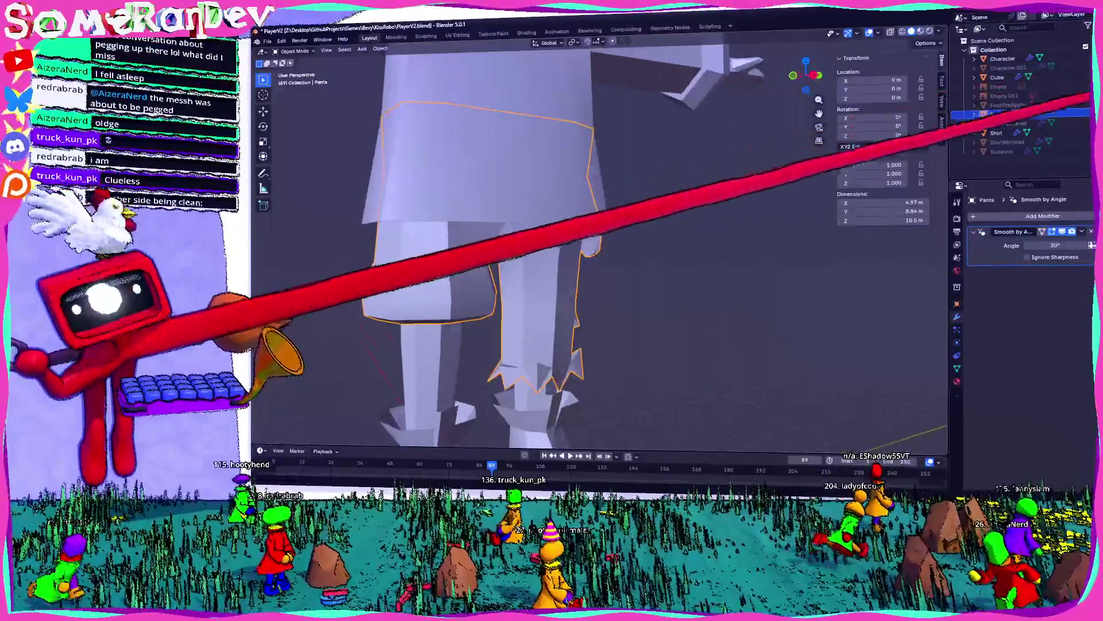
key(h)
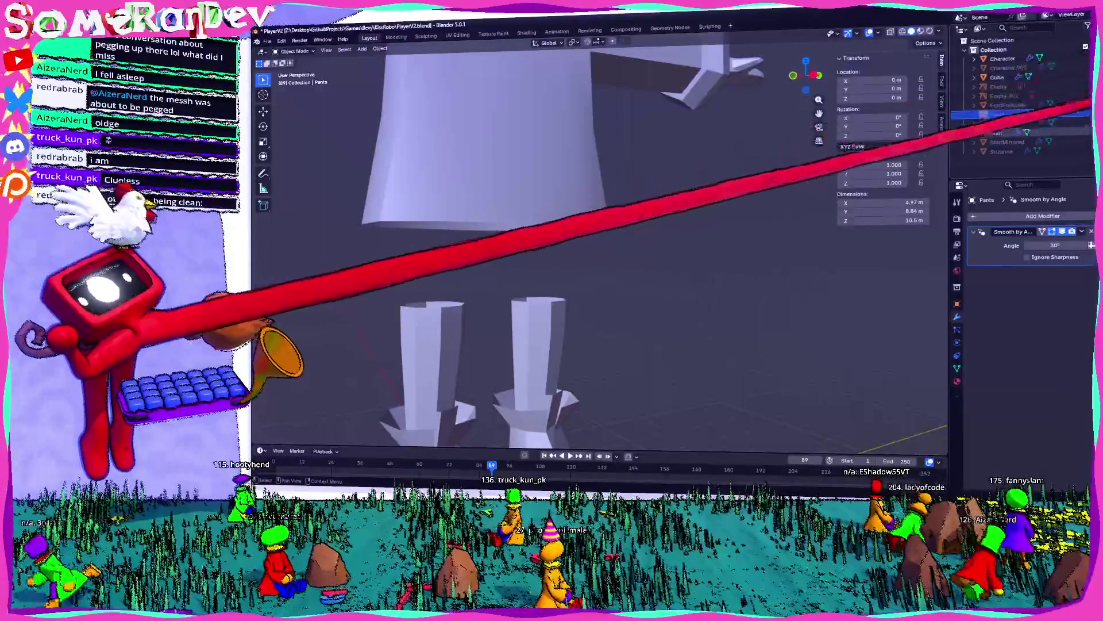
key(alt+h)
- Enter Edit Mode on the Pants and frame the hip in side view
key(Tab)
mouse_move(455, 184)
shift+middle_down()
mouse_move(529, 192)
mouse_move(571, 135)
mouse_move(592, 140)
mouse_move(512, 155)
mouse_move(560, 157)
mouse_move(550, 130)
shift+middle_up()
scroll(569, 155, up, 3)
key(KP_3)
- Extrude the hip strap outward and bevel the edges at its end
key(e)
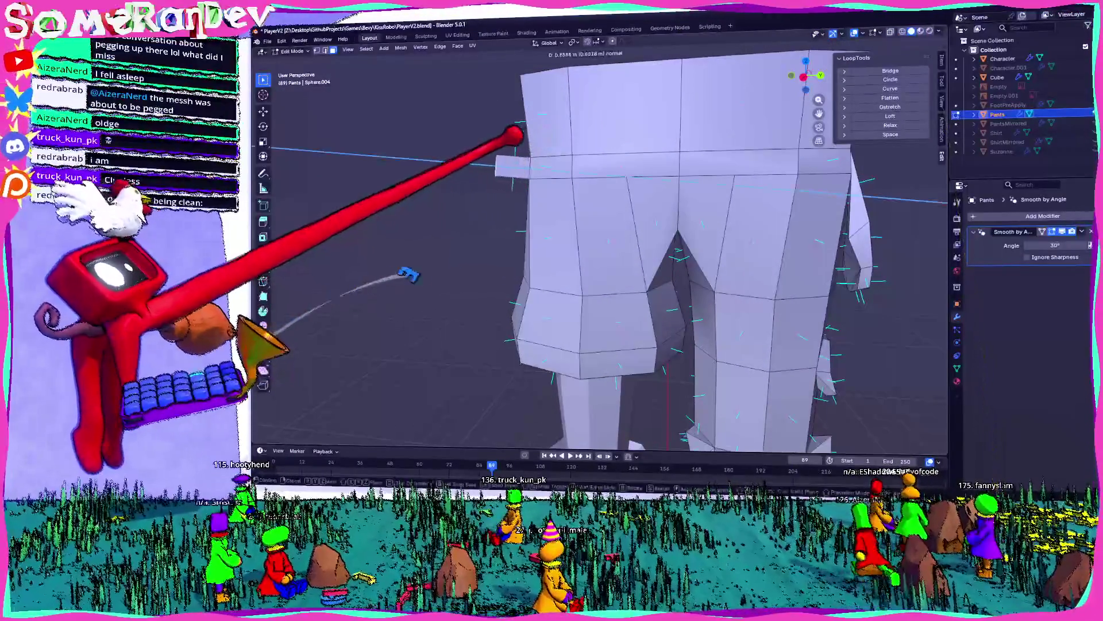
click(506, 131)
middle_drag(434, 124, 655, 272)
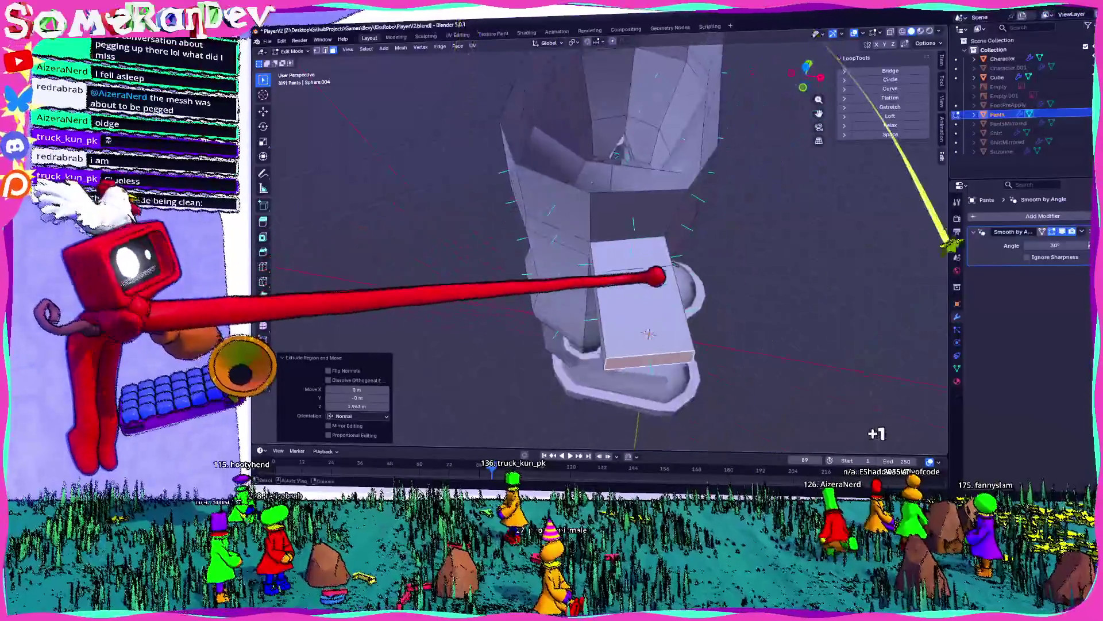
key(2)
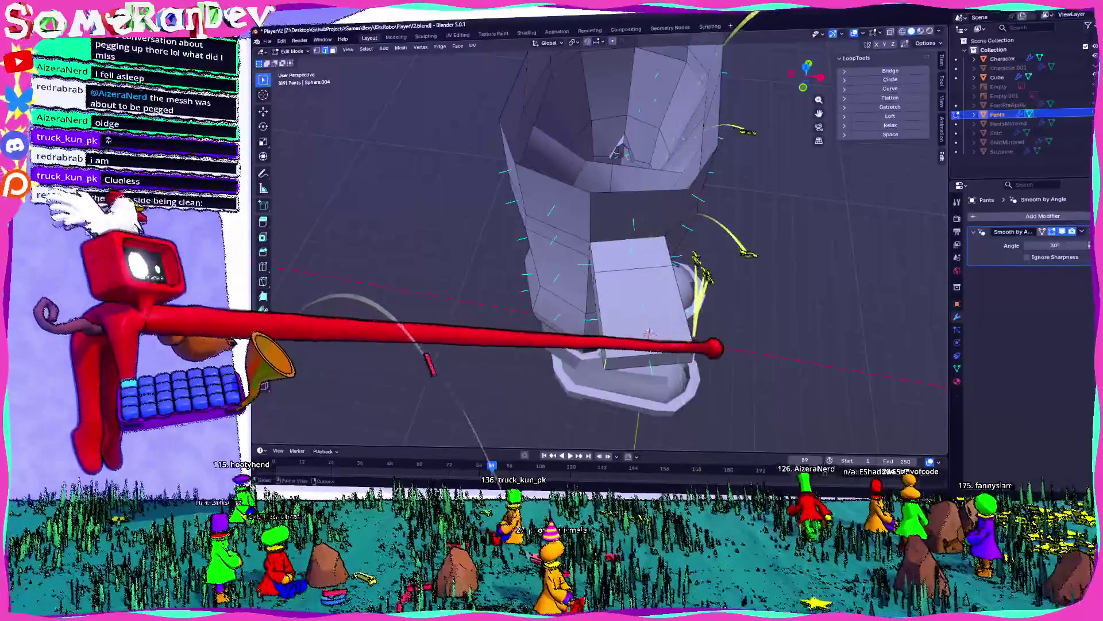
right_click(673, 310)
key(ctrl+b)
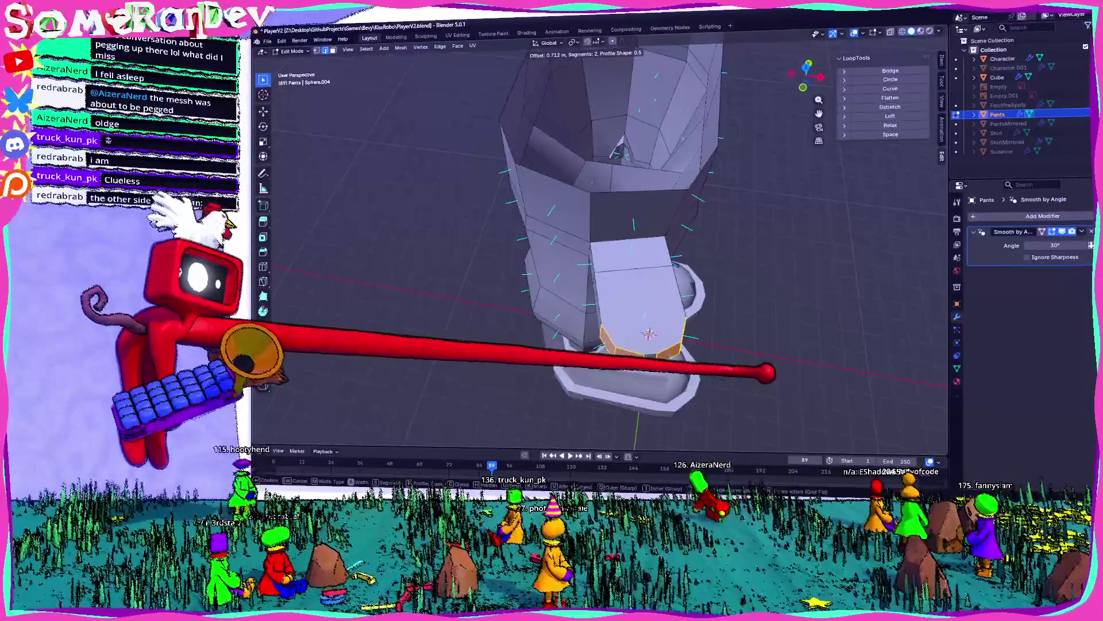
click(767, 373)
mouse_move(735, 340)
middle_down()
mouse_move(641, 301)
mouse_move(879, 67)
middle_up()
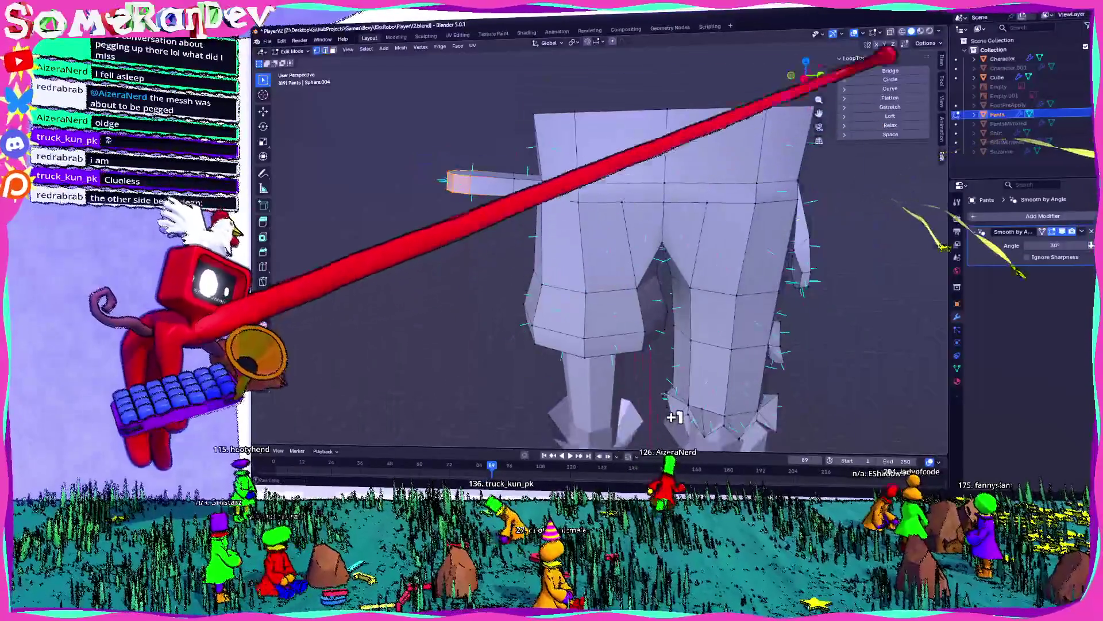
key(KP_3)
- Box-select the whole strap in X-ray and scale it thinner along Z
key(s)
key(z)
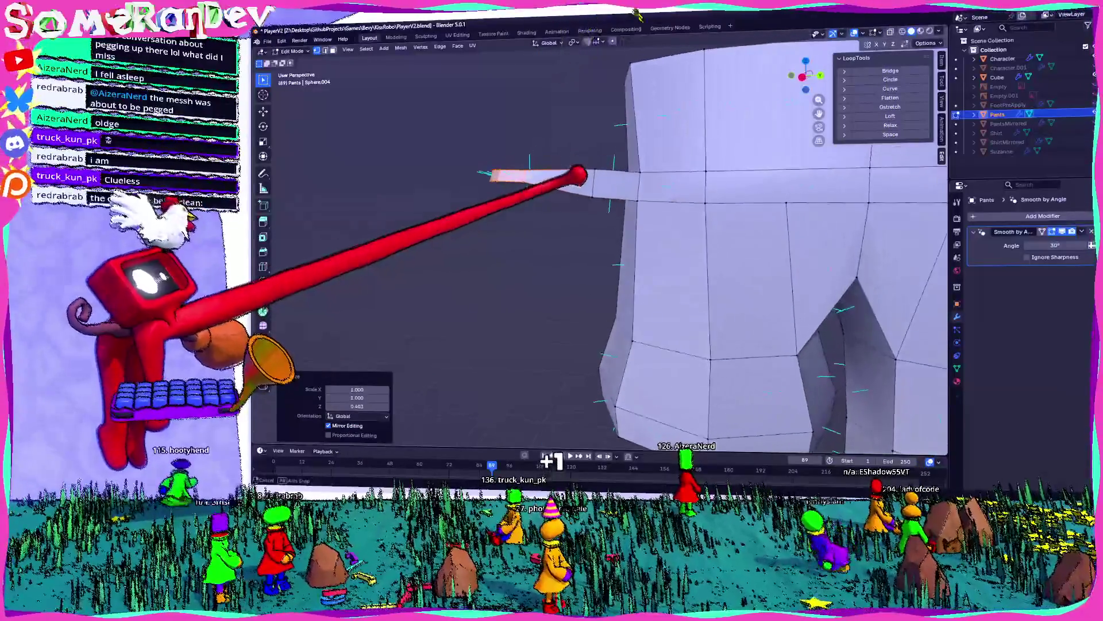
middle_drag(575, 229, 610, 219)
key(alt+z)
key(b)
drag(578, 154, 608, 225)
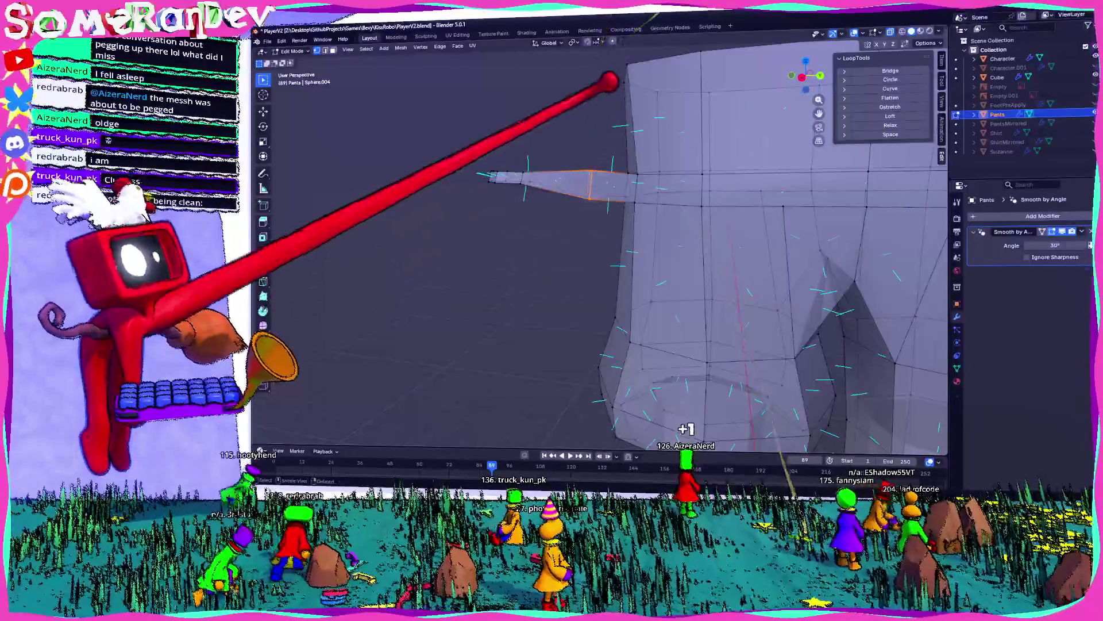
key(s)
key(z)
click(601, 133)
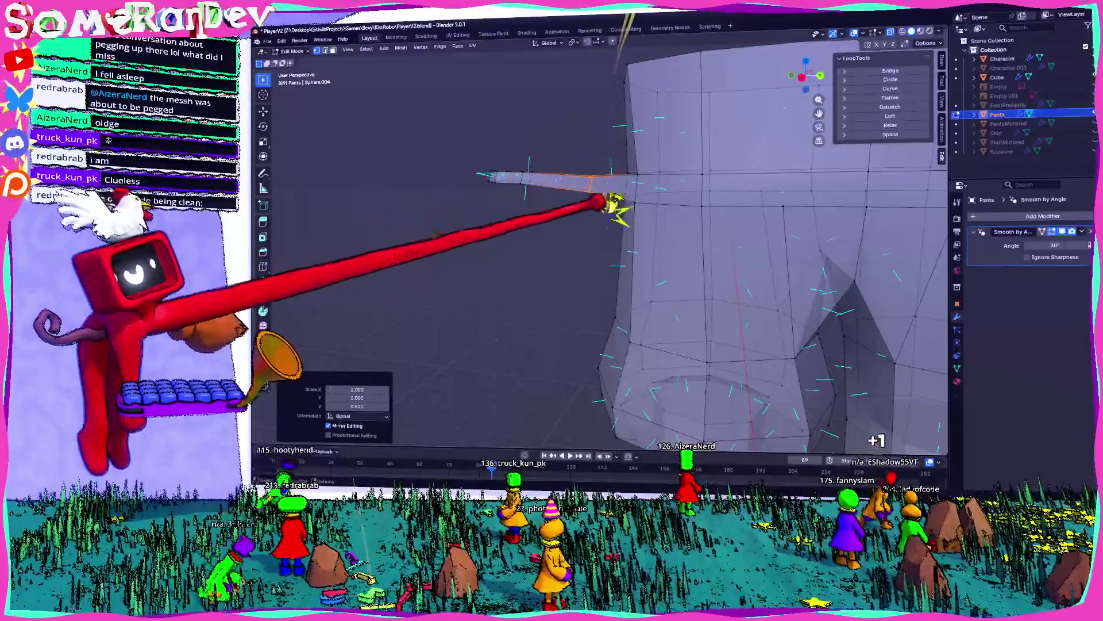
- Rotate the strap downward, move it to the pants' side, and return to Object Mode
key(r)
click(543, 123)
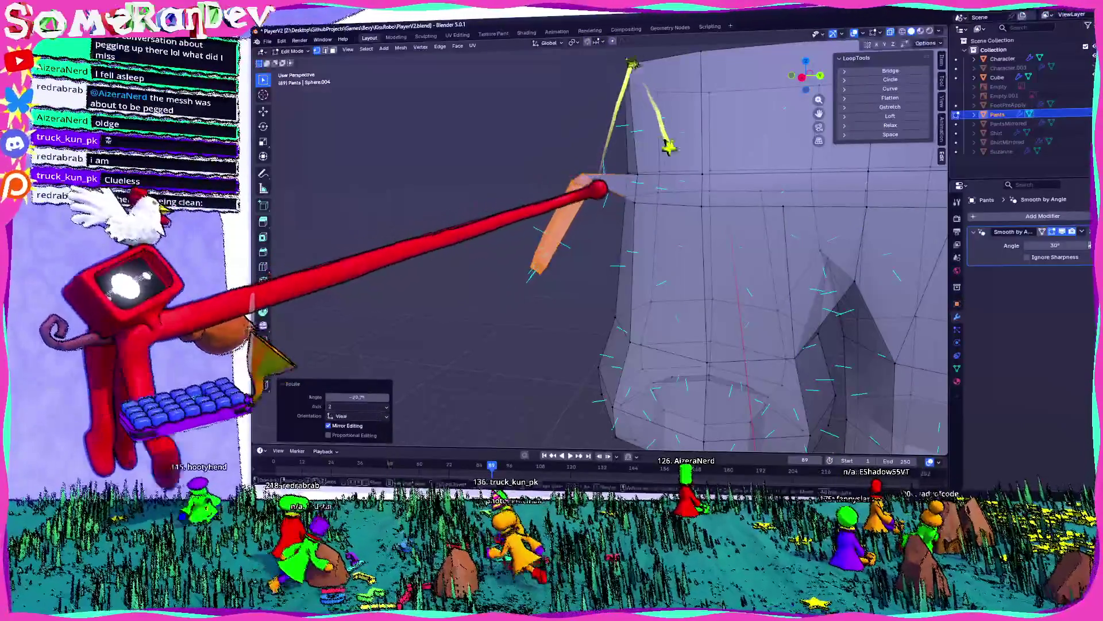
click(713, 362)
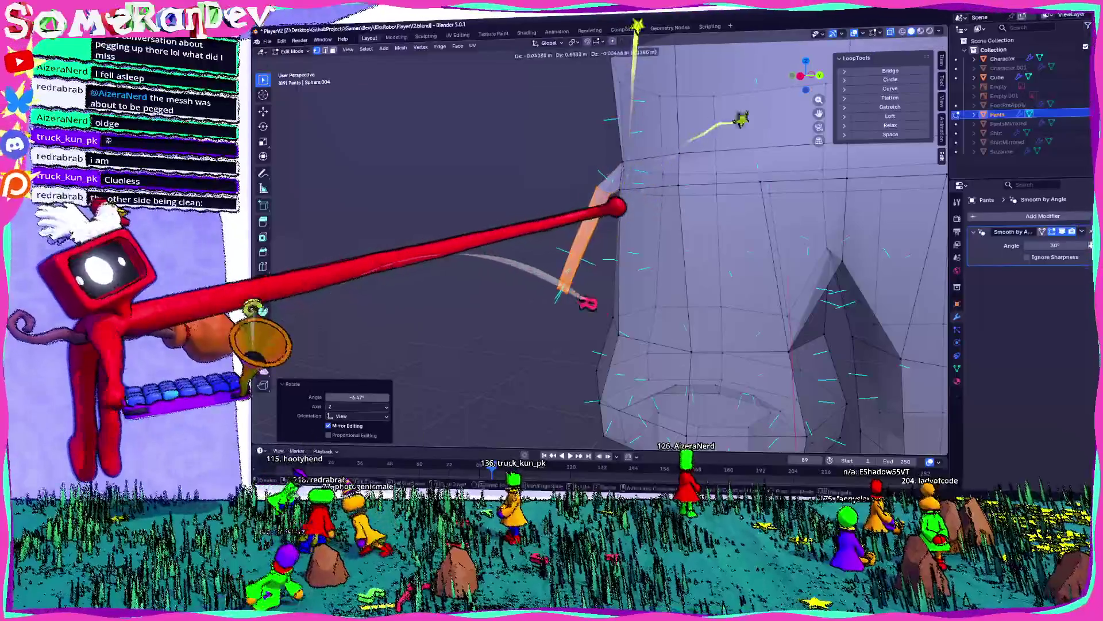
key(r)
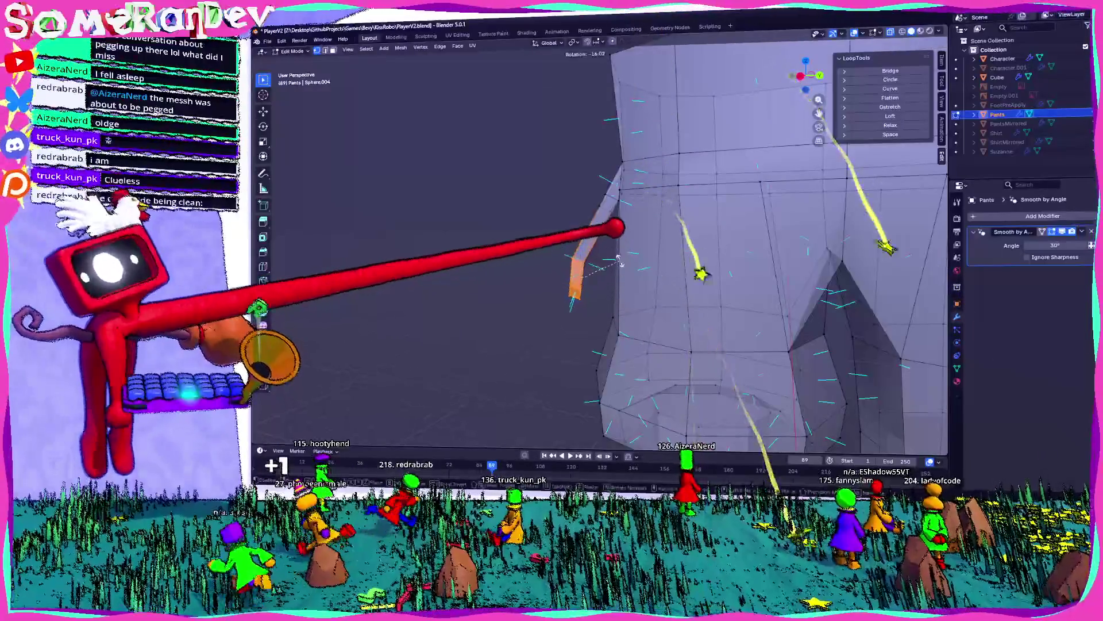
click(620, 261)
click(624, 254)
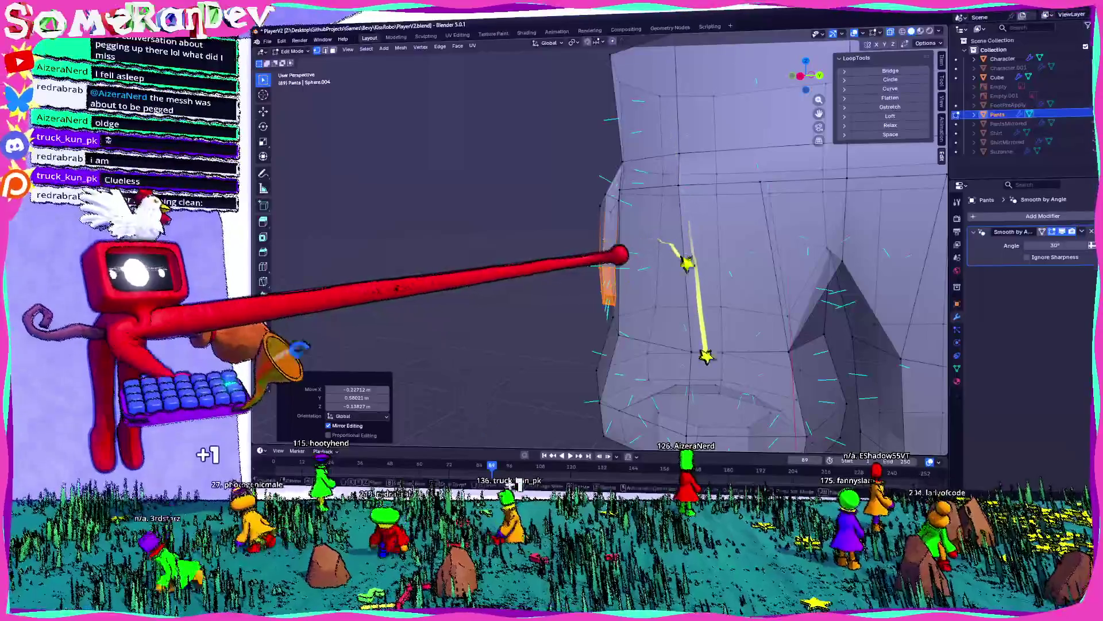
mouse_move(483, 368)
middle_down()
mouse_move(454, 345)
mouse_move(445, 362)
middle_up()
key(Tab)
scroll(380, 322, up, 6)
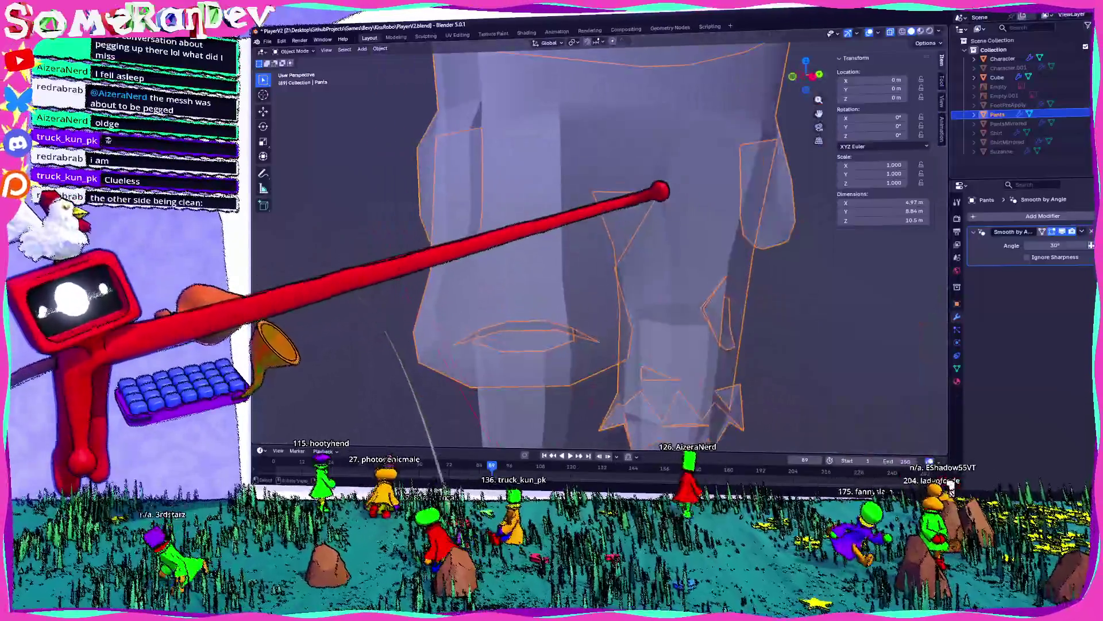
- Enter Edit Mode on the Pants and inset the knee patch face
scroll(379, 322, down, 5)
middle_drag(379, 322, 448, 315)
scroll(449, 315, up, 5)
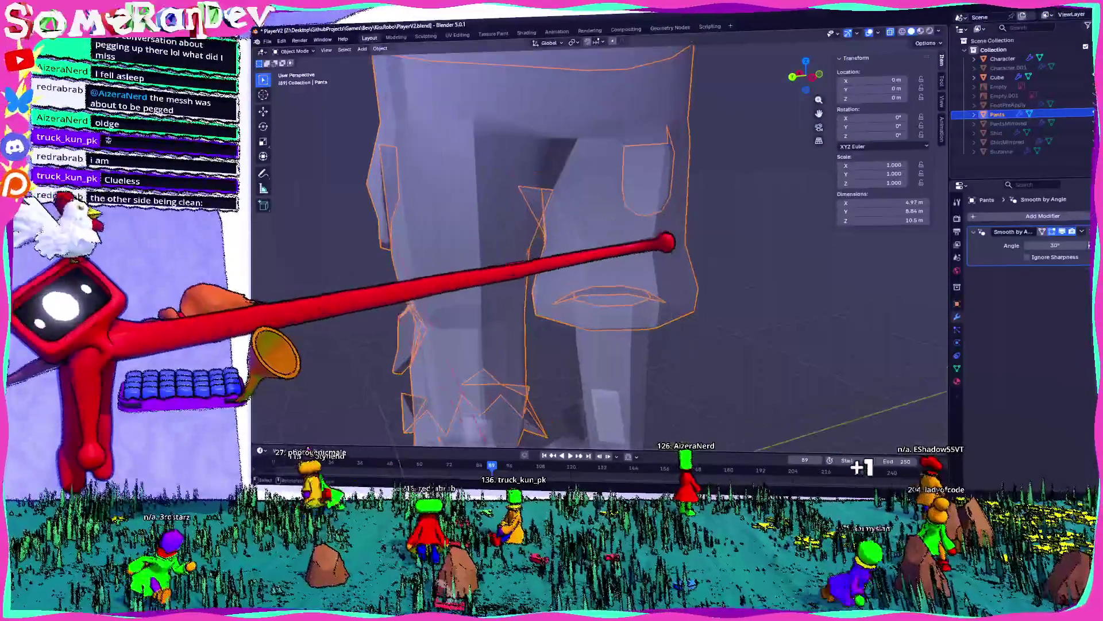
key(Tab)
middle_drag(322, 305, 313, 302)
scroll(317, 303, down, 2)
scroll(406, 362, up, 3)
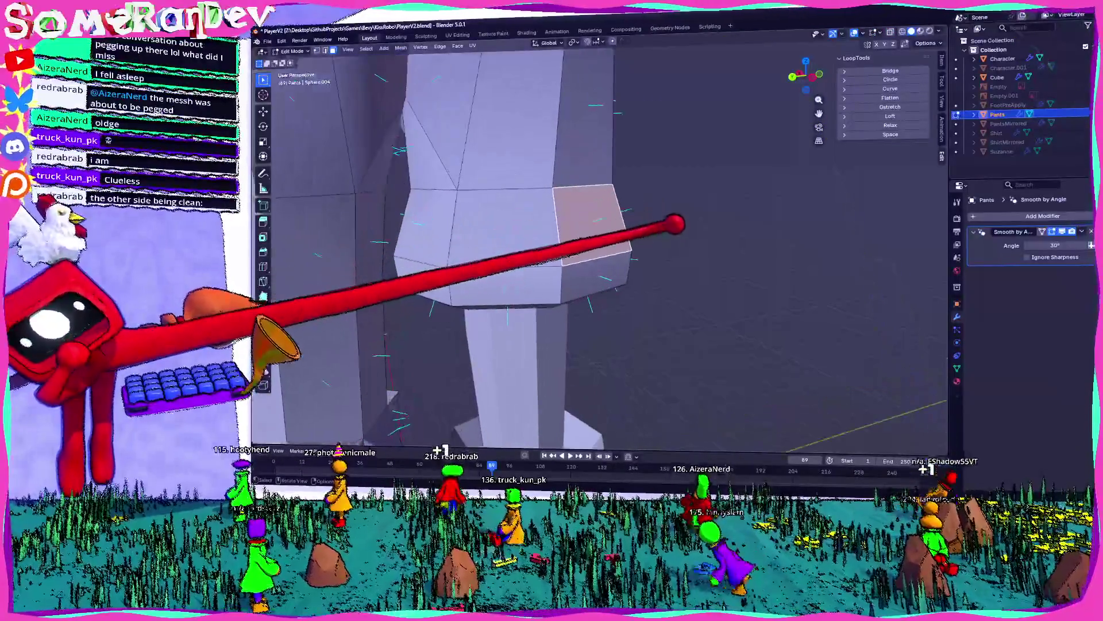
click(648, 224)
- Undo a trial inward extrude, then scale the inset panel up to 1.112
middle_drag(645, 224, 502, 225)
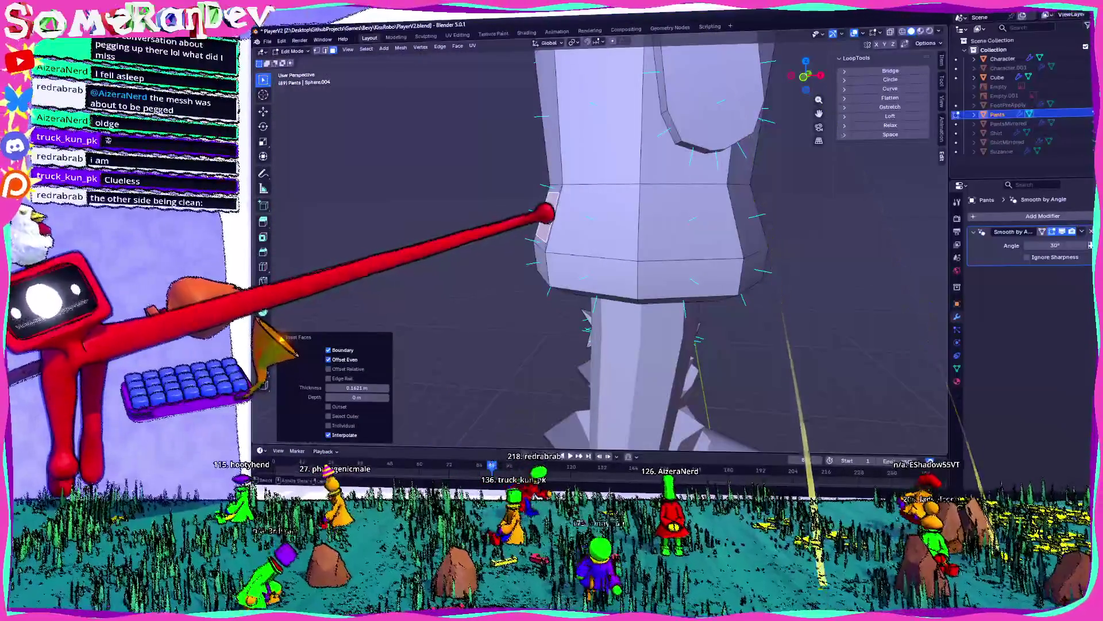
key(e)
click(571, 221)
middle_drag(571, 222, 659, 225)
key(ctrl+z)
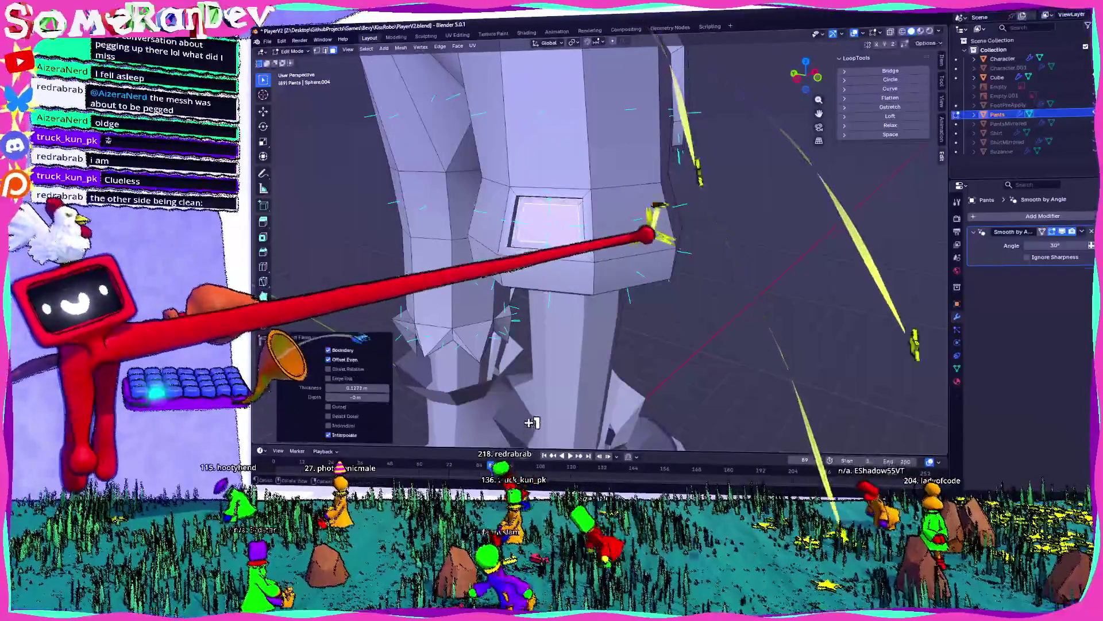
click(665, 226)
mouse_move(665, 226)
middle_down()
mouse_move(574, 215)
mouse_move(675, 208)
middle_up()
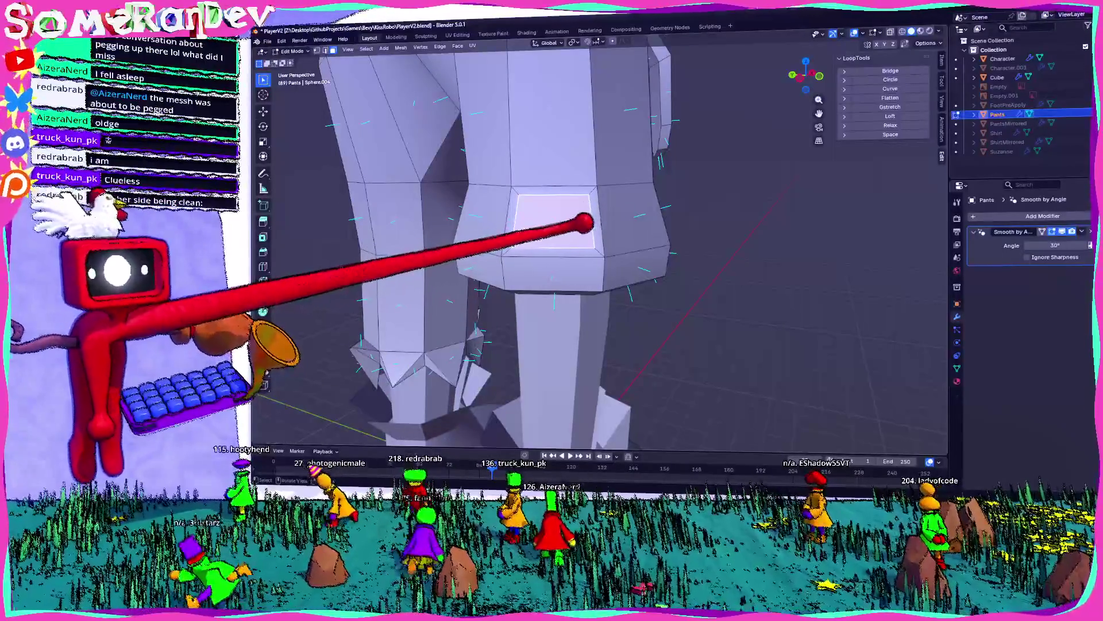
scroll(586, 217, up, 2)
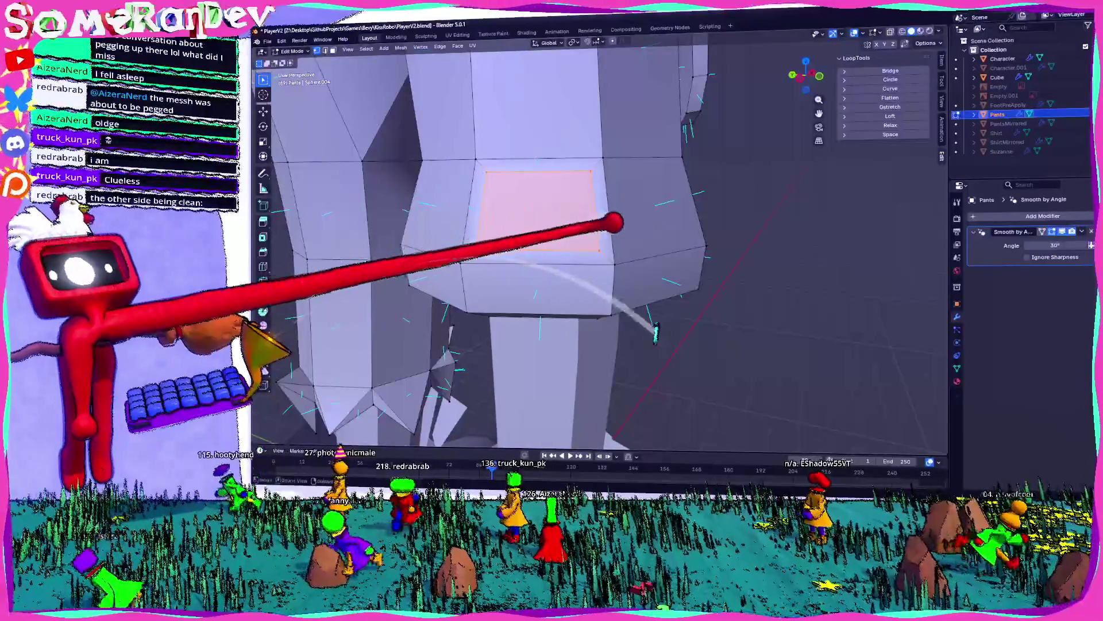
- Flatten, subdivide and round the knee face into a circle with LoopTools, then adjust an edge
click(890, 98)
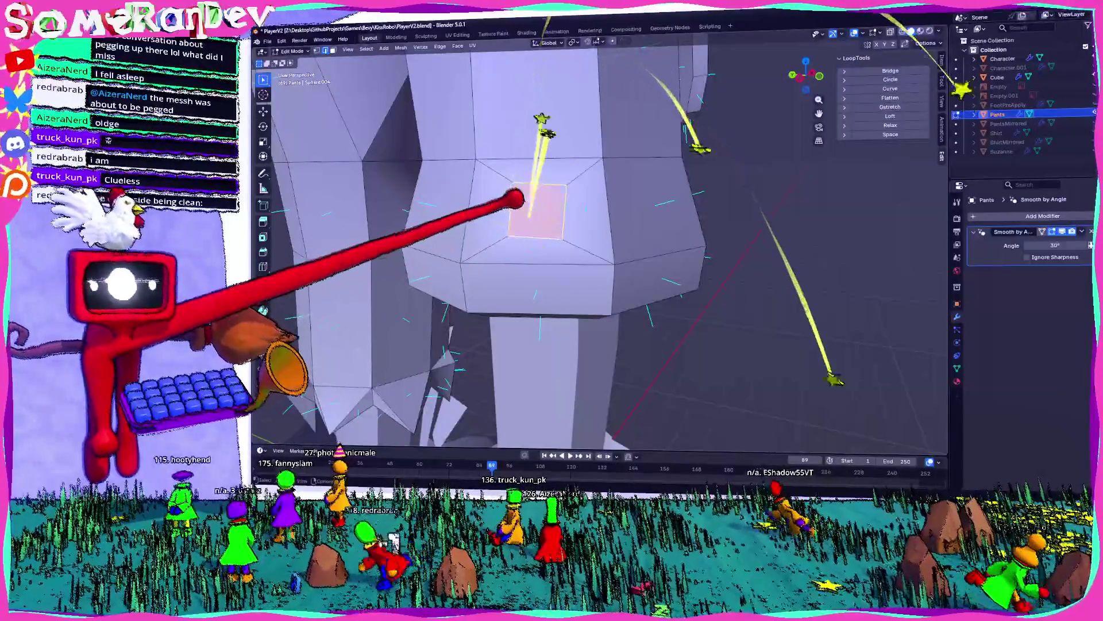
right_click(497, 178)
click(497, 192)
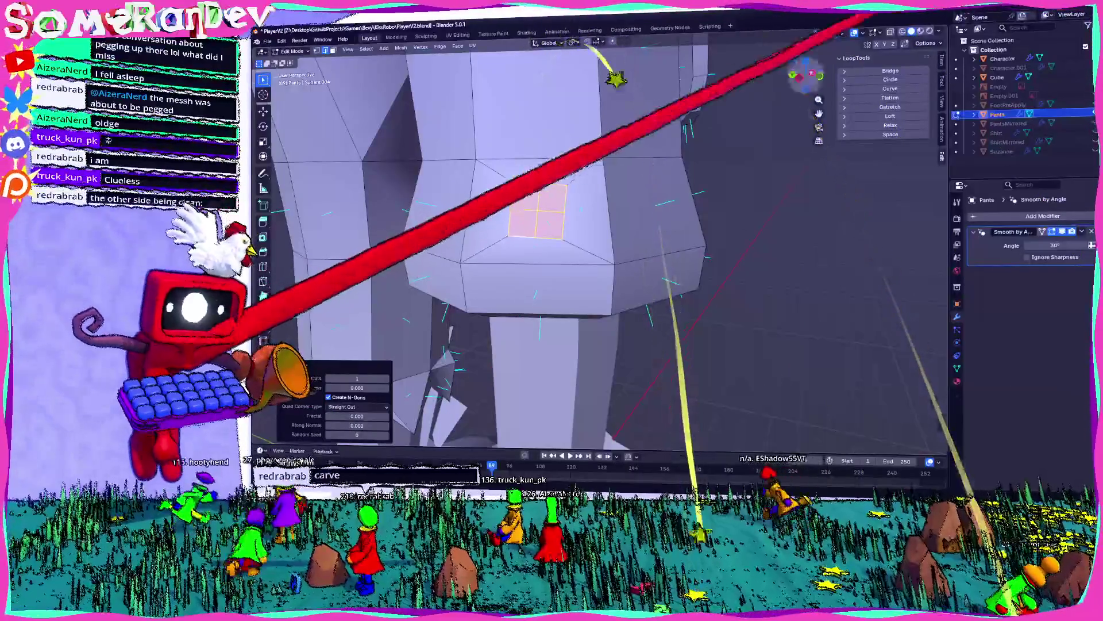
click(890, 79)
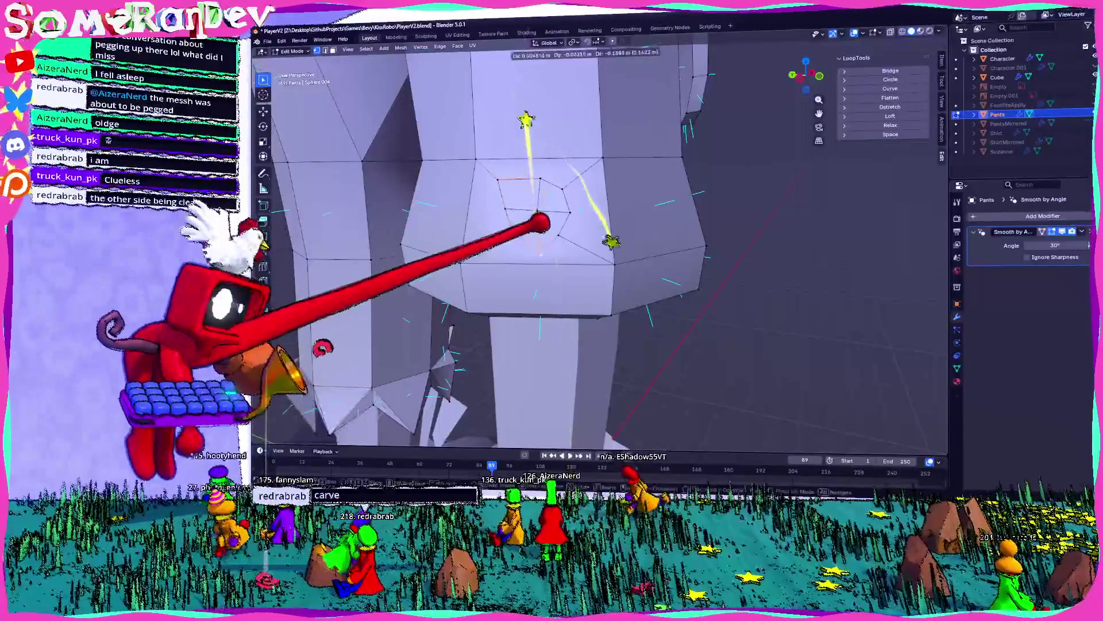
click(562, 173)
click(568, 177)
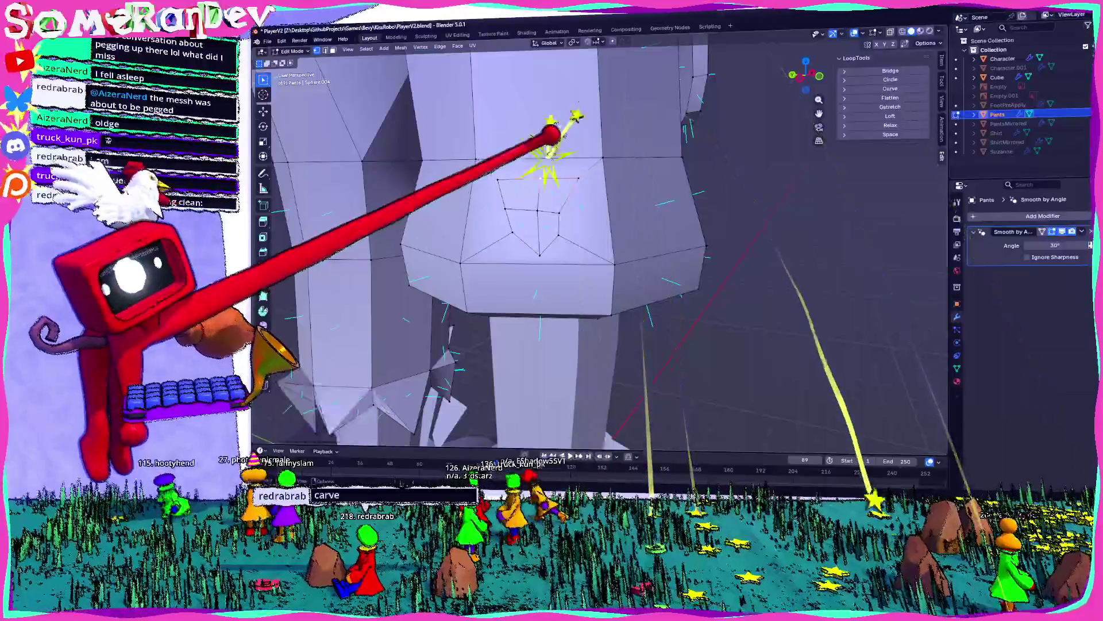
key(g)
click(540, 173)
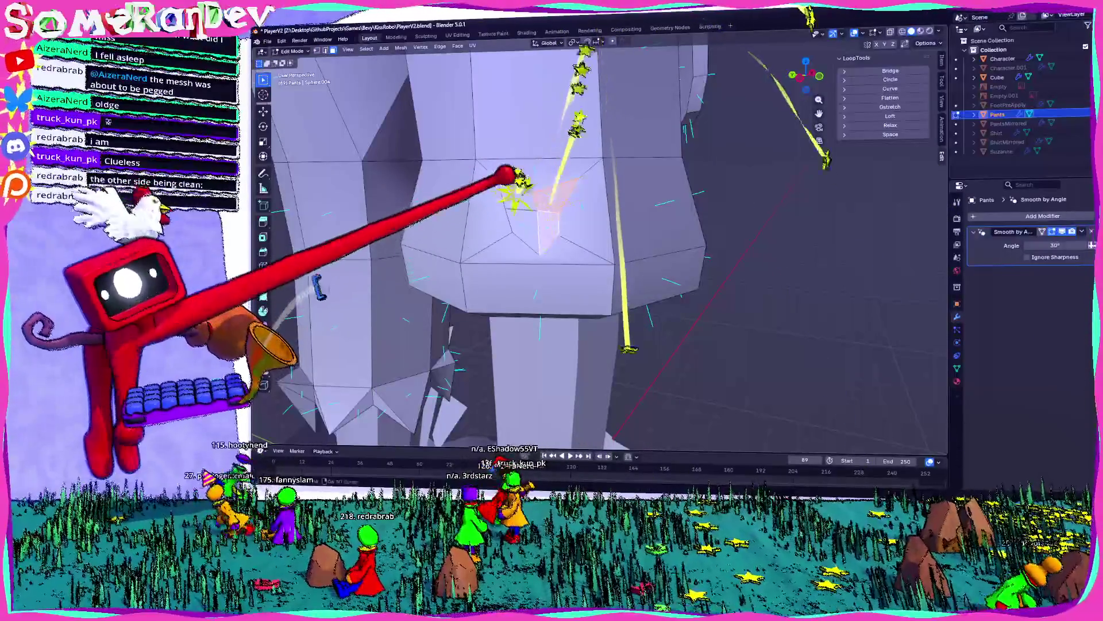
- Extrude the rounded face inward and inset around the hole, then return to Object Mode
mouse_move(574, 187)
middle_down()
mouse_move(517, 182)
mouse_move(604, 189)
middle_up()
key(e)
click(546, 177)
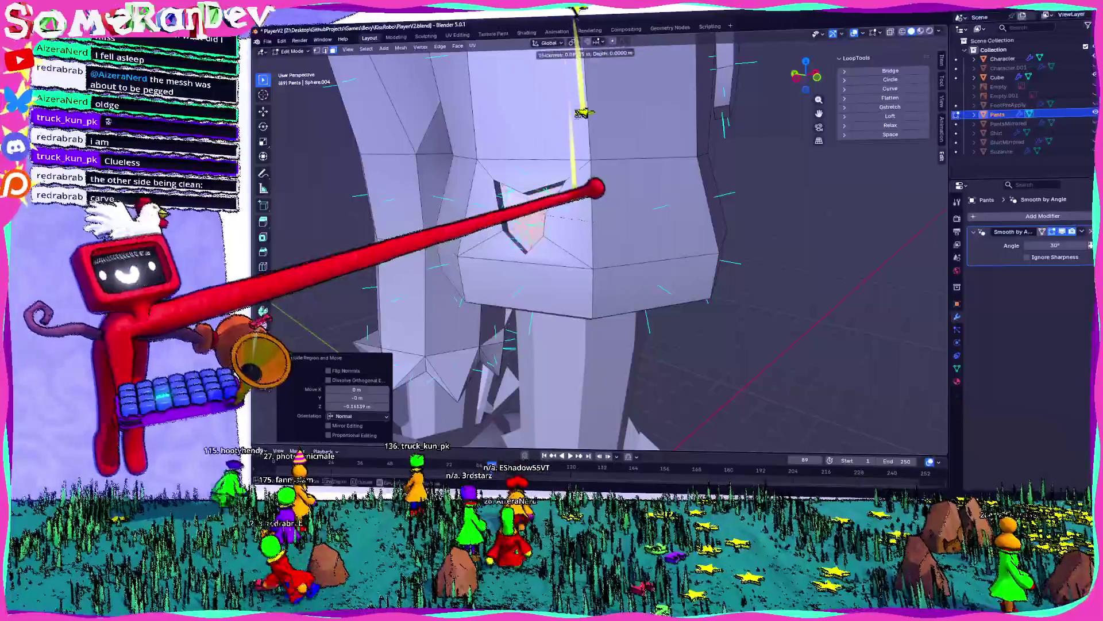
click(586, 428)
middle_drag(586, 428, 601, 368)
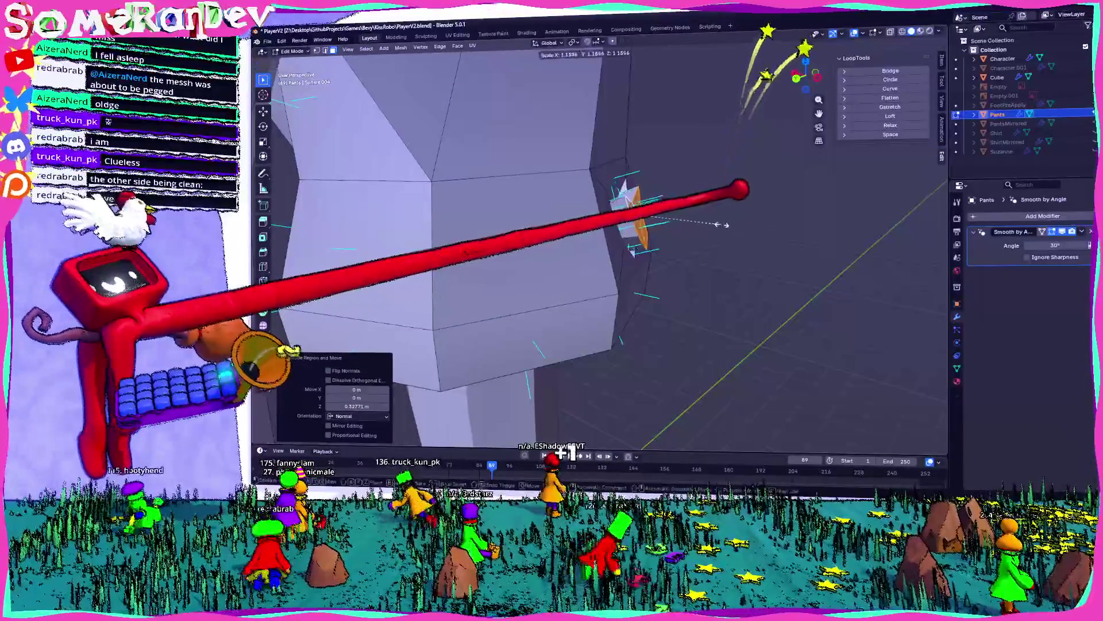
middle_drag(719, 344, 778, 424)
middle_drag(519, 412, 503, 419)
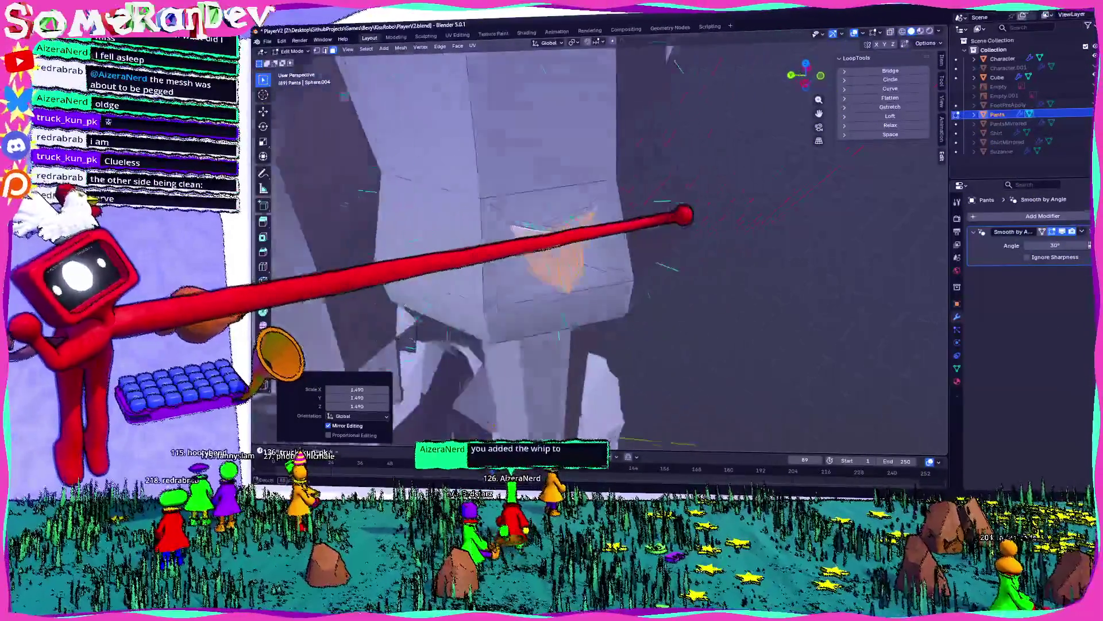
key(Tab)
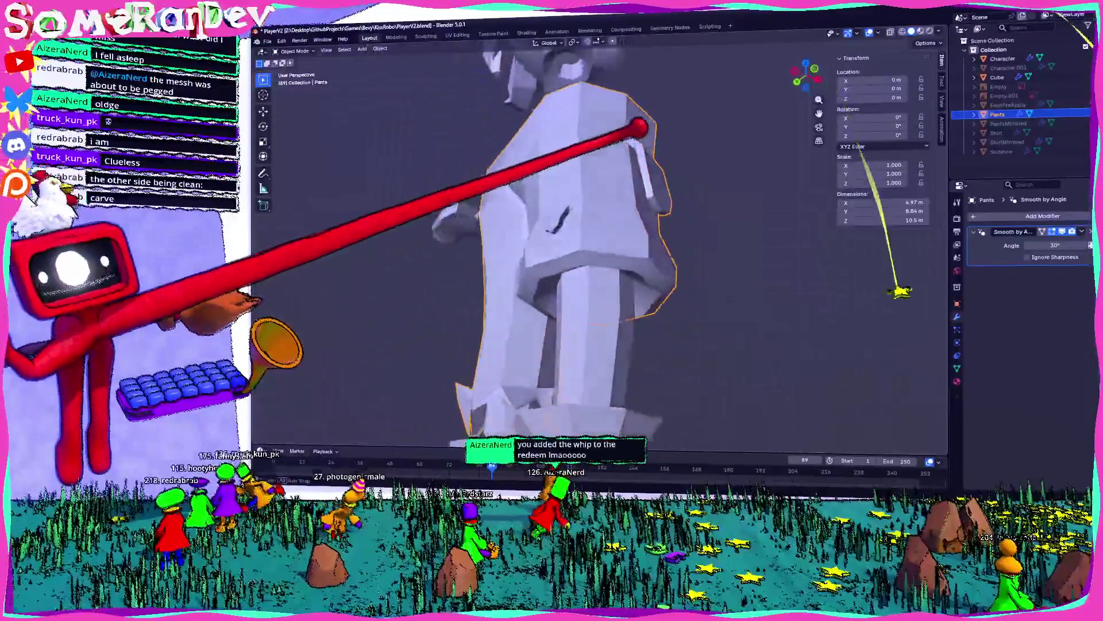
- In Edit Mode, extrude a first spike from the waist side and move its tip up and right
middle_drag(641, 128, 696, 184)
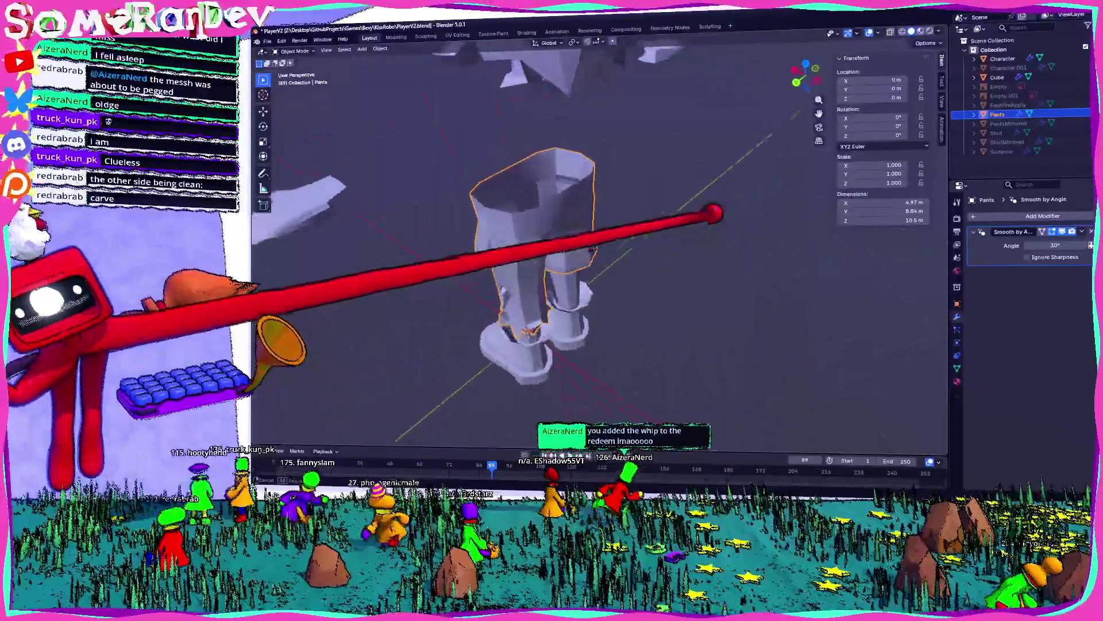
scroll(678, 218, up, 6)
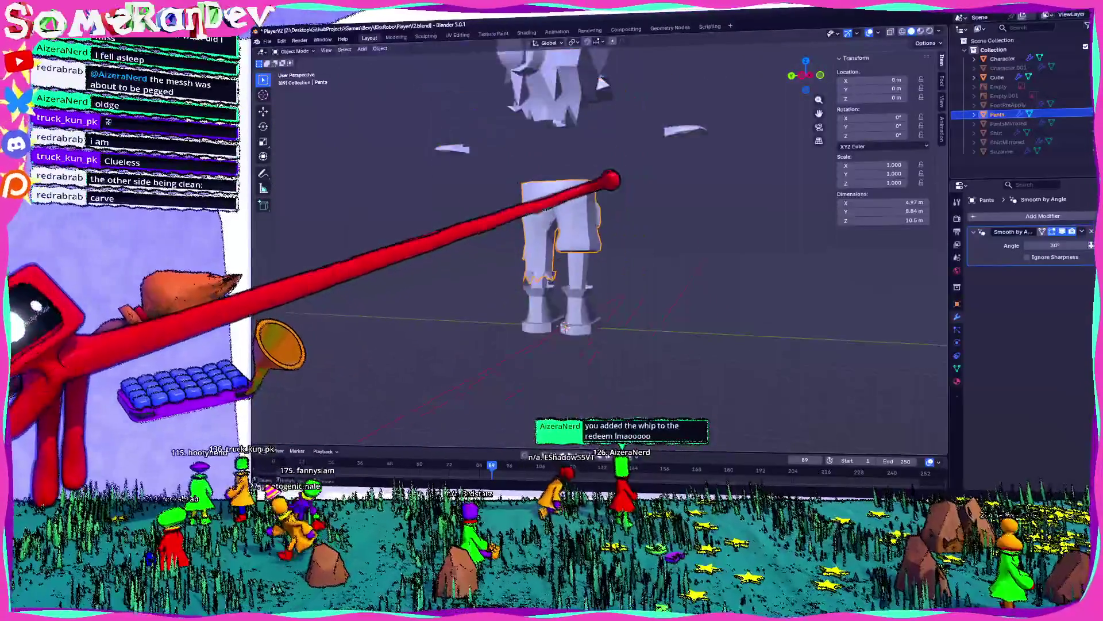
key(Tab)
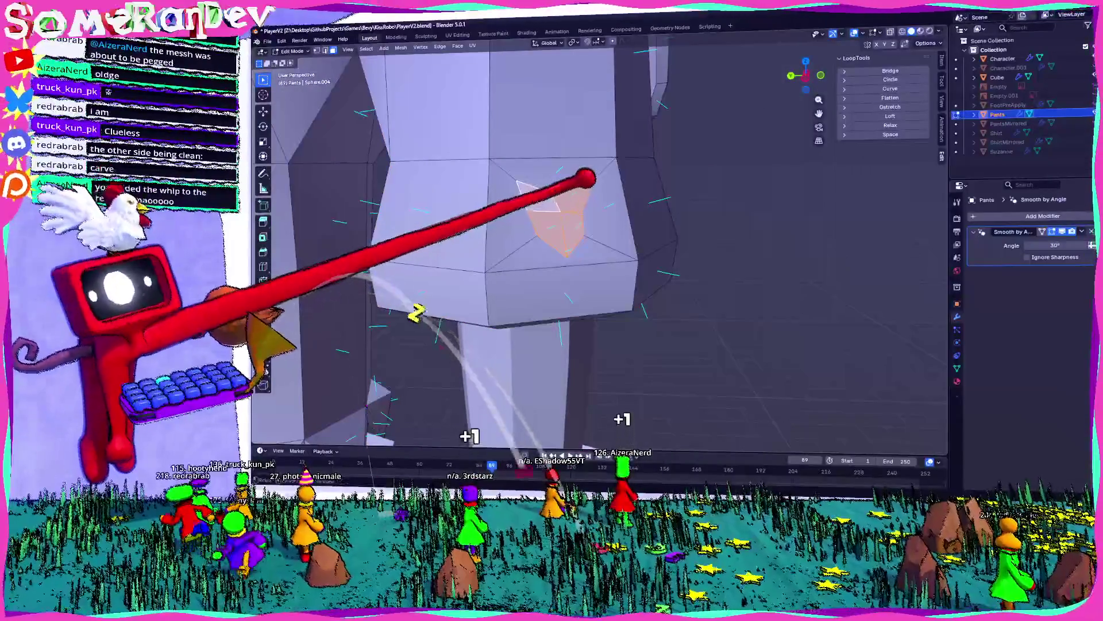
middle_drag(610, 218, 678, 230)
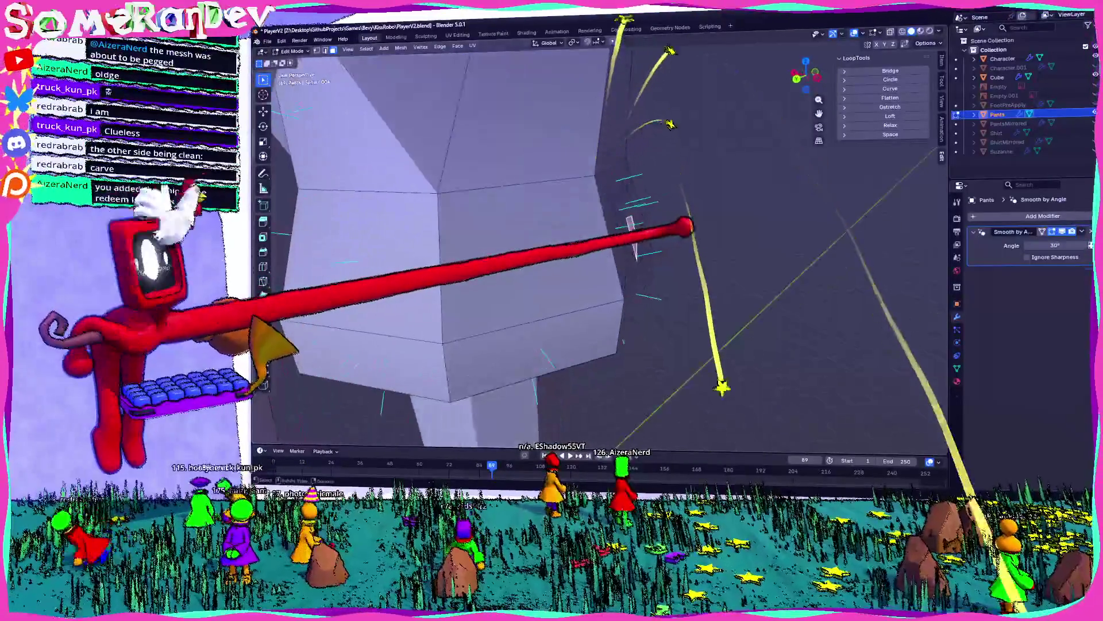
key(e)
click(731, 234)
scroll(731, 234, up, 2)
middle_drag(608, 343, 564, 322)
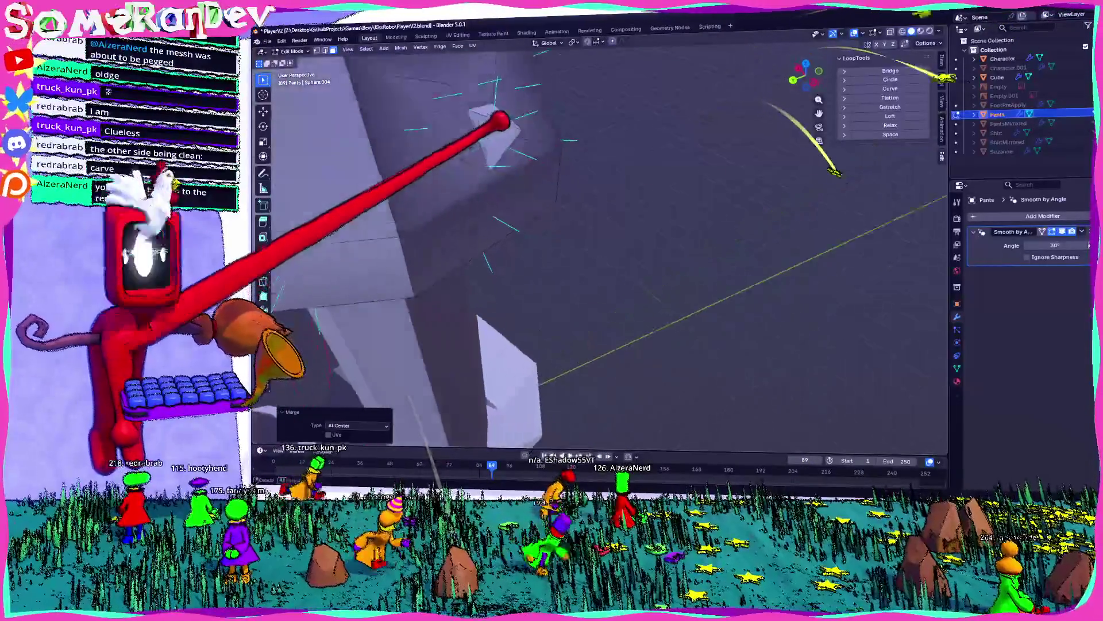
middle_drag(500, 118, 518, 104)
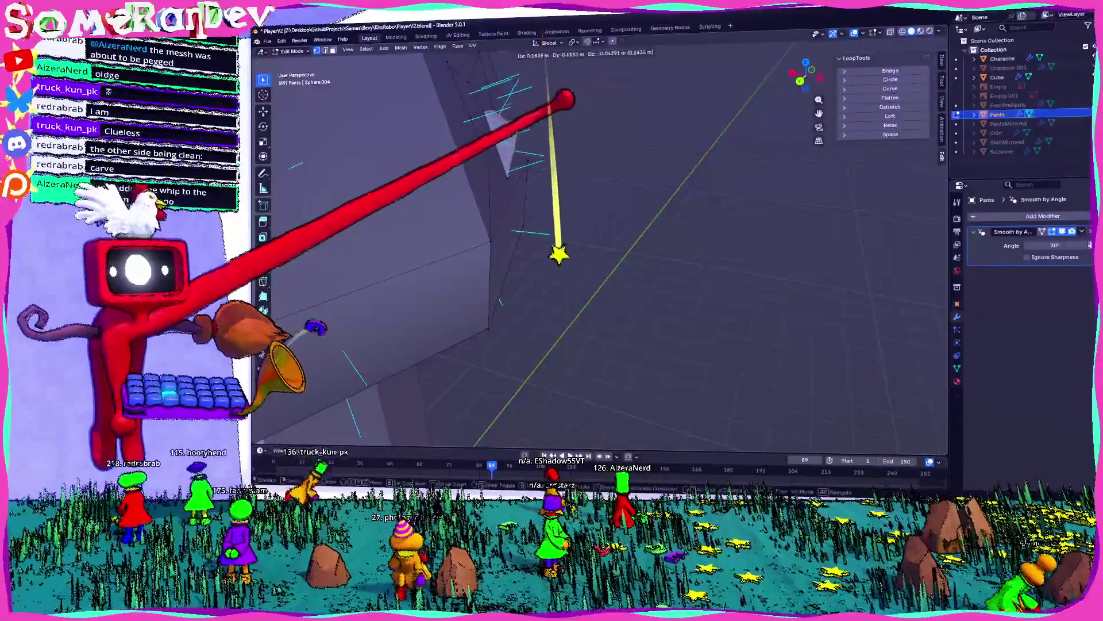
click(596, 226)
middle_drag(596, 226, 463, 114)
key(g)
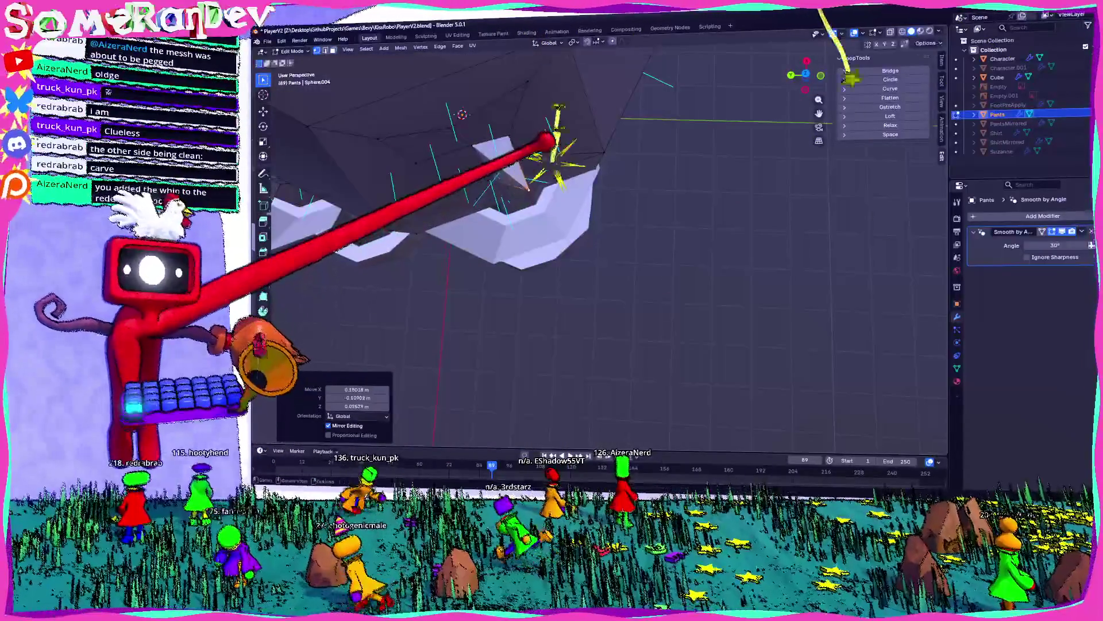
key(g)
key(alt+a)
- Extrude a second face, merge it into a point, and move that spike point
mouse_move(486, 126)
middle_down()
mouse_move(480, 49)
mouse_move(617, 168)
mouse_move(629, 153)
middle_up()
key(e)
click(592, 150)
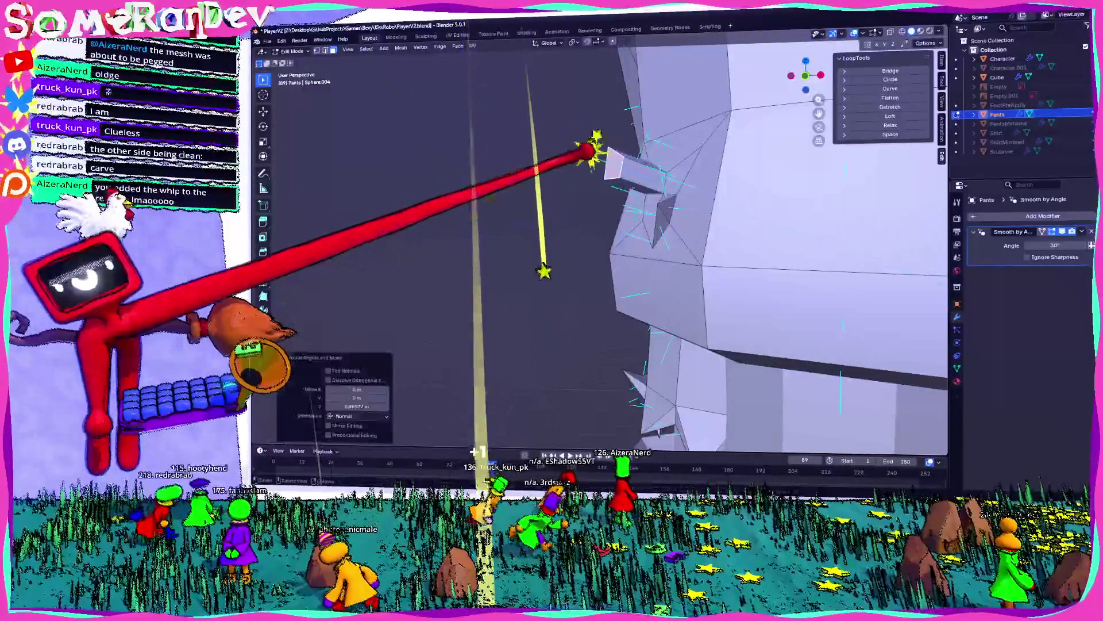
click(550, 172)
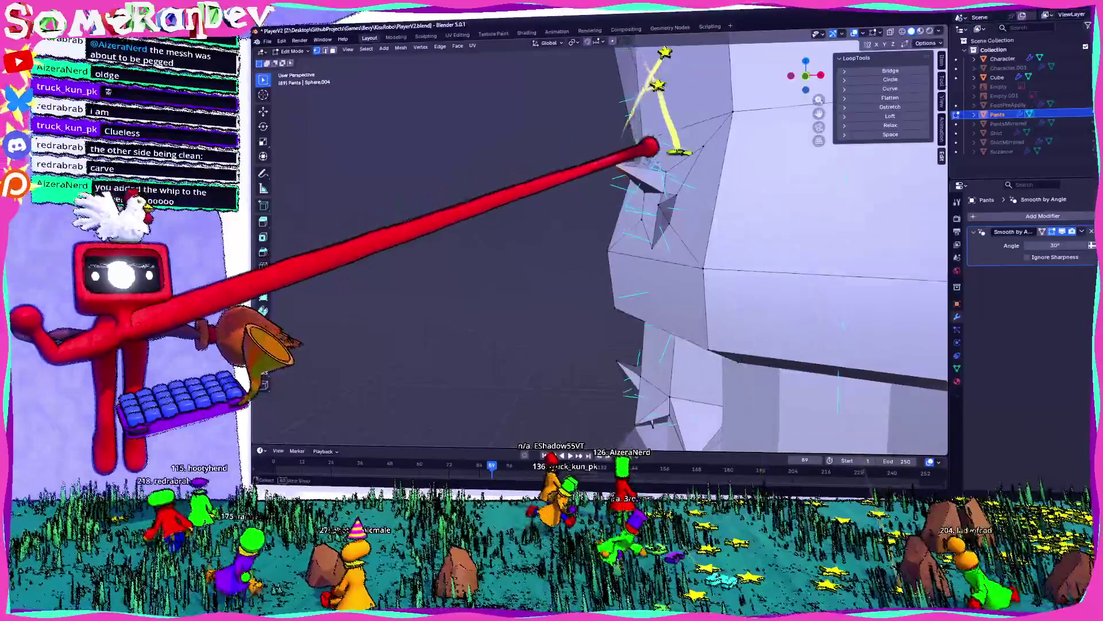
middle_drag(550, 172, 517, 126)
mouse_move(750, 194)
middle_down()
mouse_move(653, 192)
mouse_move(660, 205)
mouse_move(710, 185)
mouse_move(591, 177)
mouse_move(543, 142)
middle_up()
click(624, 197)
- Extrude a third face, merge it at center, and reposition its point
mouse_move(670, 167)
middle_down()
mouse_move(604, 185)
mouse_move(632, 181)
middle_up()
key(e)
click(892, 381)
middle_drag(891, 381, 620, 60)
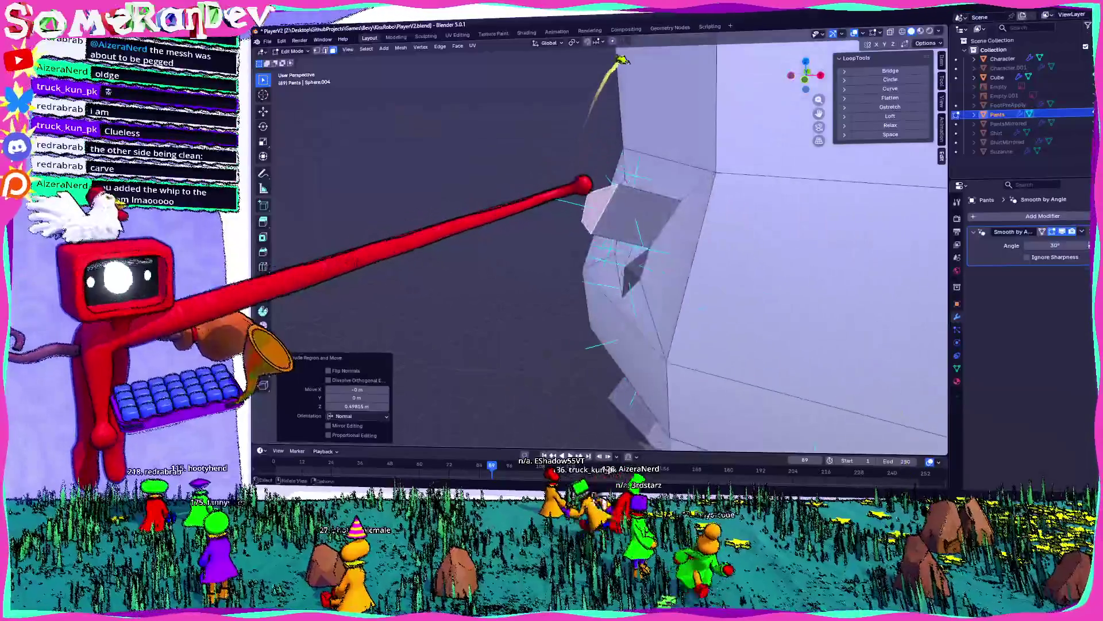
key(Return)
mouse_move(629, 203)
middle_down()
mouse_move(679, 193)
mouse_move(712, 119)
mouse_move(630, 133)
middle_up()
key(g)
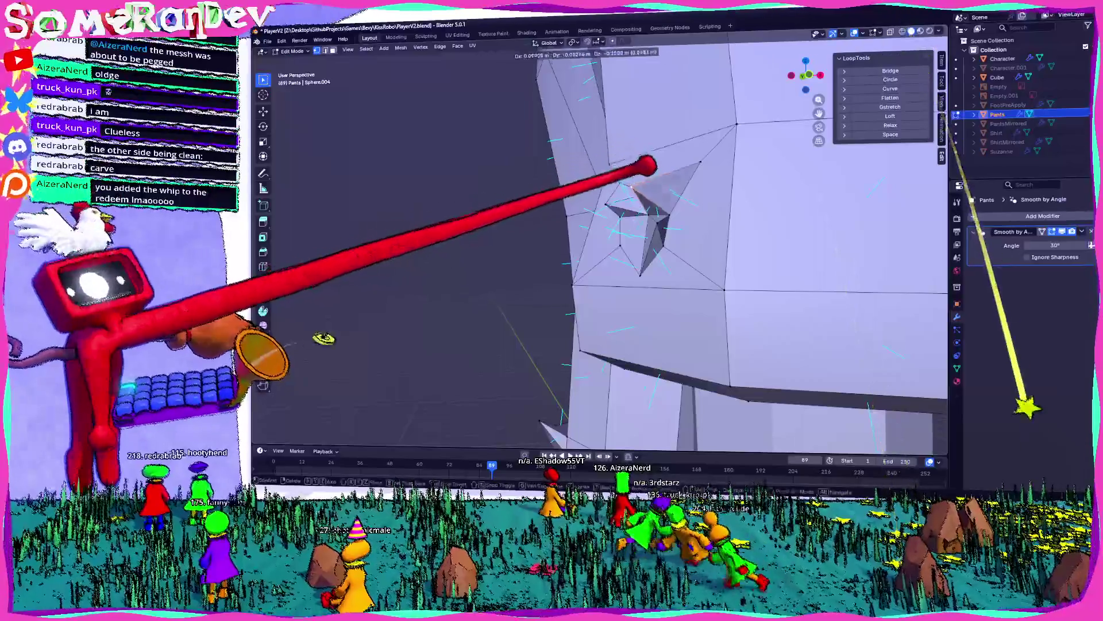
click(645, 173)
- Extrude and merge a fourth spike, place its tip, and return to Object Mode
mouse_move(645, 173)
middle_down()
mouse_move(661, 183)
mouse_move(589, 245)
middle_up()
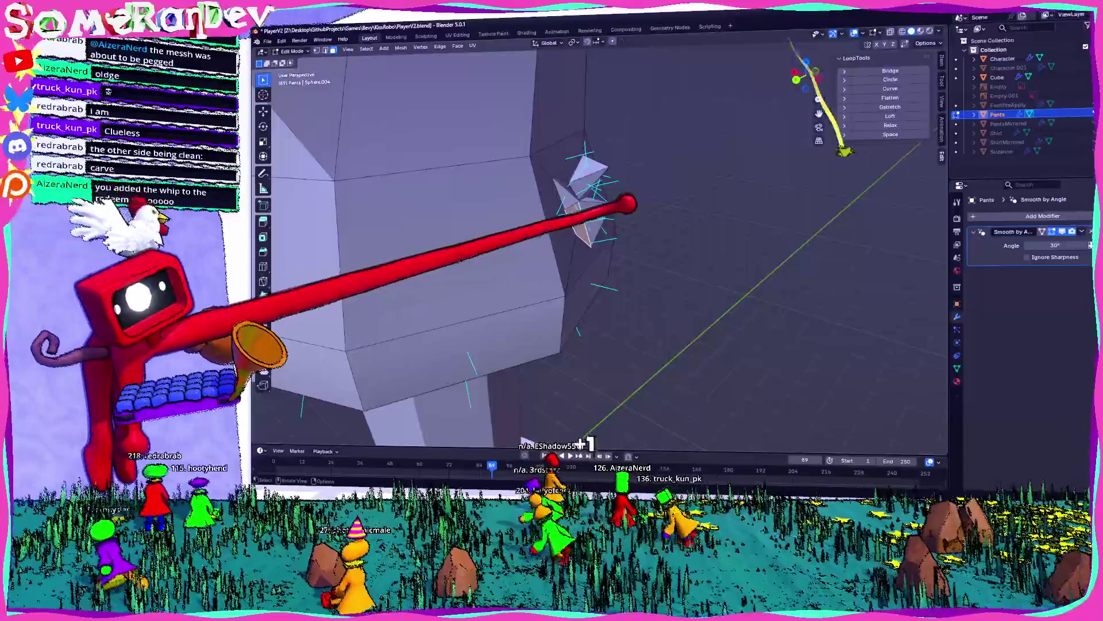
key(e)
click(678, 190)
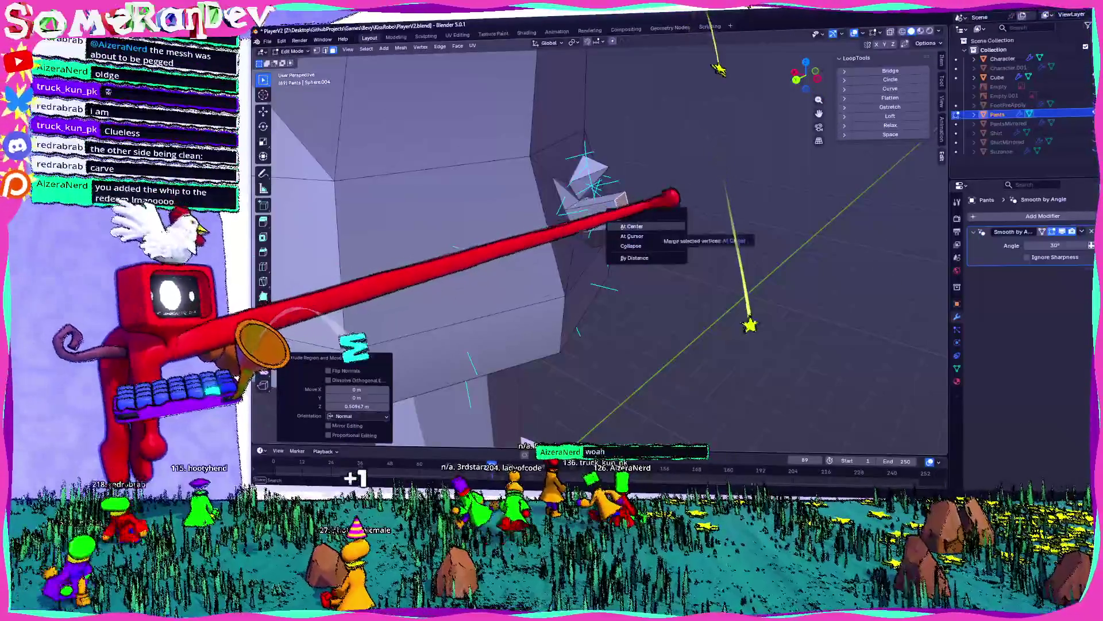
click(632, 236)
middle_drag(632, 236, 689, 213)
mouse_move(721, 147)
middle_down()
mouse_move(603, 168)
mouse_move(600, 121)
middle_up()
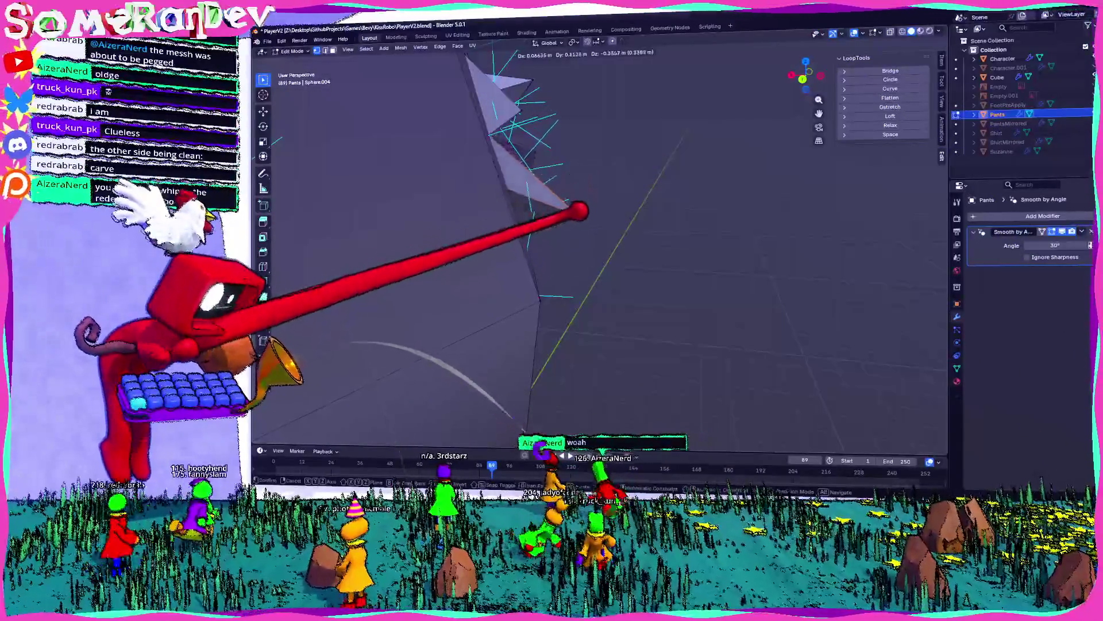
click(589, 222)
key(Return)
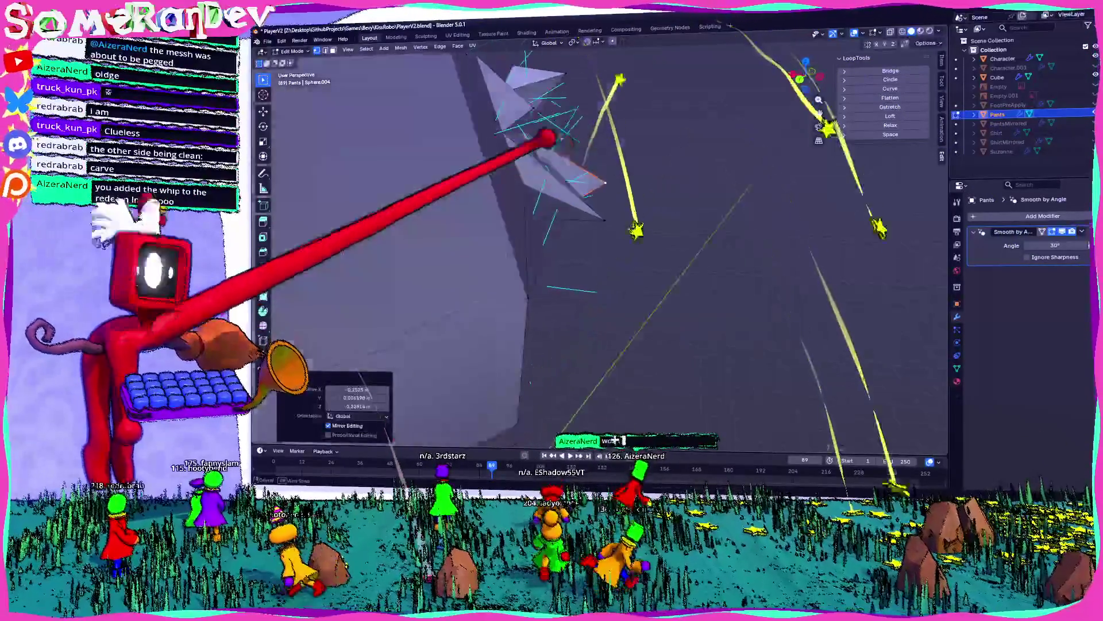
scroll(660, 426, down, 5)
key(Tab)
middle_drag(660, 425, 660, 406)
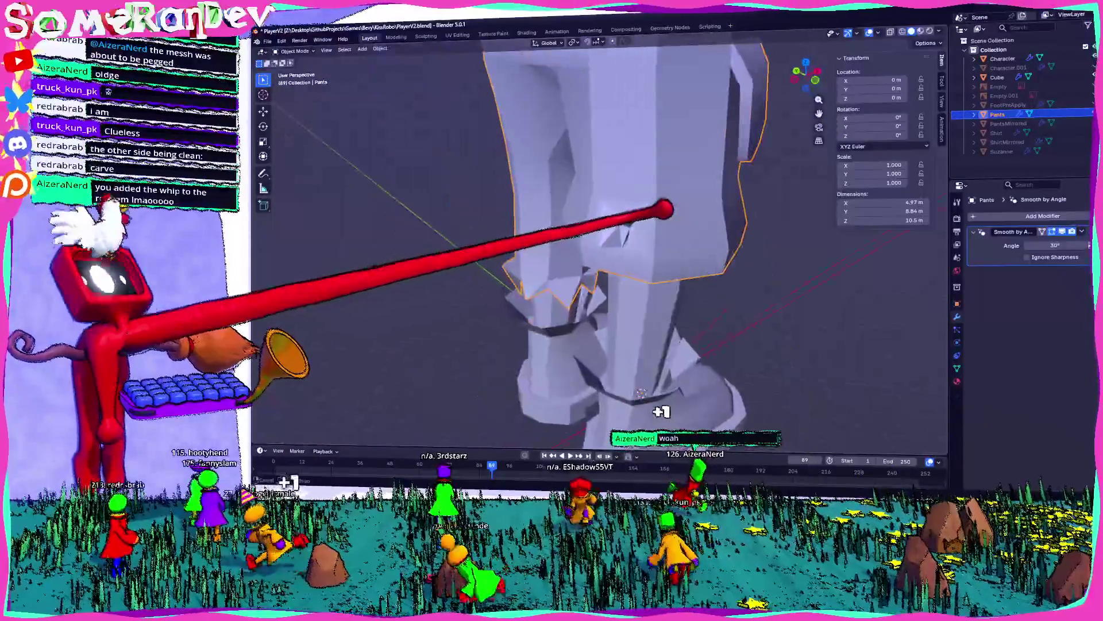
- Enter Edit Mode on the pants and orbit in close to the hole in the knee patch
scroll(685, 448, down, 3)
scroll(690, 418, up, 5)
key(Tab)
mouse_move(654, 227)
middle_down()
mouse_move(646, 185)
mouse_move(661, 212)
mouse_move(688, 217)
mouse_move(636, 225)
mouse_move(713, 207)
middle_up()
mouse_move(601, 187)
middle_down()
mouse_move(579, 172)
mouse_move(723, 172)
middle_up()
mouse_move(688, 215)
middle_down()
mouse_move(768, 185)
mouse_move(661, 202)
mouse_move(694, 158)
mouse_move(600, 154)
middle_up()
mouse_move(608, 192)
middle_down()
mouse_move(587, 173)
mouse_move(584, 184)
mouse_move(648, 239)
mouse_move(645, 178)
mouse_move(722, 209)
mouse_move(615, 290)
mouse_move(677, 246)
middle_up()
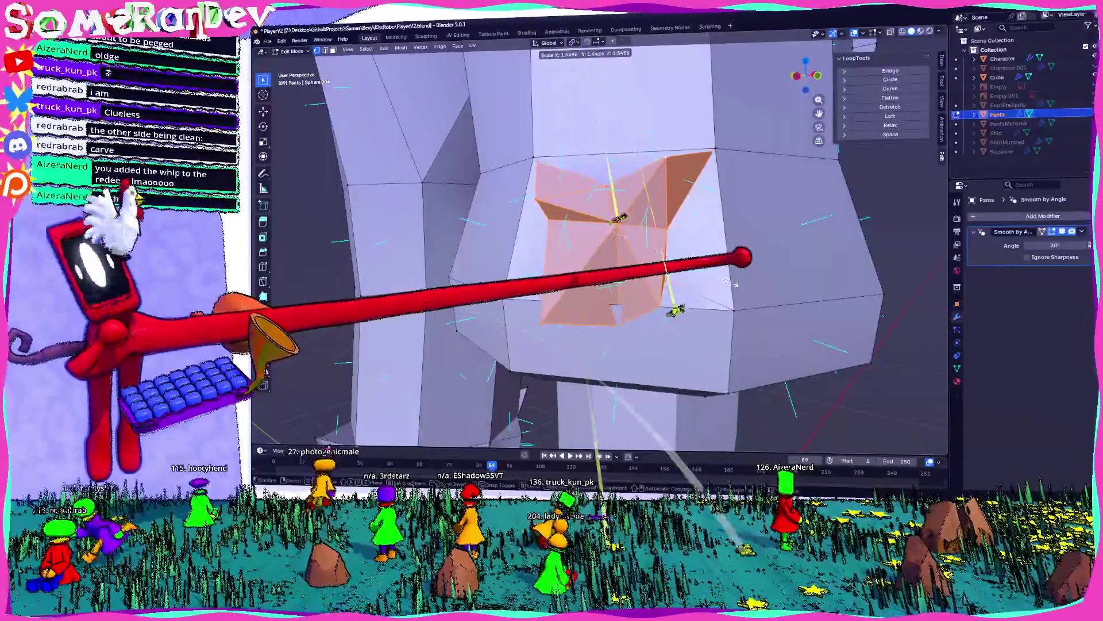
- With X-ray on, merge the hole's corner vertex At Last into its neighbouring vertex
click(738, 284)
middle_drag(738, 284, 707, 276)
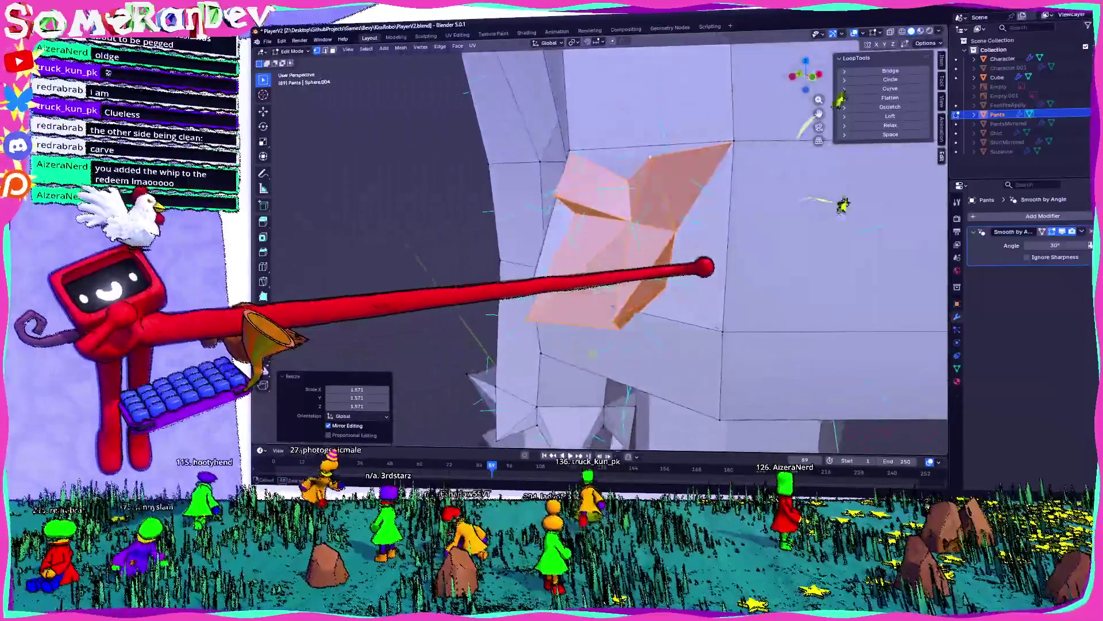
click(753, 114)
key(alt+z)
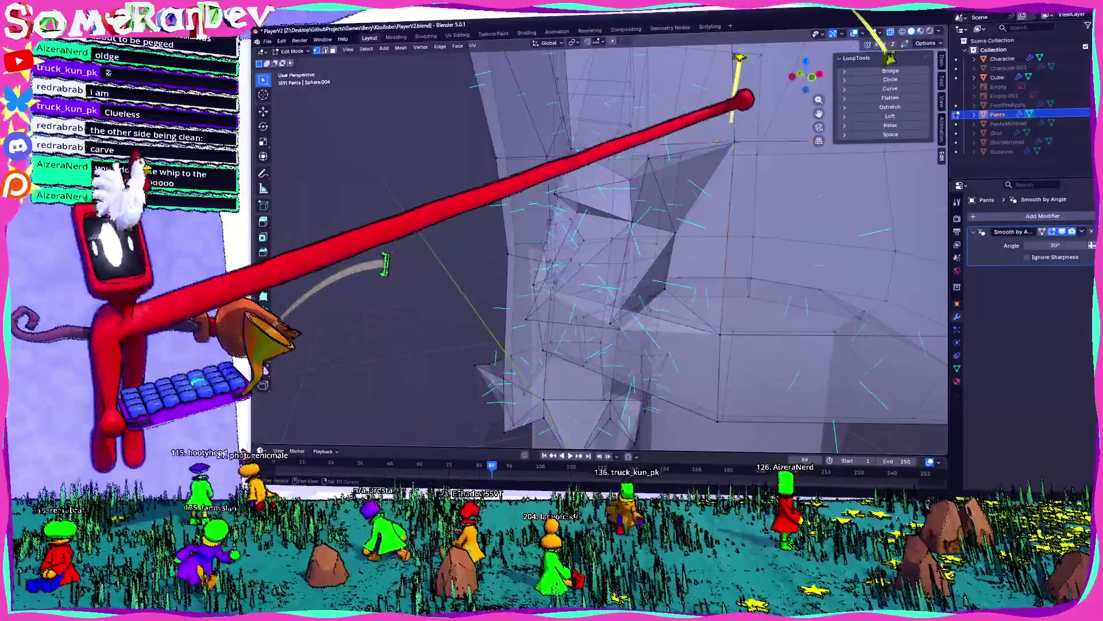
key(m)
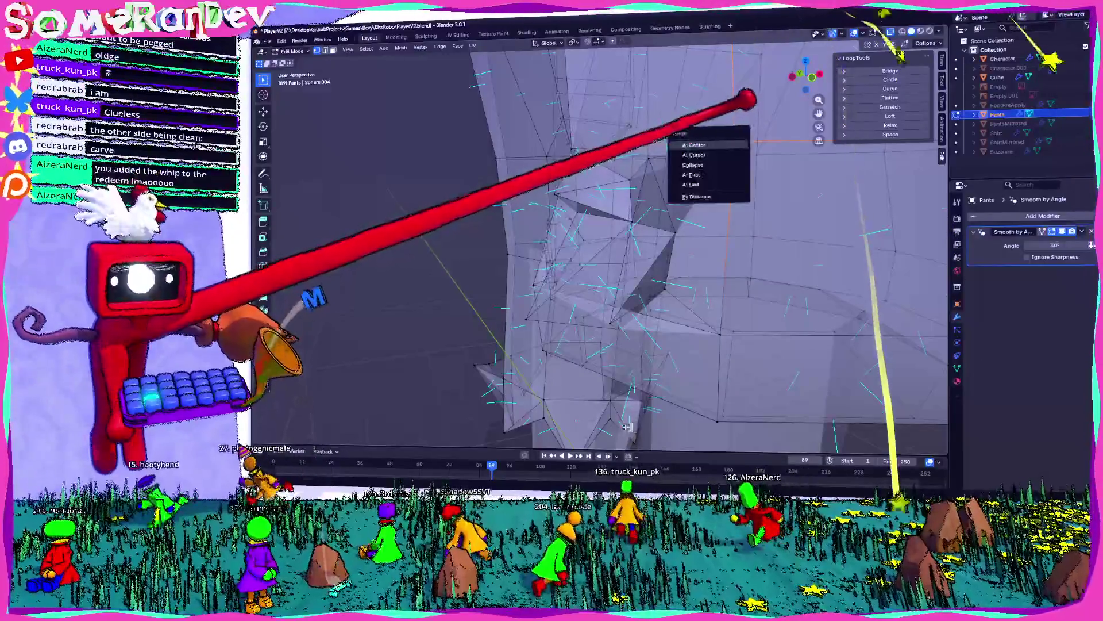
click(731, 135)
key(alt+z)
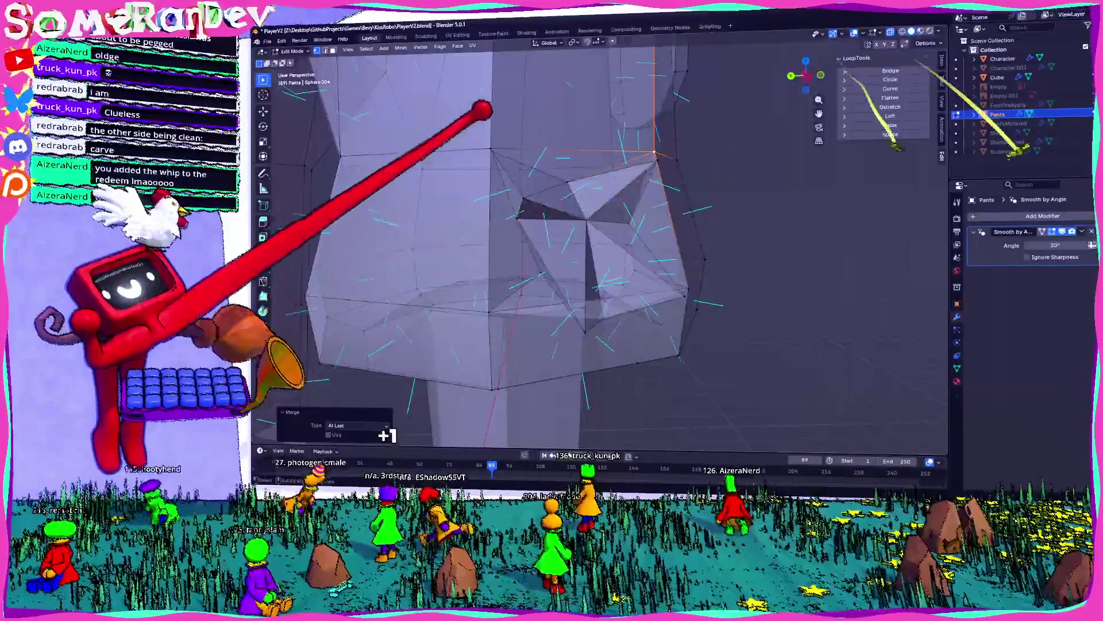
key(ctrl+z)
key(alt+z)
key(m)
click(469, 150)
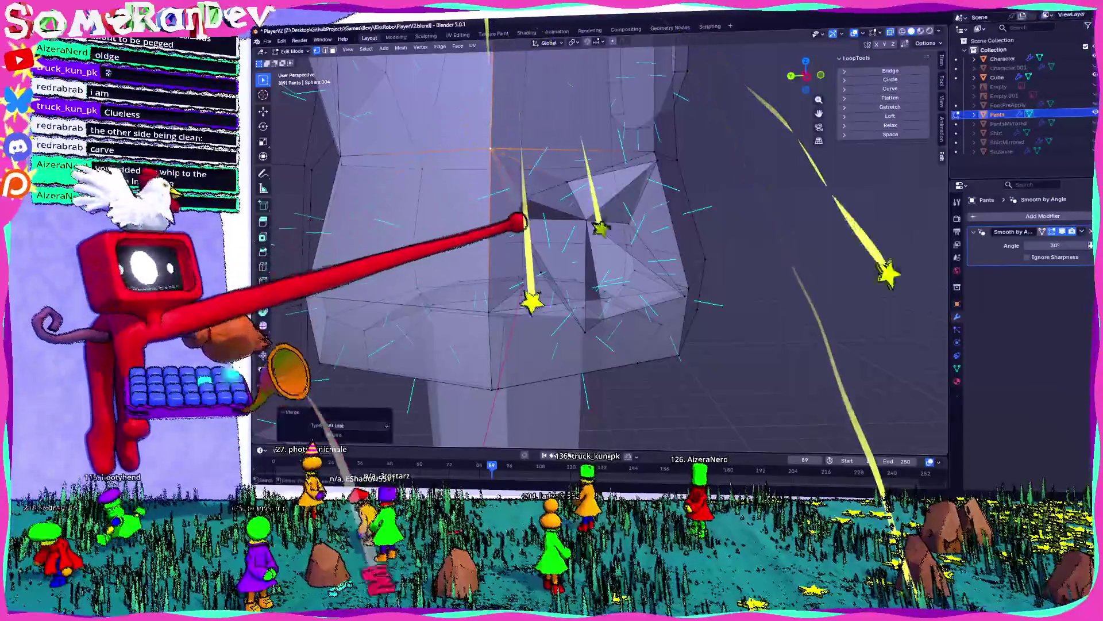
- Move the merged vertex along the vertical axis, then return to Object Mode
key(alt+z)
mouse_move(546, 197)
middle_down()
mouse_move(512, 148)
mouse_move(627, 270)
mouse_move(665, 247)
mouse_move(752, 266)
mouse_move(767, 252)
middle_up()
click(632, 237)
key(Tab)
scroll(734, 261, down, 8)
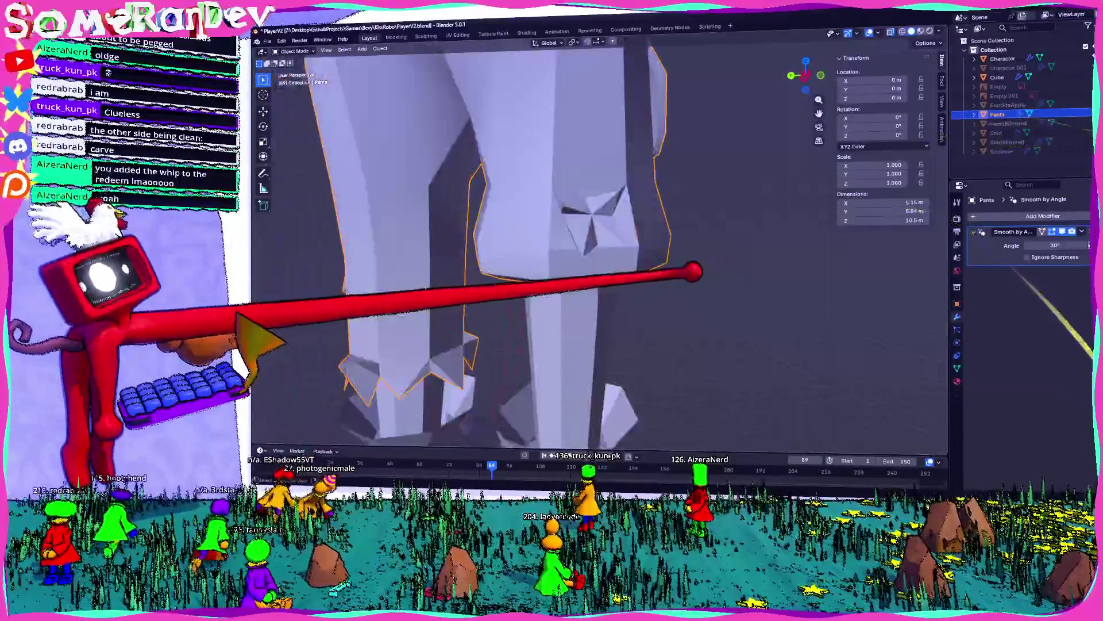
- In Edit Mode, move the spike vertices on the side of the knee patch into place
scroll(550, 253, up, 8)
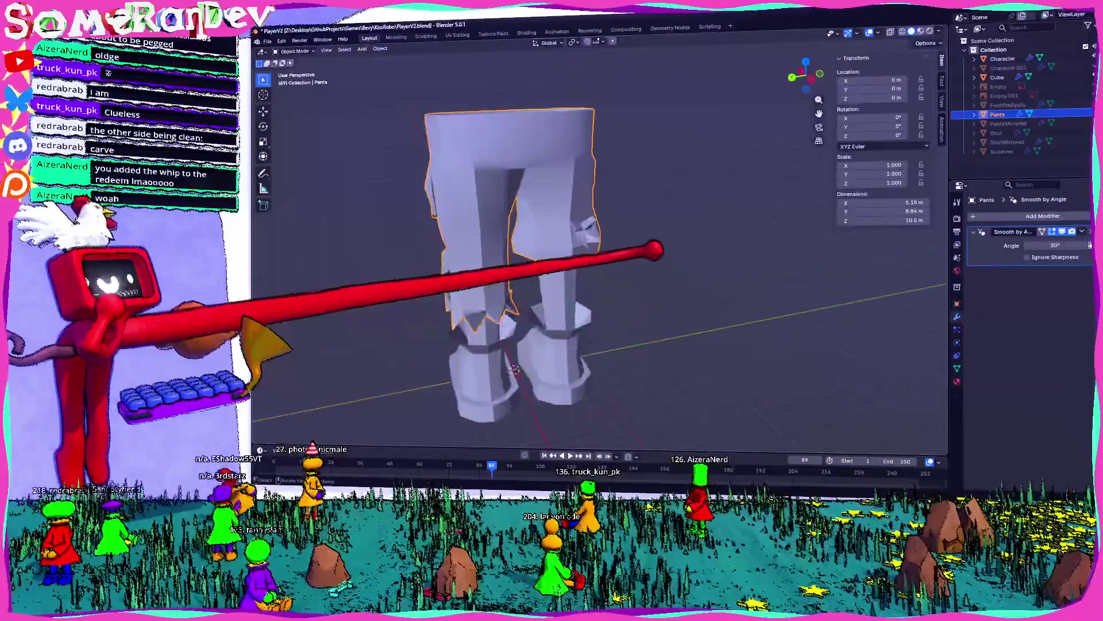
scroll(583, 200, up, 5)
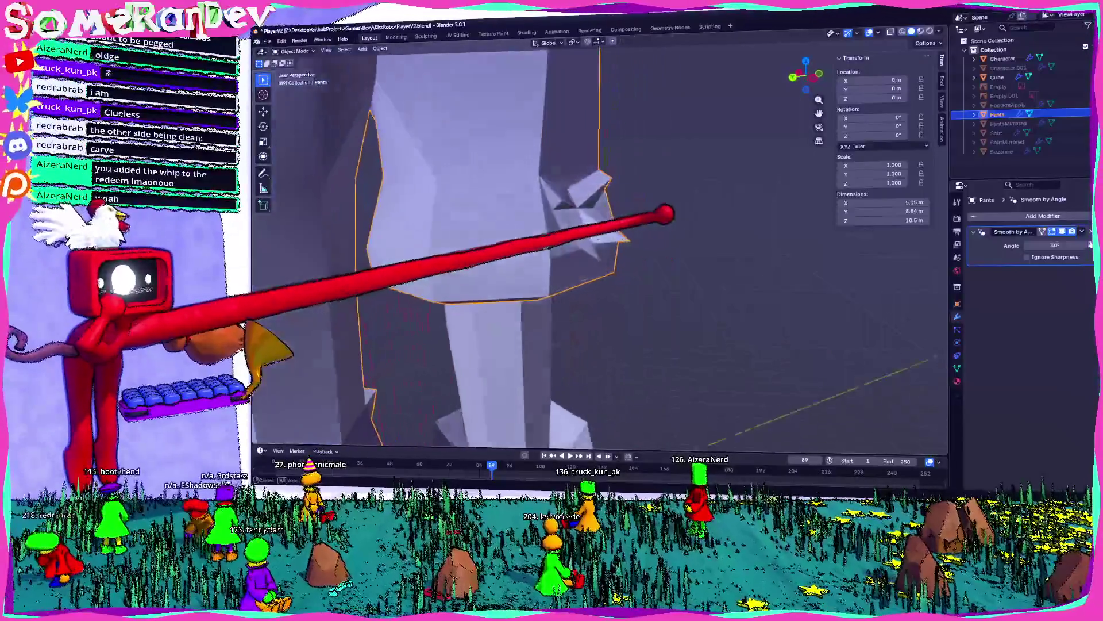
key(Tab)
scroll(621, 163, up, 3)
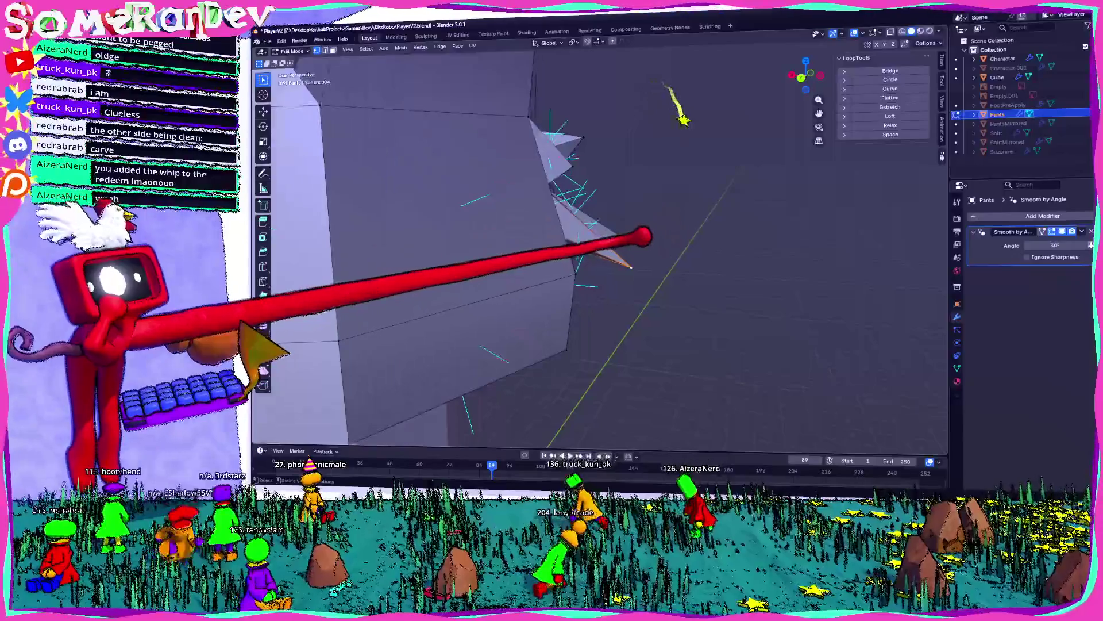
key(g)
middle_drag(492, 308, 442, 281)
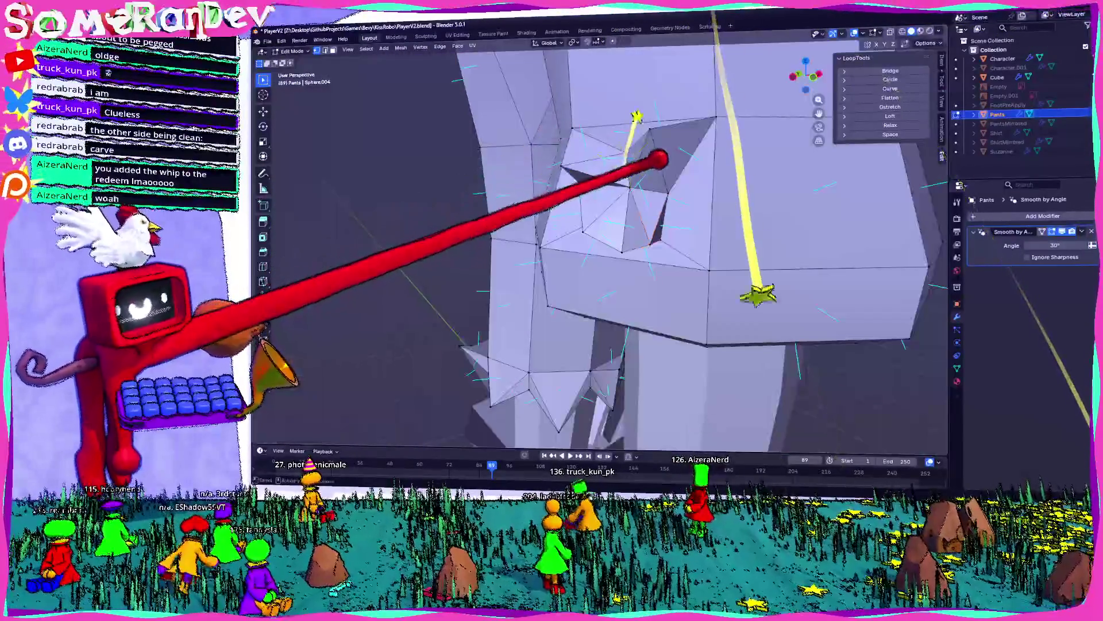
middle_drag(661, 160, 632, 153)
key(g)
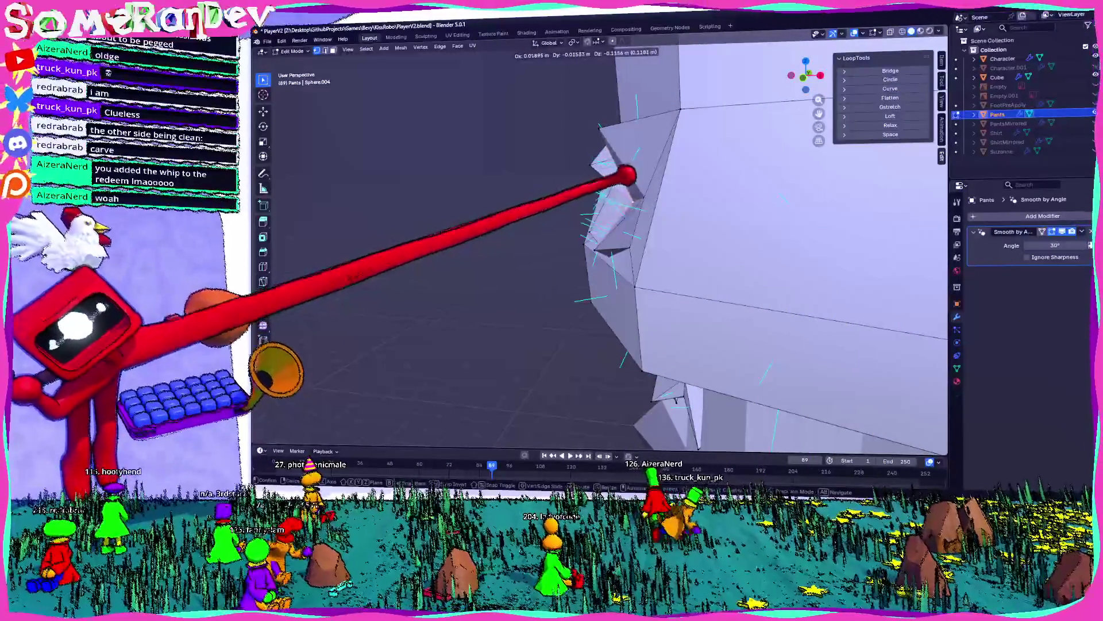
mouse_move(639, 173)
middle_down()
mouse_move(707, 165)
mouse_move(584, 172)
middle_up()
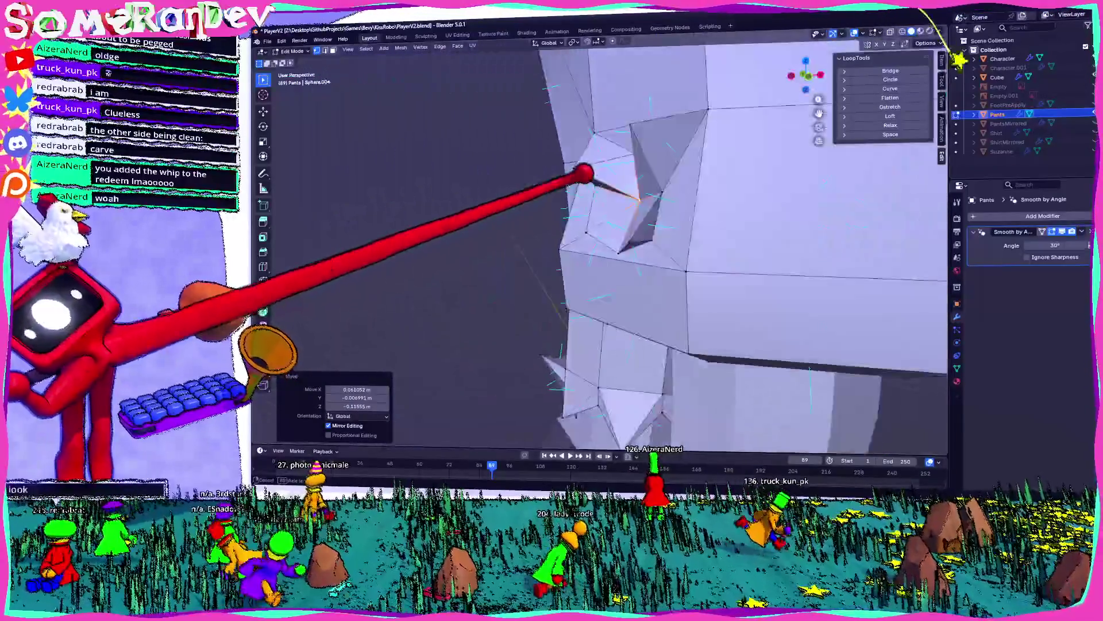
key(g)
click(652, 154)
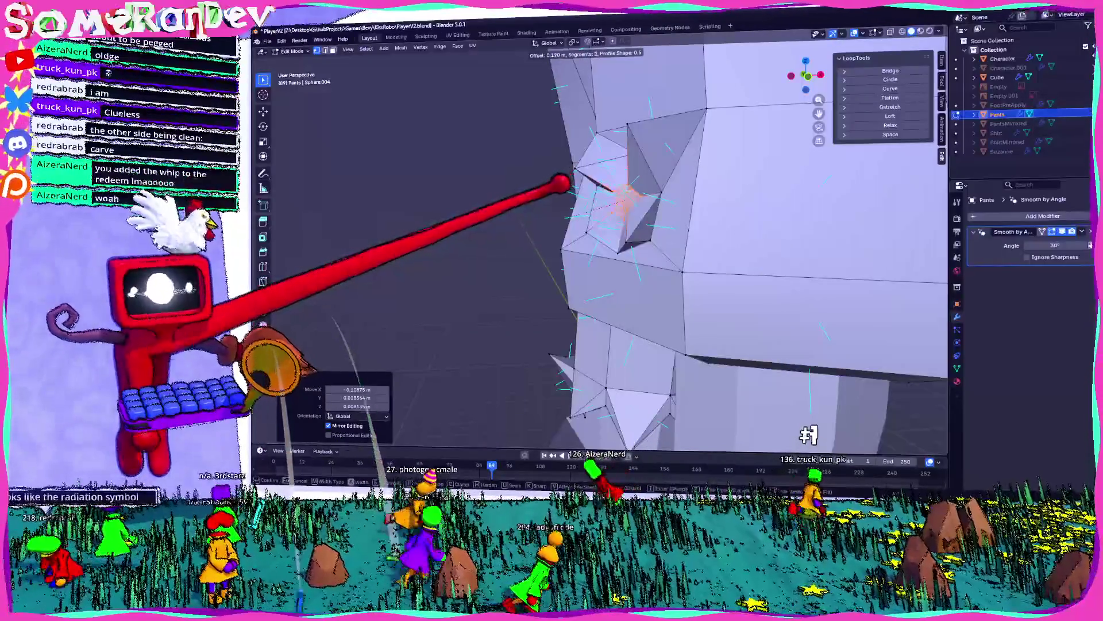
mouse_move(566, 184)
middle_down()
mouse_move(845, 197)
mouse_move(687, 189)
mouse_move(682, 201)
mouse_move(694, 183)
mouse_move(613, 194)
middle_up()
- Convert the triangles around the knee hole into quads with Alt+J, then return to Object Mode
key(Tab)
key(Tab)
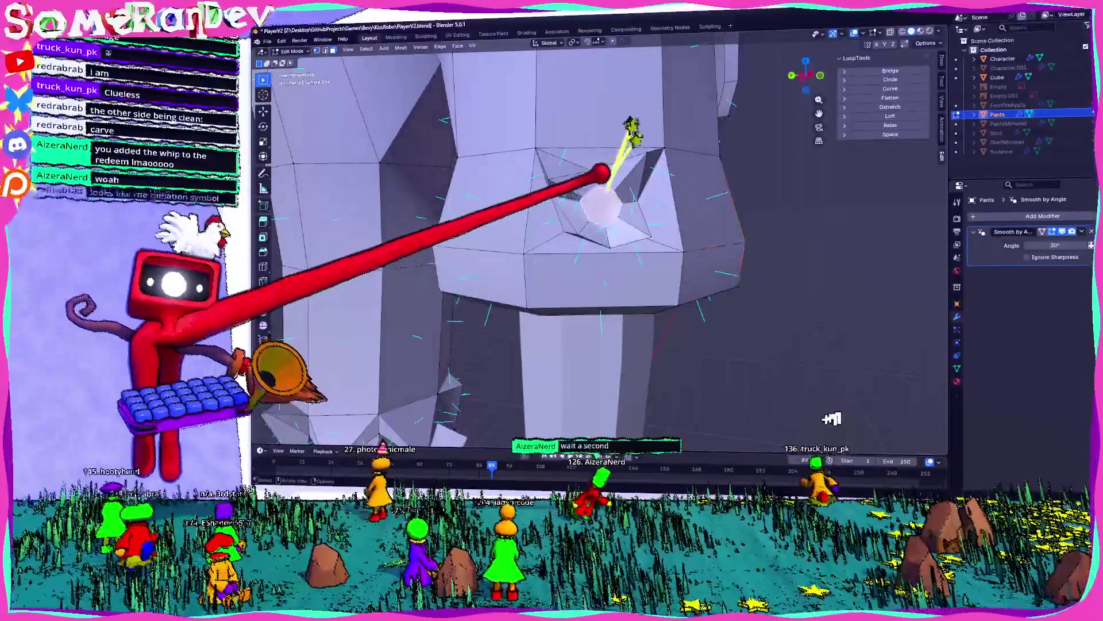
key(alt+j)
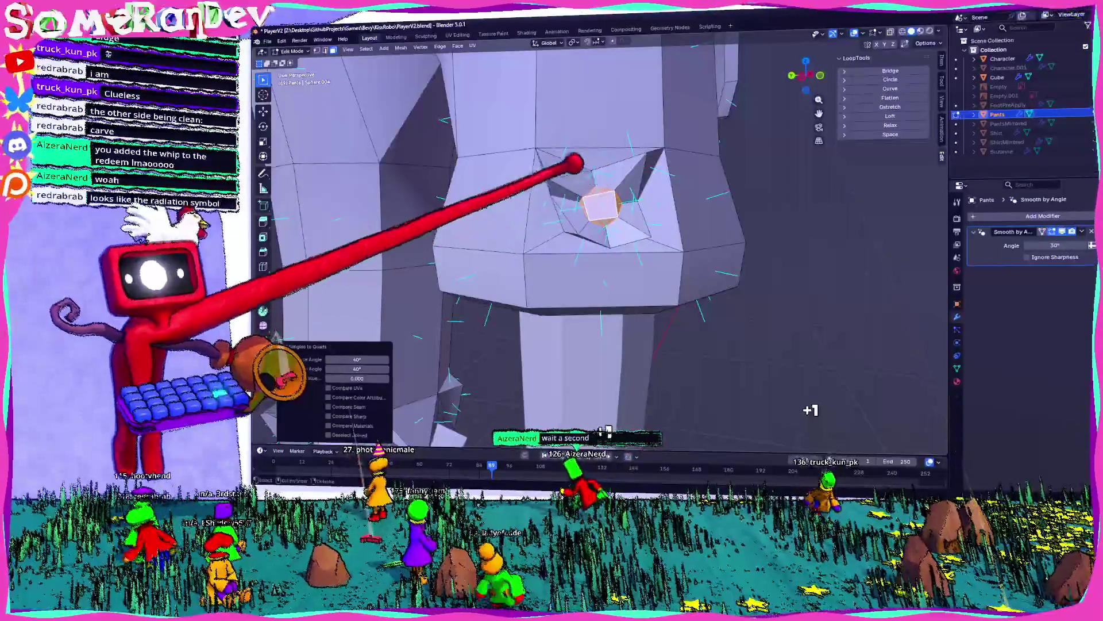
scroll(644, 167, up, 4)
mouse_move(641, 155)
middle_down()
mouse_move(616, 147)
mouse_move(649, 131)
mouse_move(665, 148)
mouse_move(788, 167)
mouse_move(707, 161)
mouse_move(685, 182)
middle_up()
key(Tab)
scroll(788, 167, down, 3)
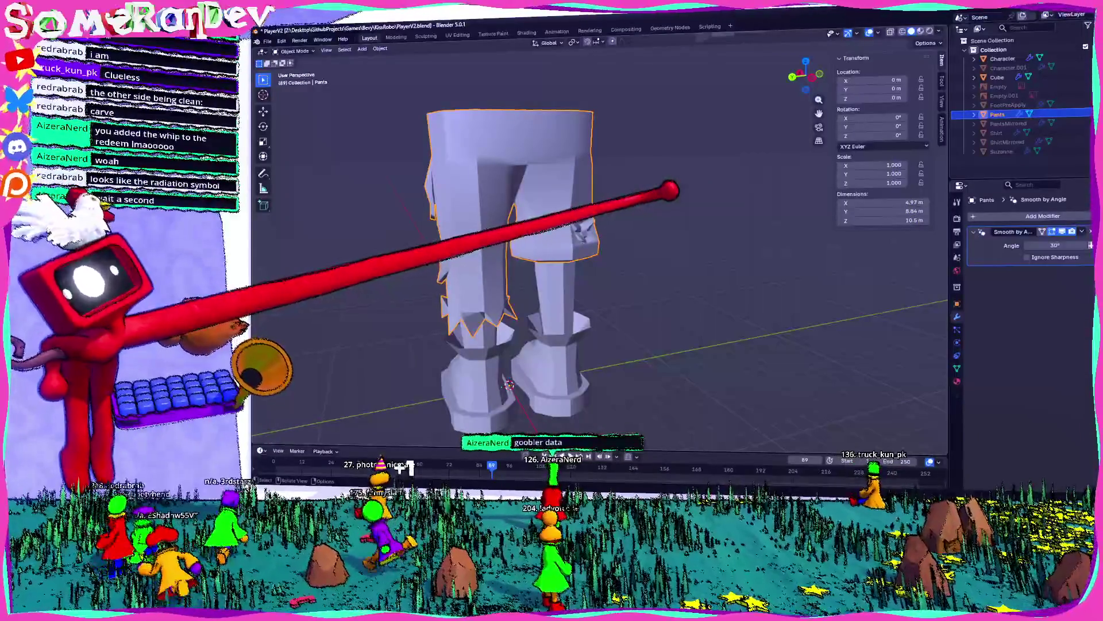
scroll(575, 259, up, 5)
mouse_move(575, 258)
middle_down()
mouse_move(632, 247)
mouse_move(575, 264)
middle_up()
scroll(575, 264, down, 5)
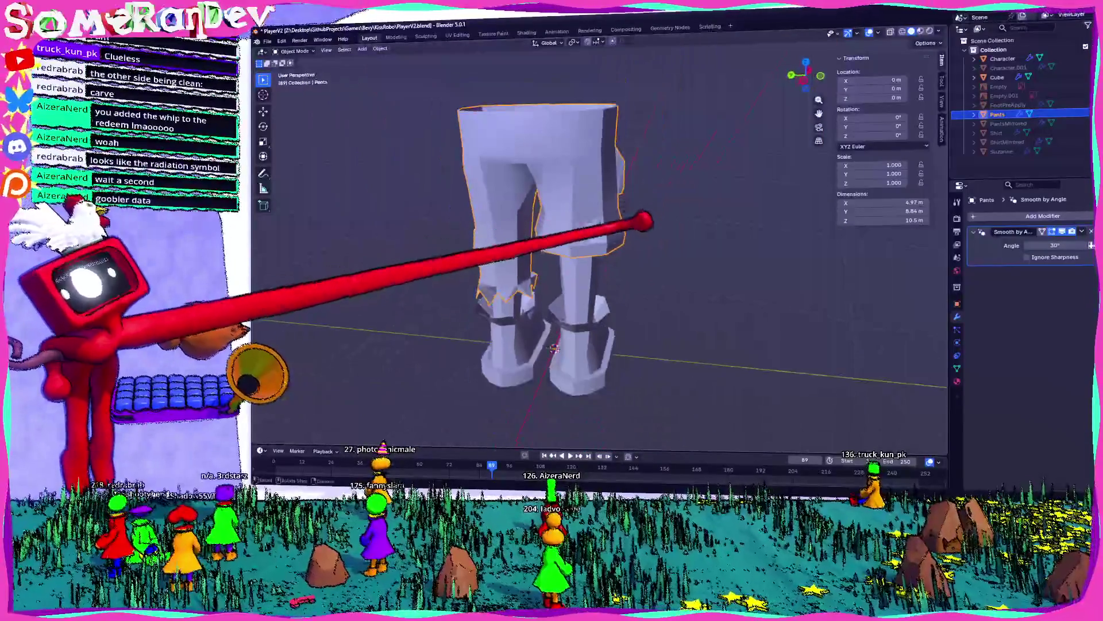
key(Tab)
scroll(551, 258, down, 3)
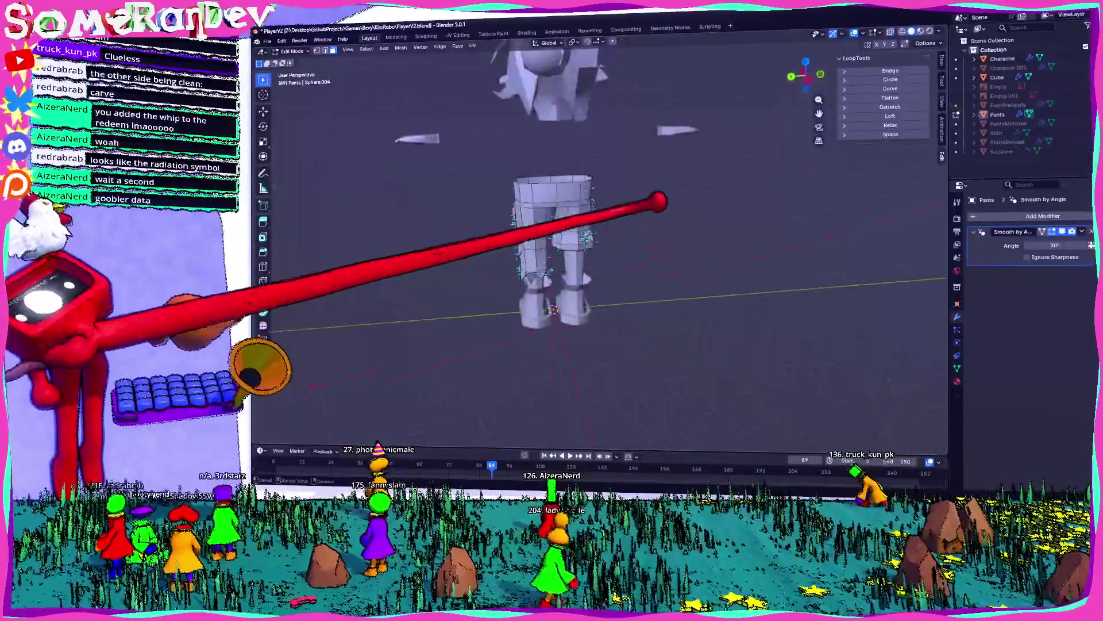
scroll(552, 259, up, 6)
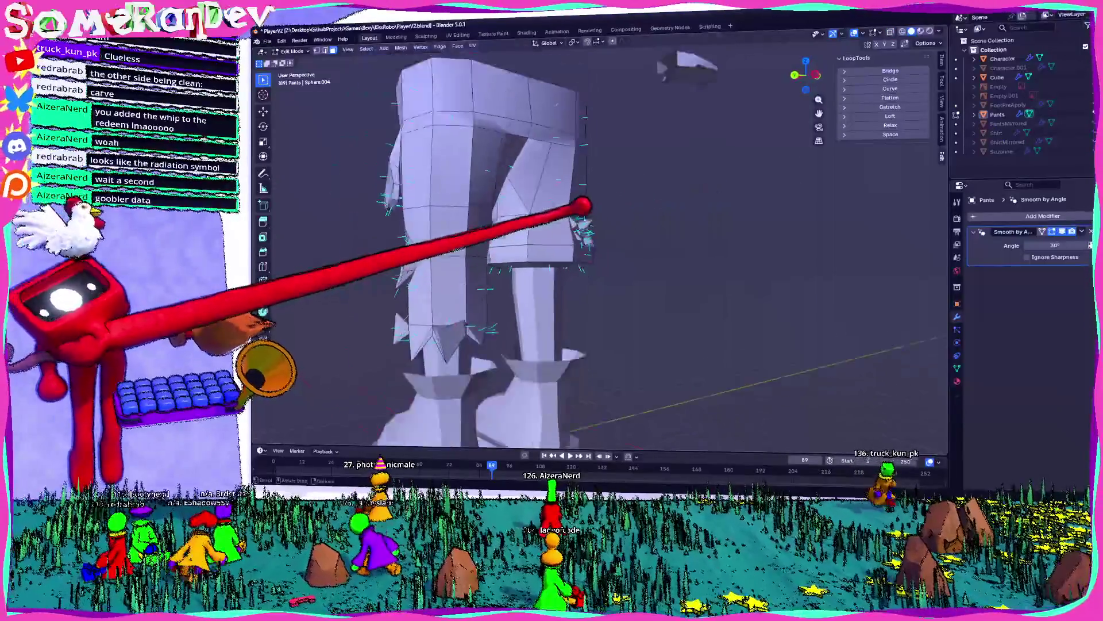
scroll(575, 242, down, 10)
scroll(586, 247, up, 8)
middle_drag(586, 247, 609, 235)
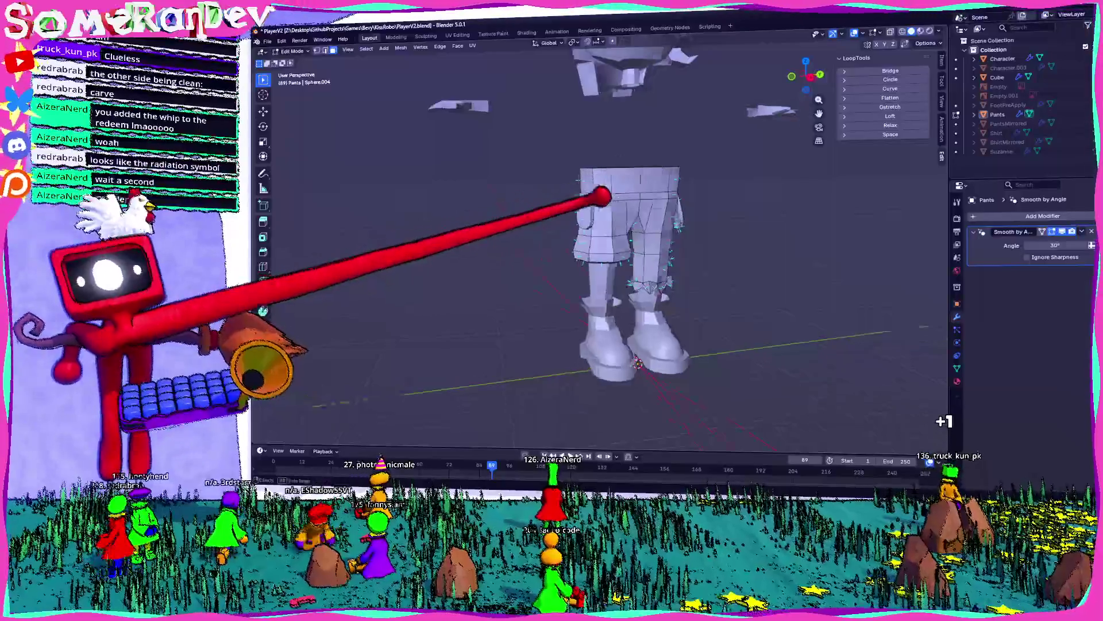
scroll(592, 197, up, 8)
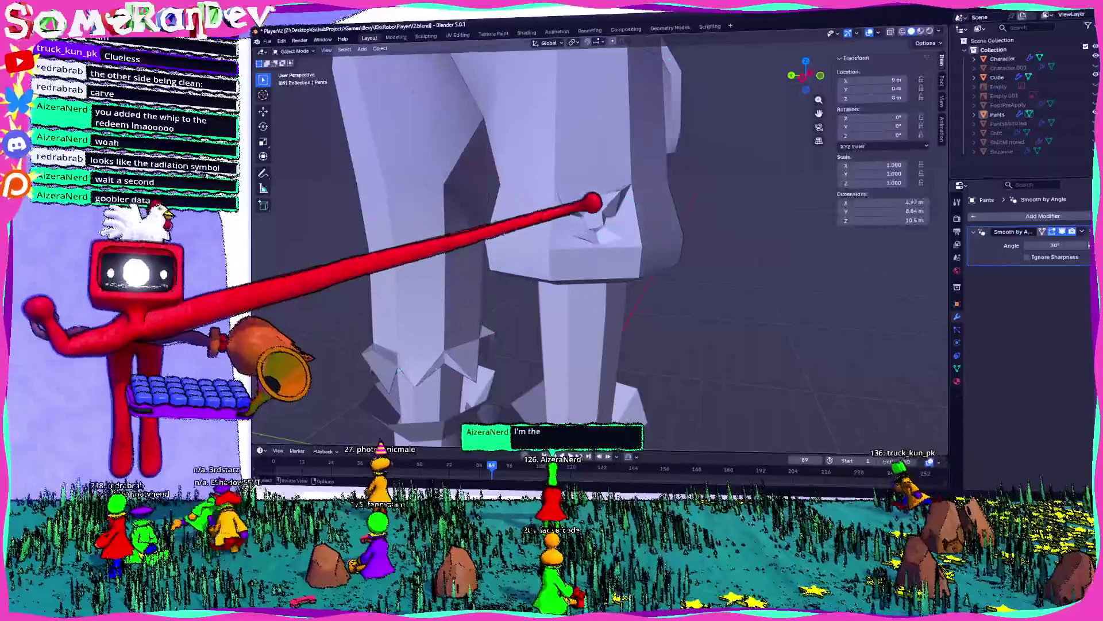
click(635, 211)
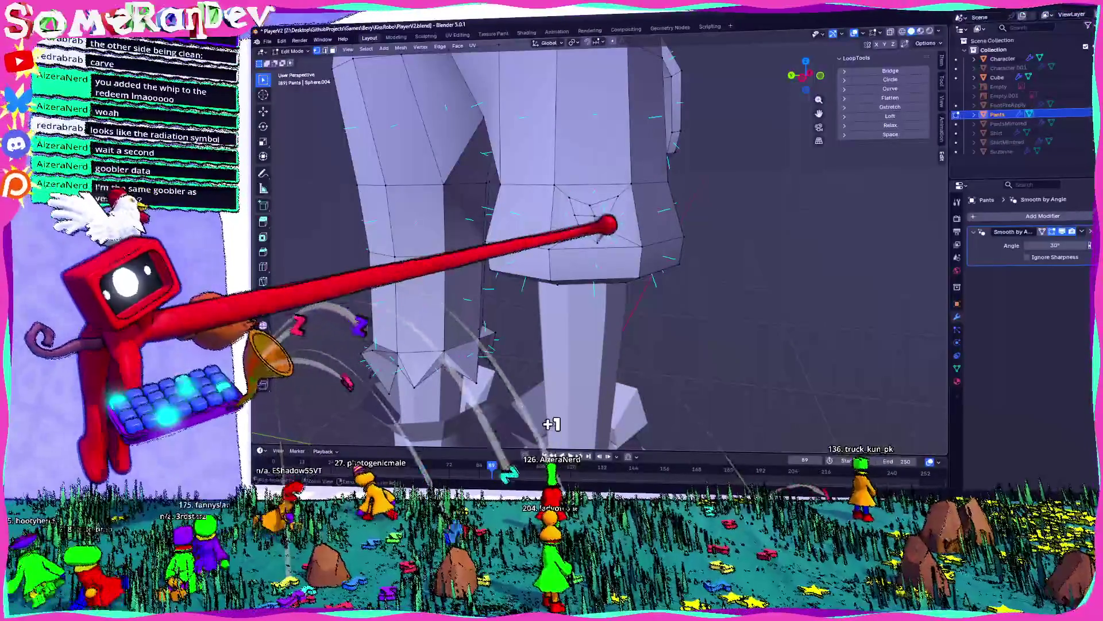
- Select the front knee quad face on the pants, cancelling the inset started on it
click(594, 220)
key(alt+a)
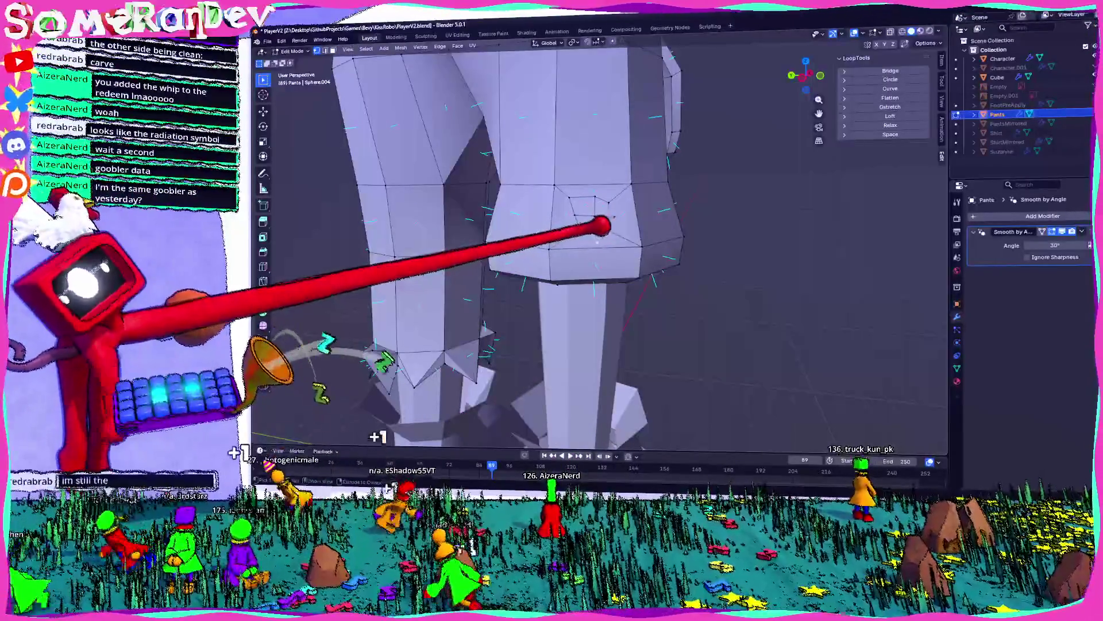
click(597, 217)
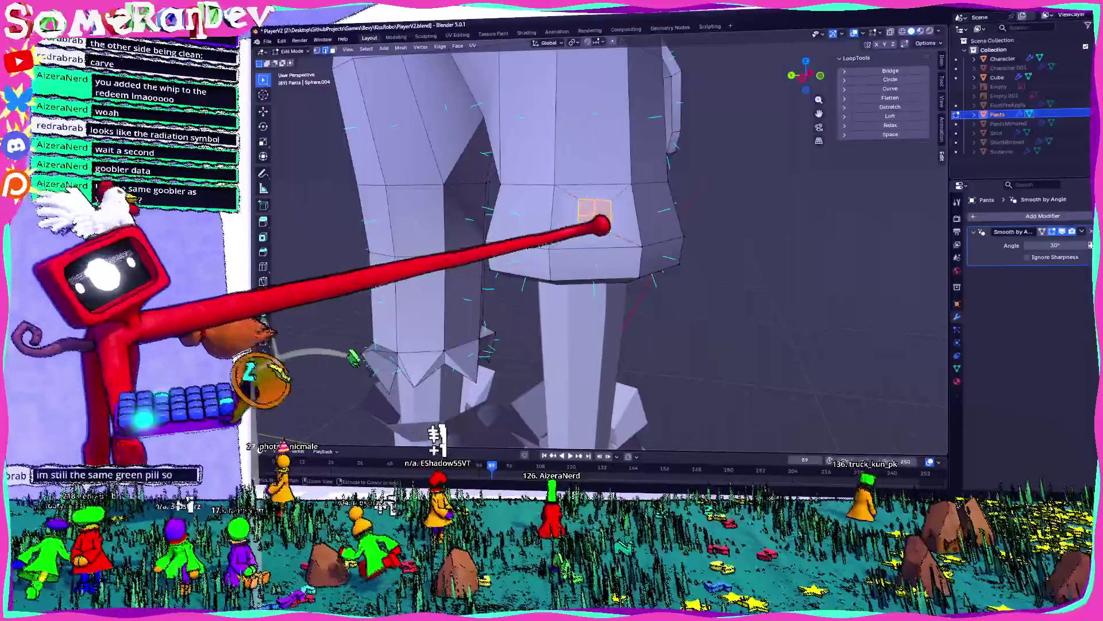
click(604, 224)
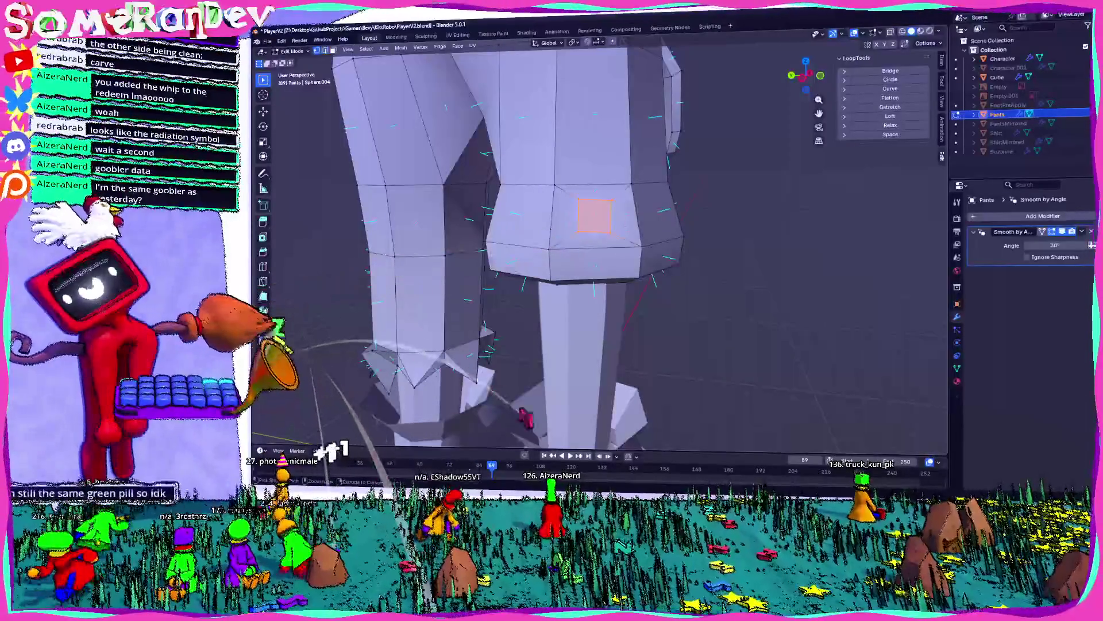
key(Escape)
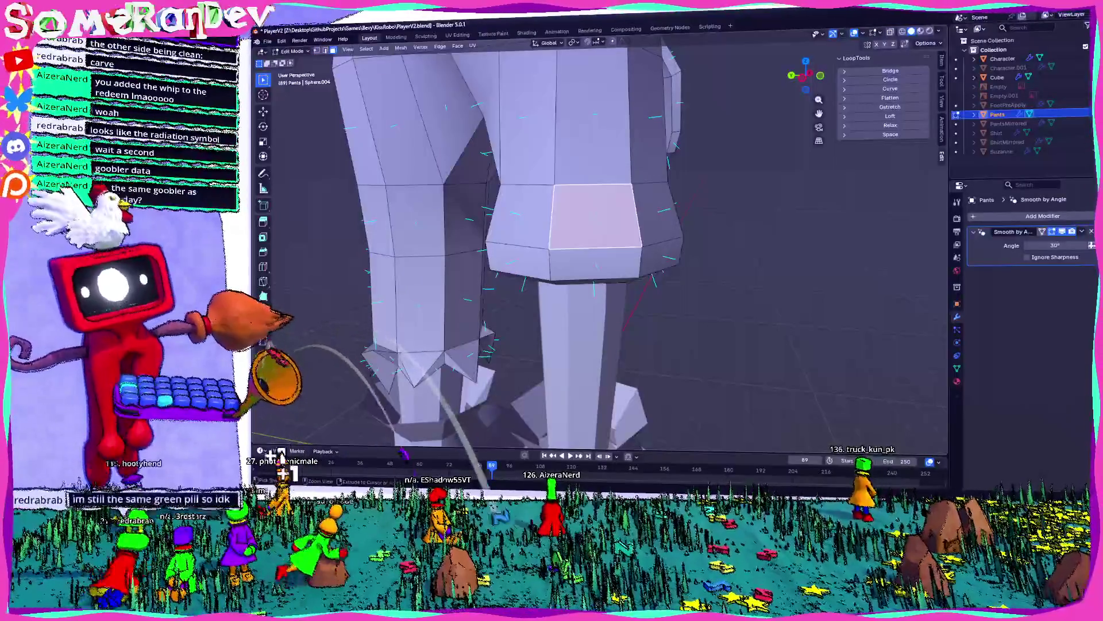
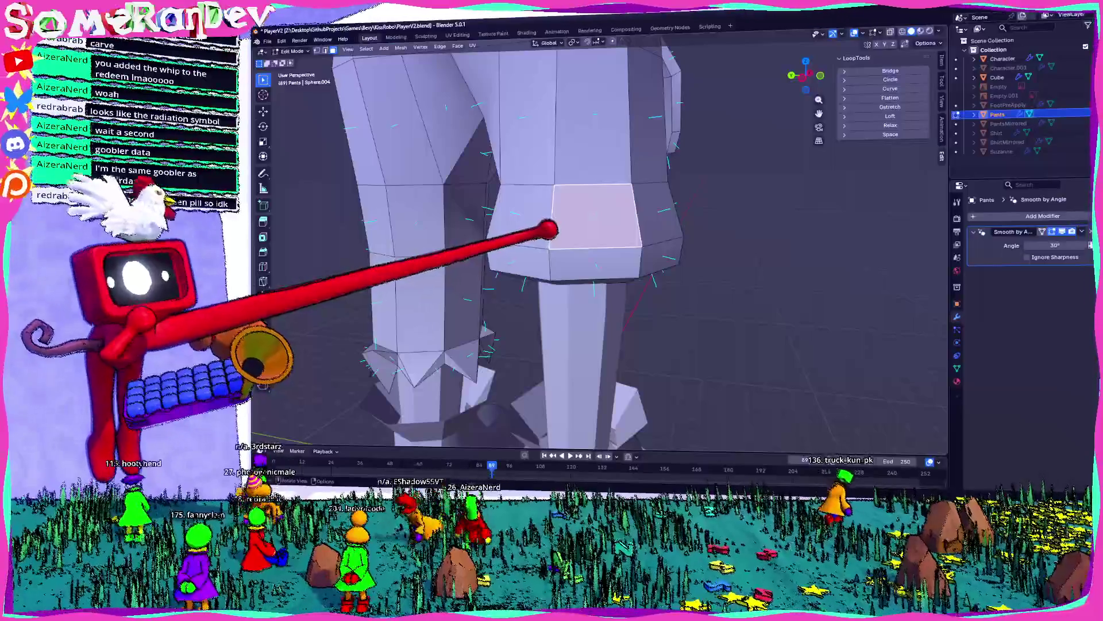
- Select two adjacent faces on the pants' upper leg and triangulate them
scroll(593, 210, up, 3)
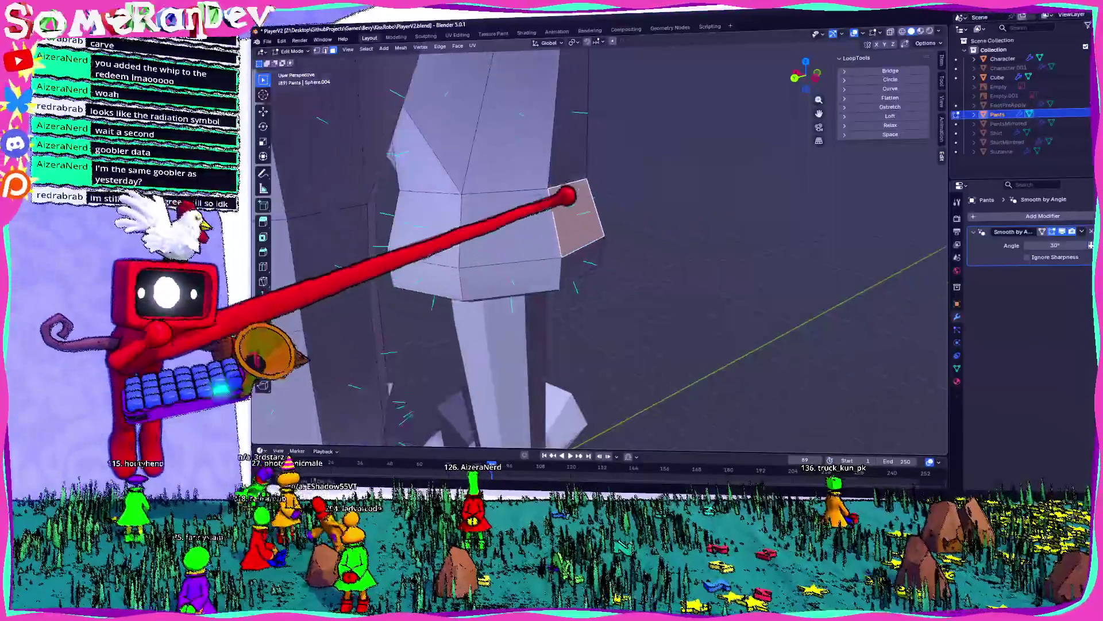
scroll(557, 195, down, 3)
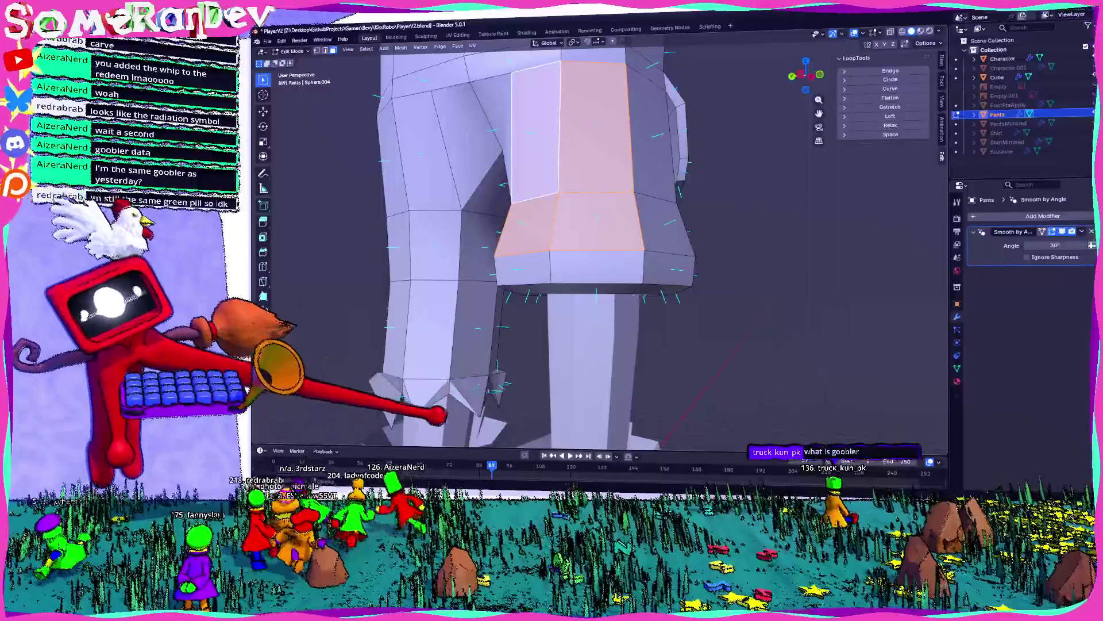
click(543, 197)
middle_drag(543, 197, 567, 189)
shift+click(567, 190)
shift+click(557, 148)
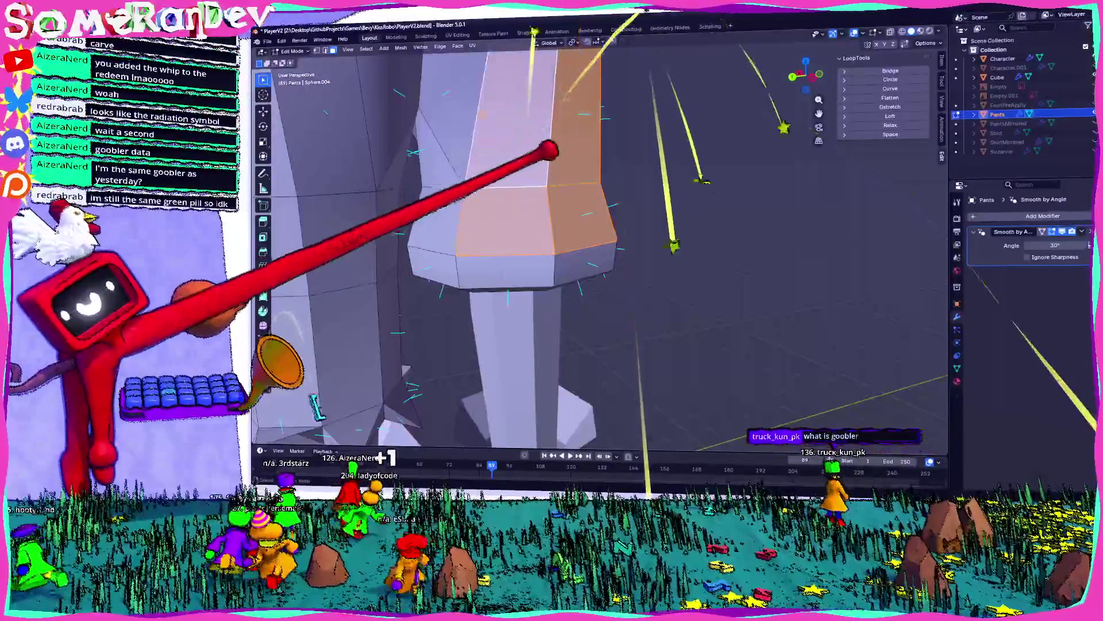
mouse_move(496, 150)
middle_down()
mouse_move(628, 118)
mouse_move(571, 98)
mouse_move(604, 111)
middle_up()
click(531, 112)
shift+click(534, 110)
key(ctrl+t)
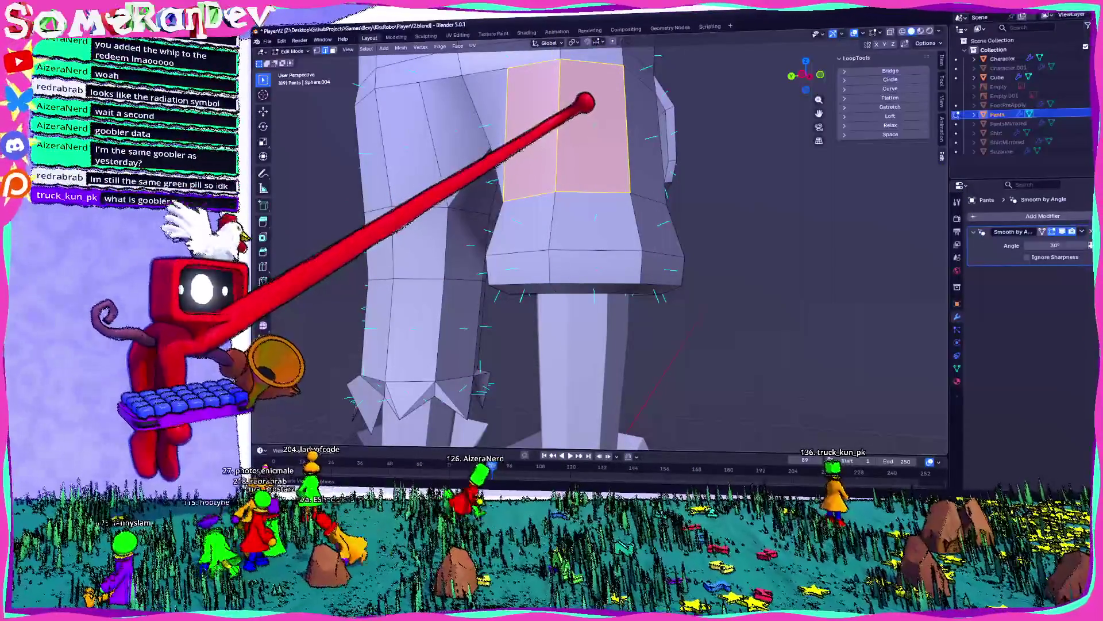
- Subdivide the selected faces twice for new edges, then rejoin the triangles into quads
right_click(552, 85)
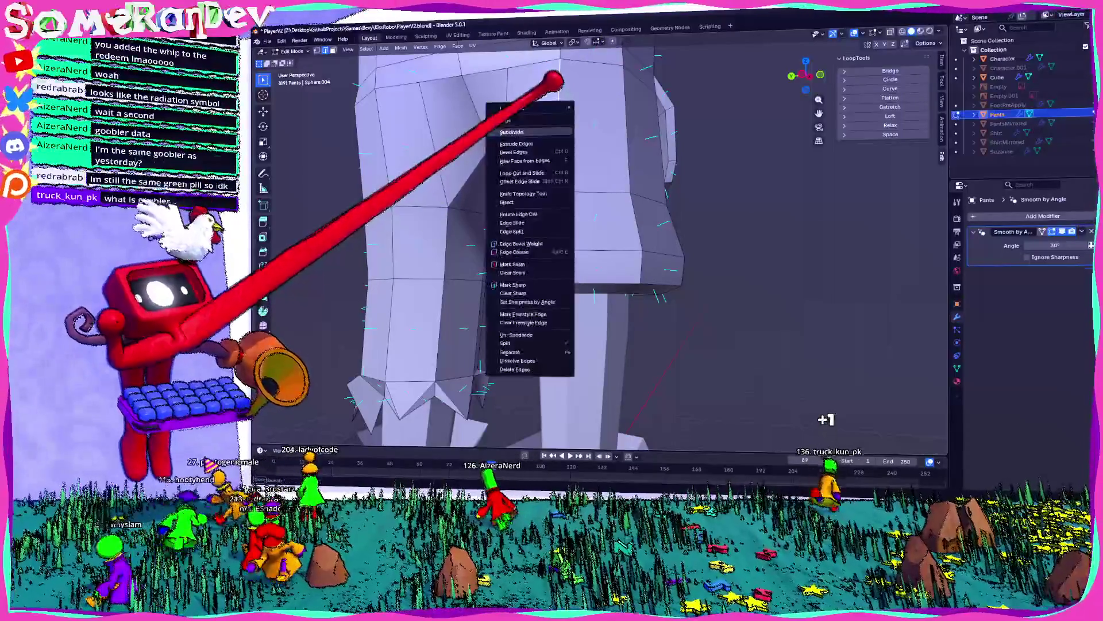
click(561, 86)
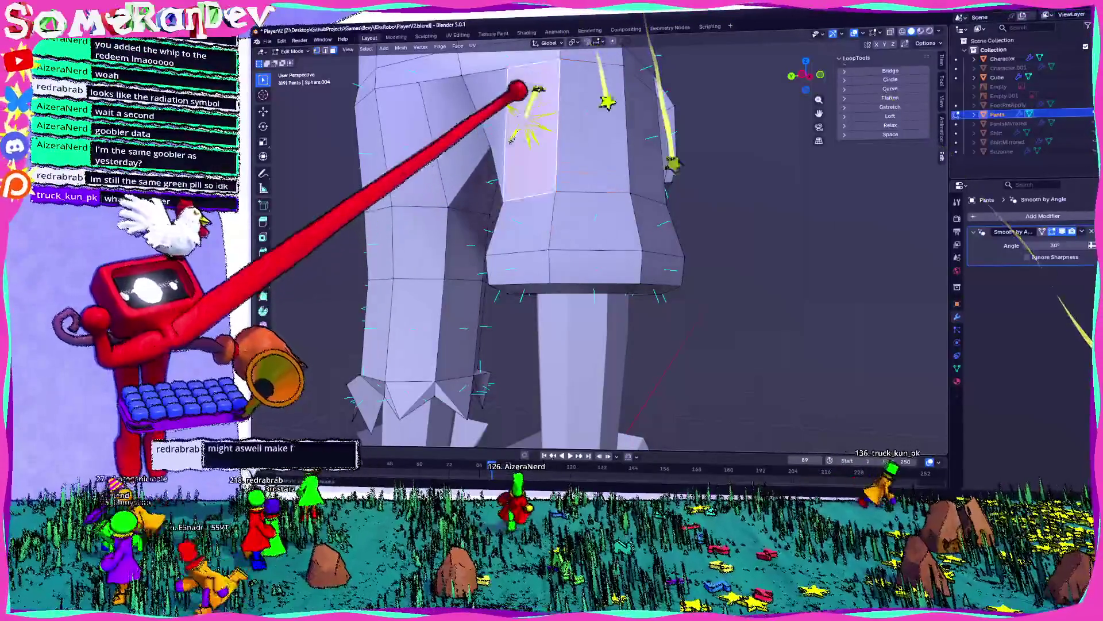
click(505, 91)
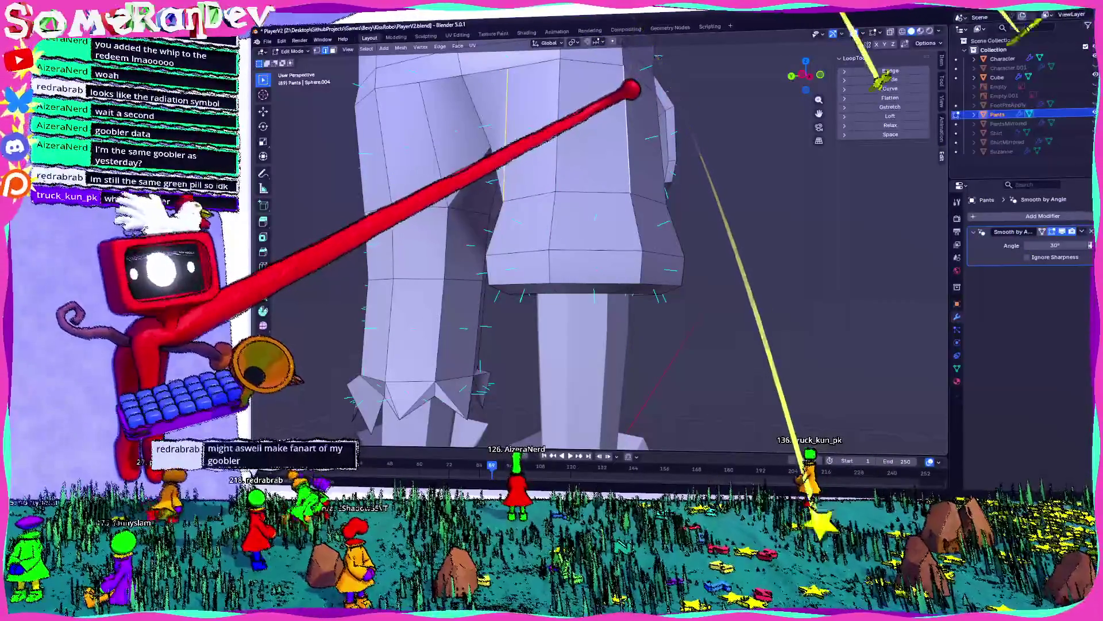
right_click(632, 89)
click(615, 97)
middle_drag(556, 105, 591, 111)
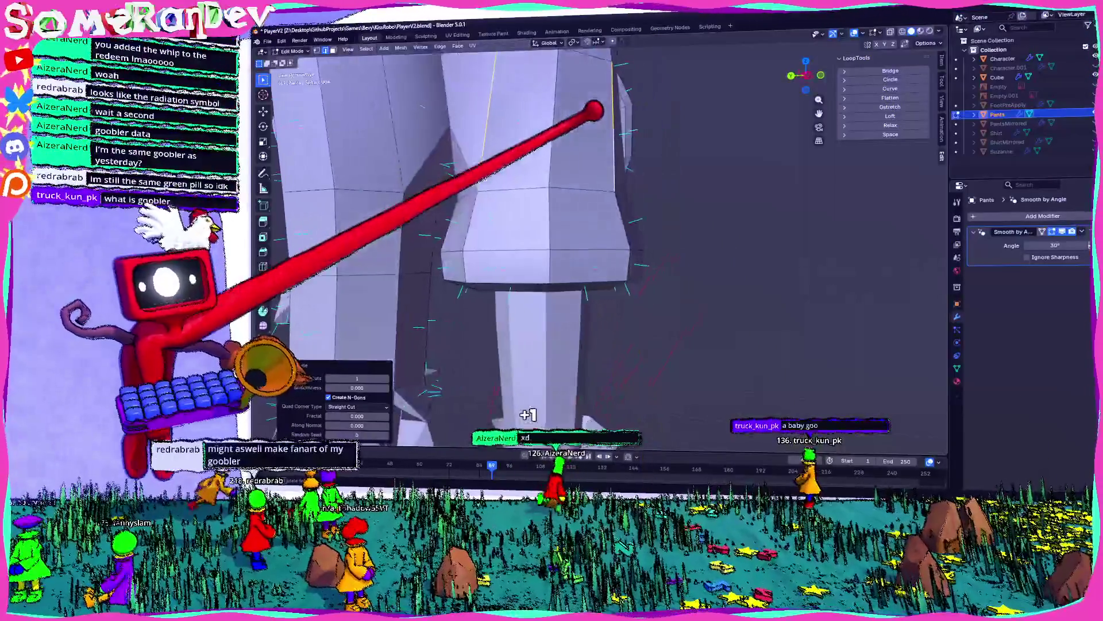
click(549, 105)
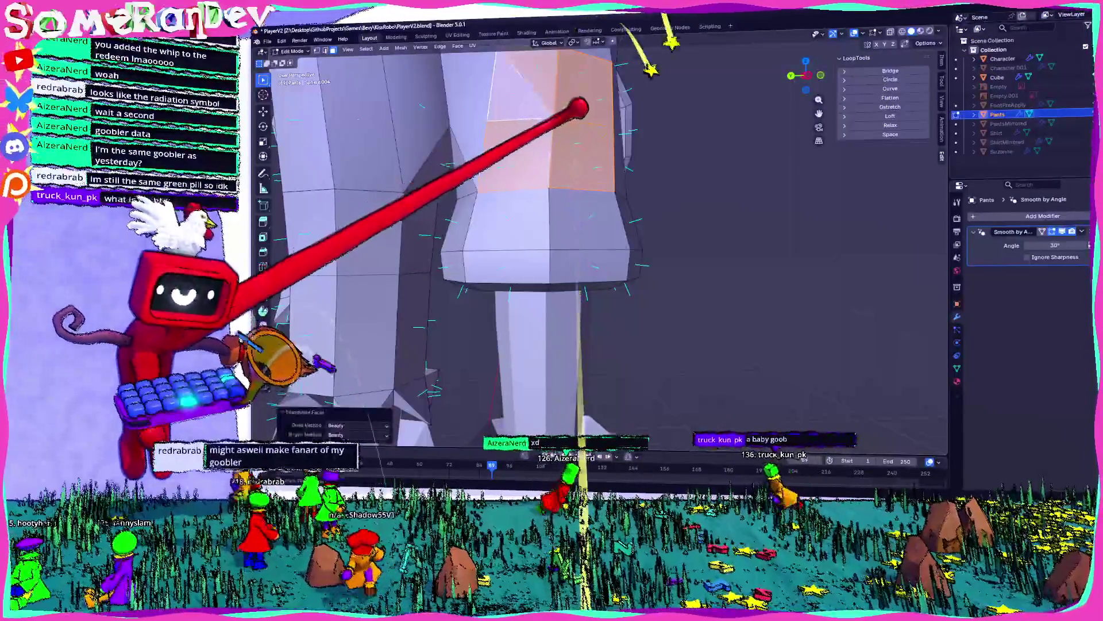
key(alt+j)
- Select the lower band of faces and move it into place in front orthographic view
middle_drag(569, 112, 562, 143)
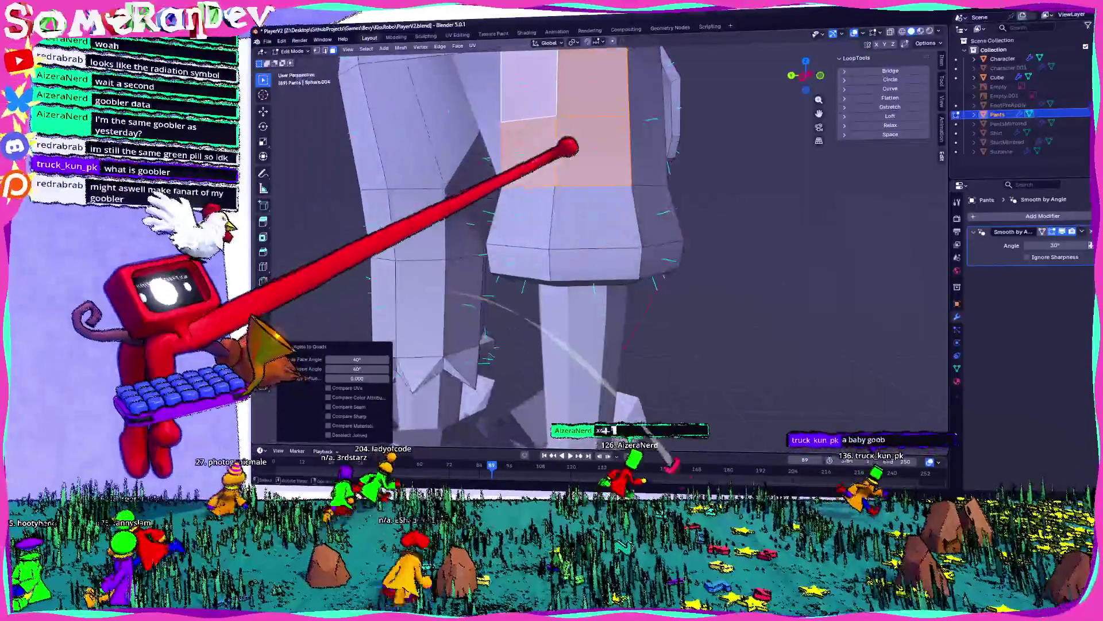
alt+click(581, 187)
mouse_move(571, 184)
middle_down()
mouse_move(586, 163)
mouse_move(581, 144)
mouse_move(616, 162)
middle_up()
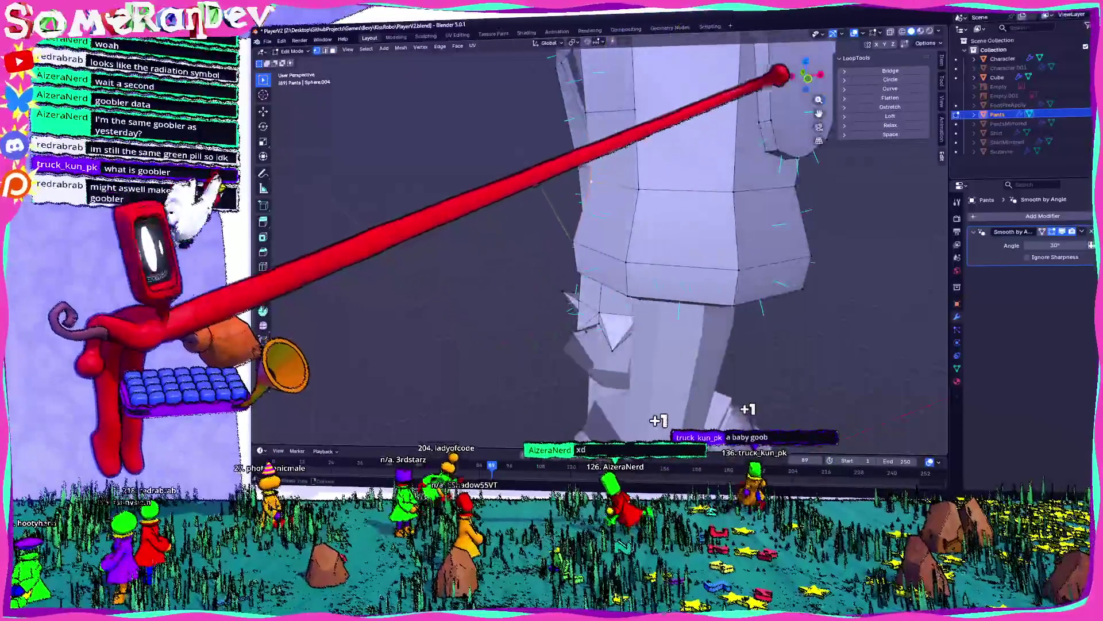
key(KP_1)
key(g)
click(599, 161)
mouse_move(603, 168)
middle_down()
mouse_move(665, 168)
mouse_move(581, 177)
mouse_move(587, 138)
mouse_move(546, 123)
middle_up()
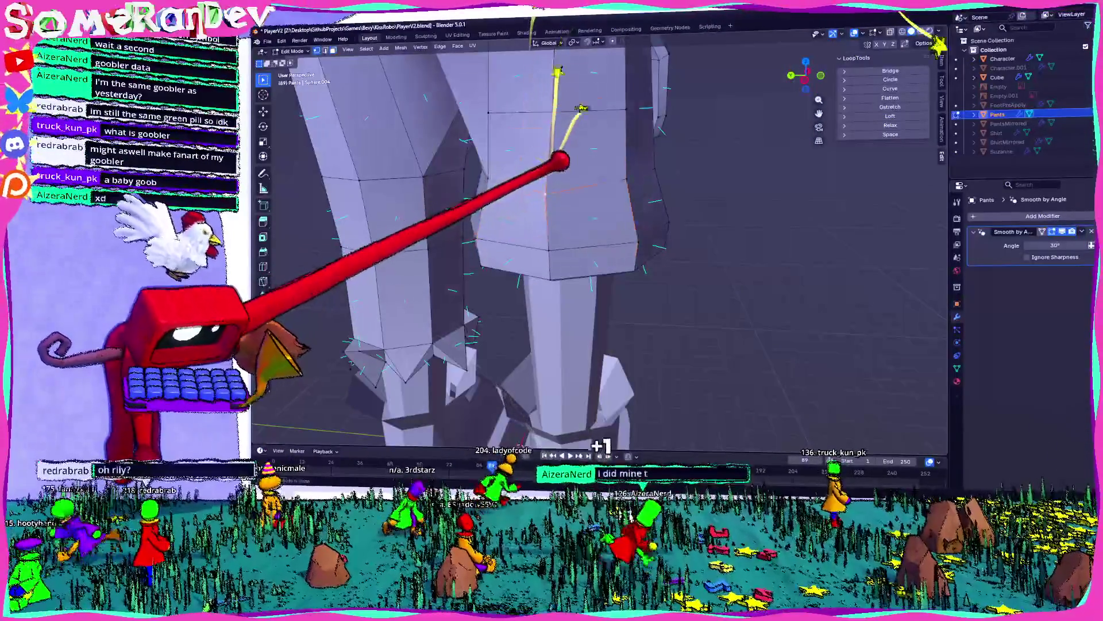
- Bevel the selected vertex into a small face, then merge overlapping pants vertices by distance
key(ctrl+shift+b)
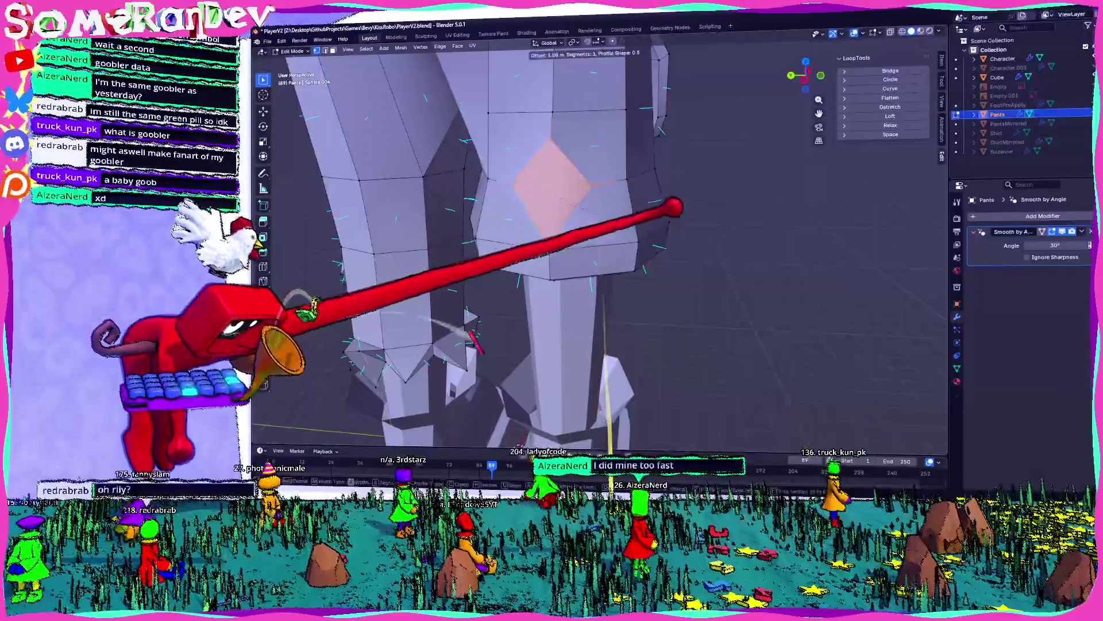
click(653, 209)
mouse_move(652, 209)
middle_down()
mouse_move(529, 226)
mouse_move(546, 222)
middle_up()
click(547, 229)
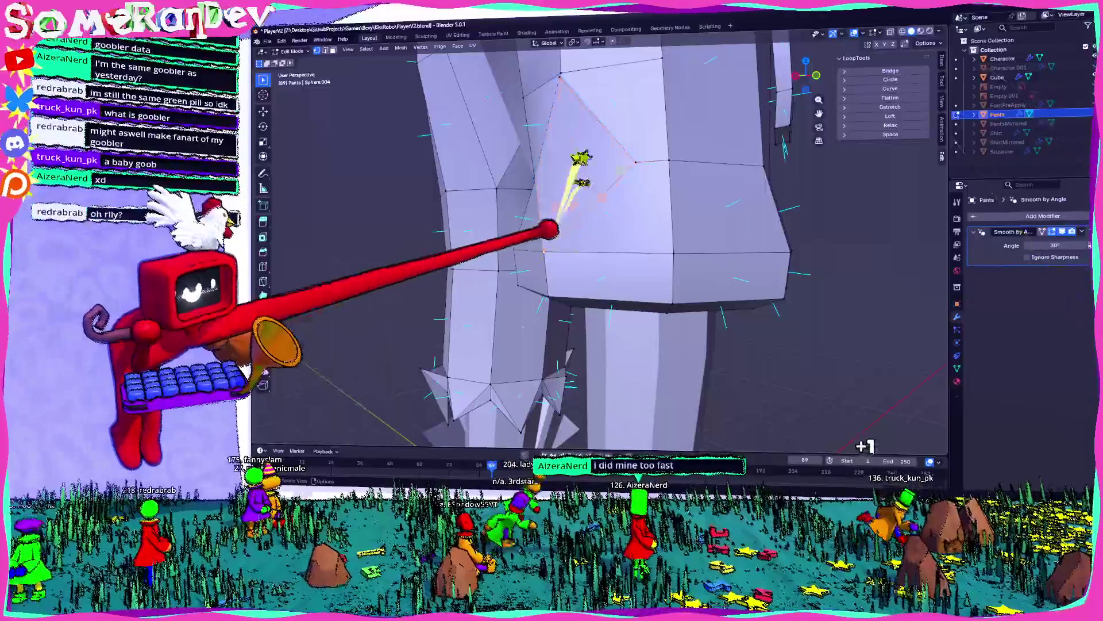
key(a)
key(m)
click(544, 252)
- Scale the selection down to 0.359 and move the vertices into position
middle_drag(544, 251, 586, 241)
key(alt+a)
mouse_move(483, 153)
middle_down()
mouse_move(645, 172)
mouse_move(567, 165)
mouse_move(586, 180)
middle_up()
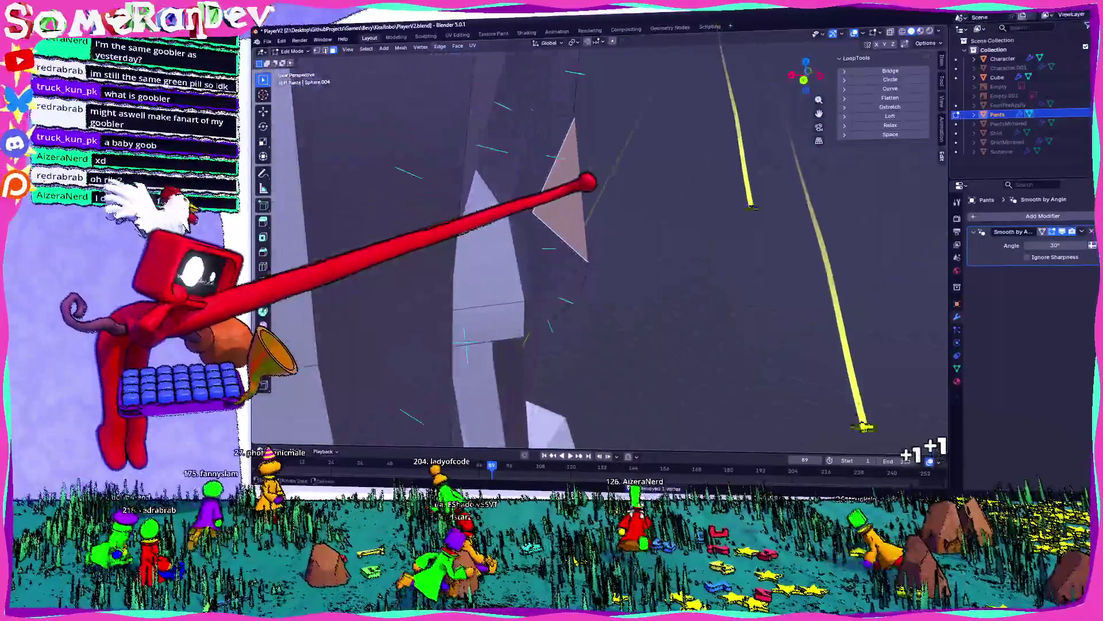
click(644, 176)
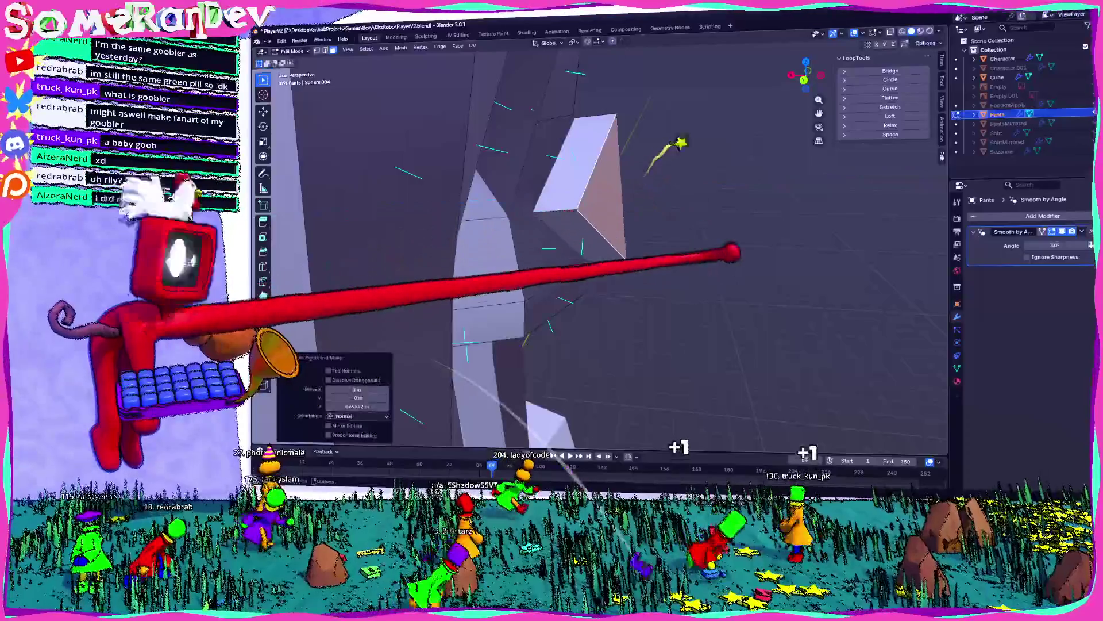
mouse_move(845, 276)
middle_down()
mouse_move(672, 205)
mouse_move(589, 204)
mouse_move(473, 138)
mouse_move(591, 148)
mouse_move(572, 163)
mouse_move(498, 168)
middle_up()
key(g)
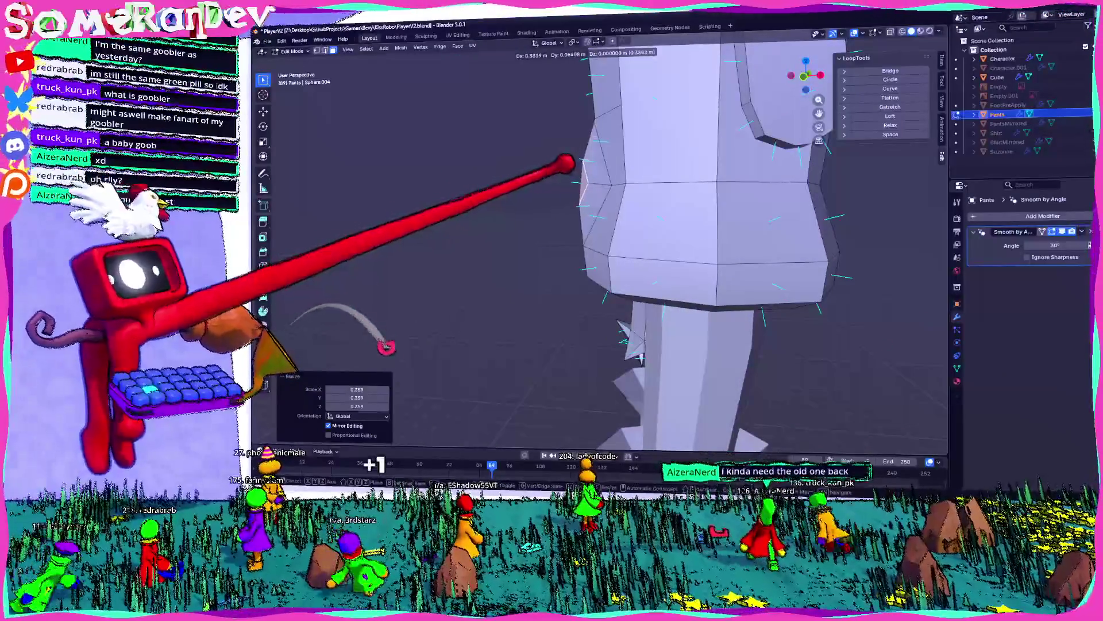
mouse_move(600, 181)
middle_down()
mouse_move(685, 165)
mouse_move(619, 158)
mouse_move(670, 178)
middle_up()
key(g)
click(592, 135)
- Merge the selected vertices at their center and reposition the merged vertex
mouse_move(598, 152)
middle_down()
mouse_move(551, 140)
mouse_move(628, 148)
mouse_move(559, 154)
mouse_move(571, 153)
middle_up()
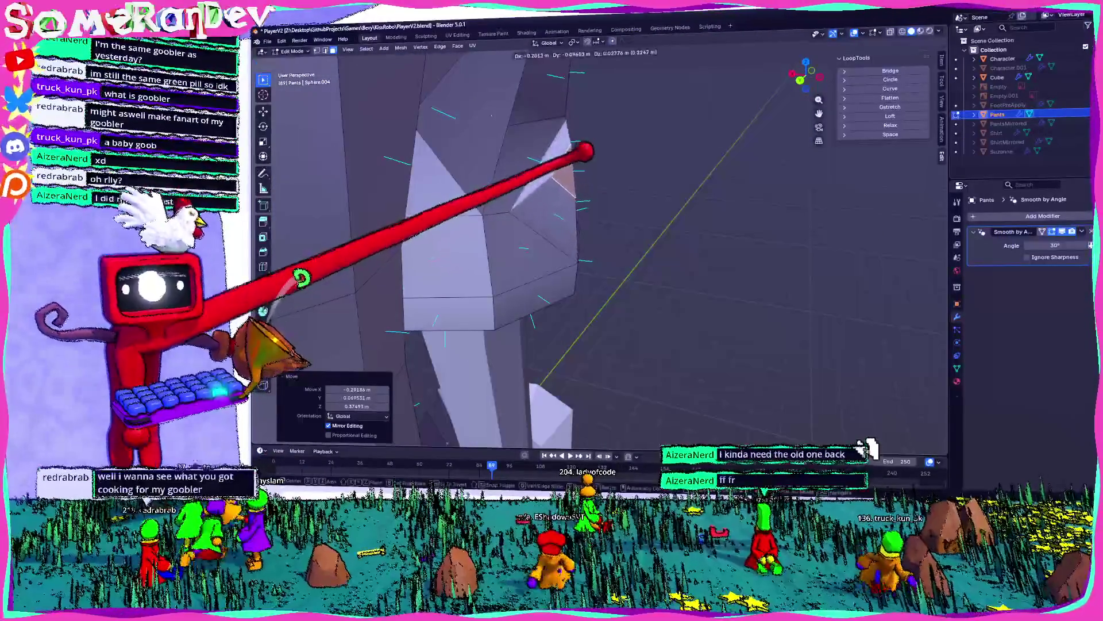
shift+click(592, 153)
key(m)
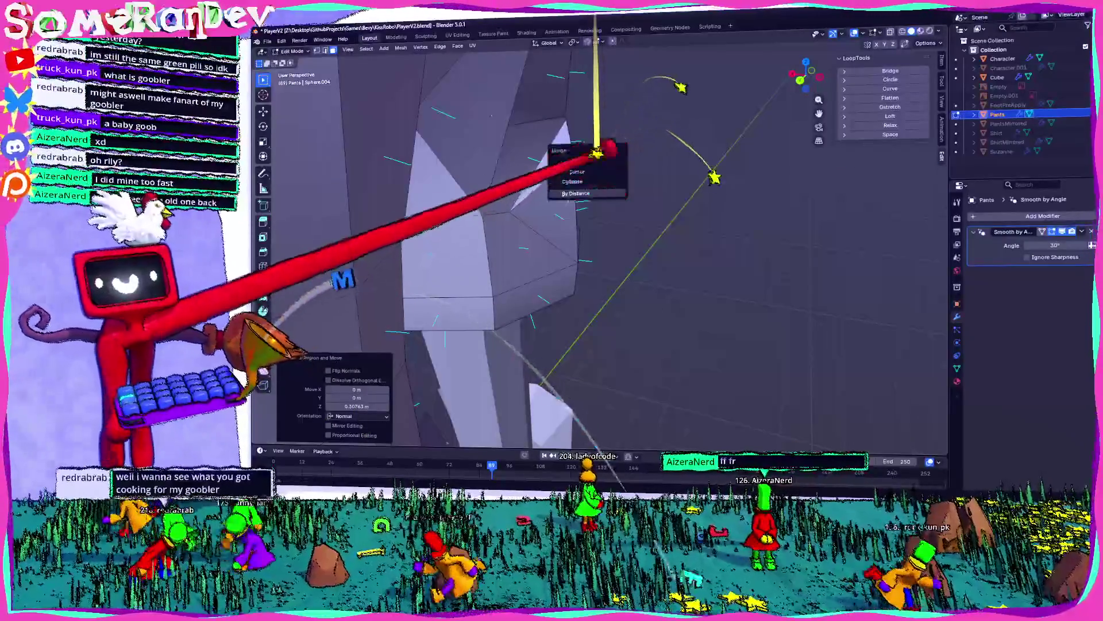
click(598, 119)
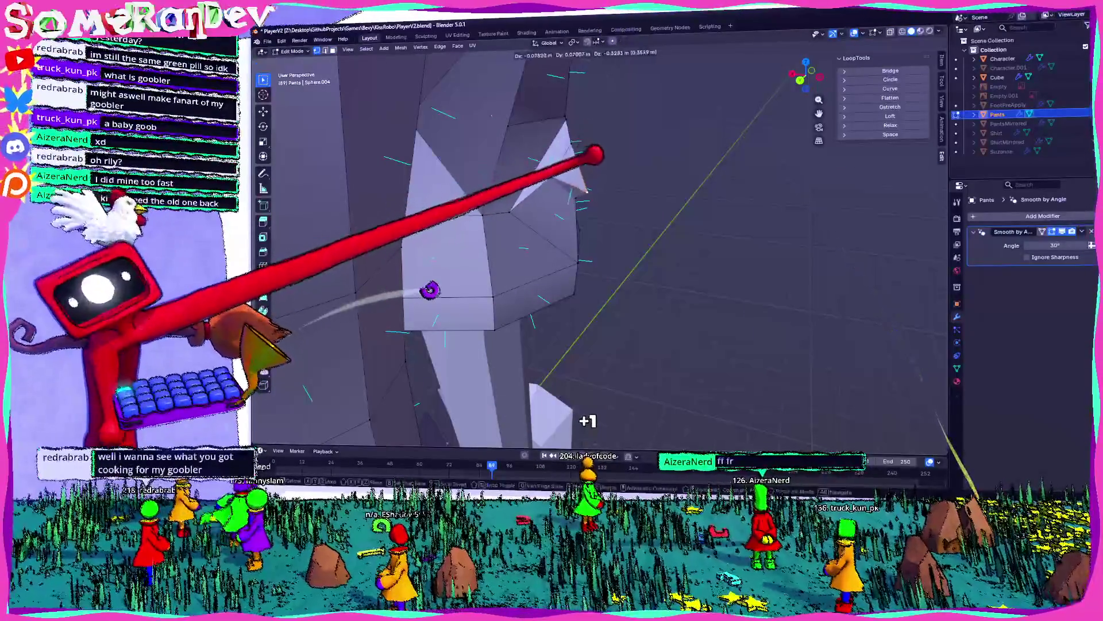
key(g)
click(665, 171)
scroll(665, 171, down, 5)
- Check the pants in Object Mode, then pull the selected vertex out into a point
key(Tab)
middle_drag(769, 190, 685, 184)
scroll(591, 178, up, 5)
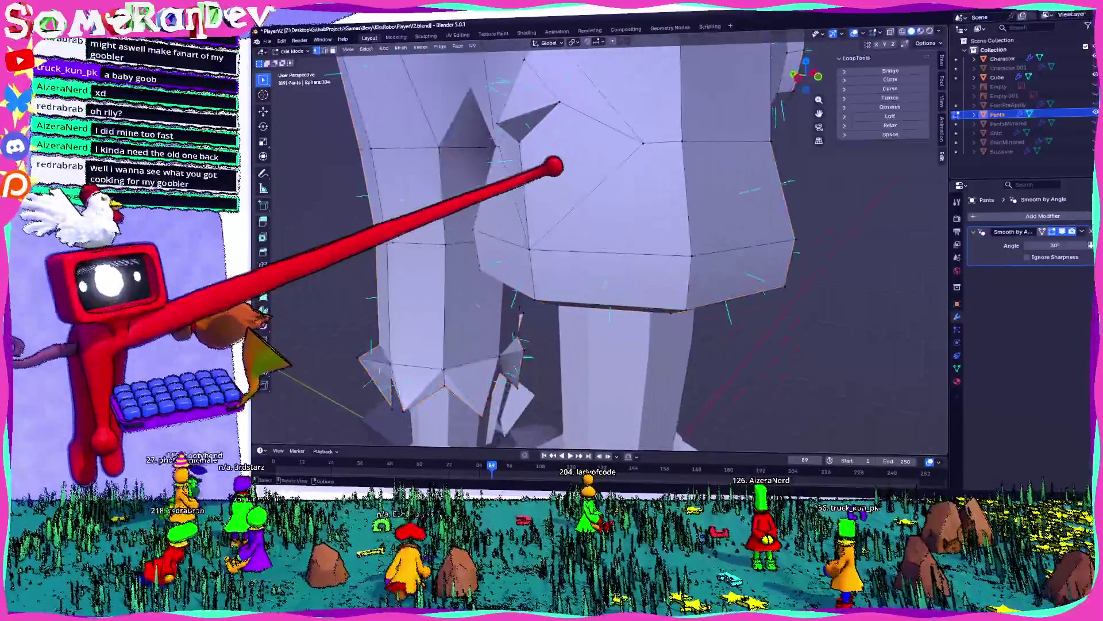
key(Tab)
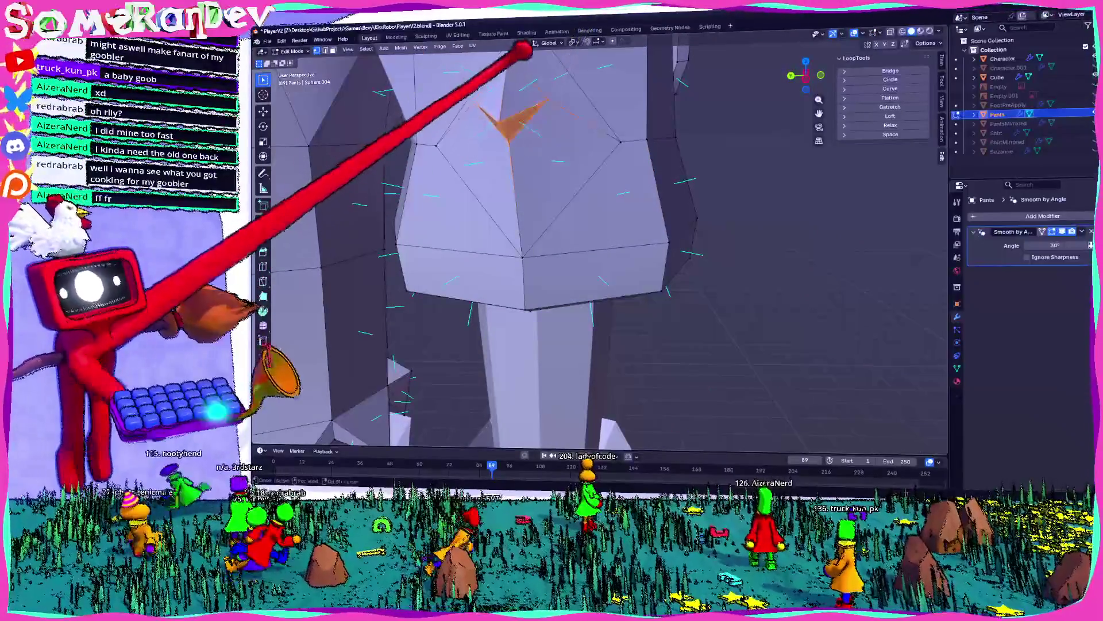
key(g)
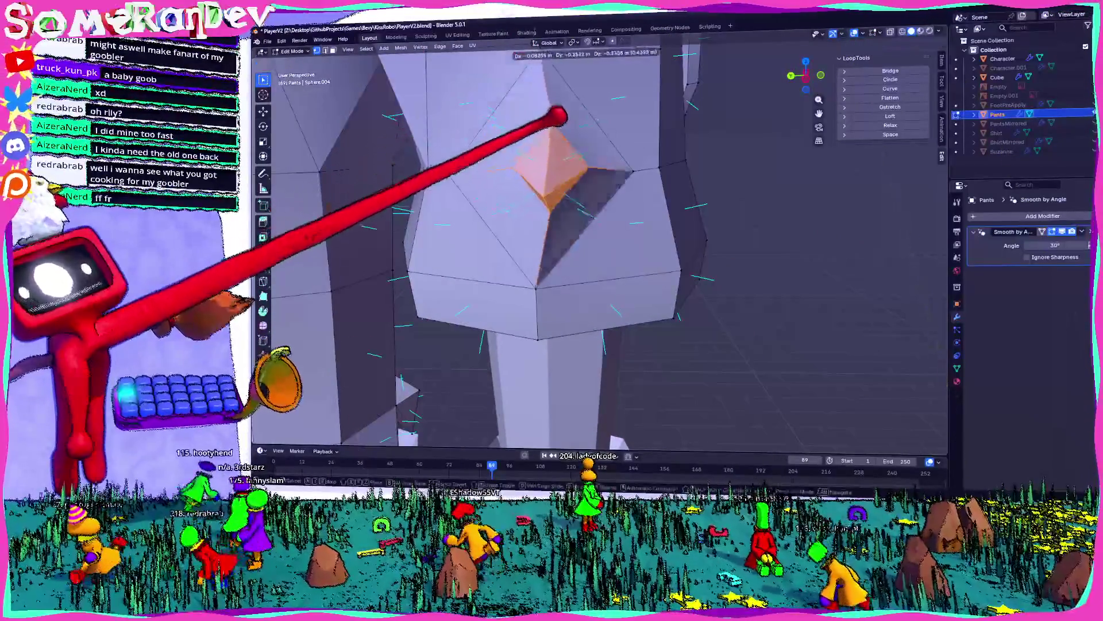
key(Return)
scroll(603, 241, up, 4)
mouse_move(603, 241)
middle_down()
mouse_move(575, 241)
mouse_move(648, 167)
mouse_move(670, 483)
mouse_move(610, 224)
mouse_move(713, 229)
middle_up()
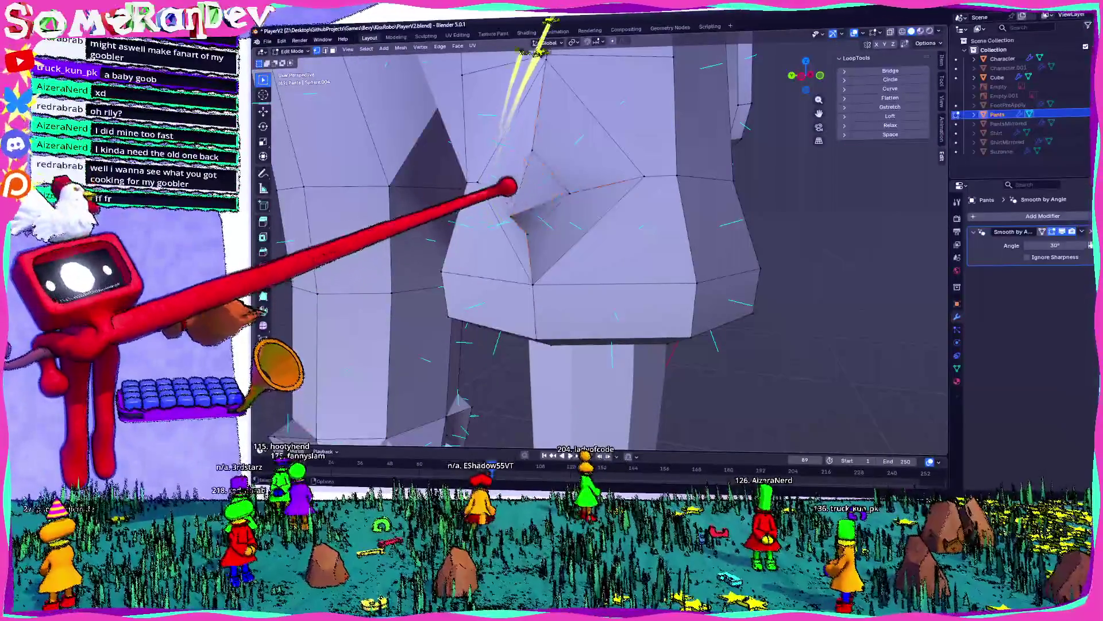
mouse_move(724, 135)
middle_down()
mouse_move(677, 315)
mouse_move(616, 111)
mouse_move(661, 94)
mouse_move(688, 208)
mouse_move(751, 154)
mouse_move(566, 101)
middle_up()
key(Return)
- Move the vertex further to shape the fold and return the pants to Object Mode
key(g)
middle_drag(566, 230, 459, 229)
mouse_move(747, 288)
middle_down()
mouse_move(770, 390)
mouse_move(764, 421)
middle_up()
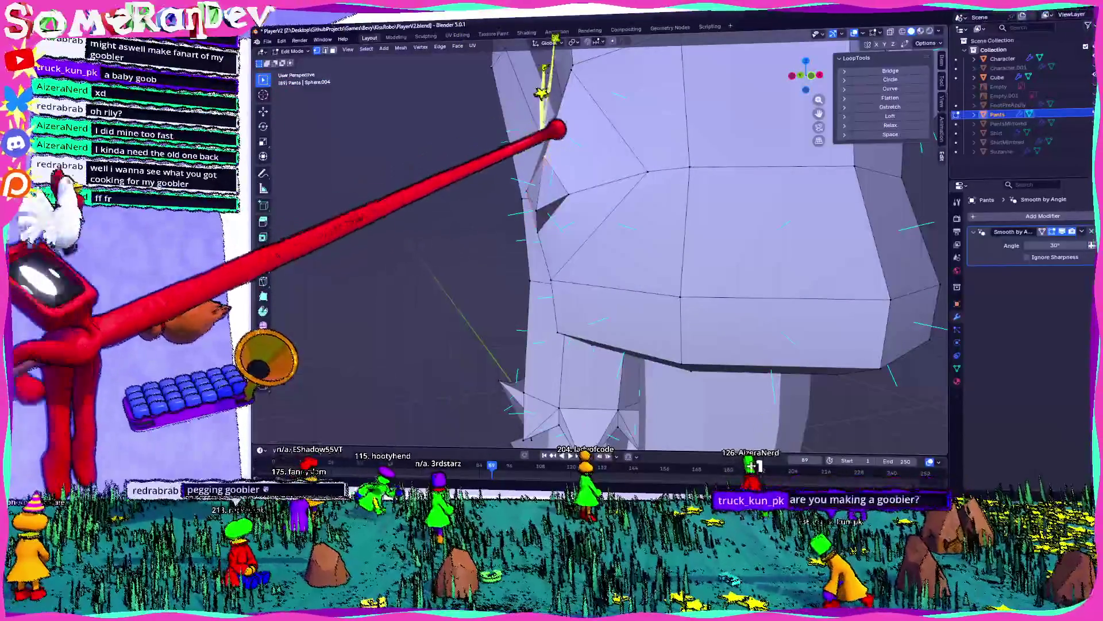
middle_drag(756, 469, 754, 419)
key(g)
middle_drag(568, 339, 623, 99)
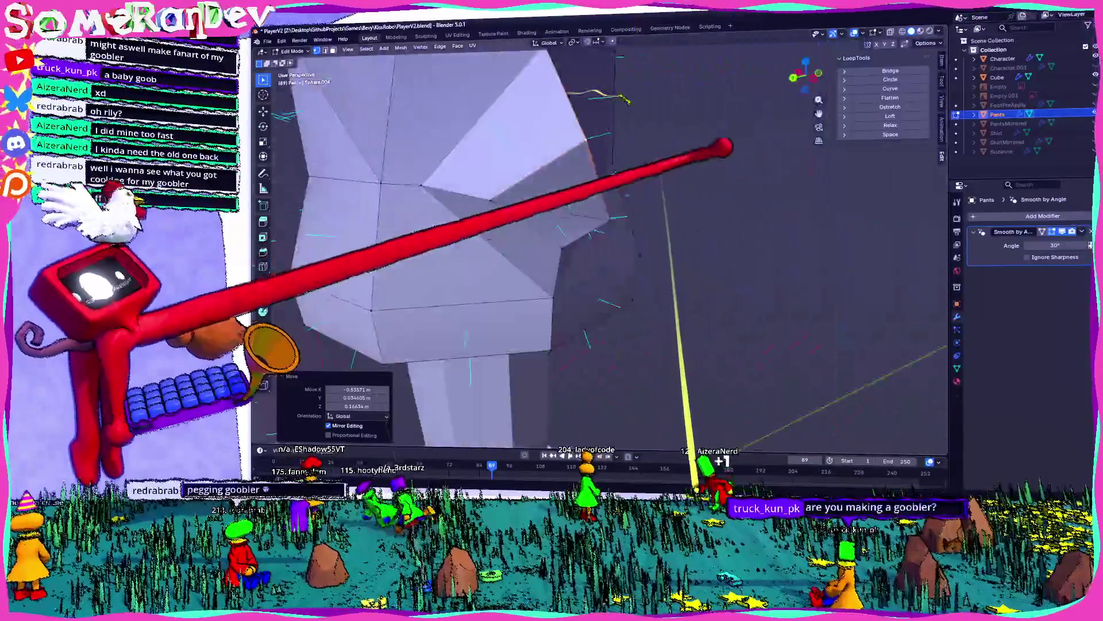
key(Tab)
scroll(598, 247, down, 5)
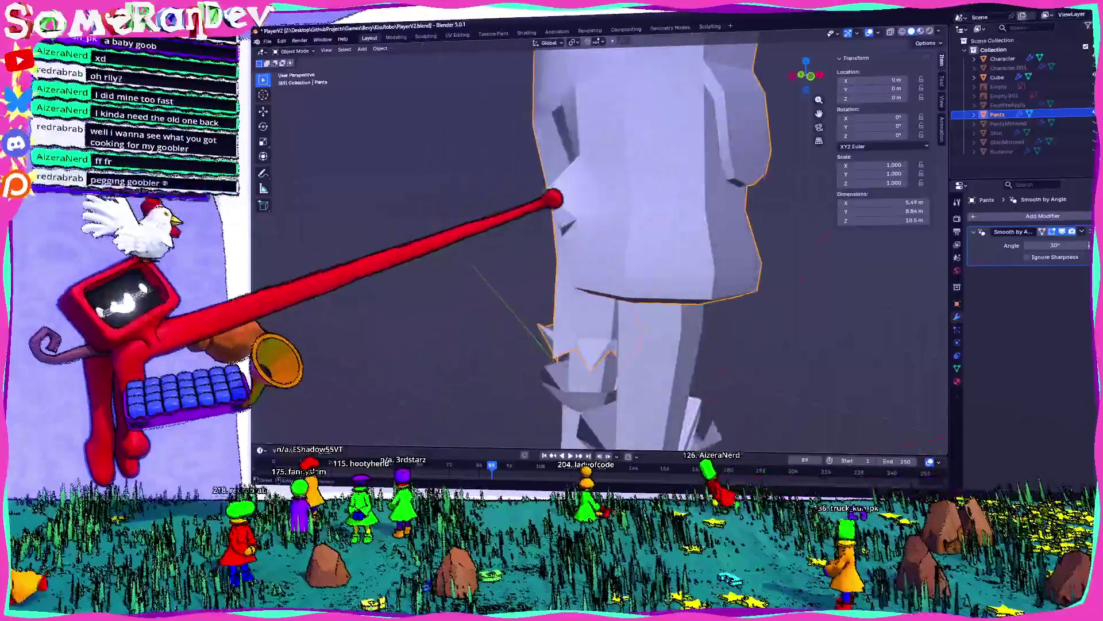
- Back in Edit Mode, slide a pants vertex along its edge and move it
key(Tab)
scroll(598, 247, up, 5)
mouse_move(598, 247)
middle_down()
mouse_move(632, 241)
mouse_move(587, 207)
mouse_move(595, 187)
middle_up()
scroll(598, 247, up, 3)
key(shift+v)
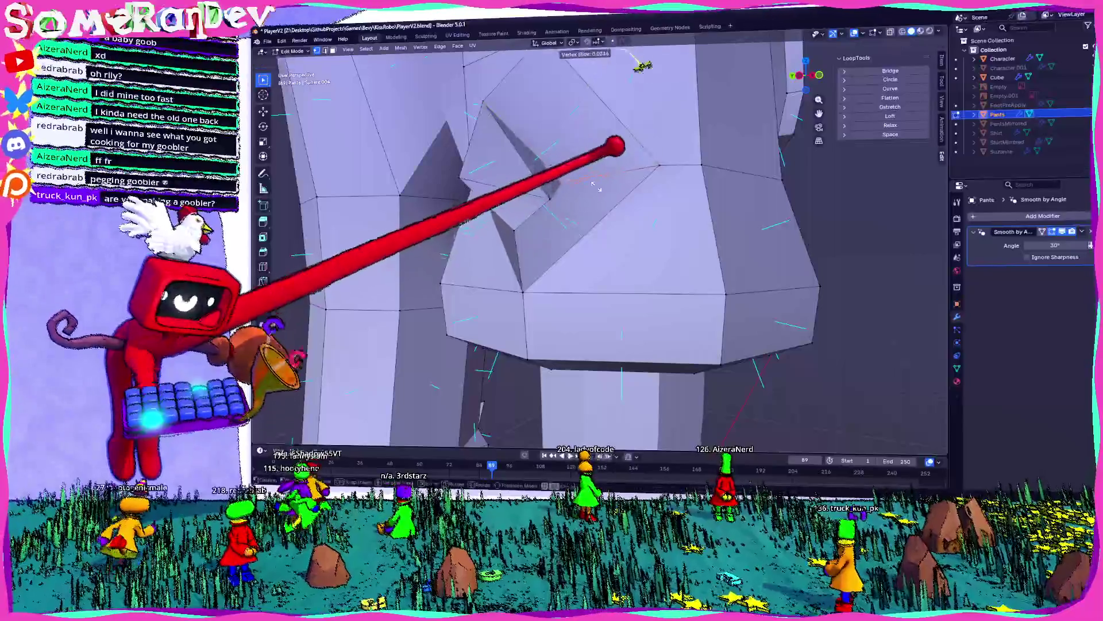
key(g)
middle_drag(661, 182, 631, 67)
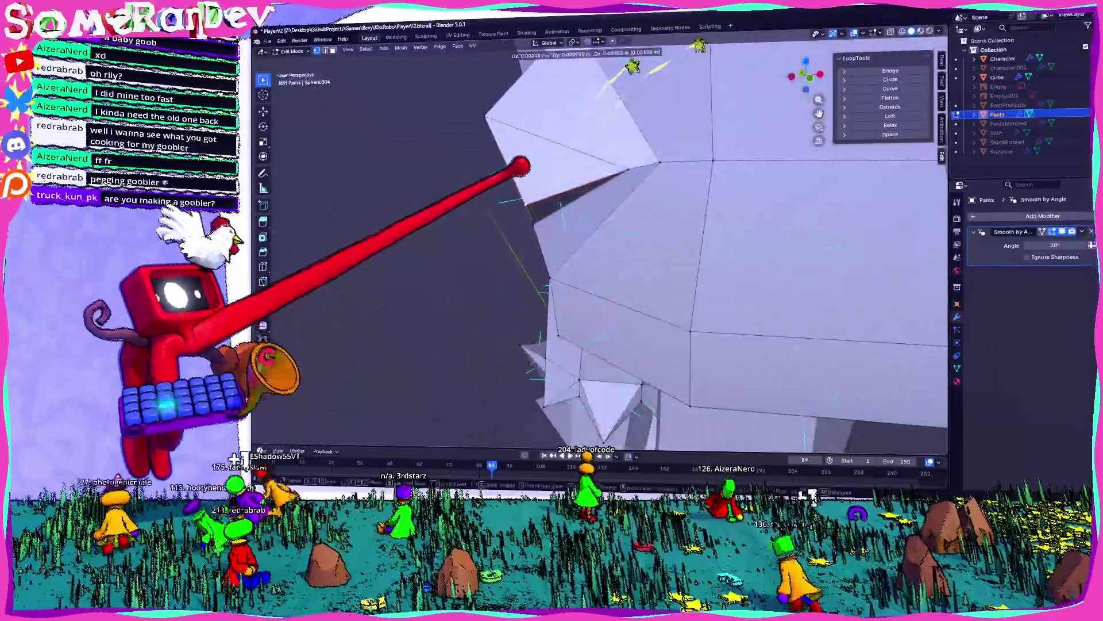
key(Return)
- Reposition the selected pants vertices with several more moves
middle_drag(604, 247, 569, 242)
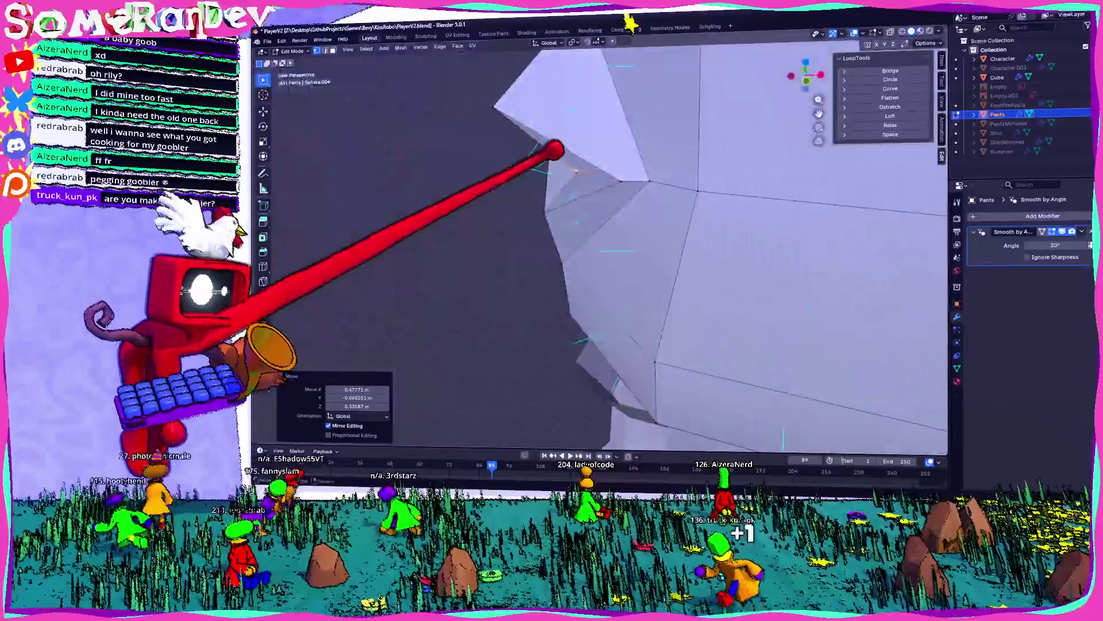
mouse_move(592, 109)
middle_down()
mouse_move(620, 74)
mouse_move(584, 130)
mouse_move(623, 167)
mouse_move(656, 59)
middle_up()
key(Return)
key(g)
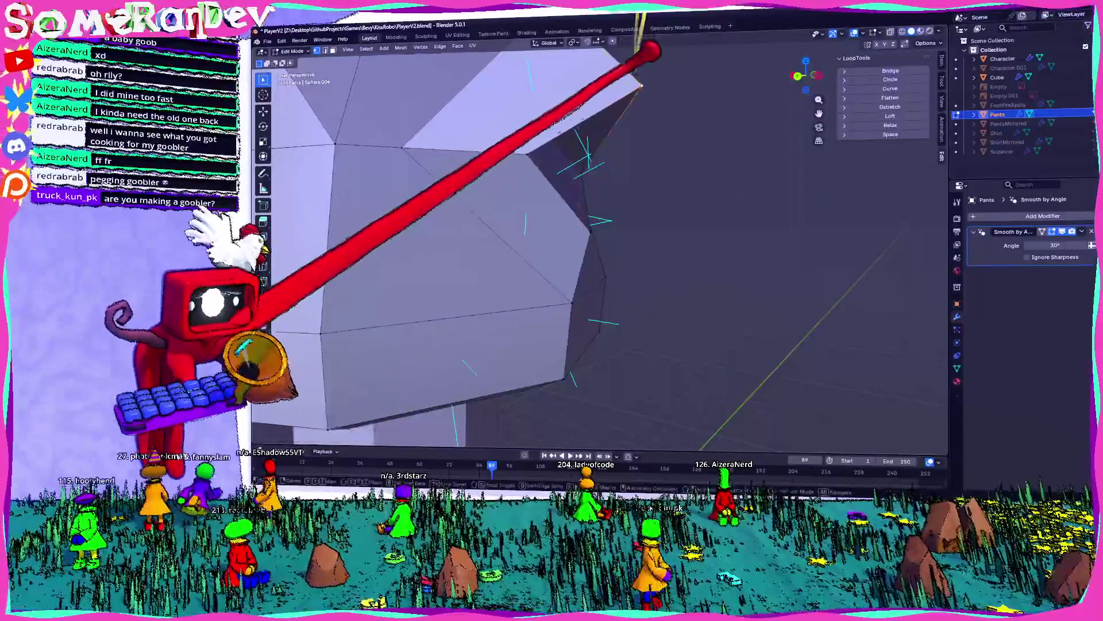
key(Return)
mouse_move(646, 123)
middle_down()
mouse_move(592, 87)
mouse_move(510, 115)
mouse_move(561, 166)
mouse_move(661, 173)
mouse_move(471, 130)
middle_up()
key(g)
mouse_move(406, 109)
middle_down()
mouse_move(480, 79)
mouse_move(546, 128)
middle_up()
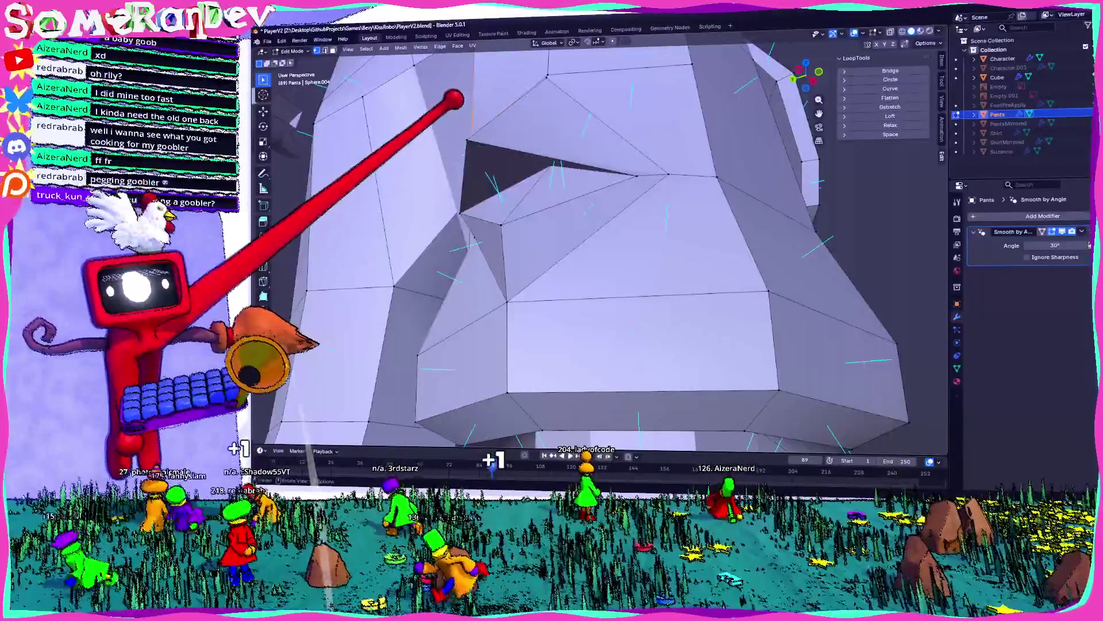
click(488, 147)
middle_drag(488, 147, 751, 197)
- Inspect the whole pants and legs in Object Mode, then return to Edit Mode
key(Tab)
scroll(695, 219, down, 3)
mouse_move(695, 219)
middle_down()
mouse_move(666, 233)
mouse_move(575, 217)
mouse_move(571, 179)
middle_up()
scroll(566, 182, up, 6)
mouse_move(664, 145)
middle_down()
mouse_move(621, 153)
mouse_move(542, 210)
middle_up()
scroll(653, 263, down, 6)
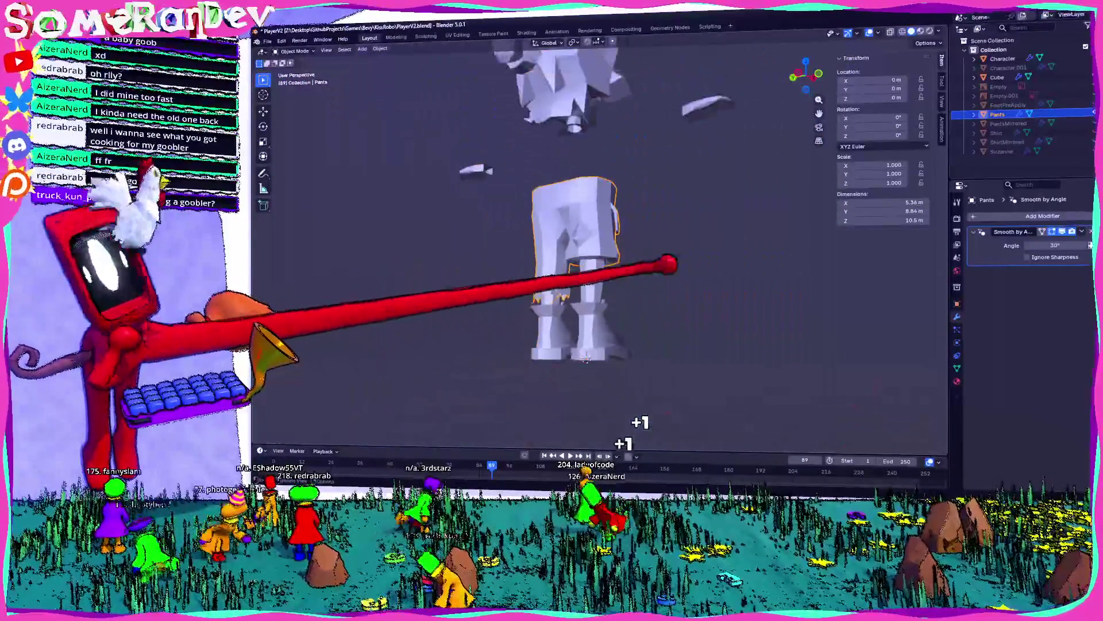
middle_drag(575, 258, 534, 258)
scroll(535, 259, up, 5)
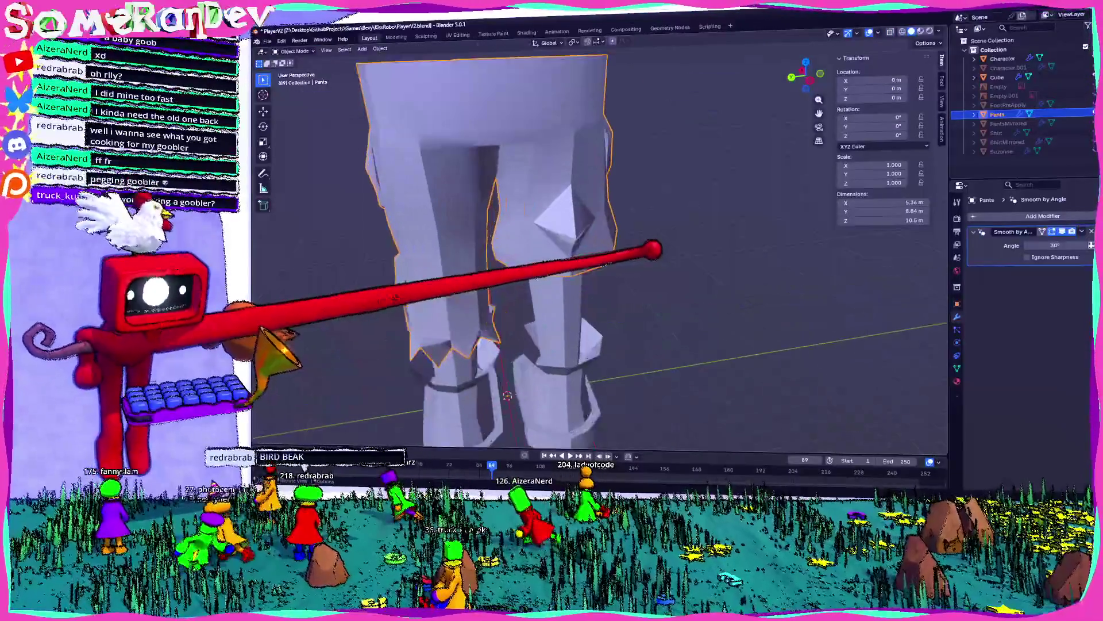
key(Tab)
scroll(574, 242, up, 4)
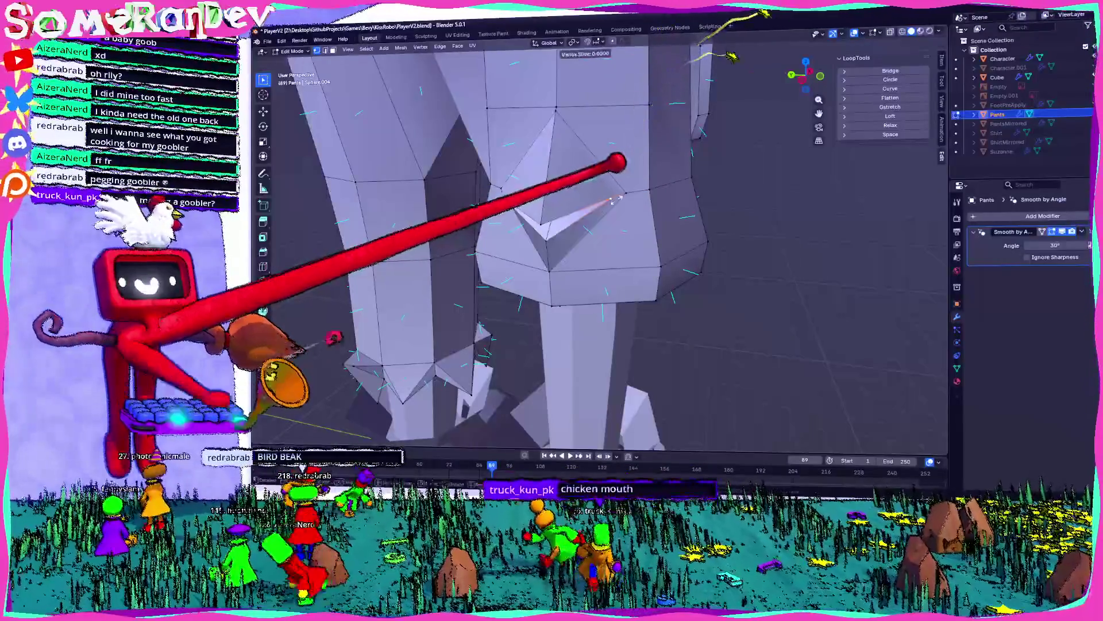
- Bevel crotch vertices at 0.292 m and 0.421 m widths and move them
click(604, 202)
key(ctrl+b)
click(617, 163)
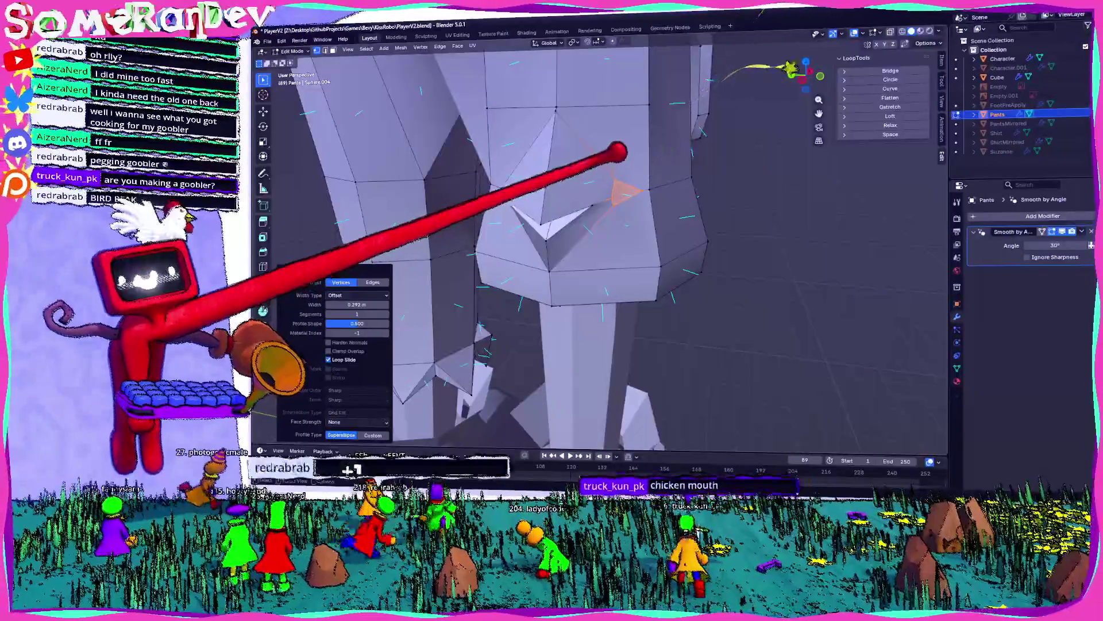
click(555, 109)
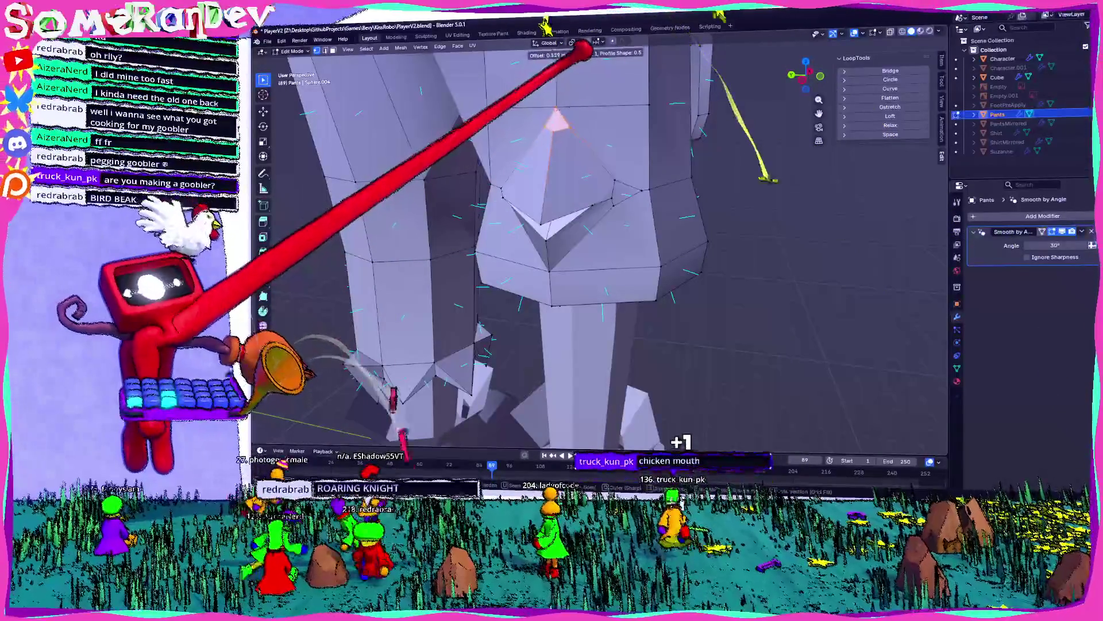
click(569, 81)
mouse_move(562, 93)
middle_down()
mouse_move(607, 97)
mouse_move(492, 103)
mouse_move(549, 89)
middle_up()
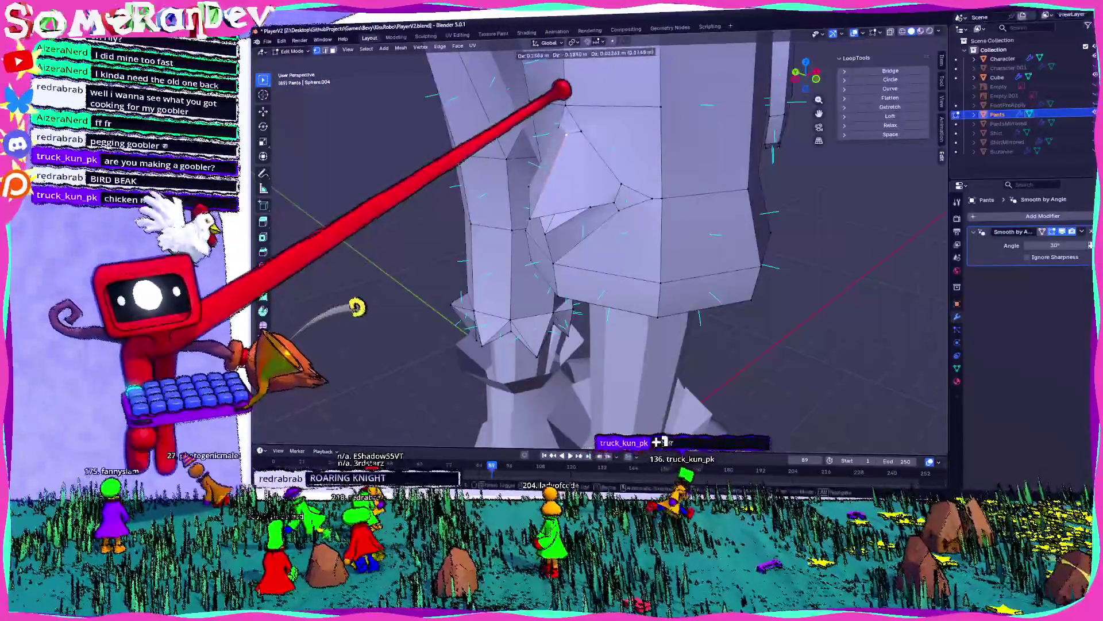
click(569, 89)
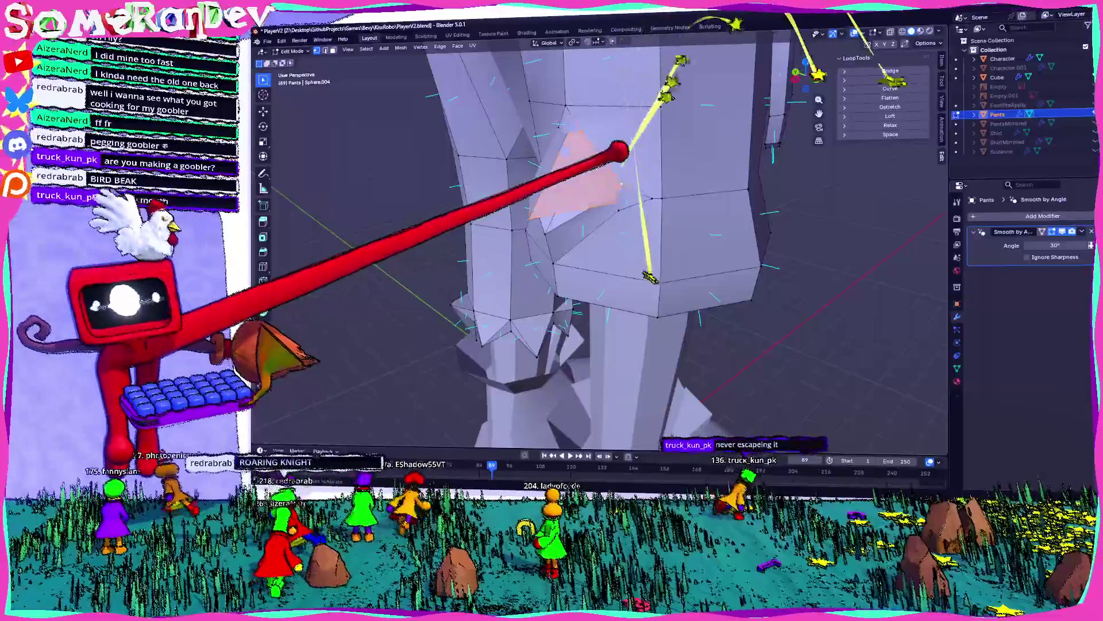
- Flatten the selected vertex loop with LoopTools and reposition it in left orthographic view
mouse_move(615, 143)
middle_down()
mouse_move(624, 106)
mouse_move(571, 90)
middle_up()
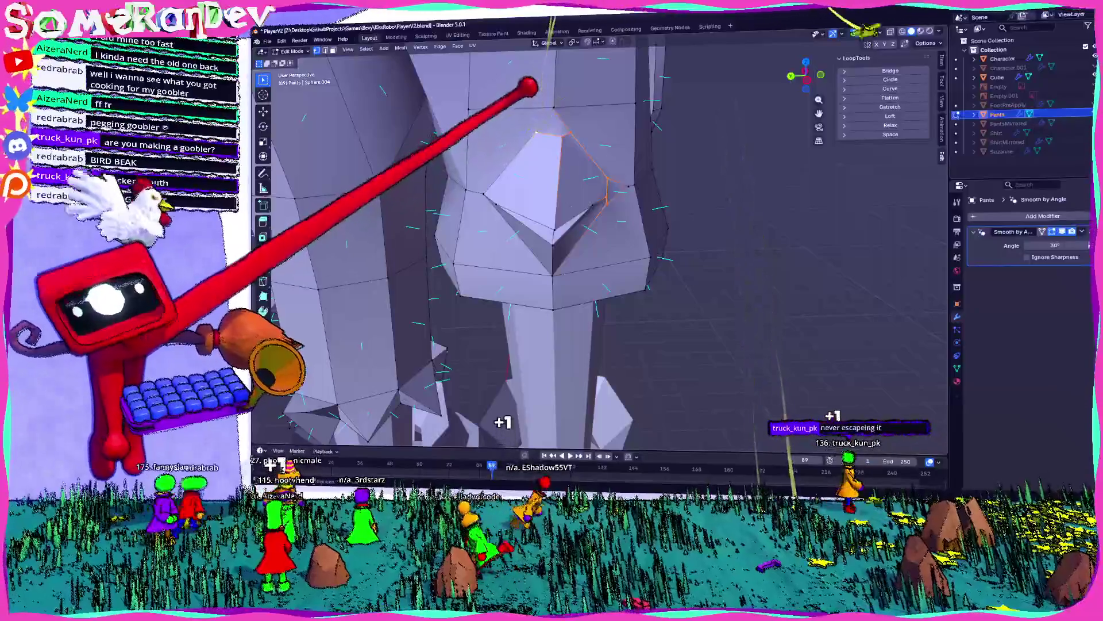
mouse_move(524, 134)
middle_down()
mouse_move(468, 153)
mouse_move(531, 266)
mouse_move(524, 222)
middle_up()
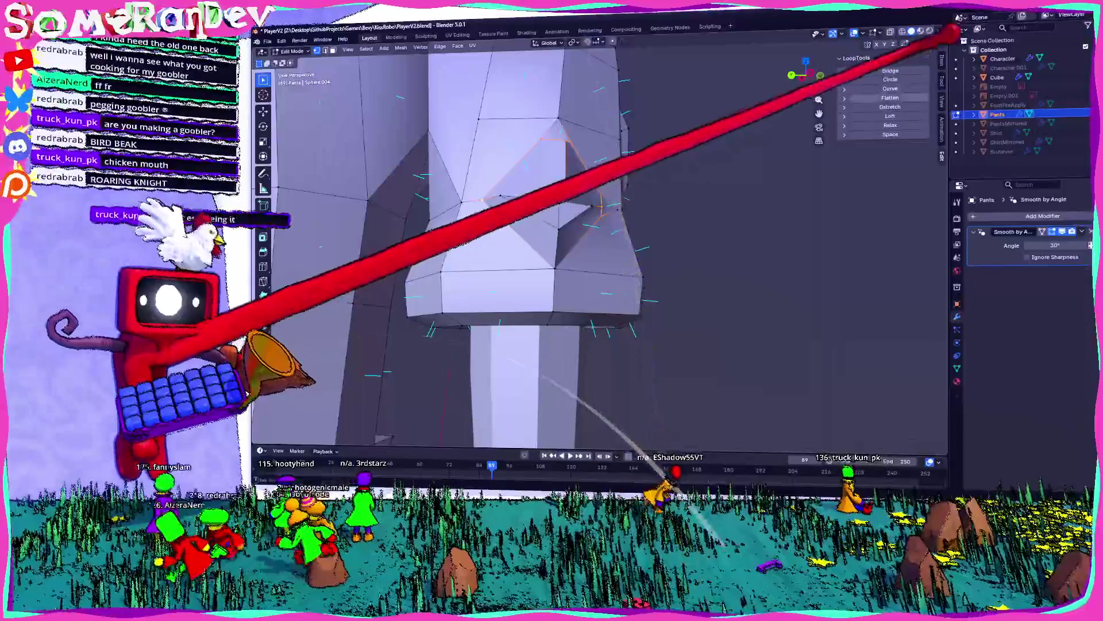
click(890, 79)
mouse_move(573, 176)
middle_down()
mouse_move(561, 185)
mouse_move(594, 192)
middle_up()
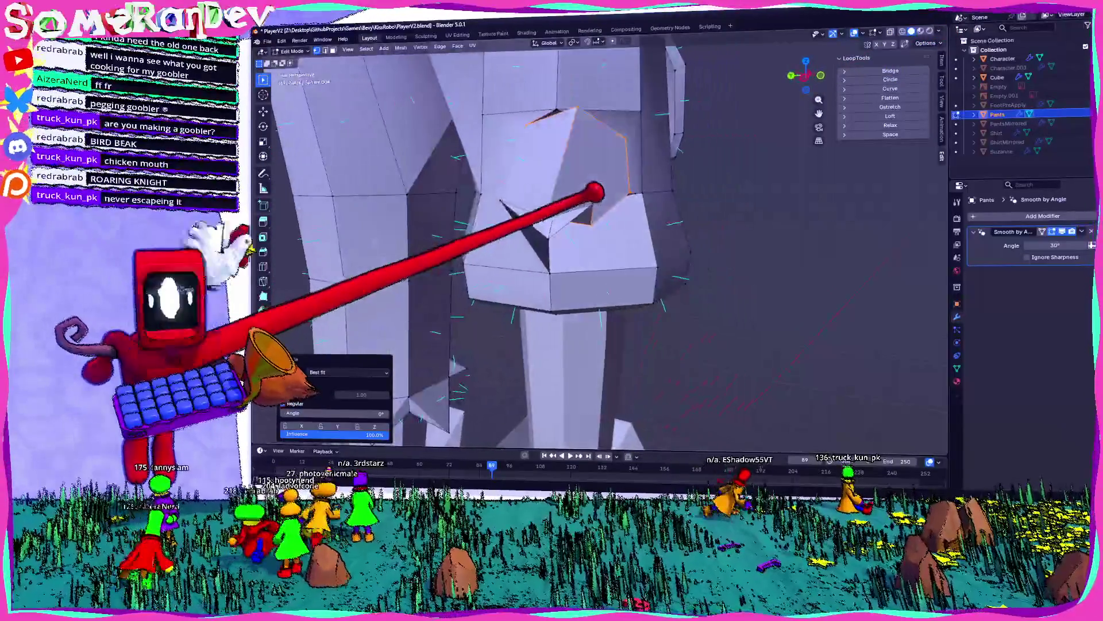
click(805, 69)
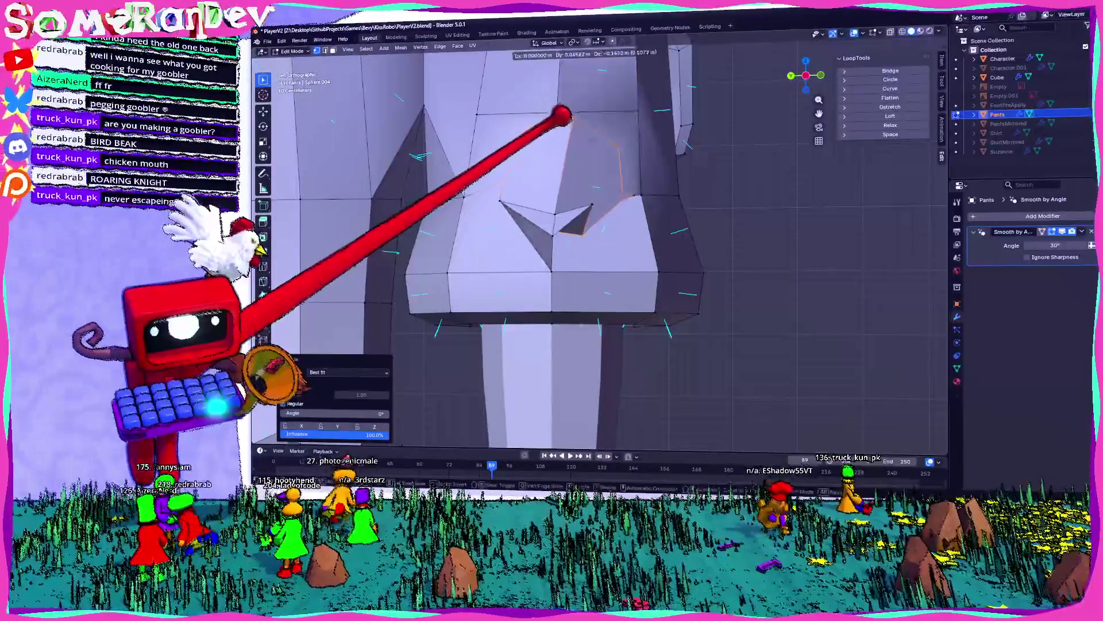
click(550, 135)
mouse_move(550, 135)
middle_down()
mouse_move(529, 118)
mouse_move(546, 202)
mouse_move(591, 226)
mouse_move(622, 236)
mouse_move(623, 197)
mouse_move(707, 204)
mouse_move(567, 190)
mouse_move(577, 201)
middle_up()
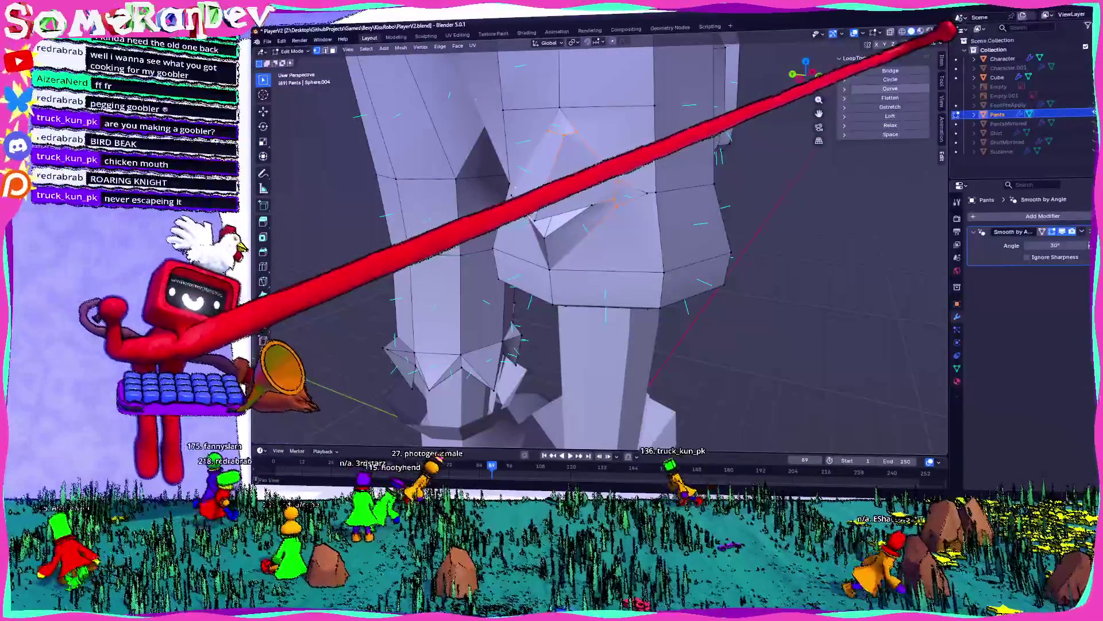
- Curve the selected vertex loop smoothly and slide a vertex along its edge
click(890, 89)
scroll(517, 173, up, 5)
scroll(530, 136, down, 4)
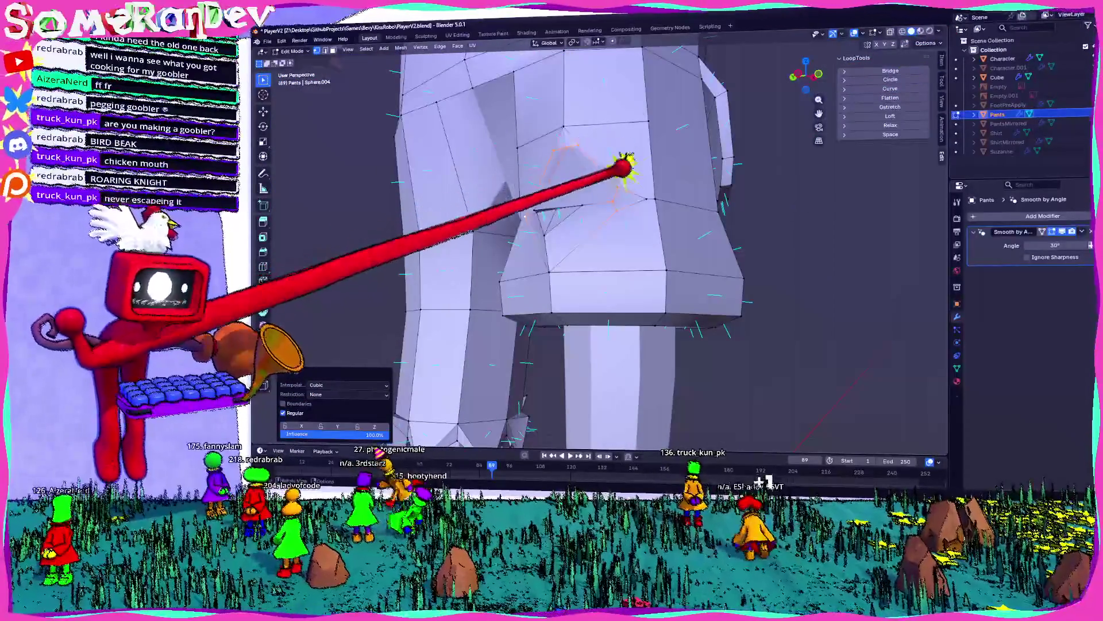
middle_drag(592, 128, 525, 104)
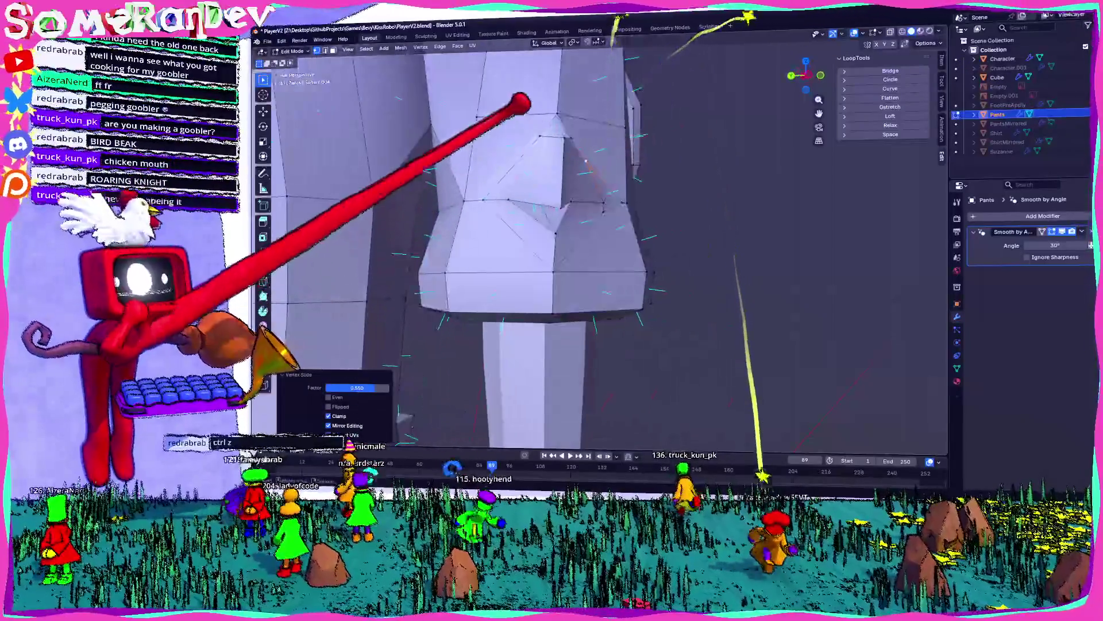
click(497, 177)
middle_drag(498, 177, 552, 143)
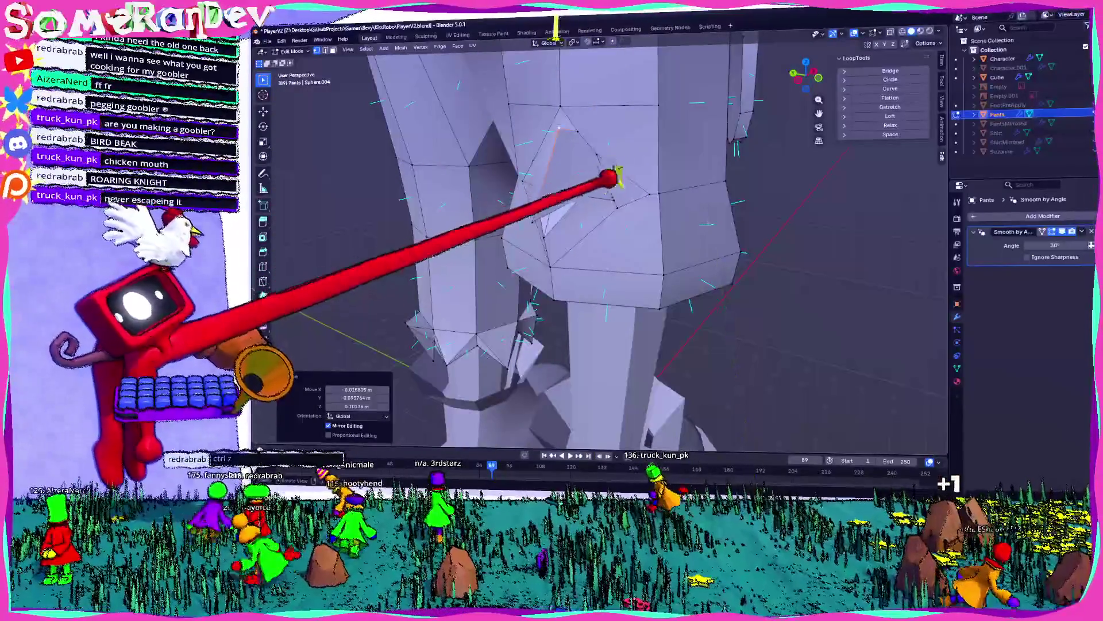
- Move the selected crotch vertices into their new positions
key(g)
click(536, 415)
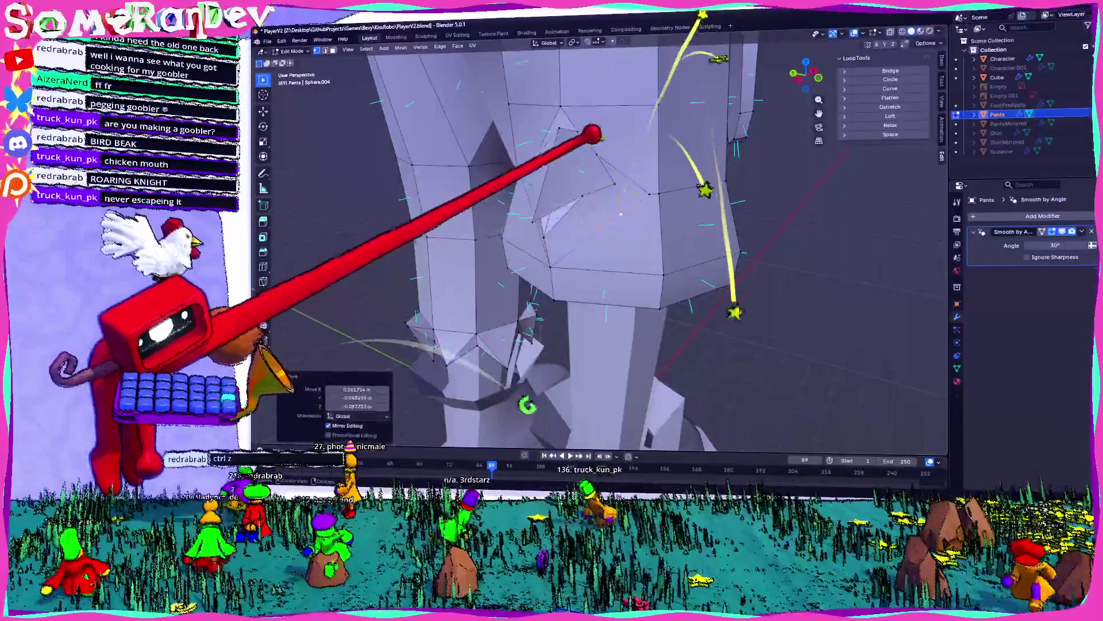
middle_drag(535, 415, 483, 345)
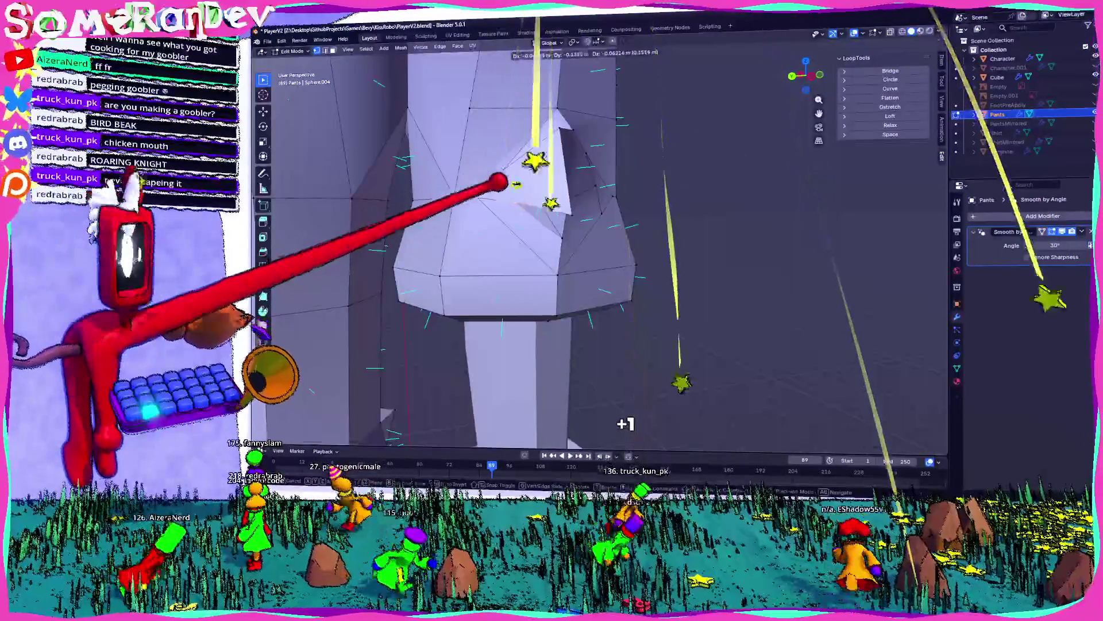
key(g)
key(Return)
key(Return)
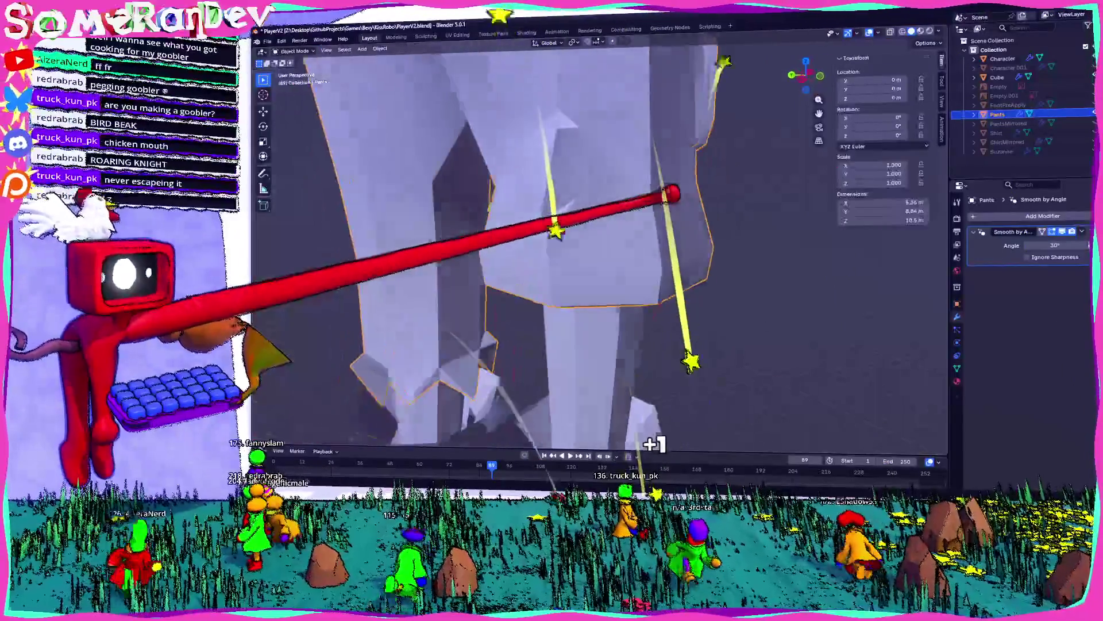
- Review the reshaped pants from several angles, including a side view
key(Tab)
key(Tab)
scroll(569, 211, up, 3)
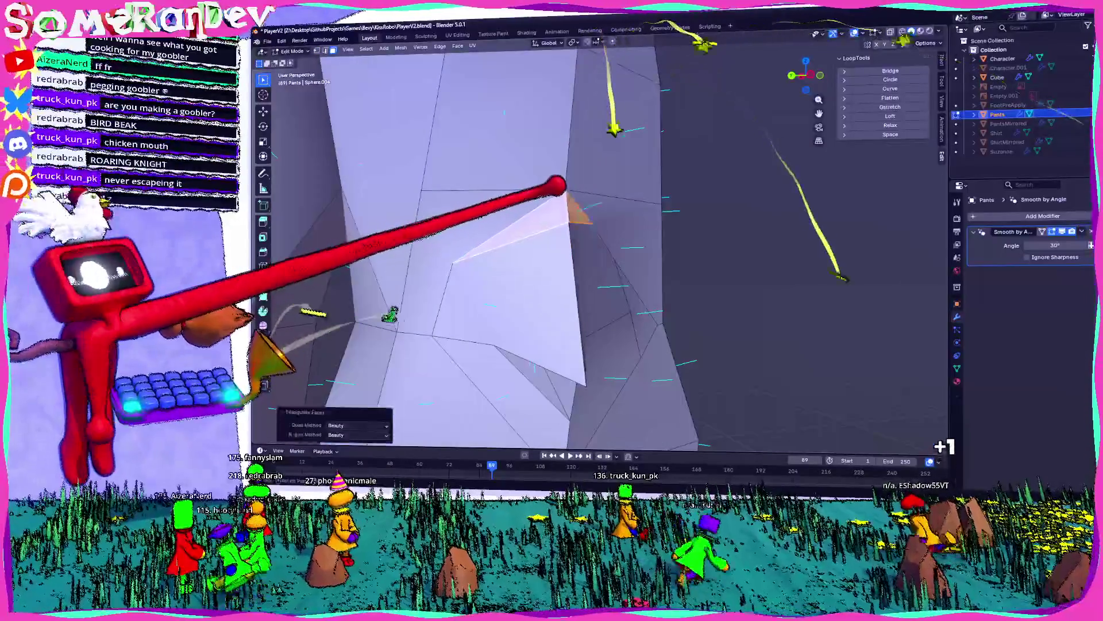
middle_drag(635, 185, 534, 194)
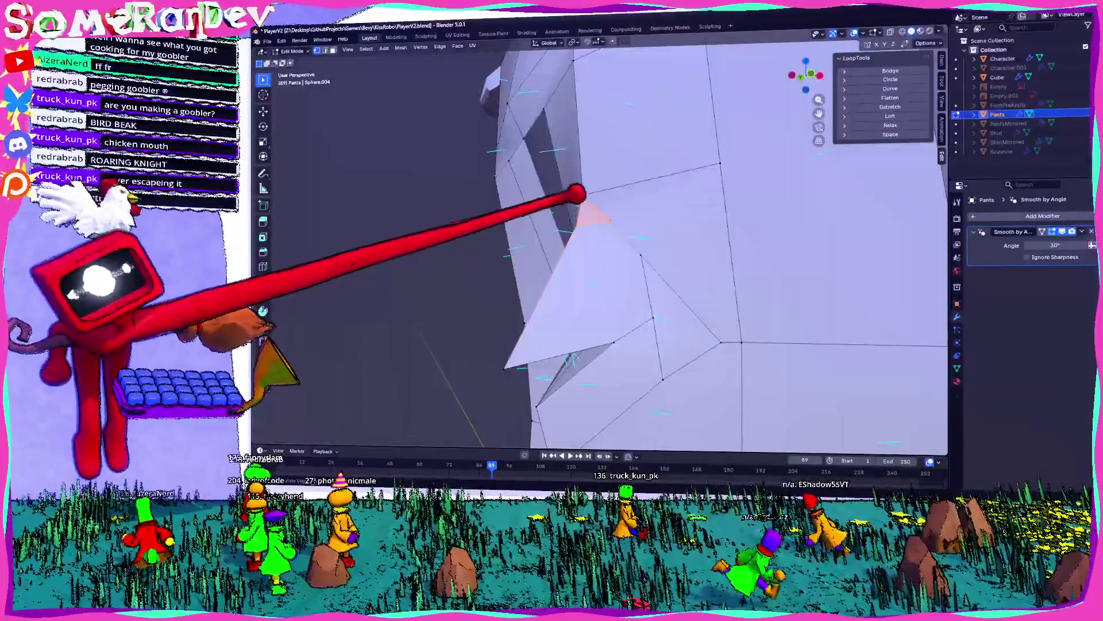
middle_drag(640, 54, 671, 132)
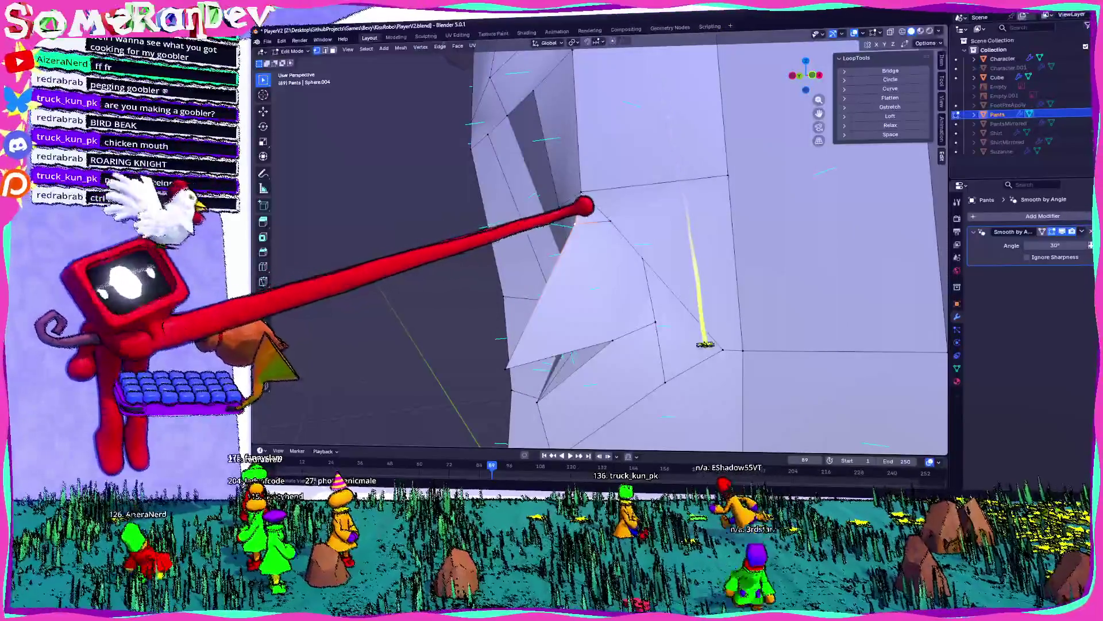
scroll(584, 164, up, 3)
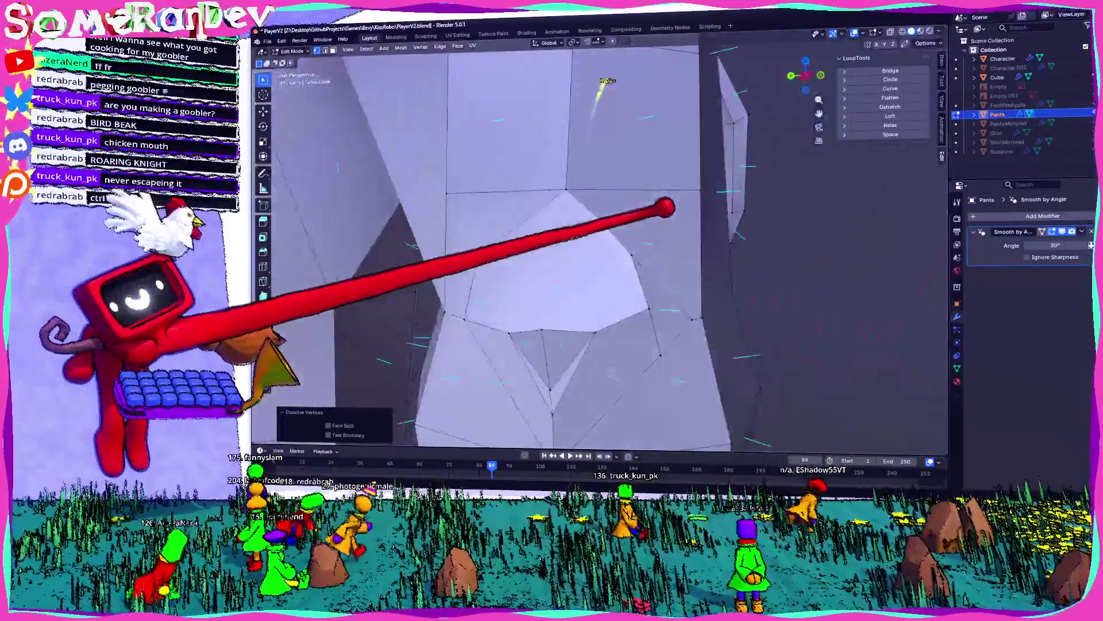
scroll(628, 111, down, 3)
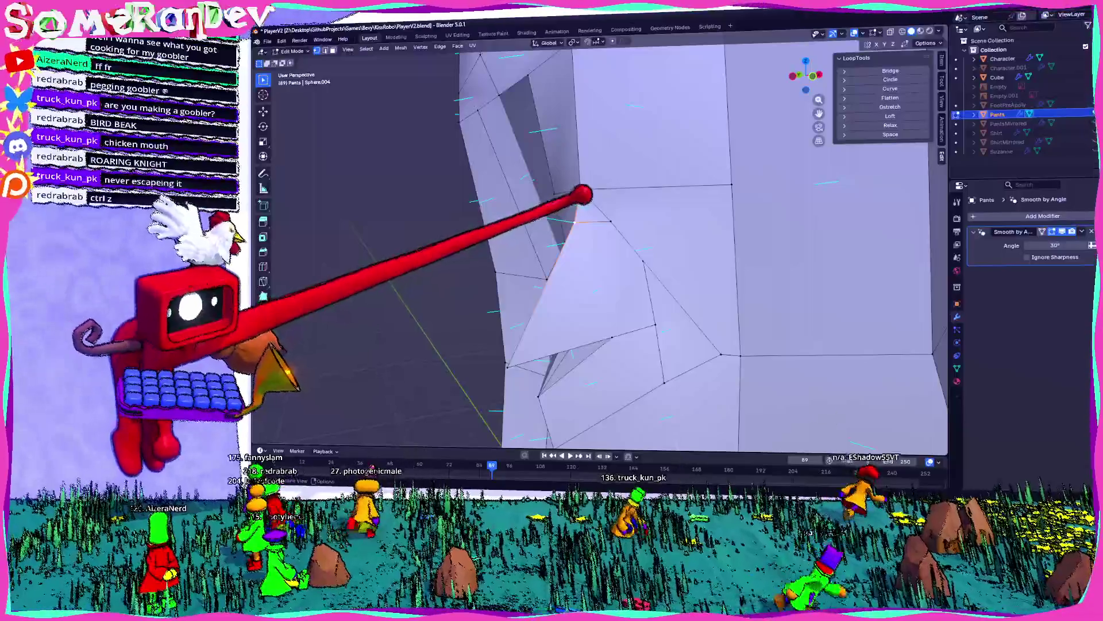
middle_drag(569, 262, 596, 221)
mouse_move(579, 376)
middle_down()
mouse_move(592, 226)
mouse_move(734, 246)
mouse_move(722, 236)
mouse_move(686, 258)
mouse_move(820, 226)
mouse_move(673, 241)
mouse_move(631, 281)
mouse_move(704, 263)
middle_up()
key(Tab)
scroll(704, 263, up, 5)
- Bevel another front crotch vertex with a 0.448 m offset
key(Tab)
mouse_move(562, 192)
middle_down()
mouse_move(609, 227)
mouse_move(610, 255)
middle_up()
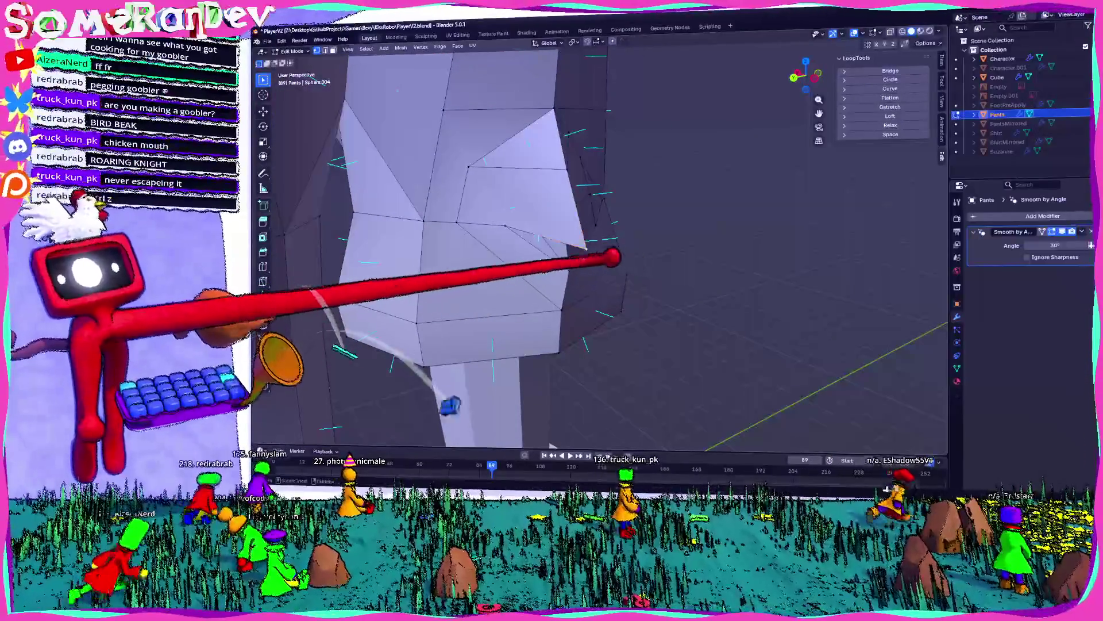
click(643, 273)
mouse_move(644, 273)
middle_down()
mouse_move(579, 236)
mouse_move(572, 219)
mouse_move(544, 214)
mouse_move(562, 202)
mouse_move(577, 221)
middle_up()
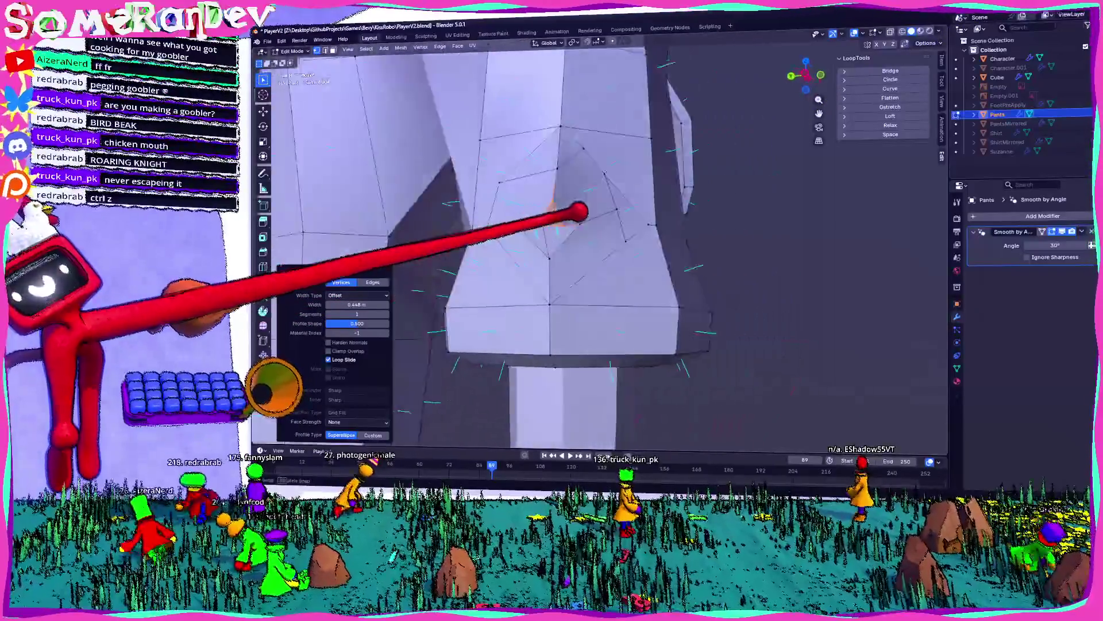
- Nudge the vertices of the bevelled hole at the pants crotch, undoing the last move
scroll(576, 221, up, 3)
mouse_move(515, 165)
middle_down()
mouse_move(560, 202)
mouse_move(555, 189)
mouse_move(516, 218)
middle_up()
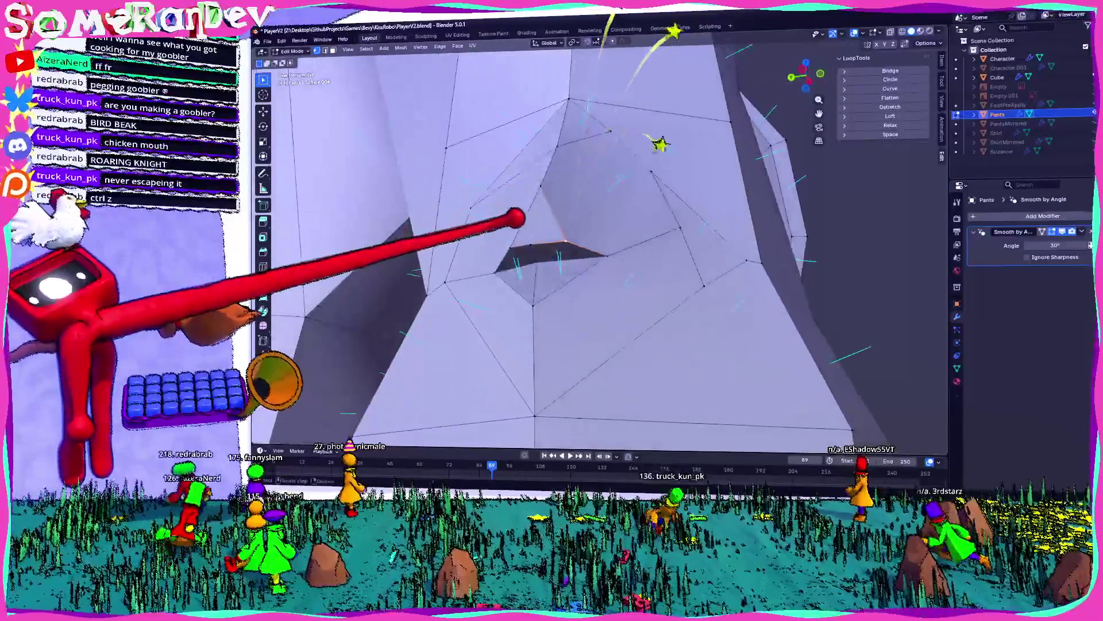
key(g)
click(557, 212)
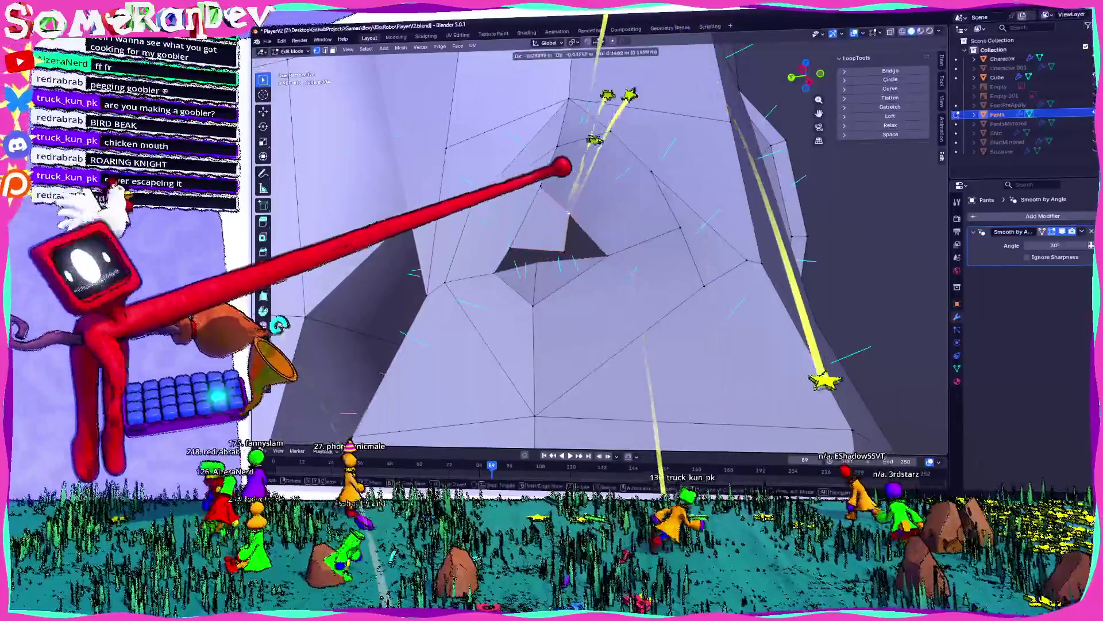
click(547, 212)
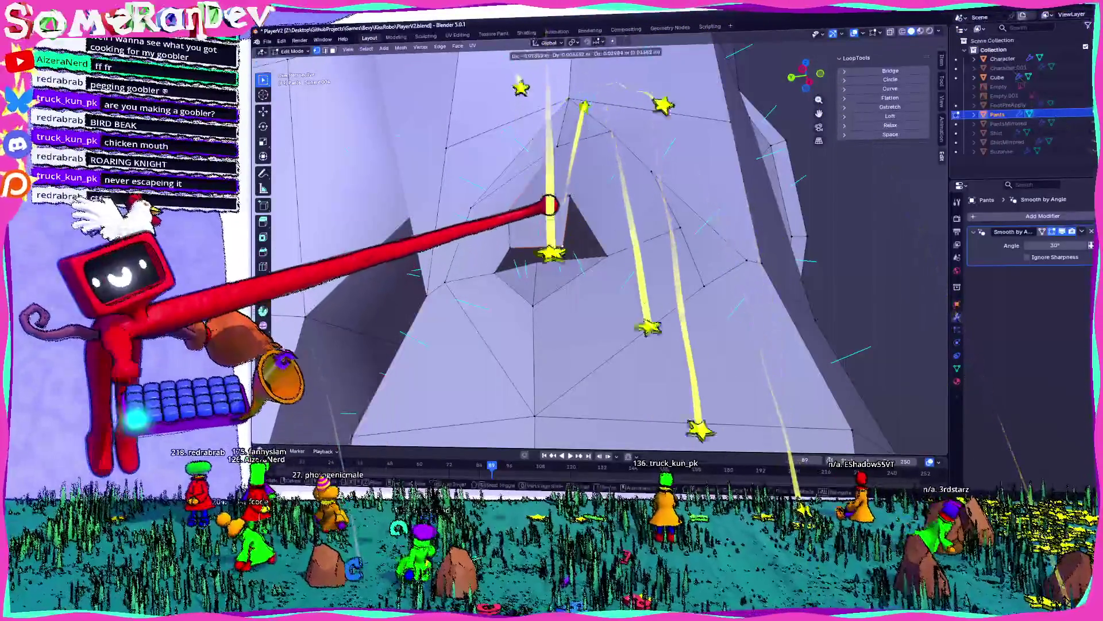
mouse_move(562, 182)
middle_down()
mouse_move(507, 191)
mouse_move(468, 214)
mouse_move(468, 229)
mouse_move(562, 217)
mouse_move(546, 184)
middle_up()
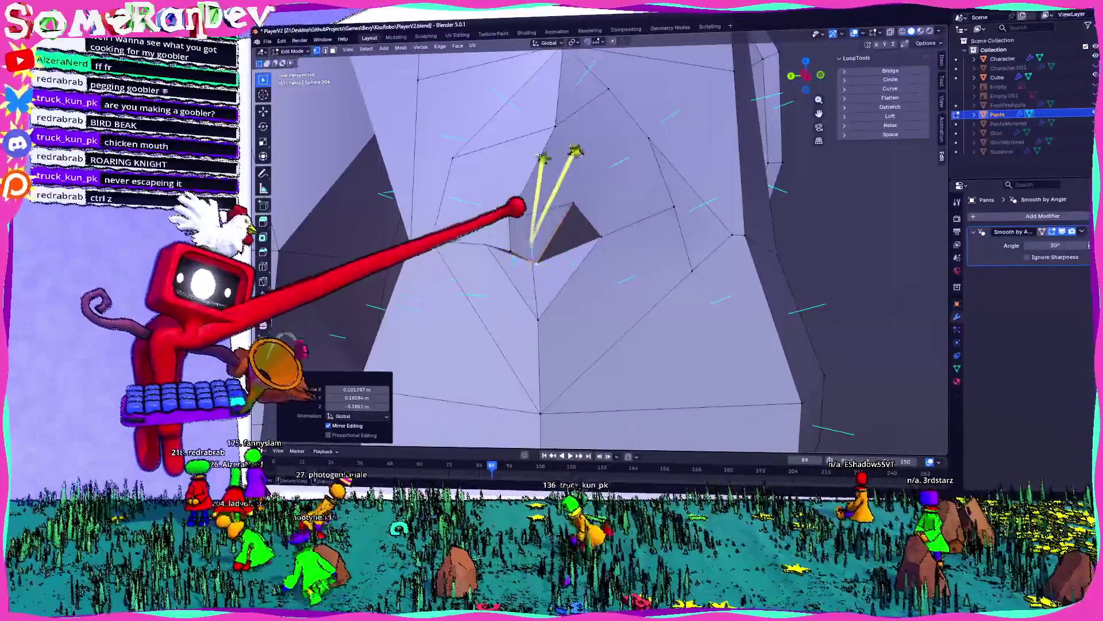
click(513, 226)
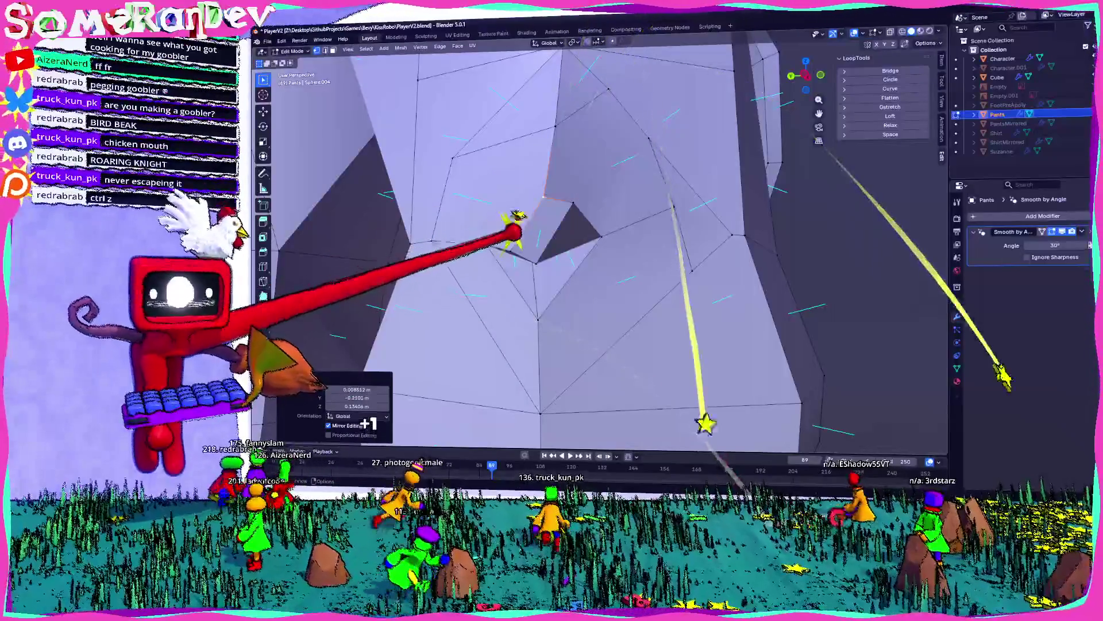
key(g)
click(552, 221)
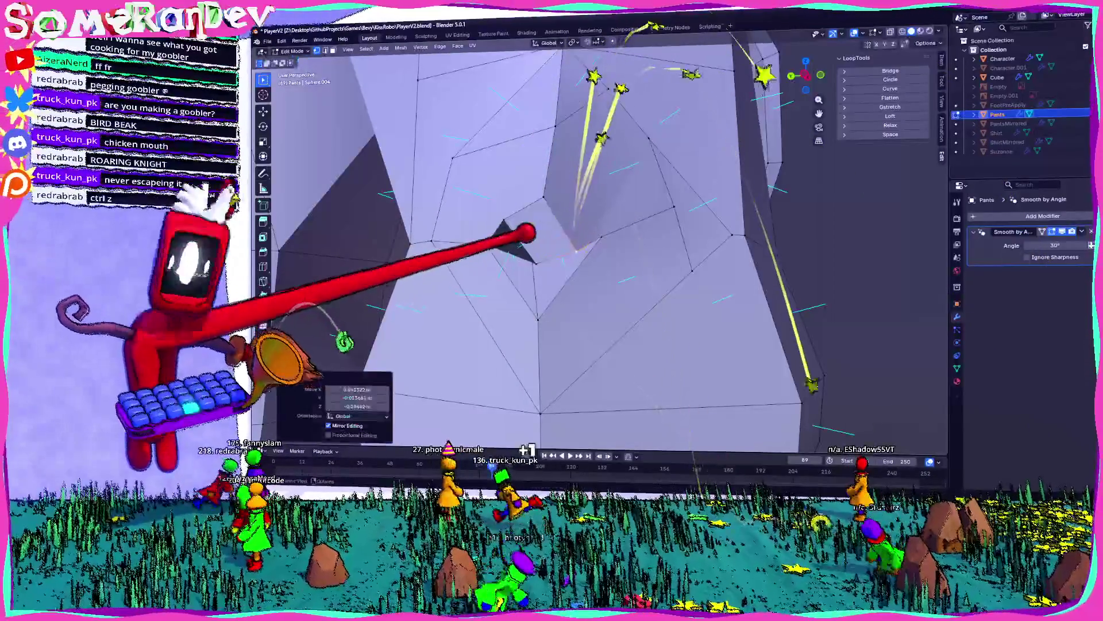
key(g)
click(520, 220)
middle_drag(519, 220, 569, 201)
key(ctrl+z)
key(ctrl+z)
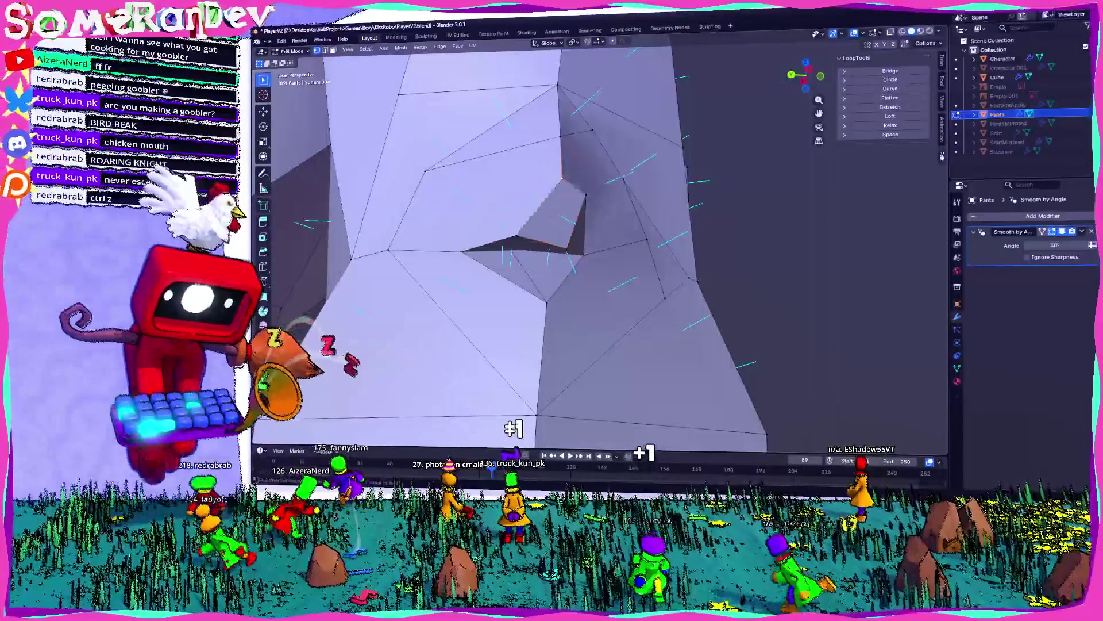
- Check the pants legs from another angle and switch back to Object Mode
middle_drag(569, 230, 560, 224)
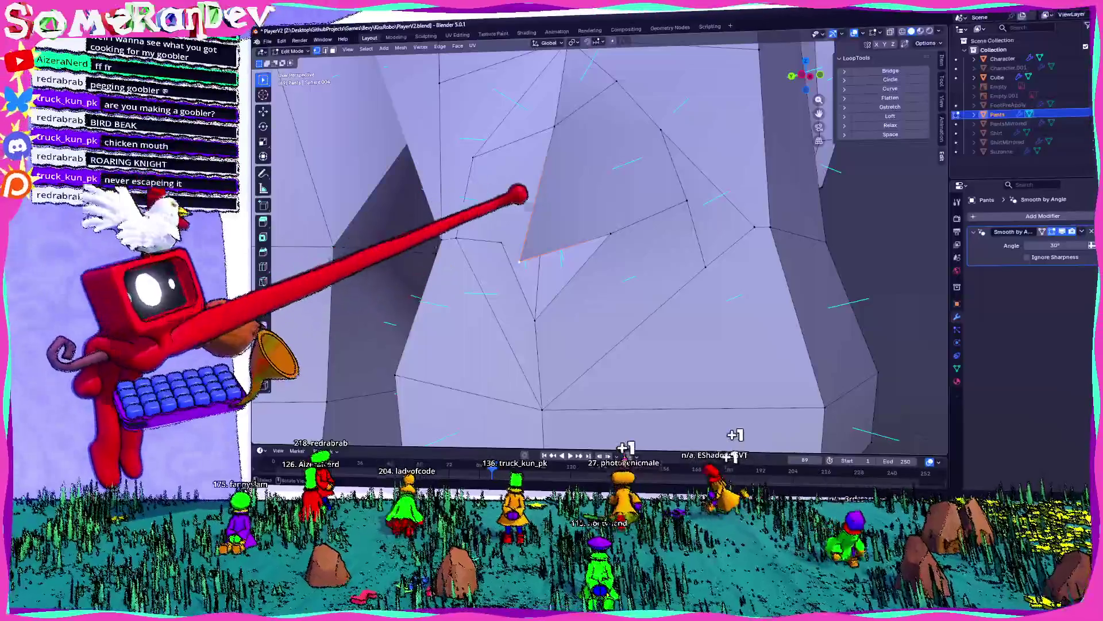
scroll(575, 247, down, 5)
mouse_move(575, 247)
middle_down()
mouse_move(529, 253)
mouse_move(892, 251)
mouse_move(575, 240)
middle_up()
key(Tab)
scroll(553, 261, up, 2)
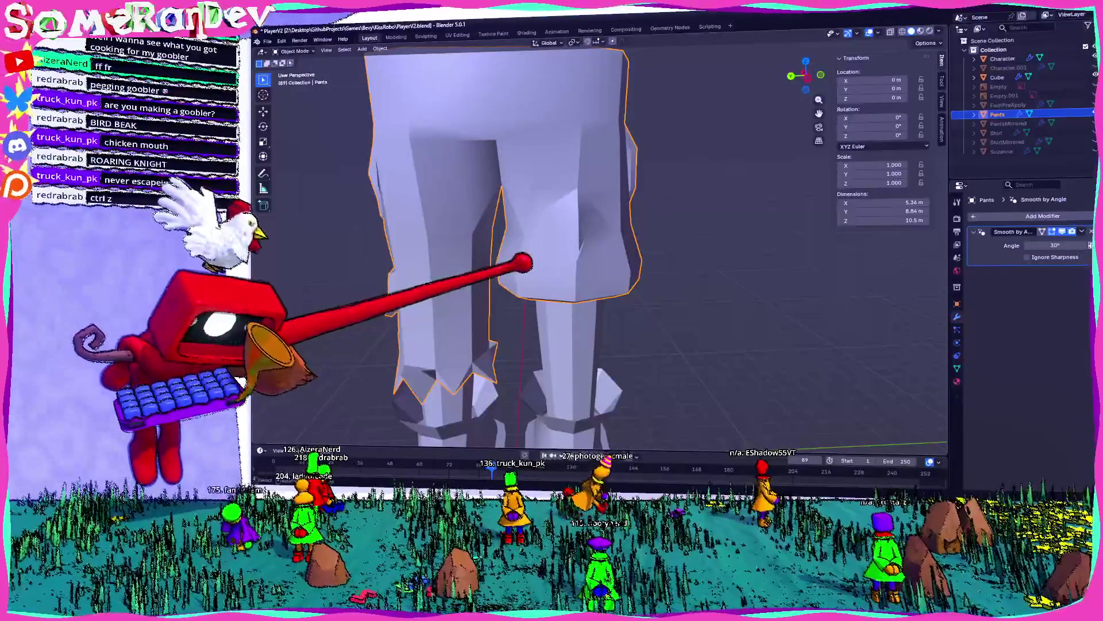
- Look over the whole figure, then enter Edit Mode on the pants and zoom in close
scroll(521, 256, down, 5)
mouse_move(591, 236)
middle_down()
mouse_move(603, 230)
mouse_move(615, 260)
mouse_move(591, 263)
mouse_move(771, 271)
mouse_move(666, 276)
mouse_move(681, 268)
middle_up()
scroll(770, 271, up, 3)
scroll(751, 273, down, 3)
scroll(734, 274, up, 3)
scroll(690, 258, down, 3)
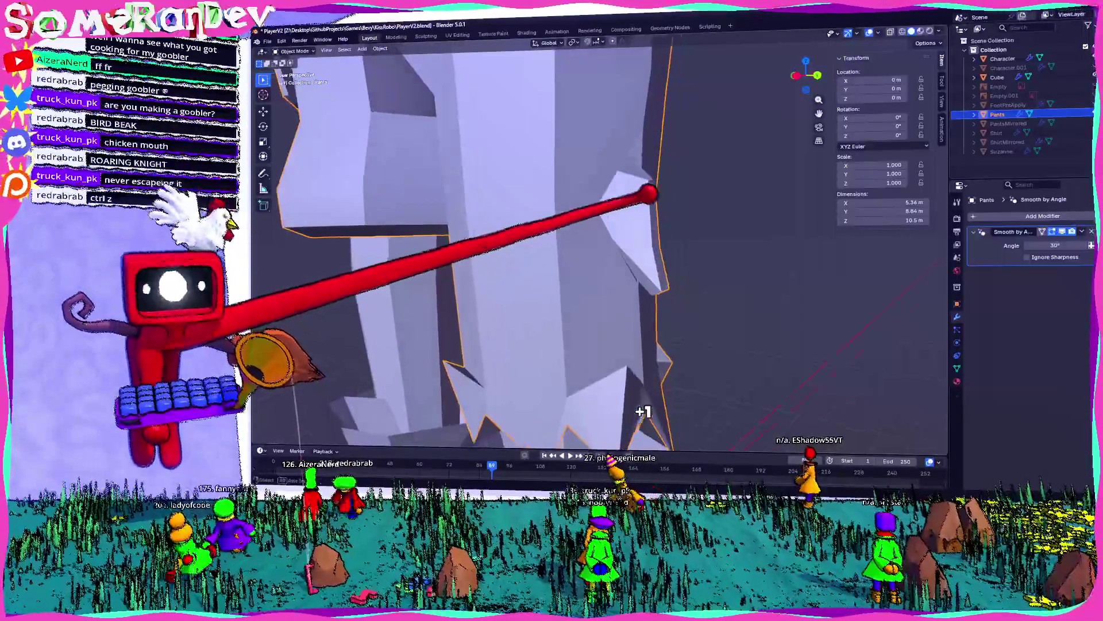
key(Tab)
scroll(531, 266, down, 4)
mouse_move(532, 266)
middle_down()
mouse_move(473, 222)
mouse_move(606, 163)
middle_up()
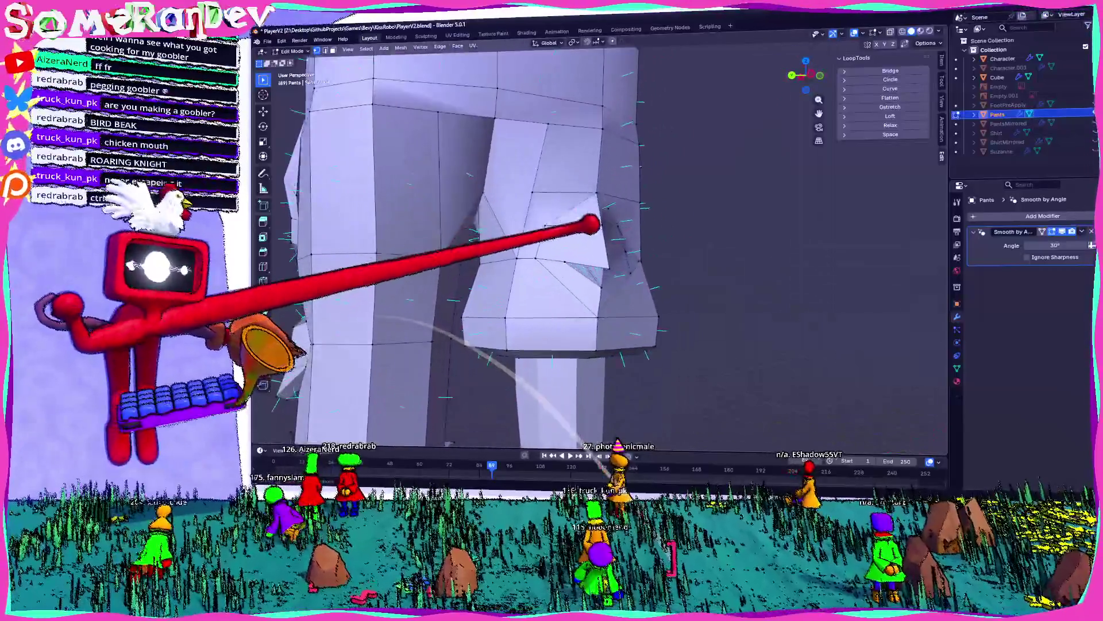
mouse_move(592, 224)
middle_down()
mouse_move(572, 230)
mouse_move(631, 241)
middle_up()
scroll(649, 232, up, 5)
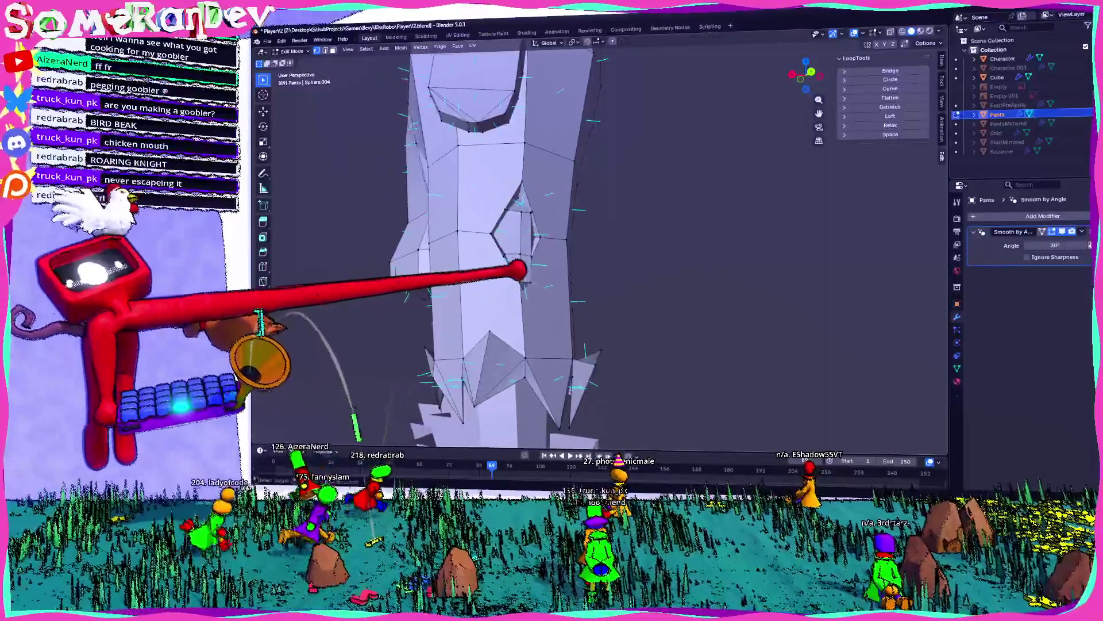
- Box-select the stray vertices on the leg's side and dissolve them
mouse_move(664, 232)
middle_down()
mouse_move(854, 11)
mouse_move(783, 254)
middle_up()
scroll(665, 219, up, 4)
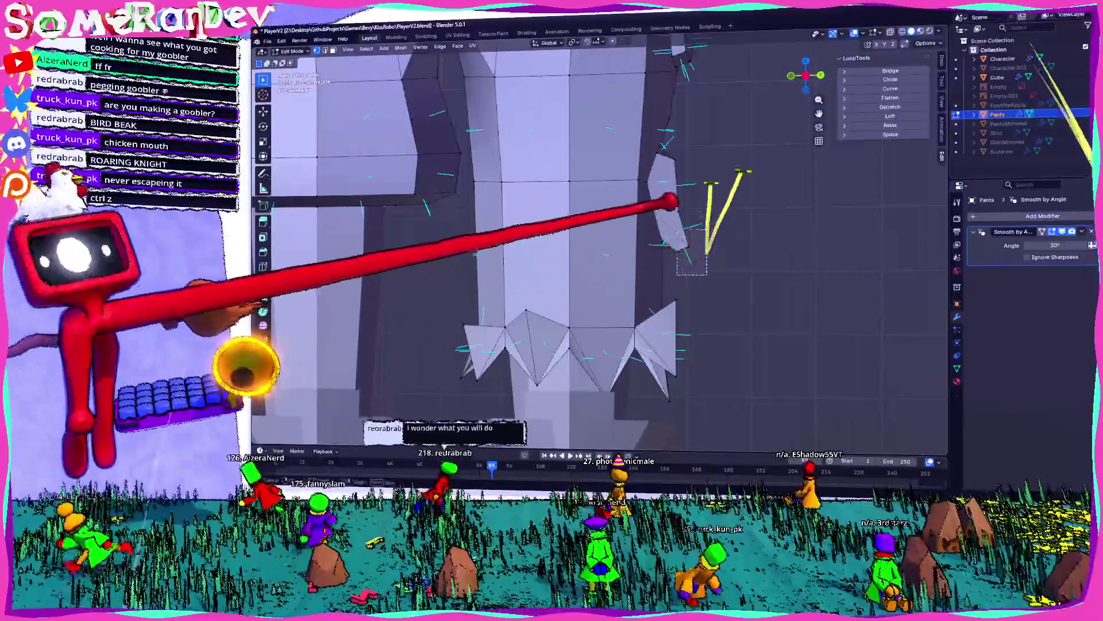
drag(668, 198, 669, 203)
key(x)
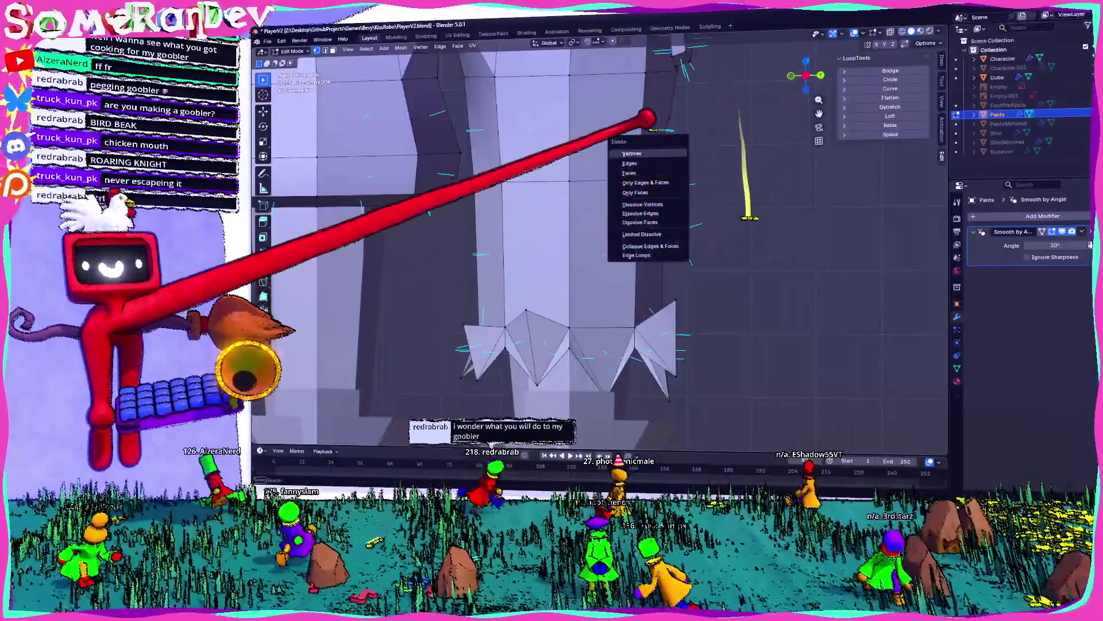
click(633, 154)
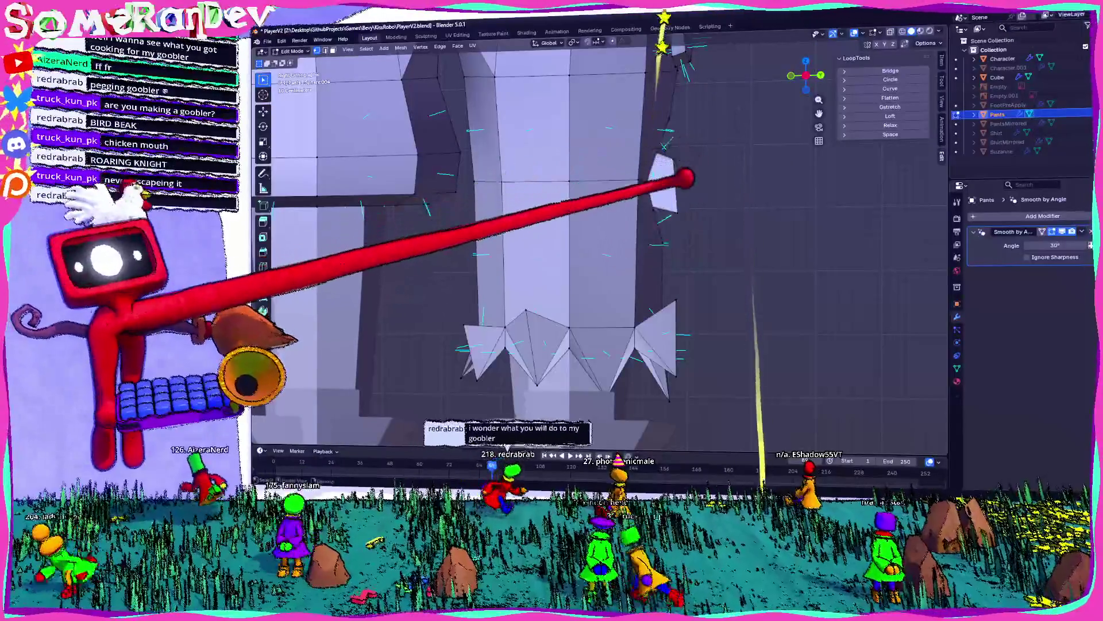
- Reposition the selected notch vertices with several grab moves from different angles
mouse_move(671, 98)
middle_down()
mouse_move(575, 155)
mouse_move(473, 128)
mouse_move(525, 168)
mouse_move(475, 184)
mouse_move(500, 206)
mouse_move(463, 219)
mouse_move(492, 239)
mouse_move(450, 244)
mouse_move(463, 214)
mouse_move(489, 198)
mouse_move(450, 227)
mouse_move(475, 214)
mouse_move(438, 192)
mouse_move(458, 184)
mouse_move(438, 190)
mouse_move(464, 174)
mouse_move(517, 47)
middle_up()
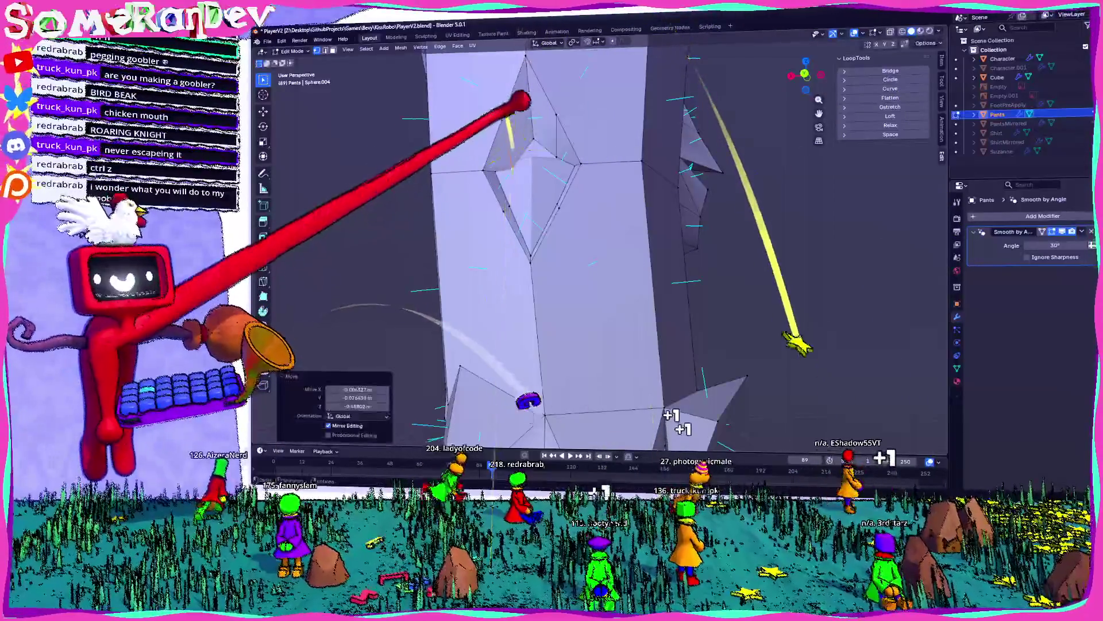
key(g)
key(Return)
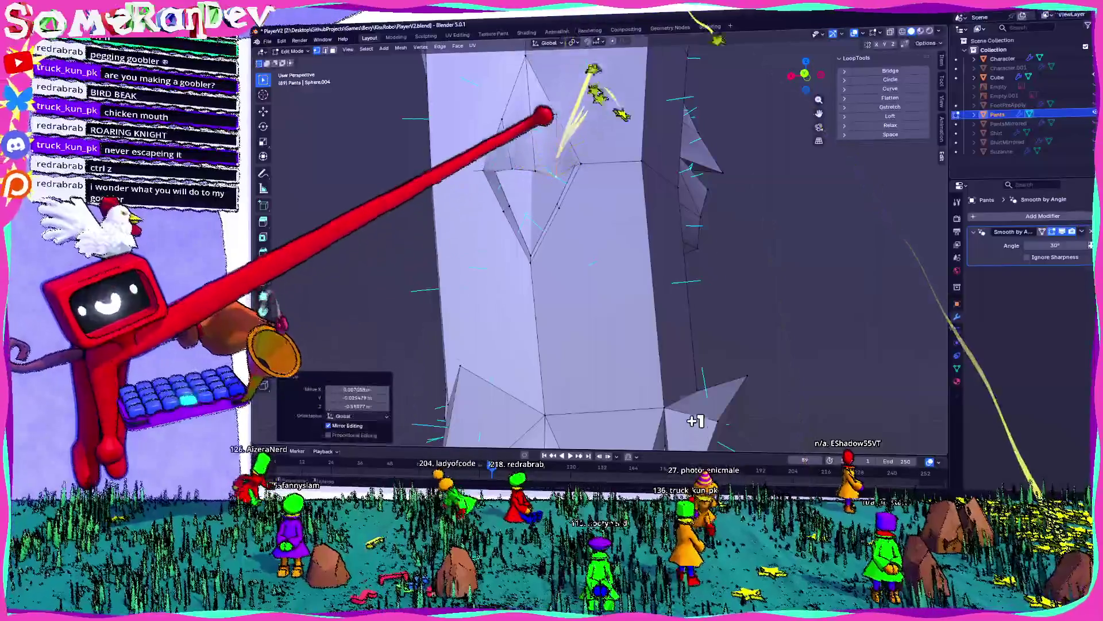
middle_drag(575, 258, 603, 230)
mouse_move(589, 83)
middle_down()
mouse_move(592, 144)
mouse_move(511, 270)
middle_up()
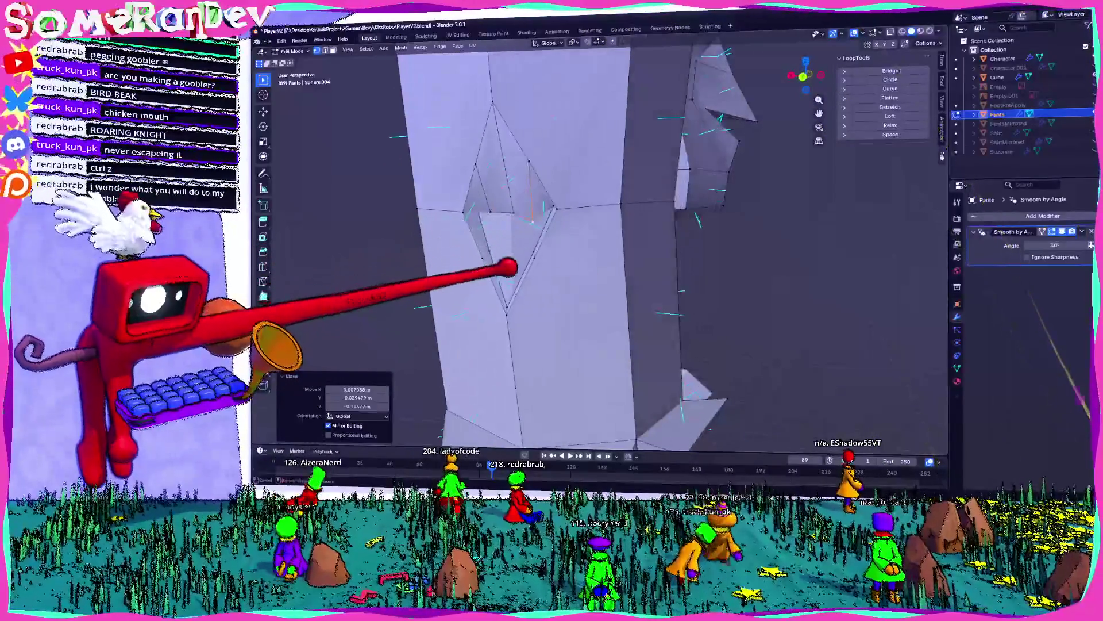
key(g)
key(Return)
mouse_move(464, 251)
middle_down()
mouse_move(525, 198)
mouse_move(520, 162)
mouse_move(511, 206)
mouse_move(537, 178)
middle_up()
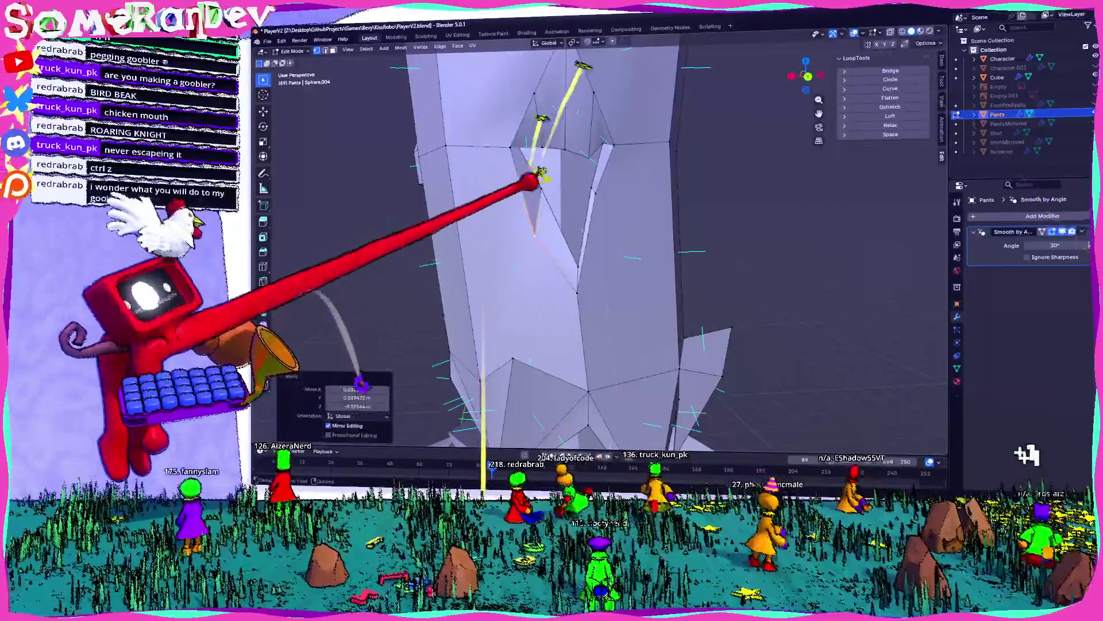
key(g)
key(Return)
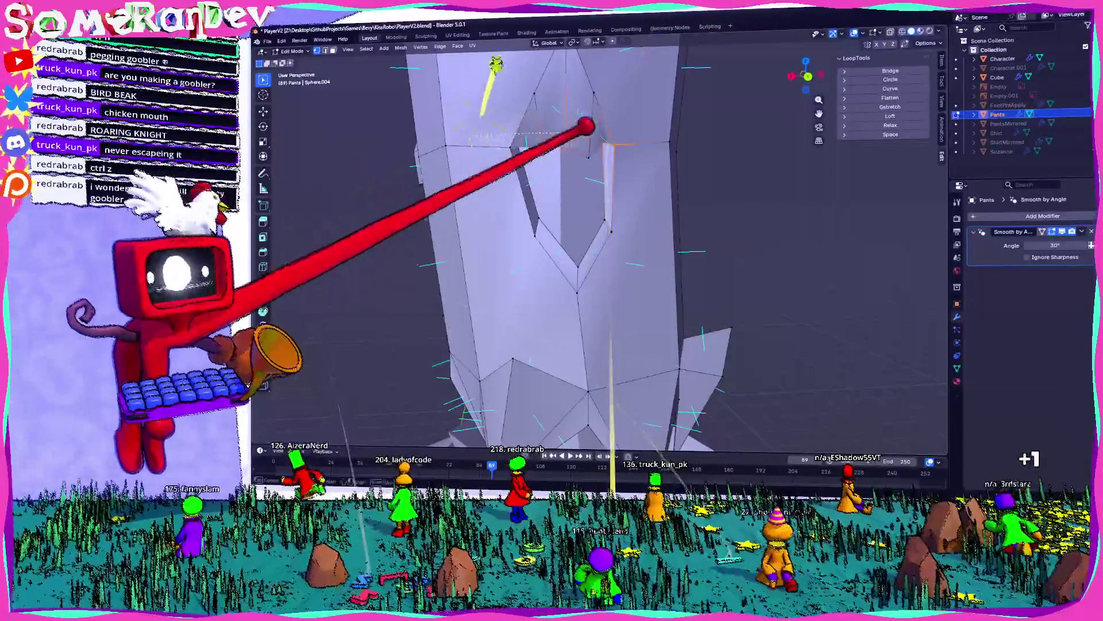
middle_drag(603, 93, 603, 116)
- Select a single vertex on the notch edge and move it along Z
key(g)
key(z)
click(609, 153)
mouse_move(608, 153)
middle_down()
mouse_move(601, 69)
mouse_move(610, 144)
middle_up()
key(g)
key(z)
click(543, 86)
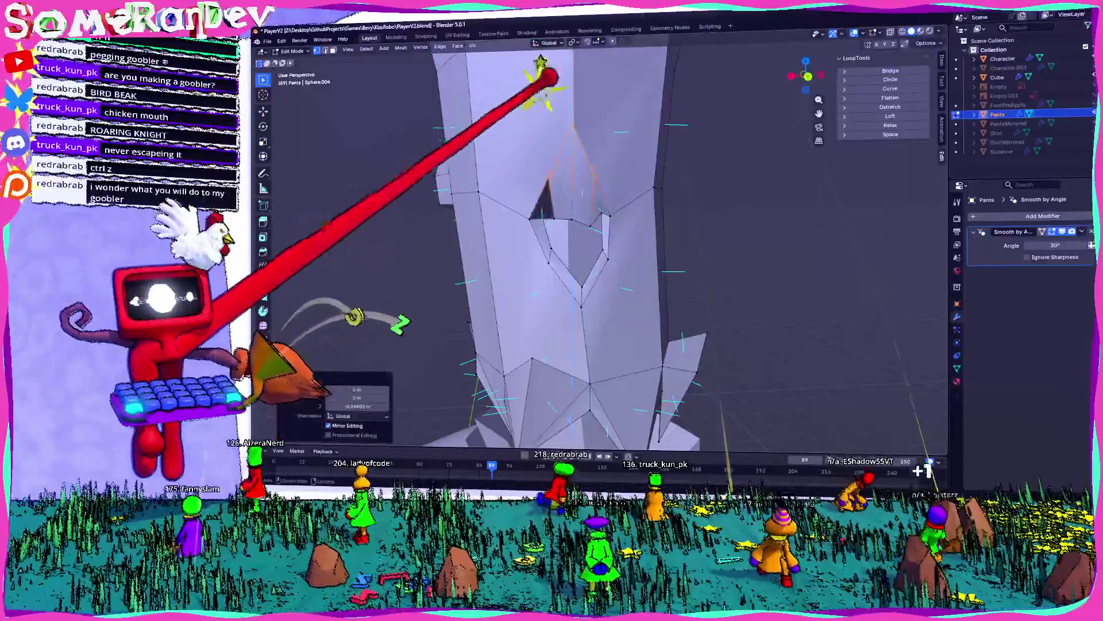
- Scale the notch vertices to 0.437 on X and return to Object Mode
key(s)
key(x)
mouse_move(603, 178)
middle_down()
mouse_move(581, 167)
mouse_move(594, 138)
middle_up()
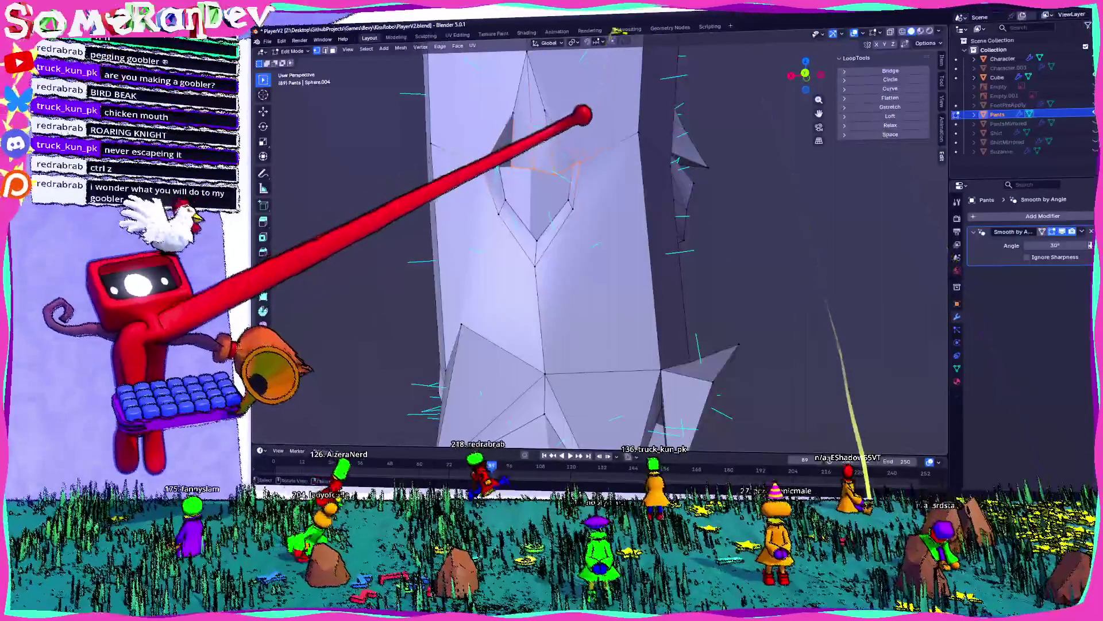
click(579, 166)
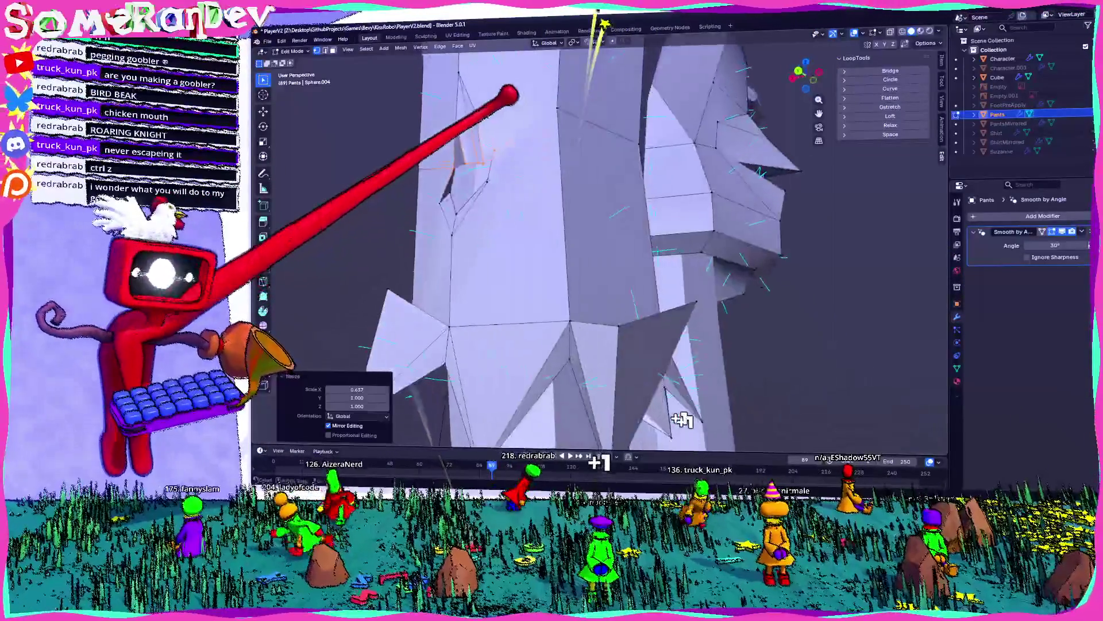
key(Tab)
mouse_move(659, 288)
middle_down()
mouse_move(671, 204)
mouse_move(661, 197)
mouse_move(765, 175)
mouse_move(670, 184)
mouse_move(748, 197)
mouse_move(690, 212)
middle_up()
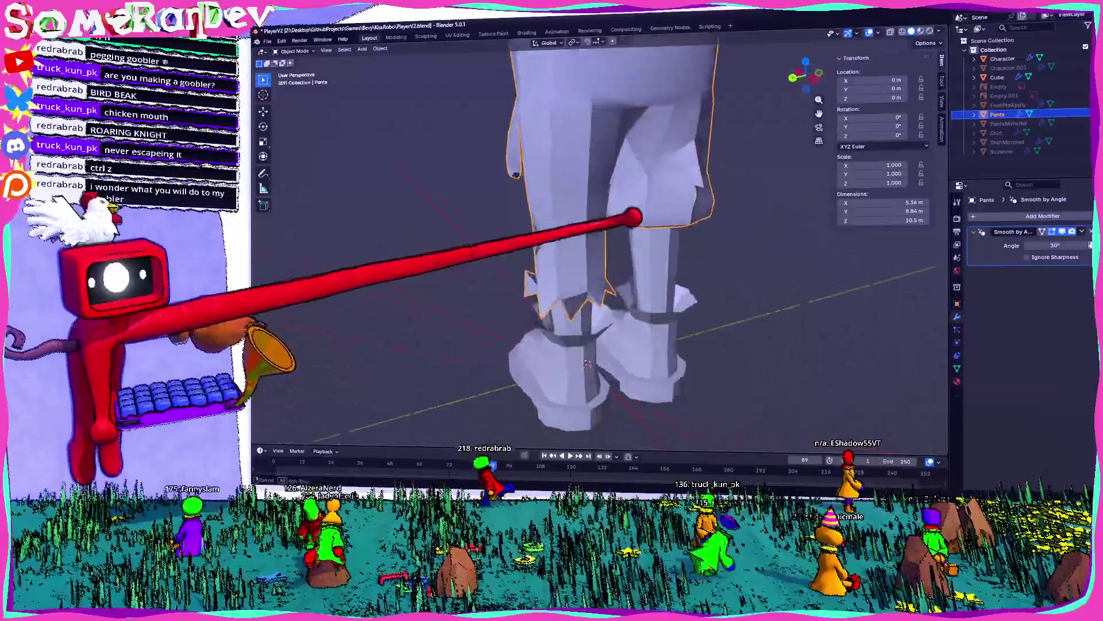
- Re-enter Edit Mode and move the notch vertices vertically, undoing one attempt
key(Tab)
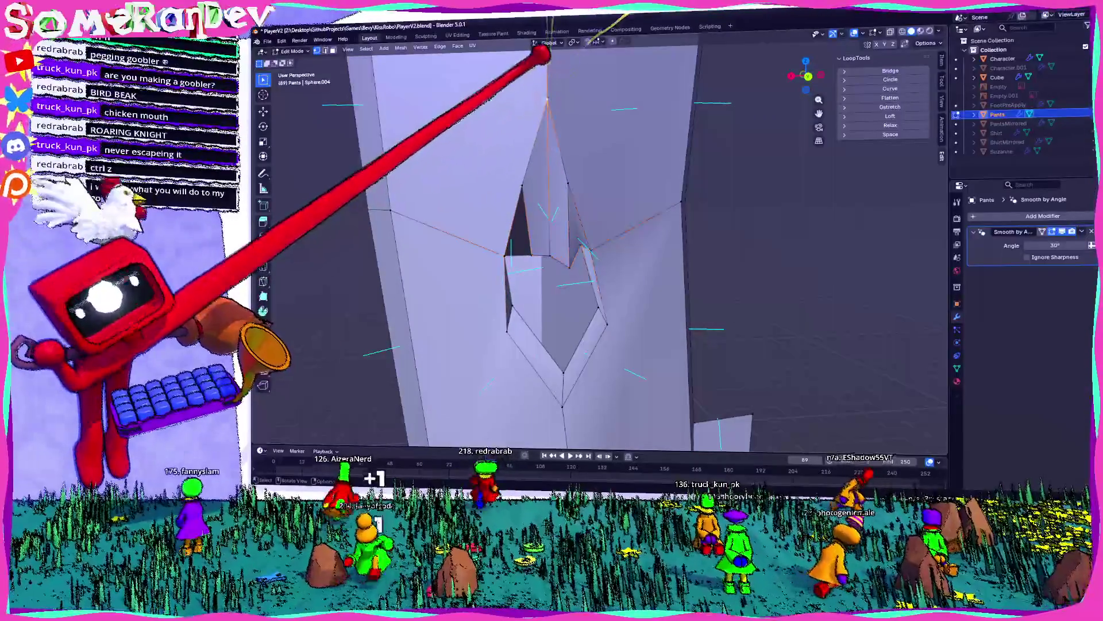
key(g)
key(z)
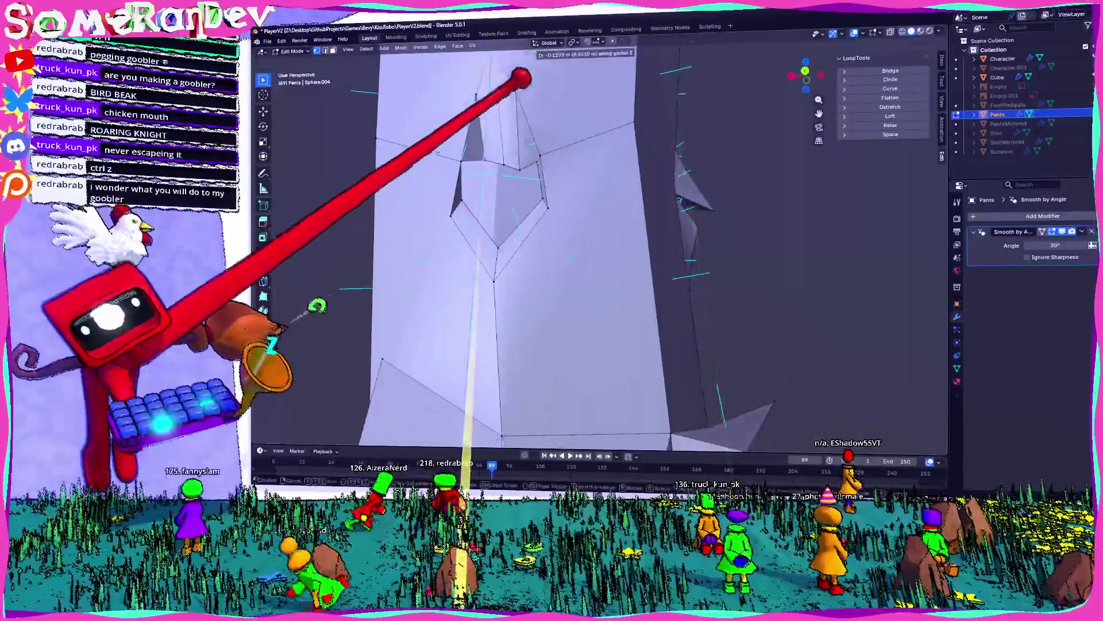
click(481, 297)
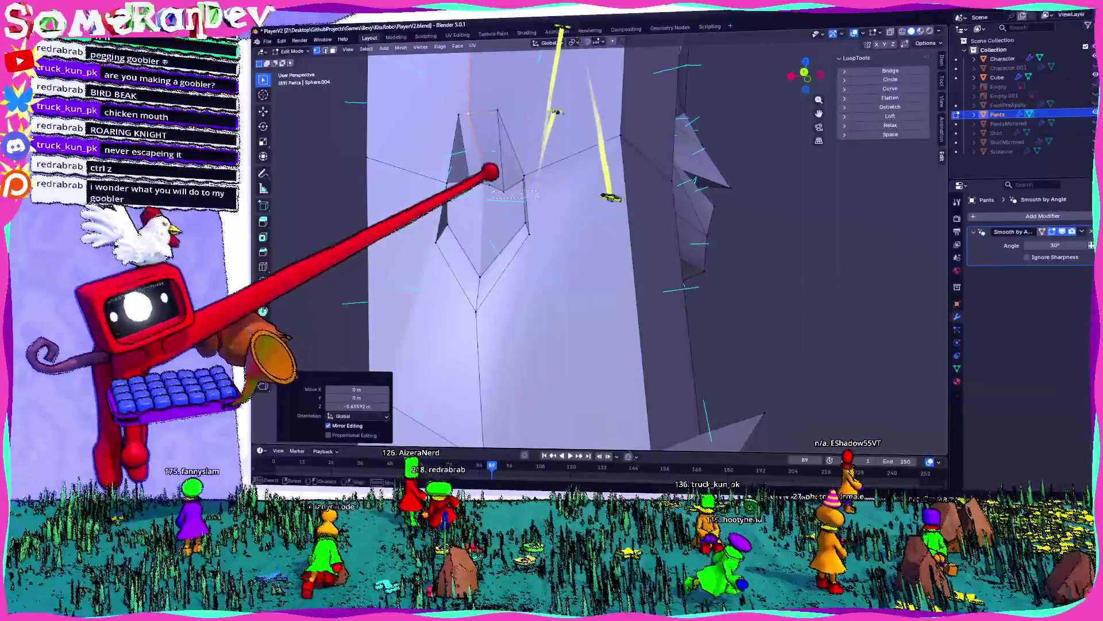
key(ctrl+z)
key(Return)
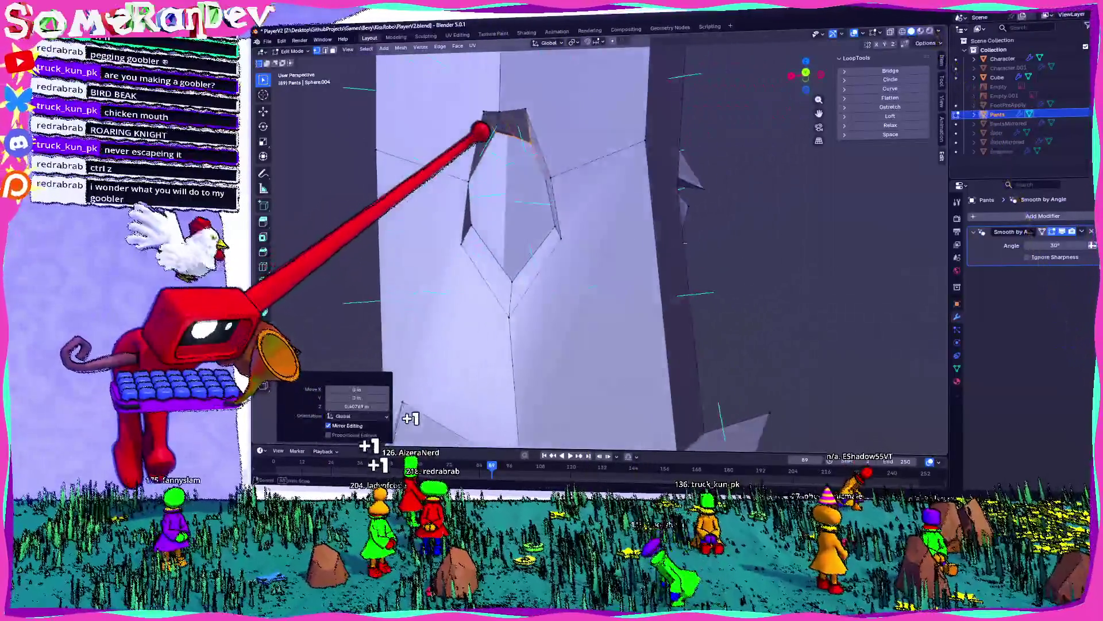
- Move a vertex beside the notch and line the view up with the leg's side
mouse_move(482, 131)
middle_down()
mouse_move(571, 104)
mouse_move(526, 46)
middle_up()
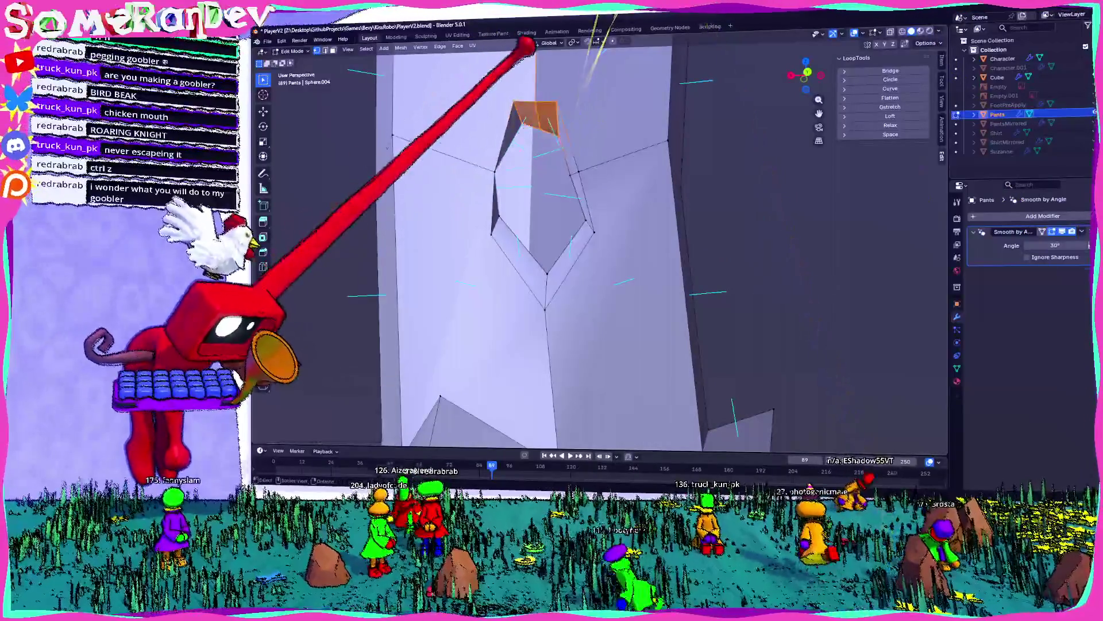
click(527, 111)
mouse_move(527, 111)
middle_down()
mouse_move(503, 94)
mouse_move(451, 128)
mouse_move(587, 77)
mouse_move(598, 108)
mouse_move(623, 114)
mouse_move(483, 138)
mouse_move(481, 118)
middle_up()
drag(480, 119, 500, 148)
mouse_move(500, 148)
middle_down()
mouse_move(632, 118)
mouse_move(775, 134)
mouse_move(680, 98)
mouse_move(687, 72)
mouse_move(657, 114)
mouse_move(586, 71)
mouse_move(689, 59)
mouse_move(820, 20)
mouse_move(816, 49)
mouse_move(569, 99)
middle_up()
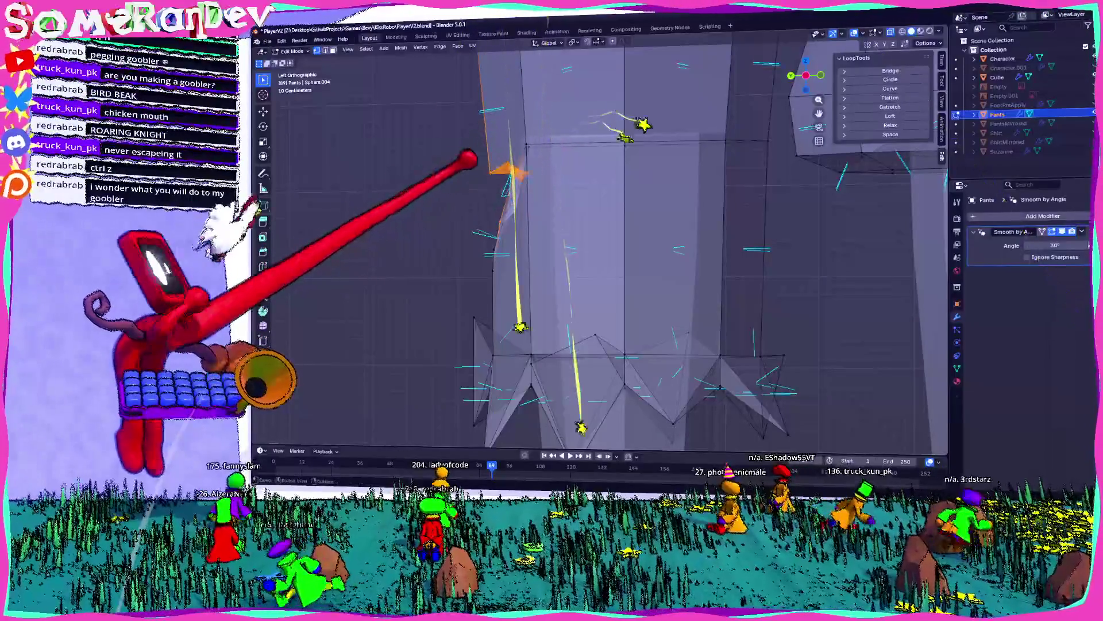
- Move a notch vertex and tilt the notch edge by -17.85° in Left Orthographic view
key(g)
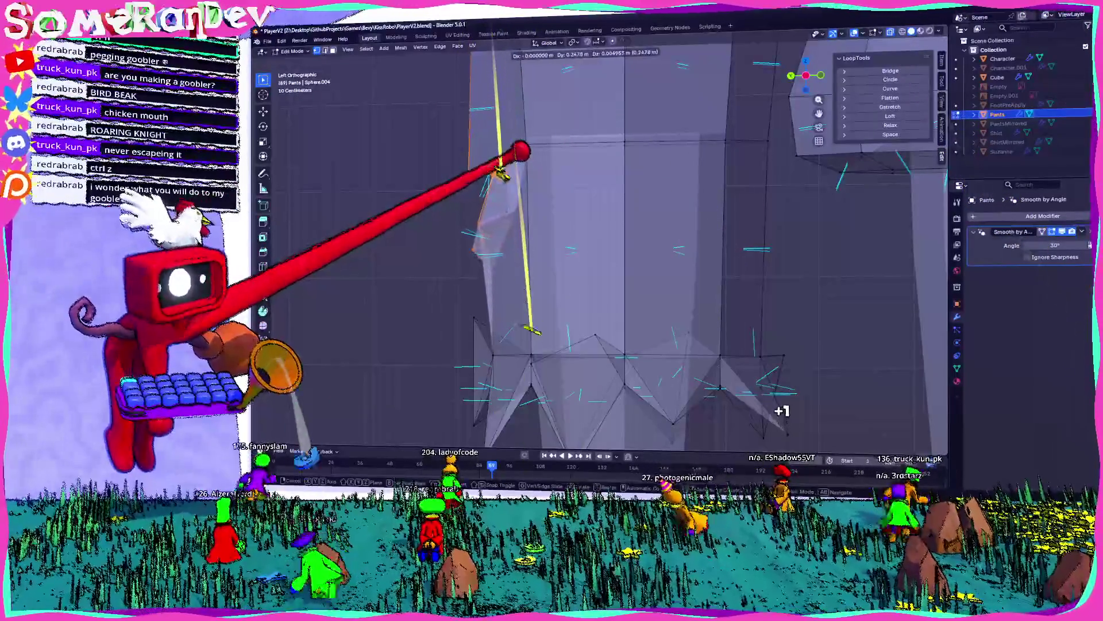
click(528, 149)
mouse_move(543, 147)
middle_down()
mouse_move(646, 160)
mouse_move(595, 171)
middle_up()
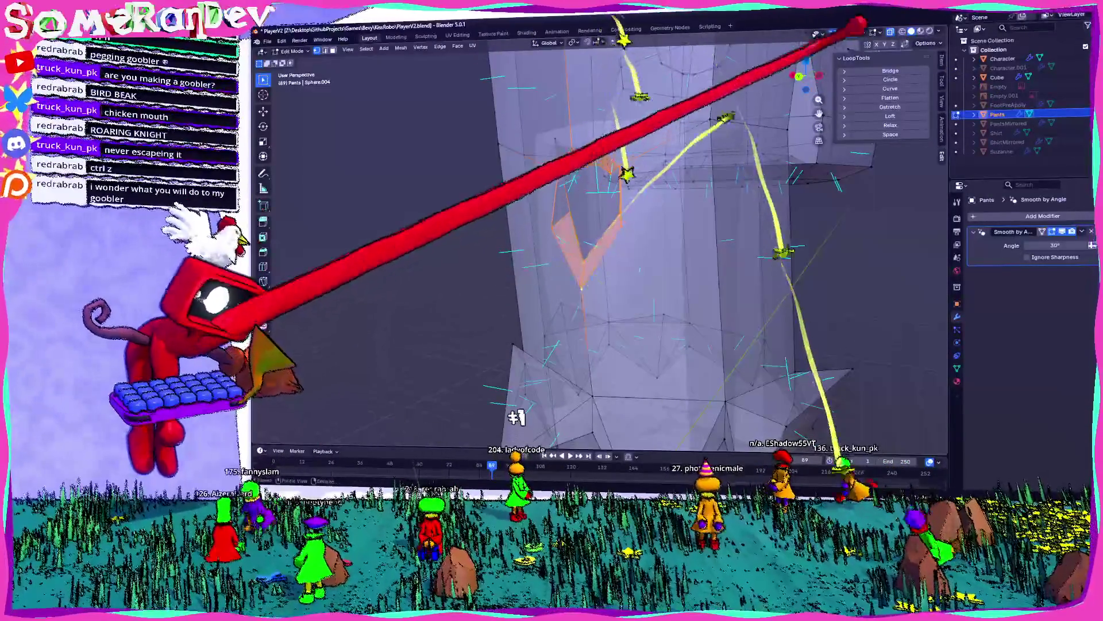
click(795, 76)
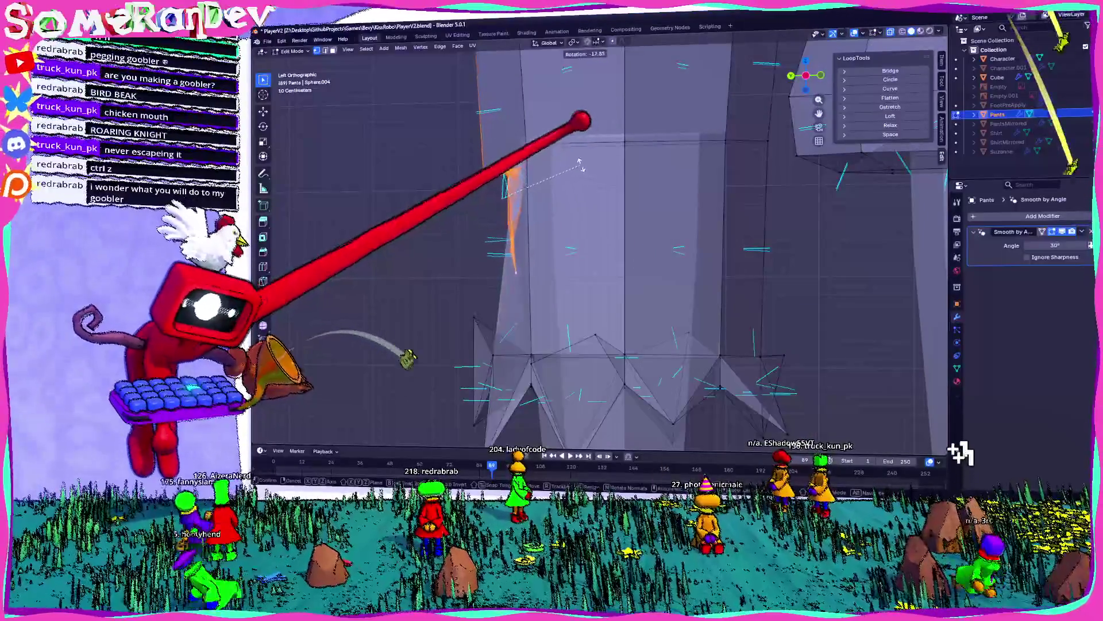
click(579, 164)
key(Return)
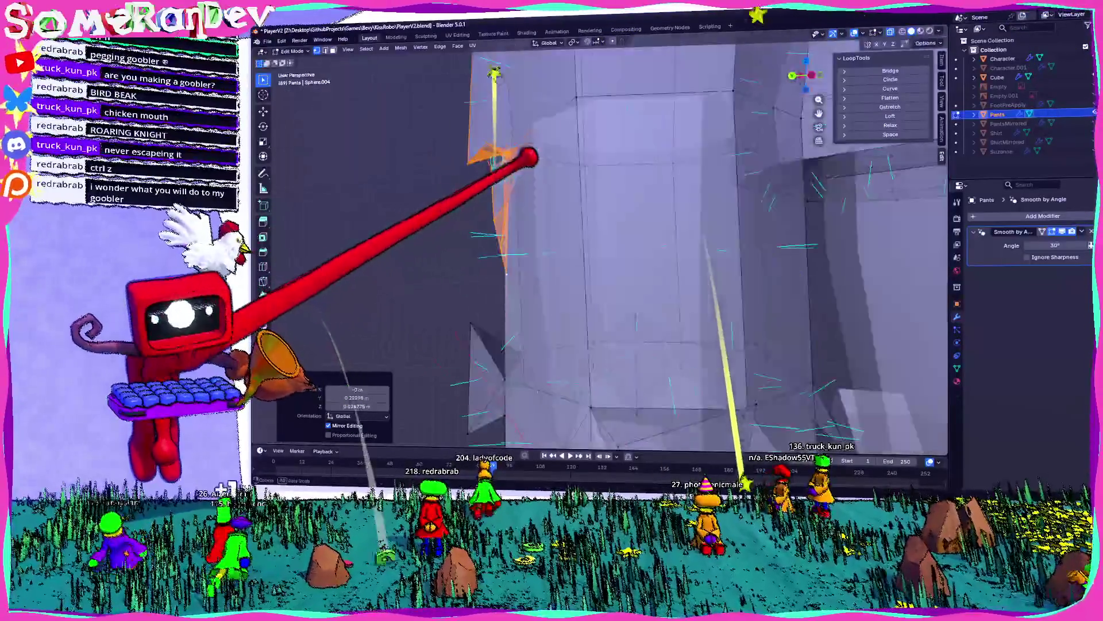
- Select the notch edges, enlarge them to 1.067, and return to Object Mode
key(Tab)
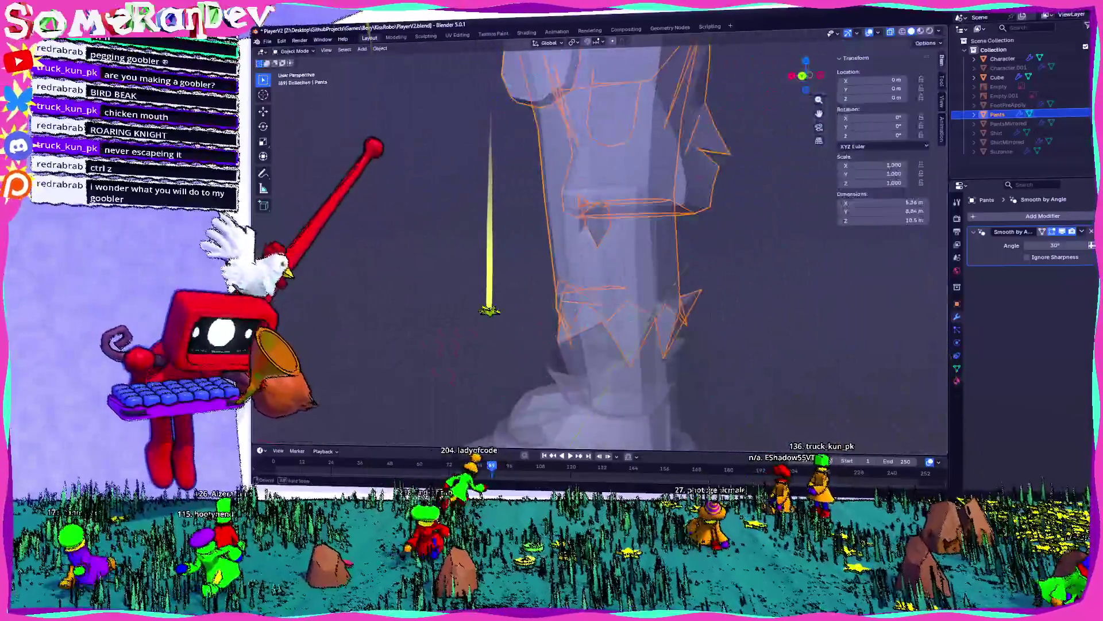
mouse_move(575, 259)
middle_down()
mouse_move(603, 218)
mouse_move(598, 247)
mouse_move(465, 205)
middle_up()
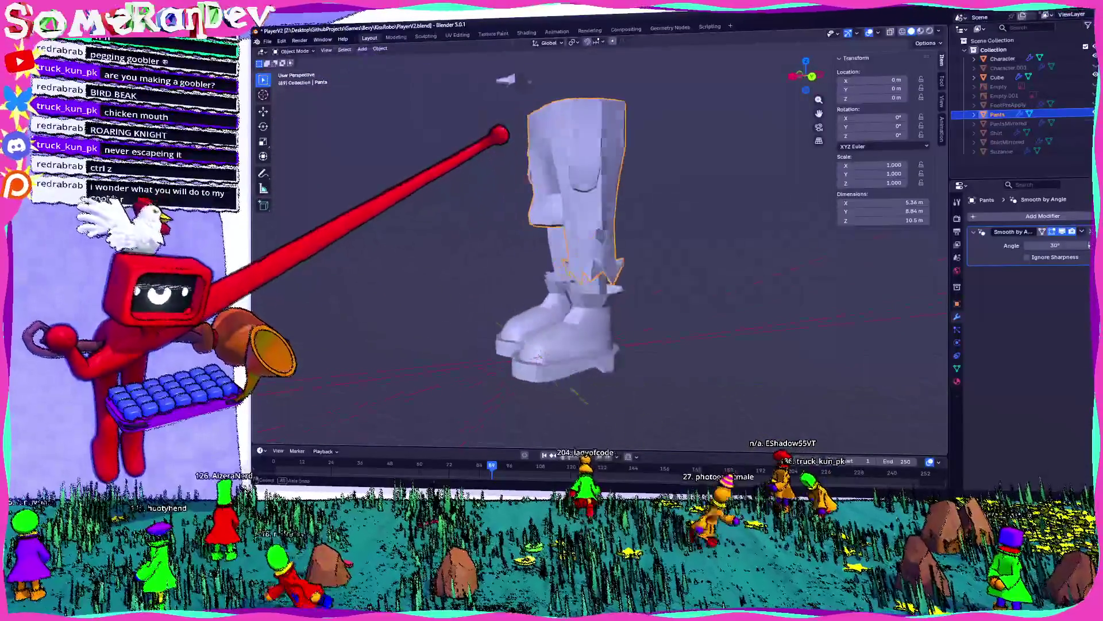
key(Tab)
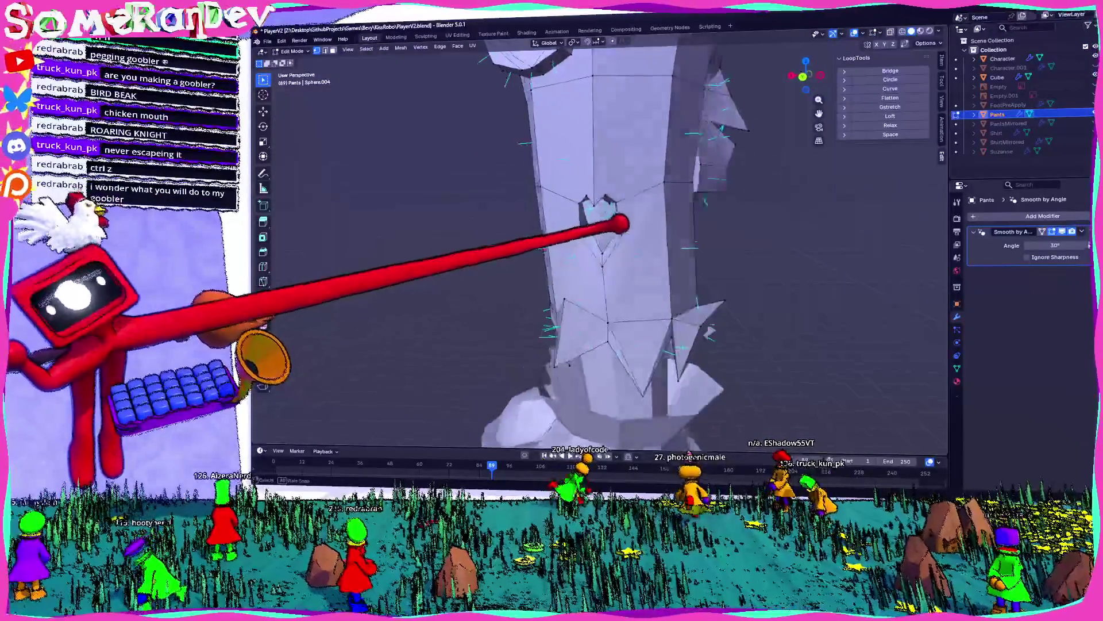
alt+click(630, 230)
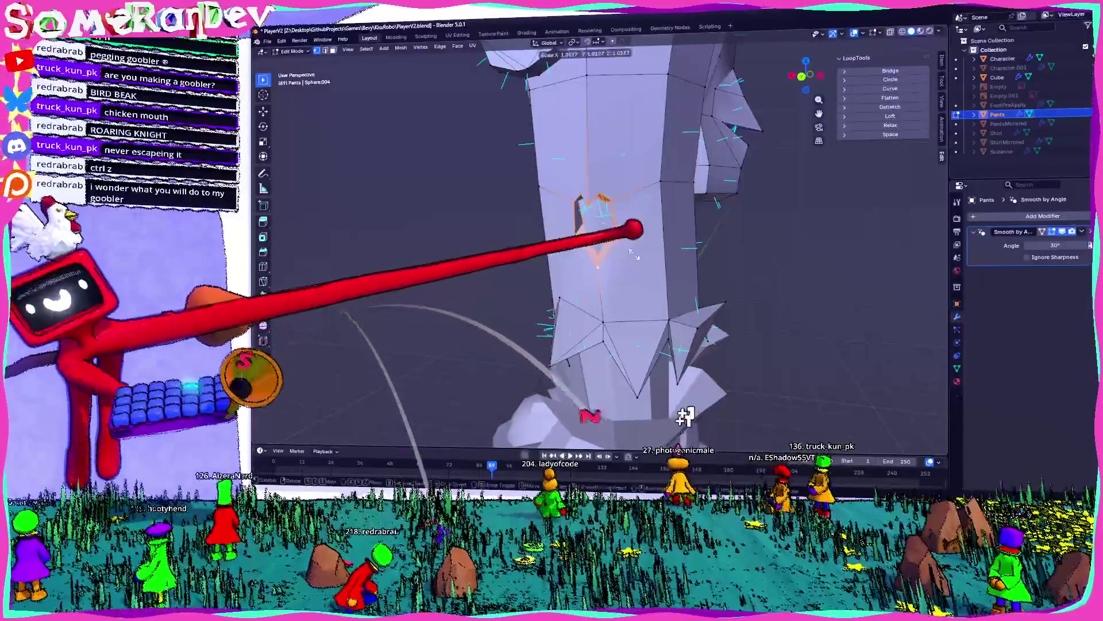
middle_drag(655, 228, 642, 214)
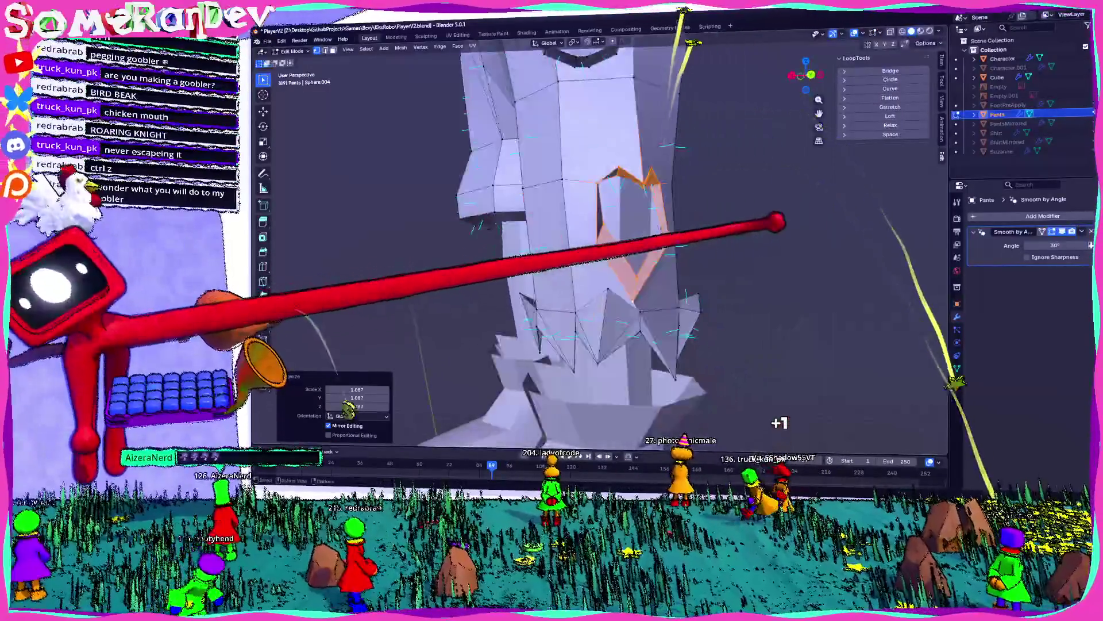
key(Tab)
scroll(747, 219, up, 3)
- Enter Edit Mode on the pants and select faces inside the diamond notch
middle_drag(598, 242, 574, 242)
scroll(597, 242, up, 5)
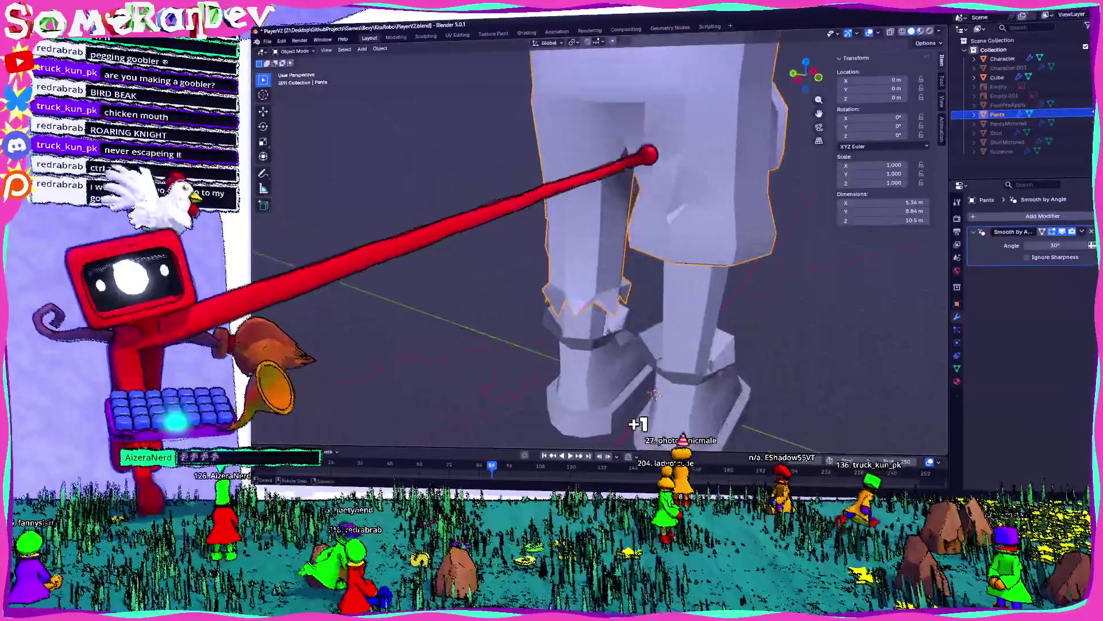
key(Tab)
scroll(575, 132, up, 3)
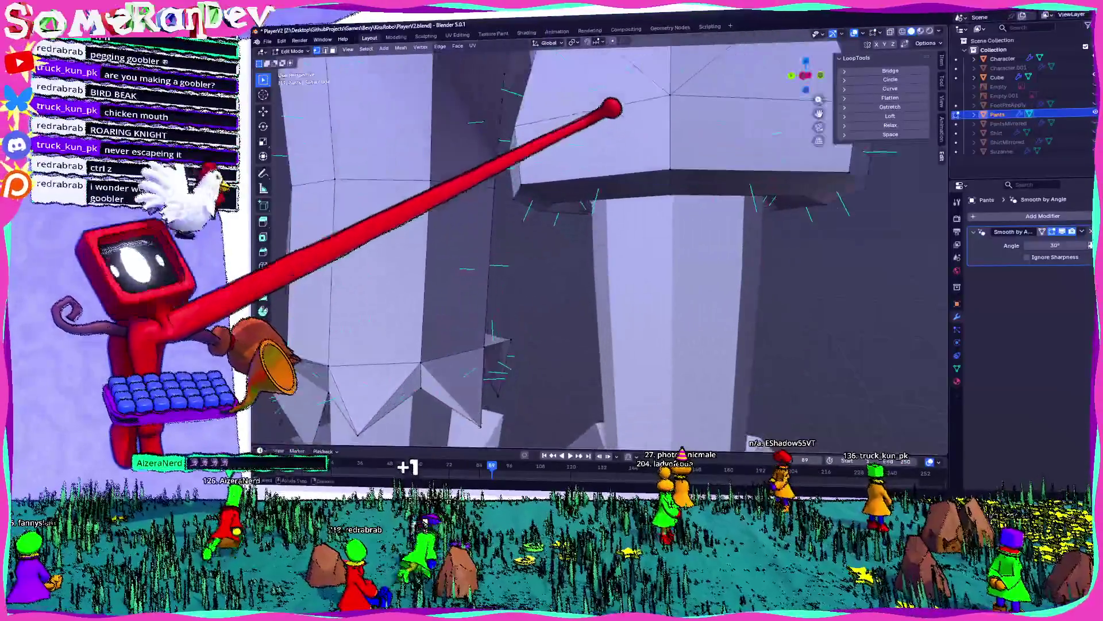
middle_drag(402, 344, 372, 347)
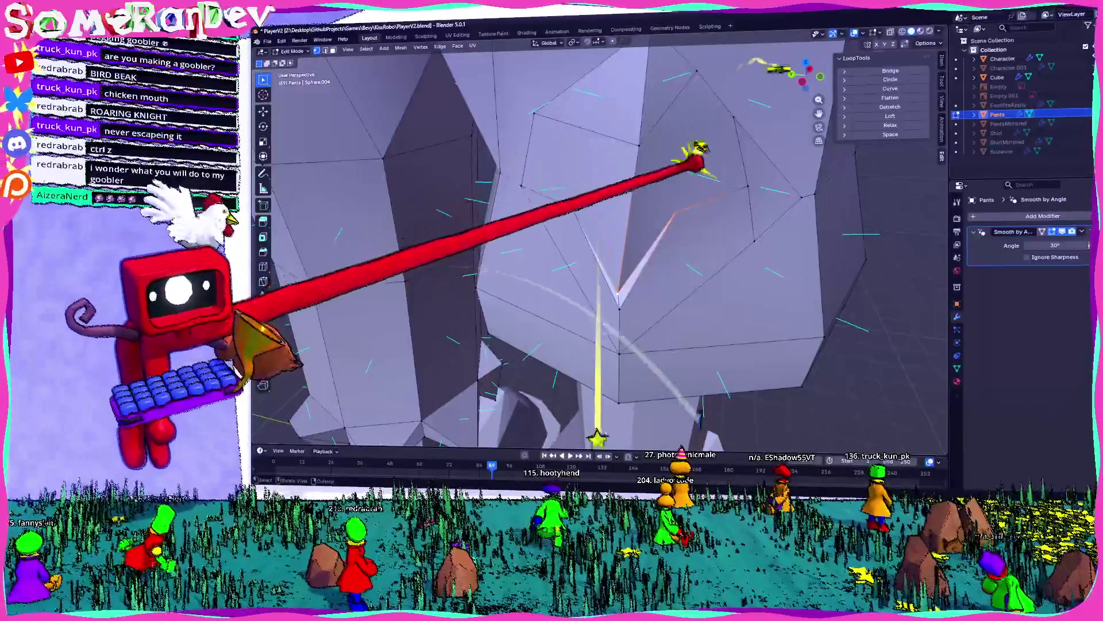
click(689, 172)
shift+click(586, 149)
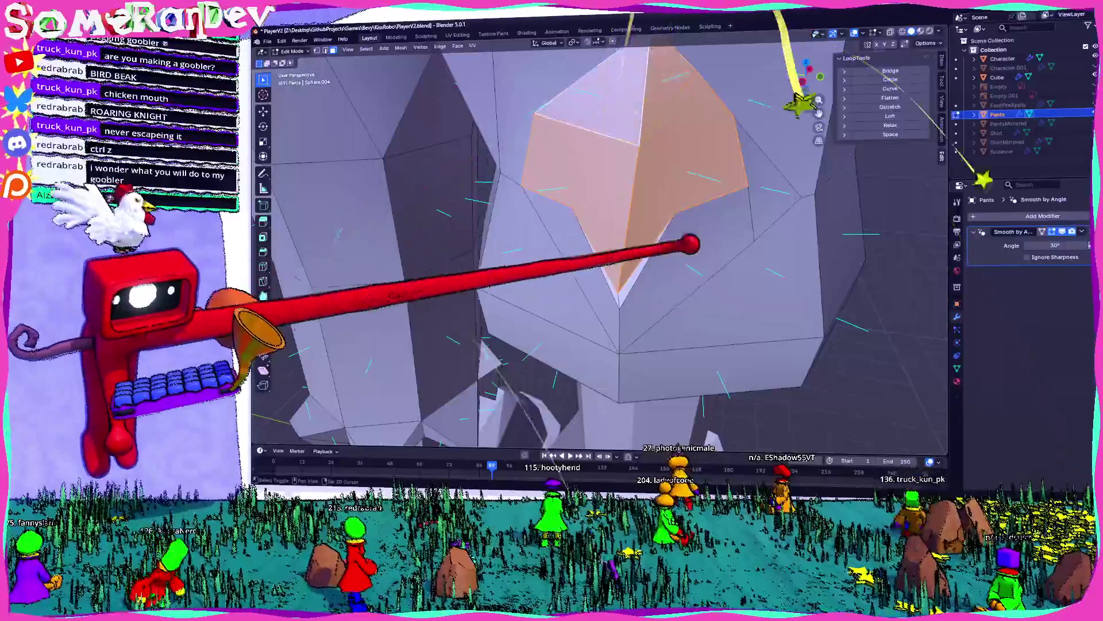
mouse_move(575, 288)
middle_down()
mouse_move(545, 229)
mouse_move(528, 264)
mouse_move(511, 241)
middle_up()
- Delete the selected faces to open a hole, then view the pants from the front
key(x)
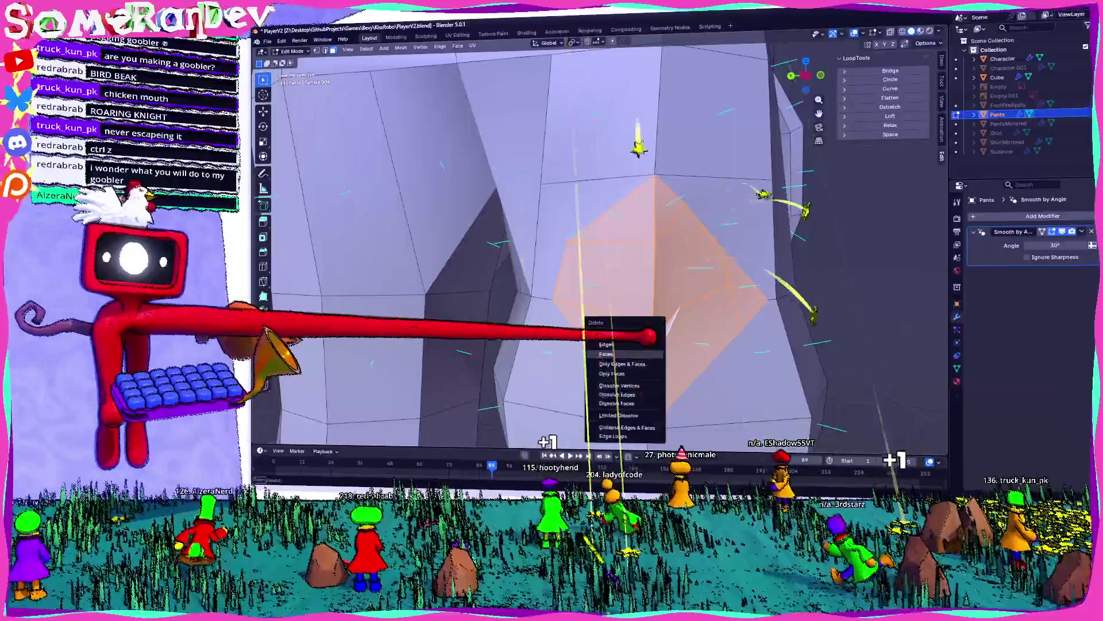
click(615, 345)
scroll(575, 247, down, 5)
mouse_move(575, 247)
middle_down()
mouse_move(575, 219)
mouse_move(575, 247)
mouse_move(551, 236)
middle_up()
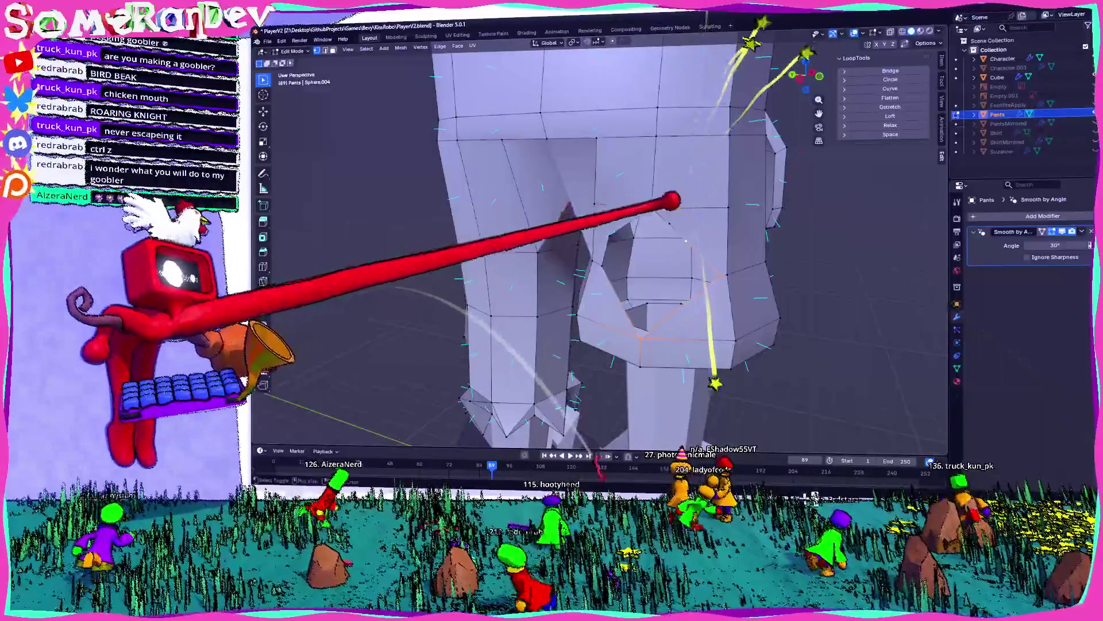
scroll(664, 173, up, 5)
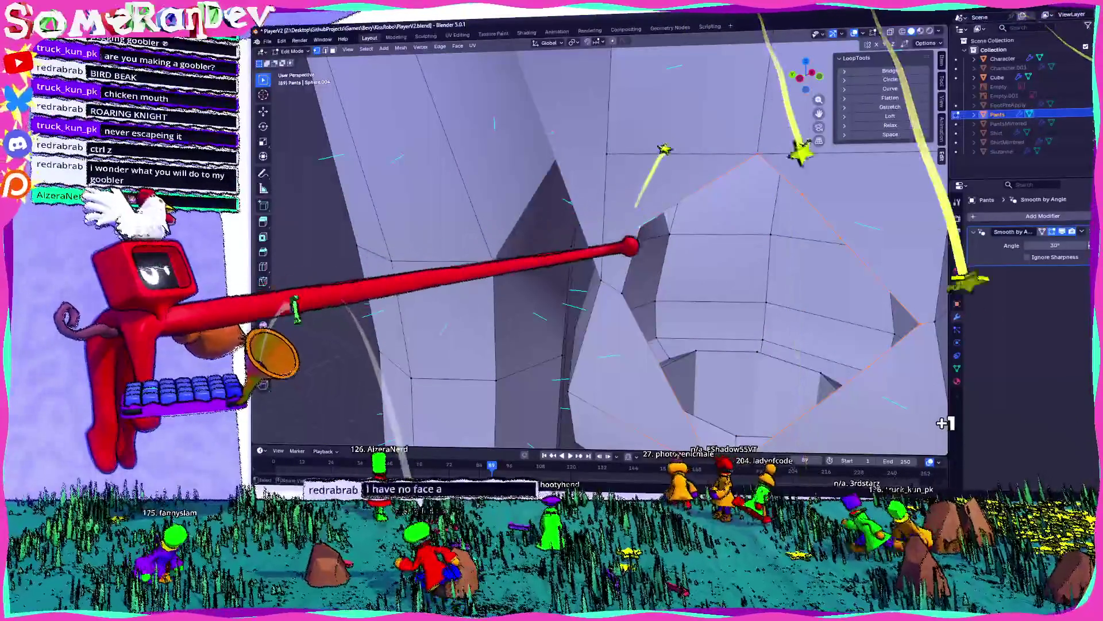
scroll(575, 247, up, 4)
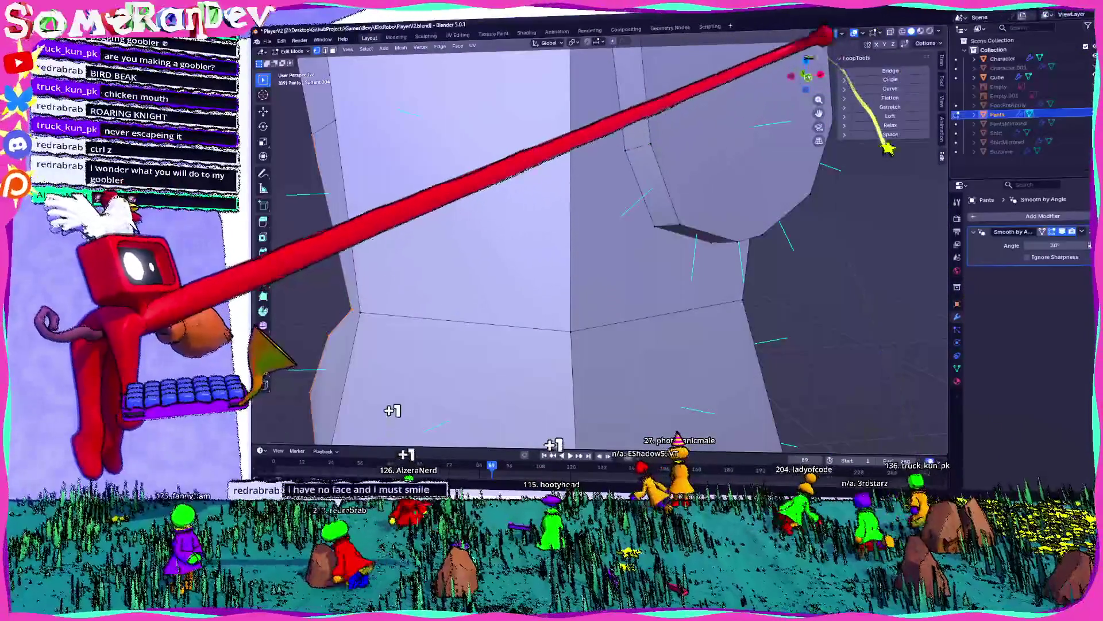
key(KP_1)
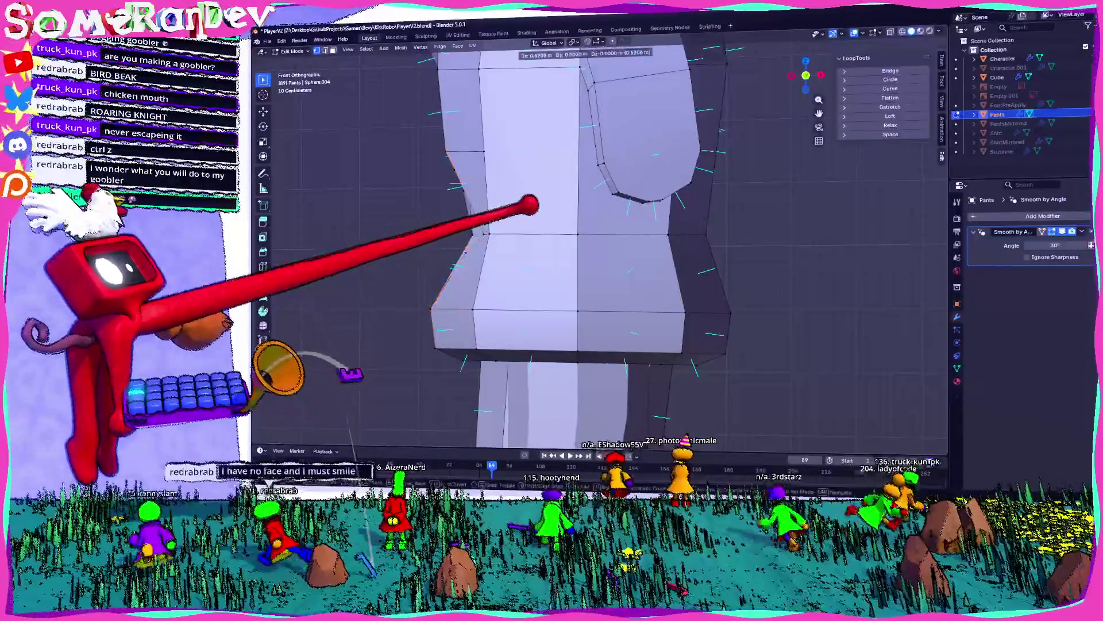
- Extrude the opening's rim and scale it inward to 0.565
key(Return)
middle_drag(632, 259, 718, 248)
key(s)
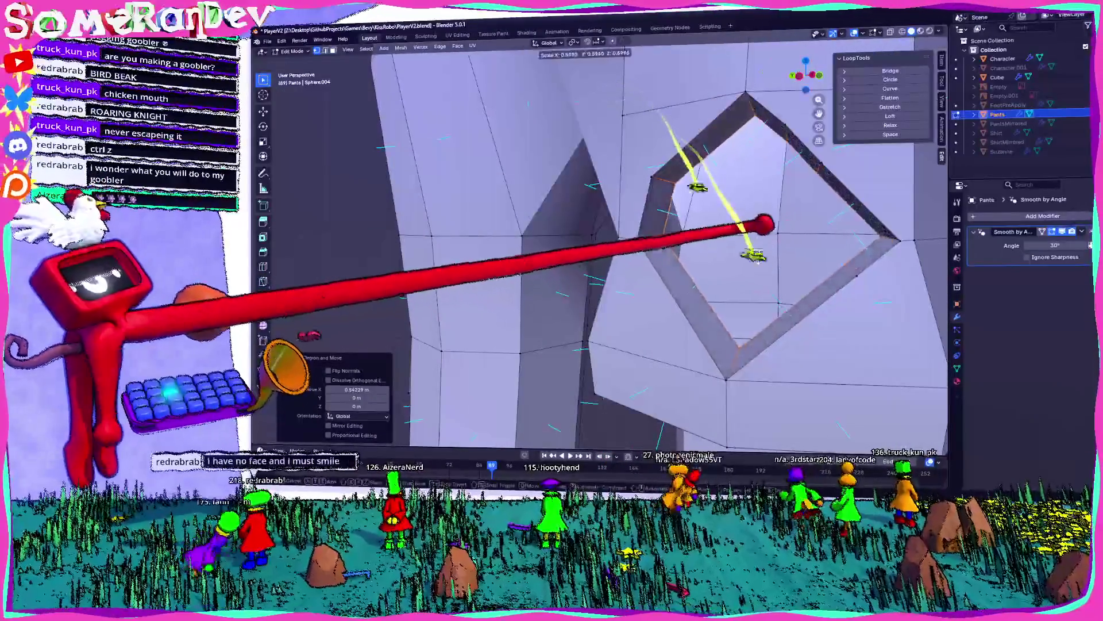
mouse_move(832, 268)
middle_down()
mouse_move(783, 282)
mouse_move(741, 278)
middle_up()
mouse_move(710, 243)
middle_down()
mouse_move(633, 224)
mouse_move(690, 216)
mouse_move(636, 229)
mouse_move(848, 62)
middle_up()
key(KP_3)
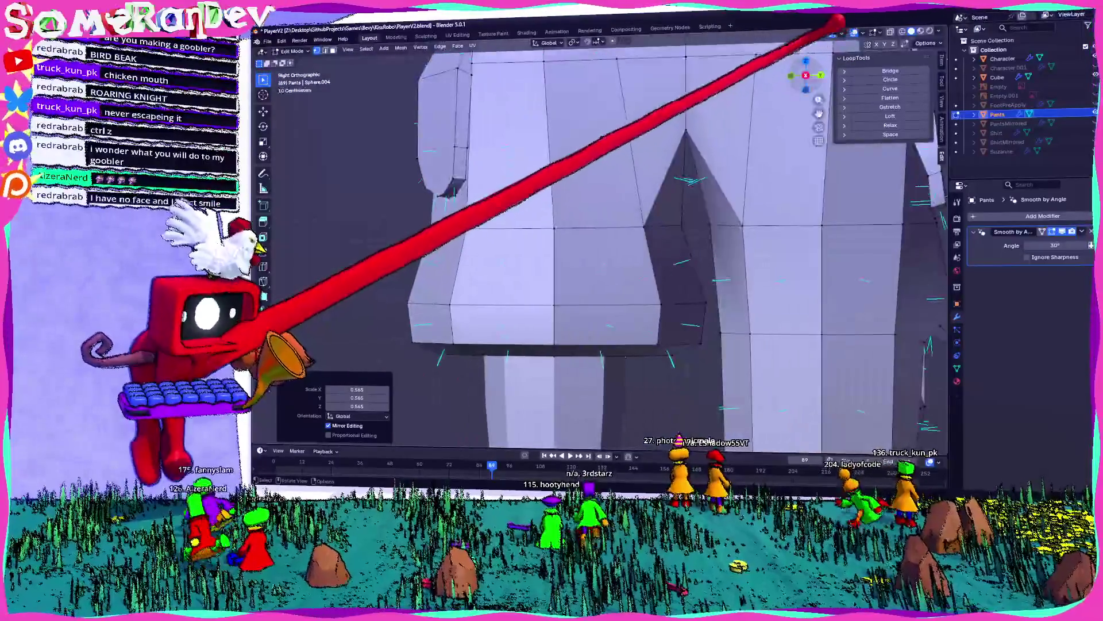
key(KP_1)
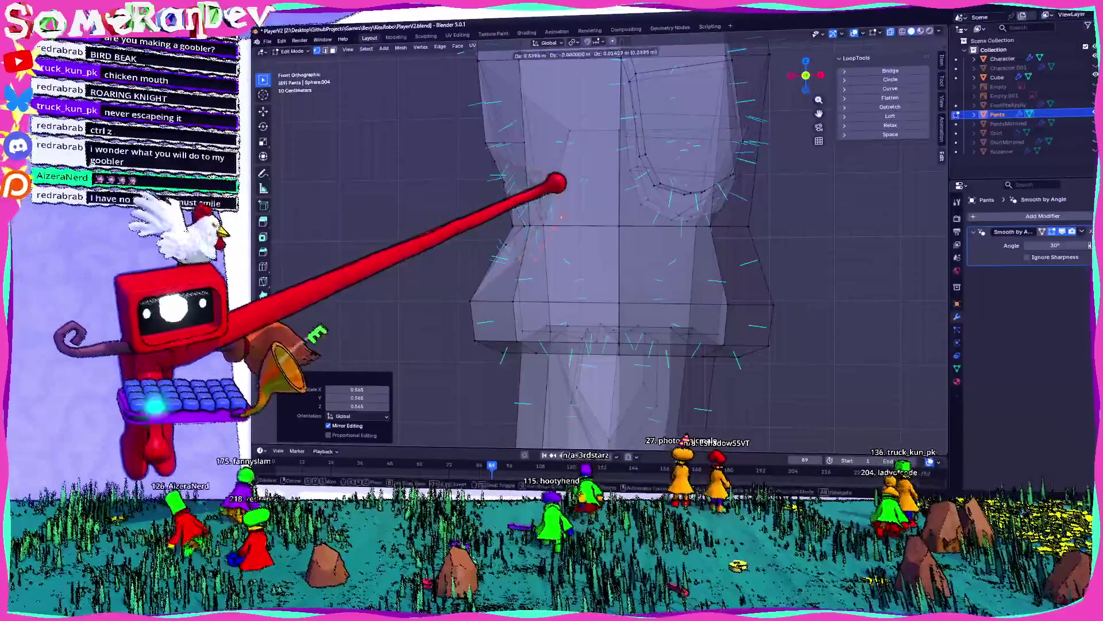
- Fill the hole with a face and round it using LoopTools Circle
mouse_move(562, 182)
middle_down()
mouse_move(584, 212)
mouse_move(680, 221)
mouse_move(713, 211)
middle_up()
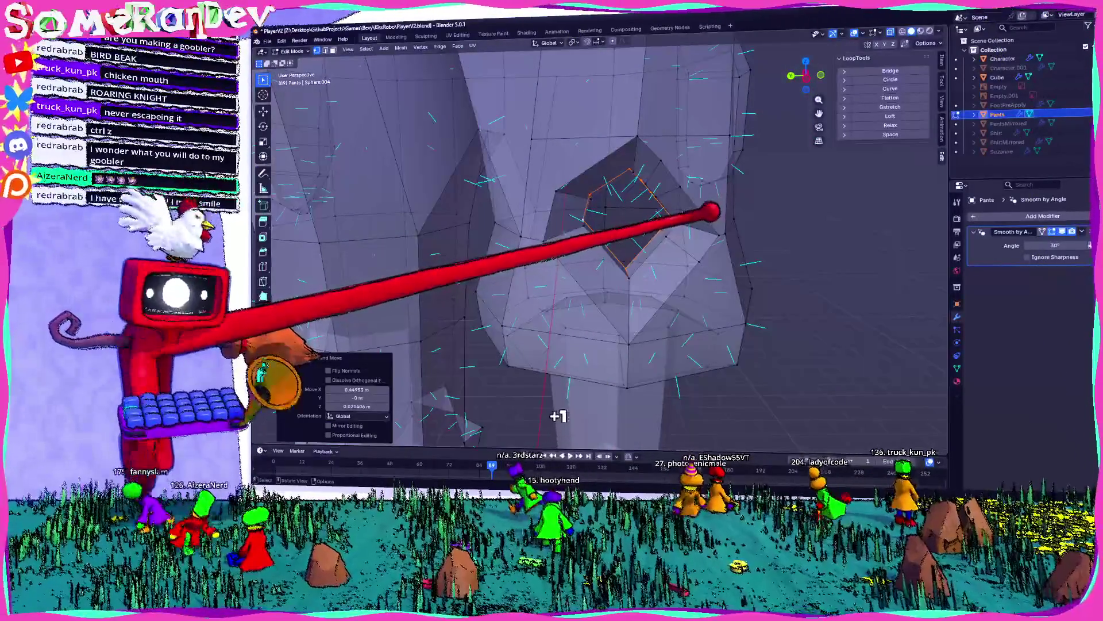
key(f)
scroll(711, 212, up, 3)
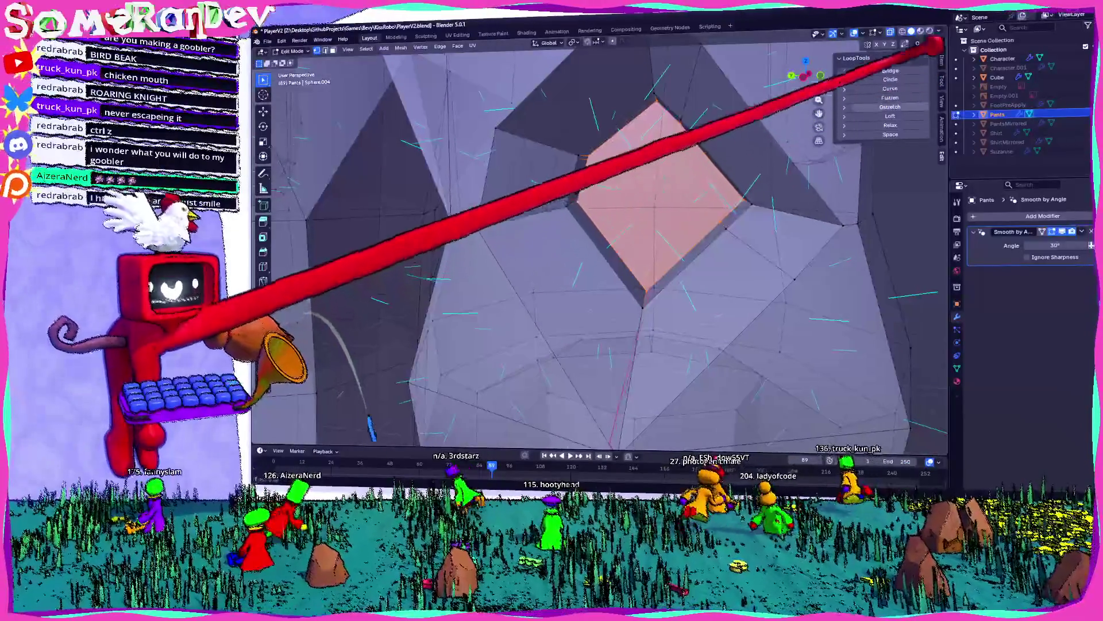
click(890, 78)
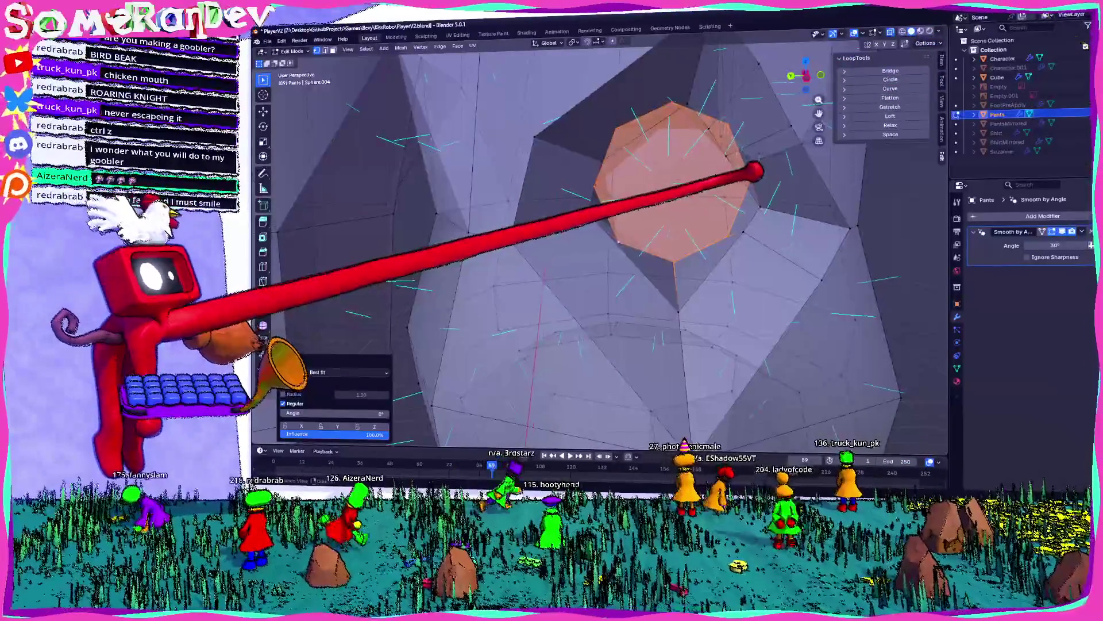
middle_drag(741, 185, 684, 178)
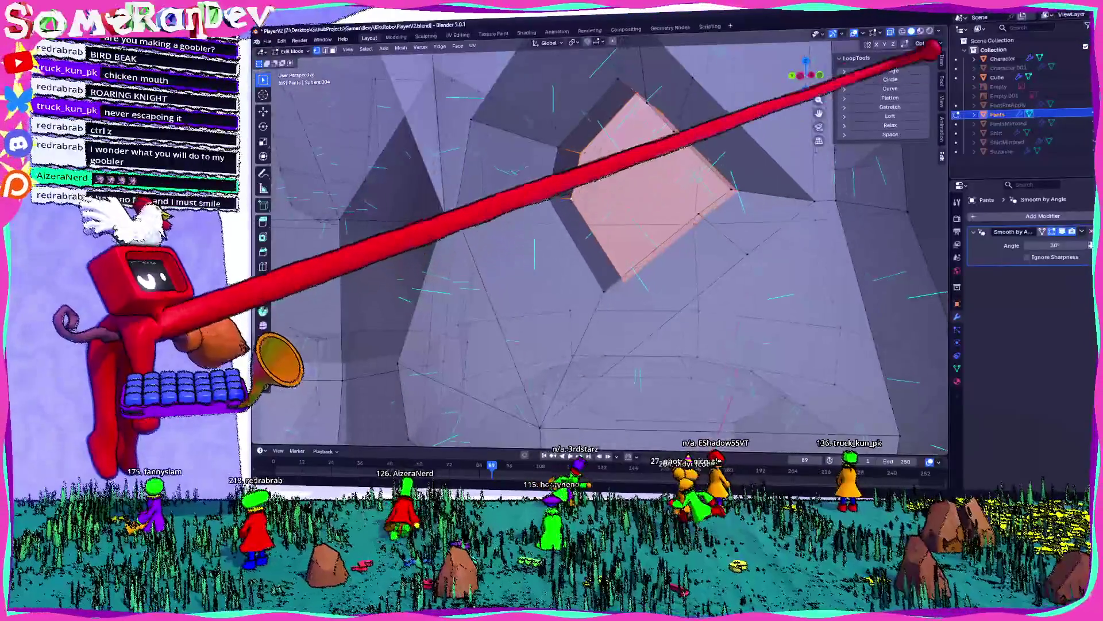
- Edge-slide the notch edge by a -0.370 factor and return to Object Mode
key(KP_1)
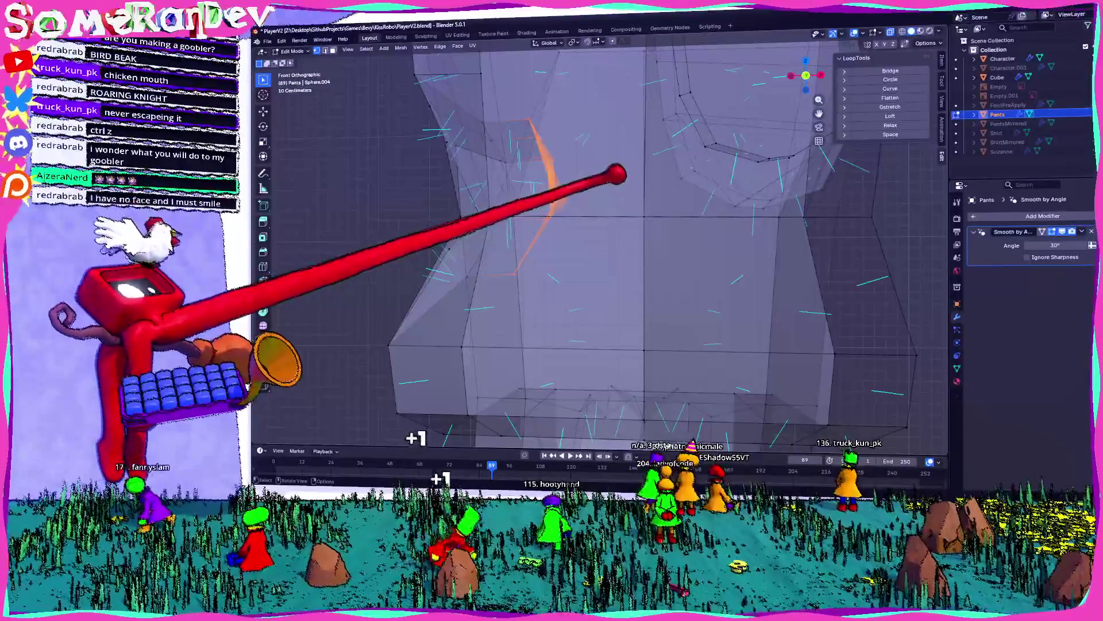
click(610, 210)
middle_drag(610, 210, 661, 207)
key(Tab)
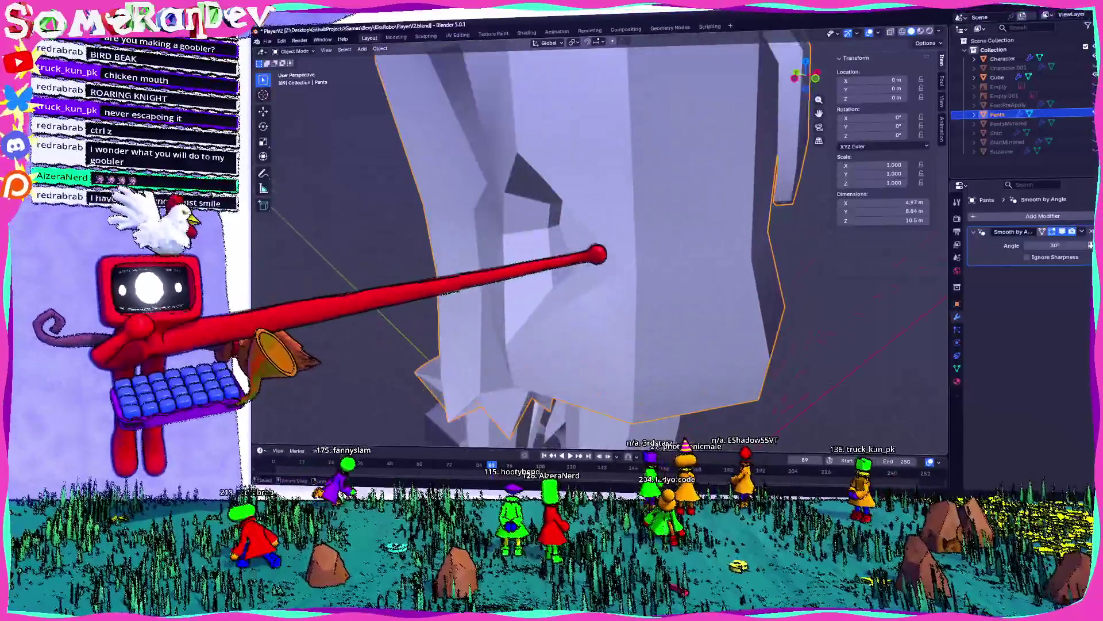
- Turn off X-ray in Edit Mode, shift the leg's side face along X, then exit
key(Tab)
mouse_move(596, 241)
middle_down()
mouse_move(540, 231)
mouse_move(604, 212)
mouse_move(596, 184)
middle_up()
key(alt+z)
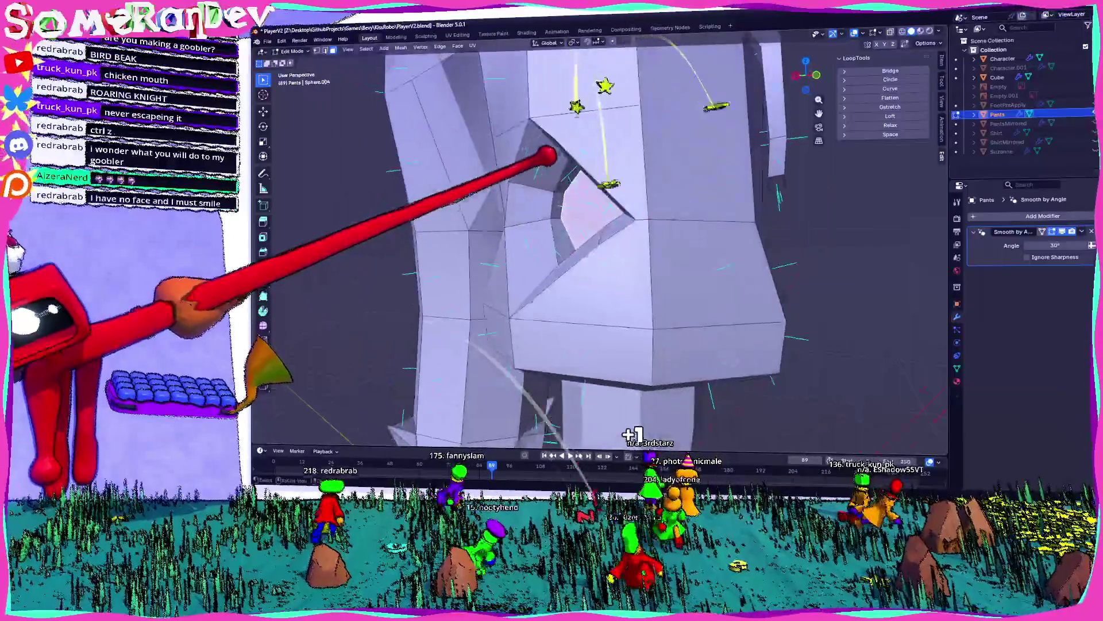
scroll(536, 156, up, 5)
mouse_move(523, 110)
middle_down()
mouse_move(653, 138)
mouse_move(687, 178)
mouse_move(653, 187)
mouse_move(820, 74)
mouse_move(844, 40)
middle_up()
scroll(653, 187, down, 5)
key(KP_1)
scroll(572, 185, up, 3)
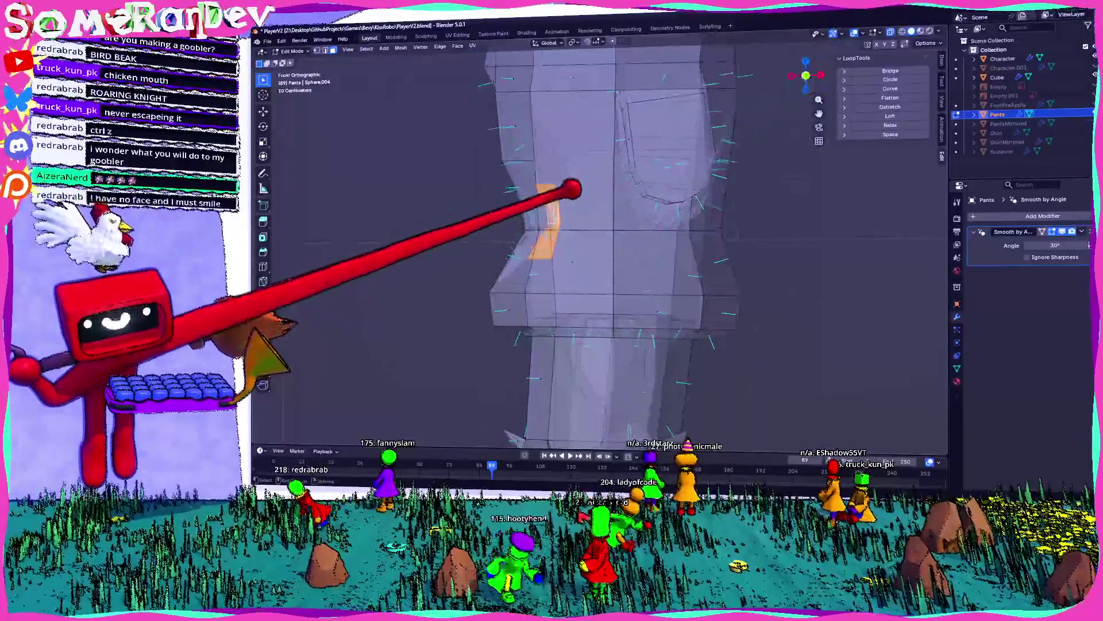
key(Escape)
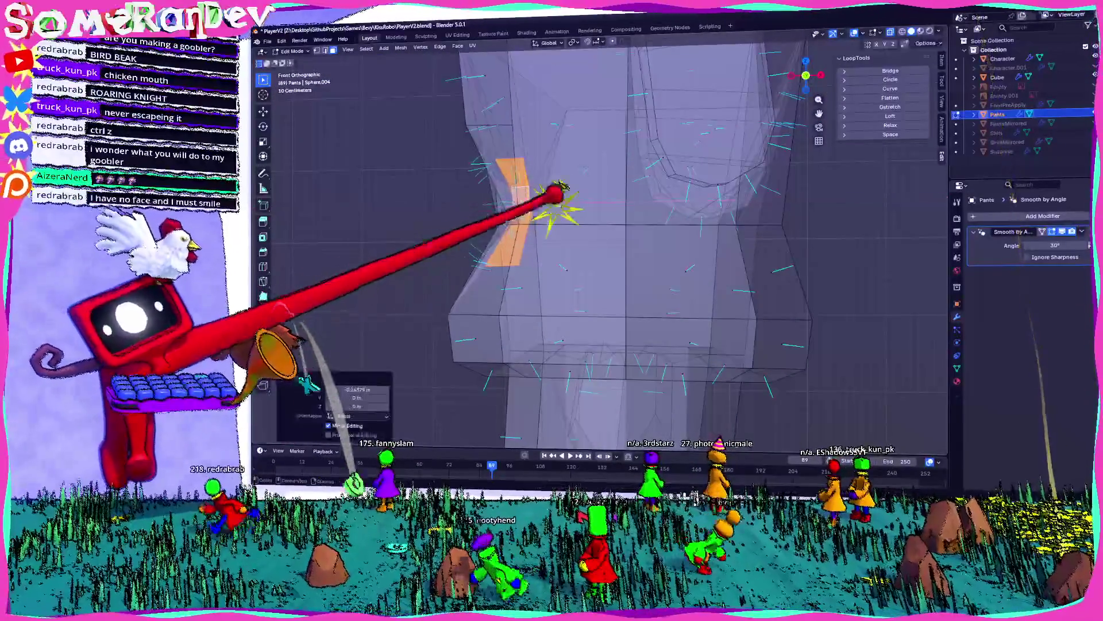
key(Tab)
- Deselect everything and orbit around the pants in Object Mode
scroll(394, 172, down, 4)
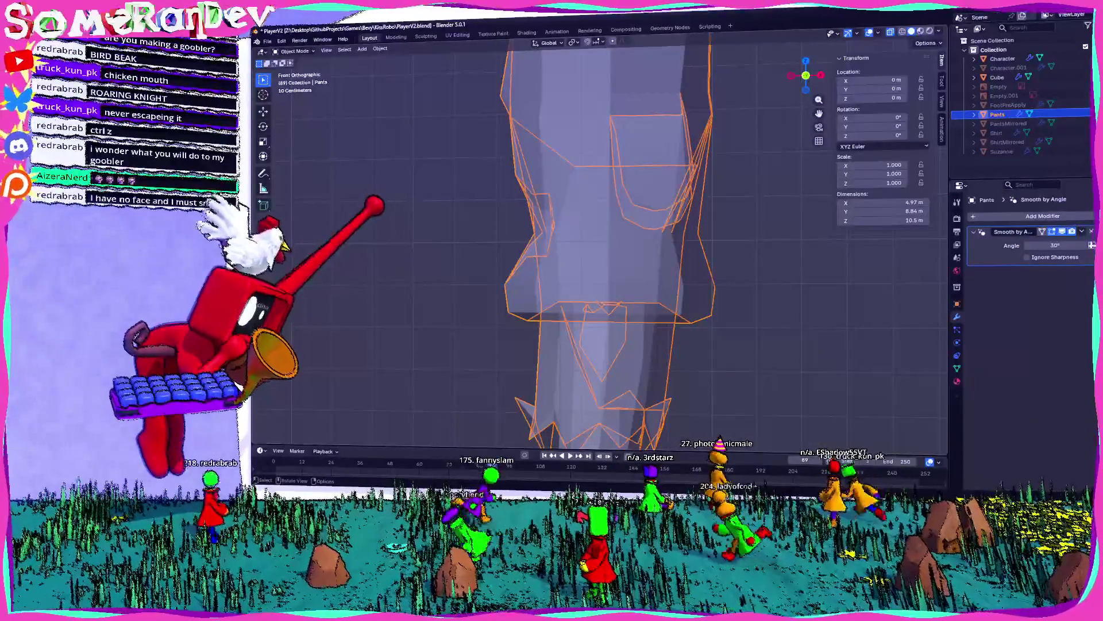
scroll(598, 247, down, 2)
middle_drag(598, 247, 572, 229)
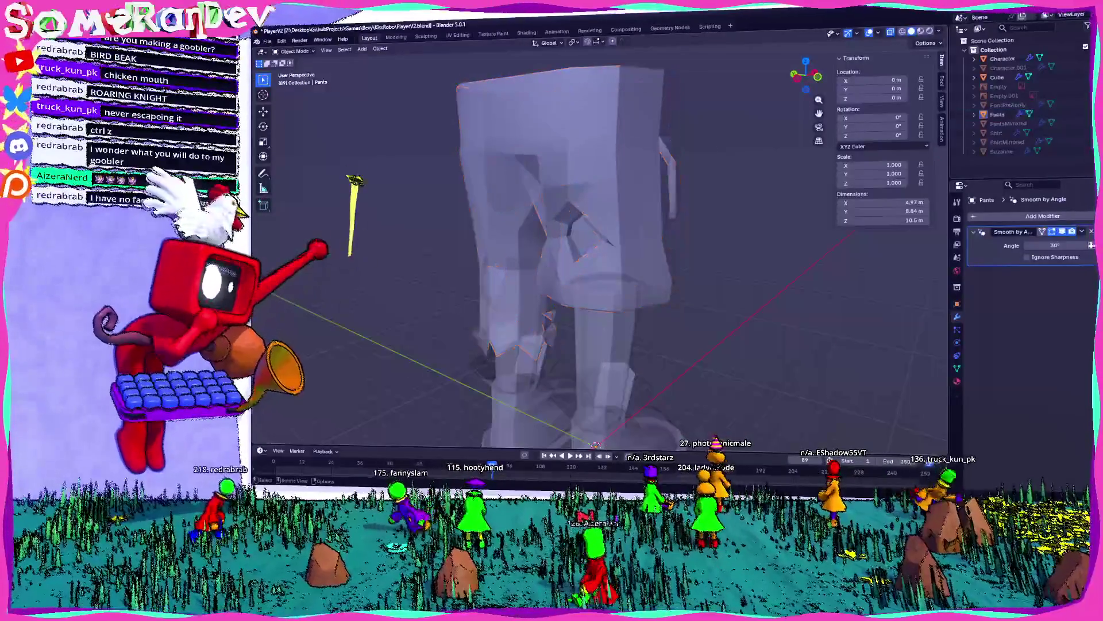
key(alt+a)
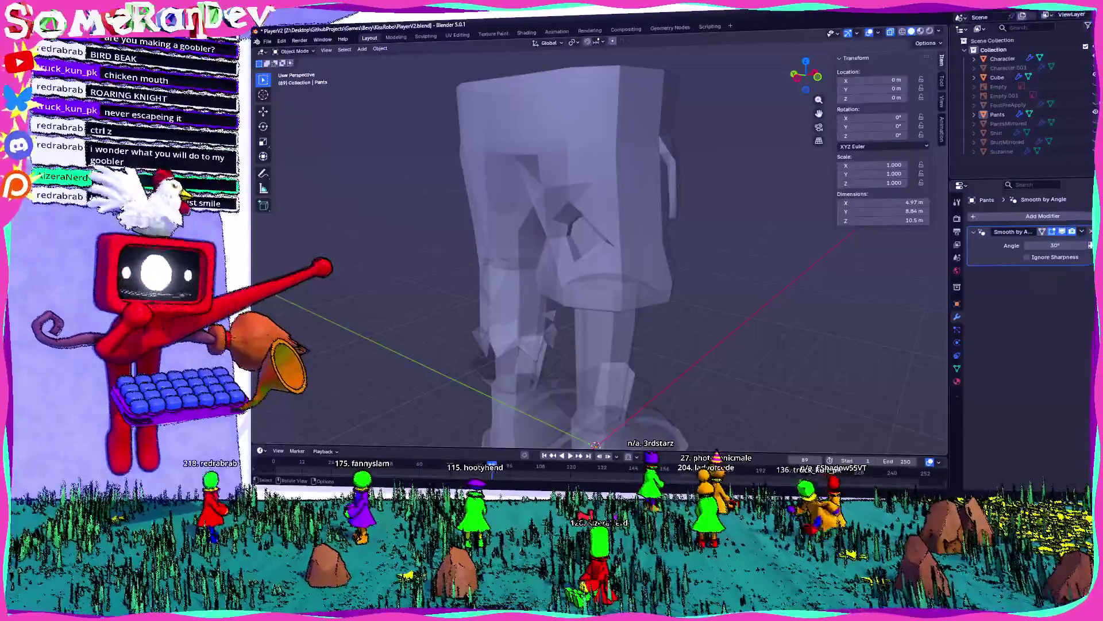
mouse_move(412, 263)
middle_down()
mouse_move(730, 278)
mouse_move(690, 419)
mouse_move(739, 282)
mouse_move(795, 270)
mouse_move(594, 219)
mouse_move(735, 231)
middle_up()
- Briefly check the legs in Edit Mode, then view the full character from front and below
key(Tab)
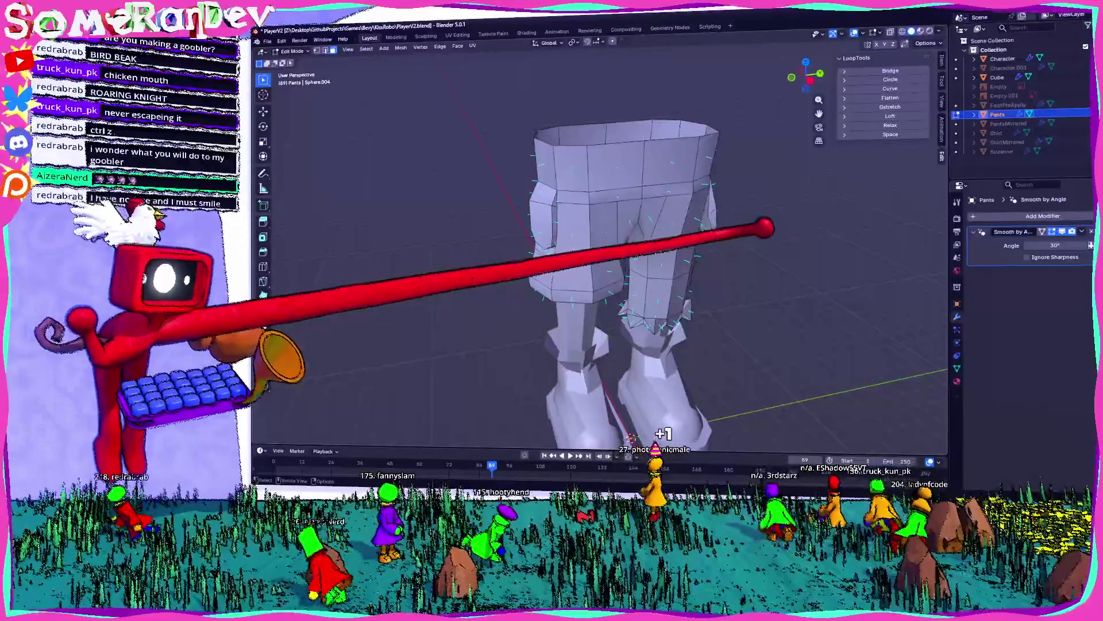
scroll(608, 251, up, 4)
mouse_move(580, 253)
middle_down()
mouse_move(594, 217)
mouse_move(536, 249)
mouse_move(468, 240)
middle_up()
key(Tab)
scroll(597, 253, down, 5)
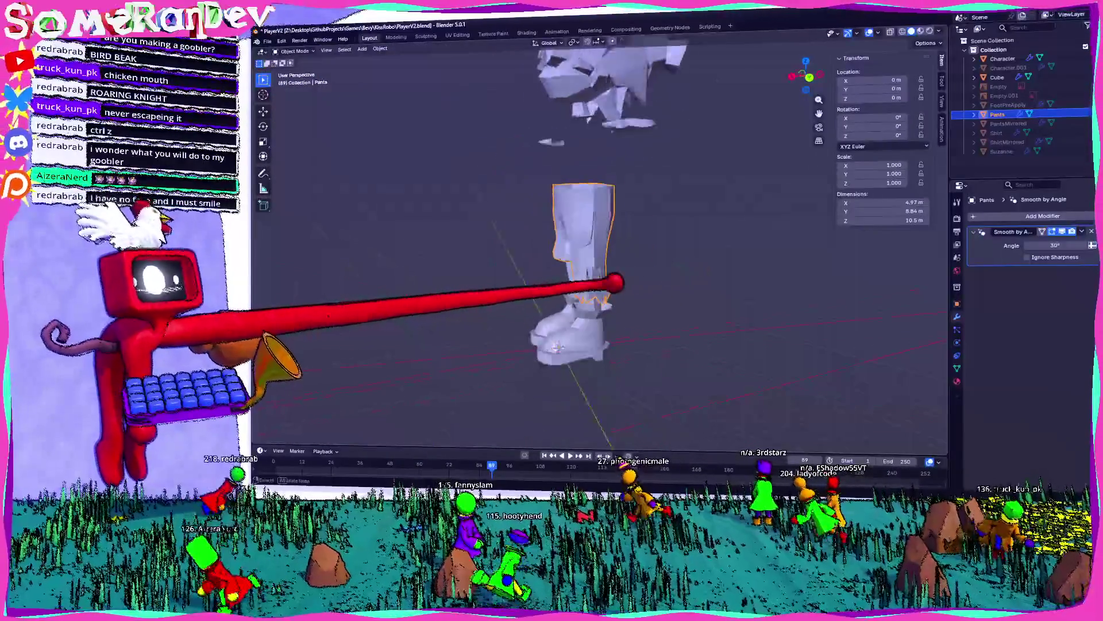
middle_drag(597, 252, 517, 253)
mouse_move(615, 258)
middle_down()
mouse_move(500, 247)
mouse_move(606, 273)
middle_up()
scroll(552, 252, up, 4)
mouse_move(1008, 163)
middle_down()
mouse_move(825, 204)
mouse_move(776, 276)
mouse_move(608, 287)
mouse_move(850, 278)
mouse_move(793, 275)
middle_up()
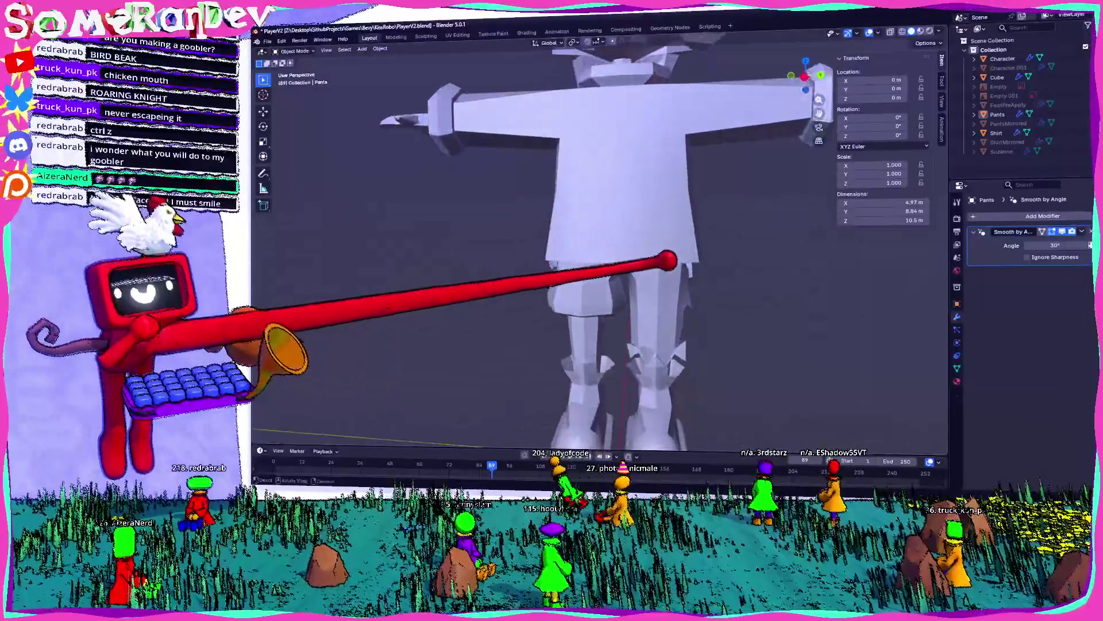
- Select the Shirt and delete its Mirror modifier, leaving only Smooth by Angle
scroll(713, 284, down, 5)
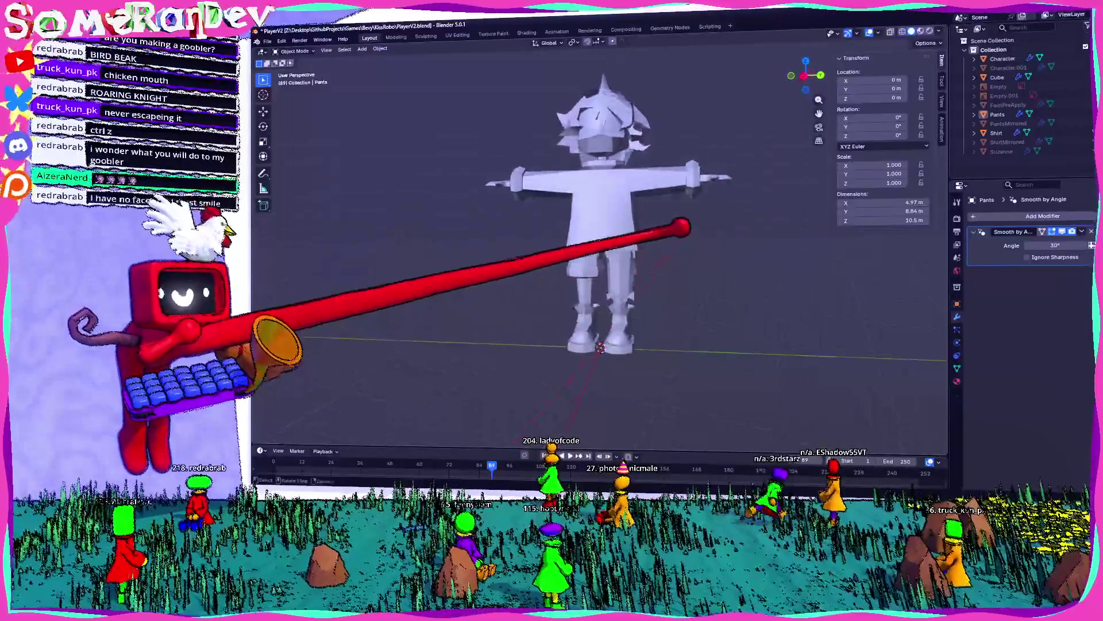
click(627, 163)
scroll(626, 164, up, 3)
mouse_move(628, 155)
middle_down()
mouse_move(564, 192)
mouse_move(638, 193)
mouse_move(626, 195)
middle_up()
scroll(564, 192, up, 2)
middle_drag(663, 238, 1049, 254)
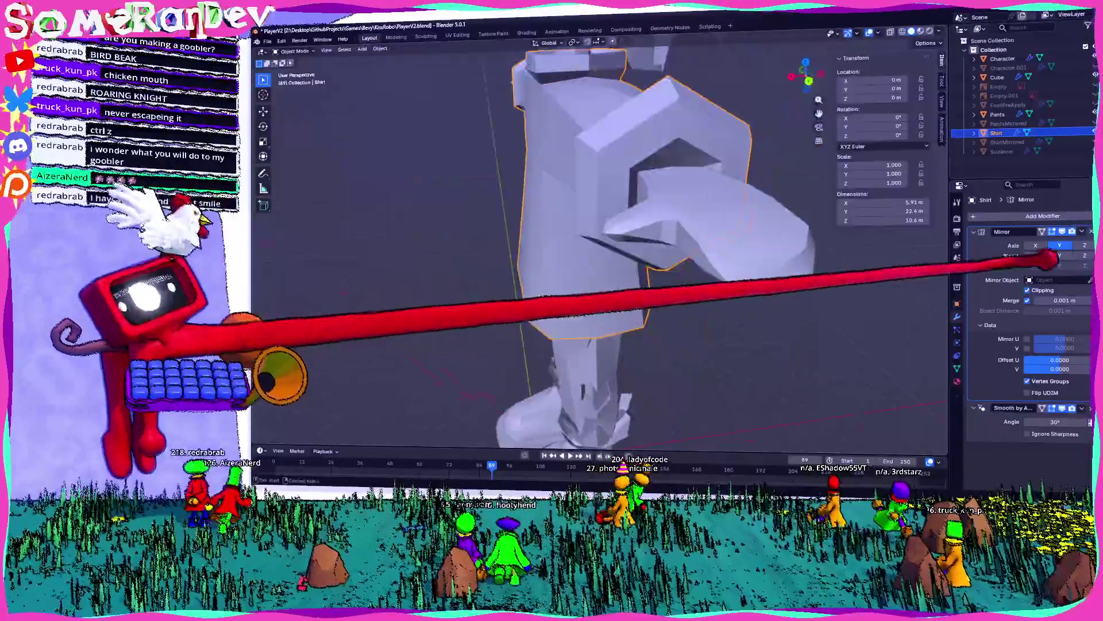
click(1091, 231)
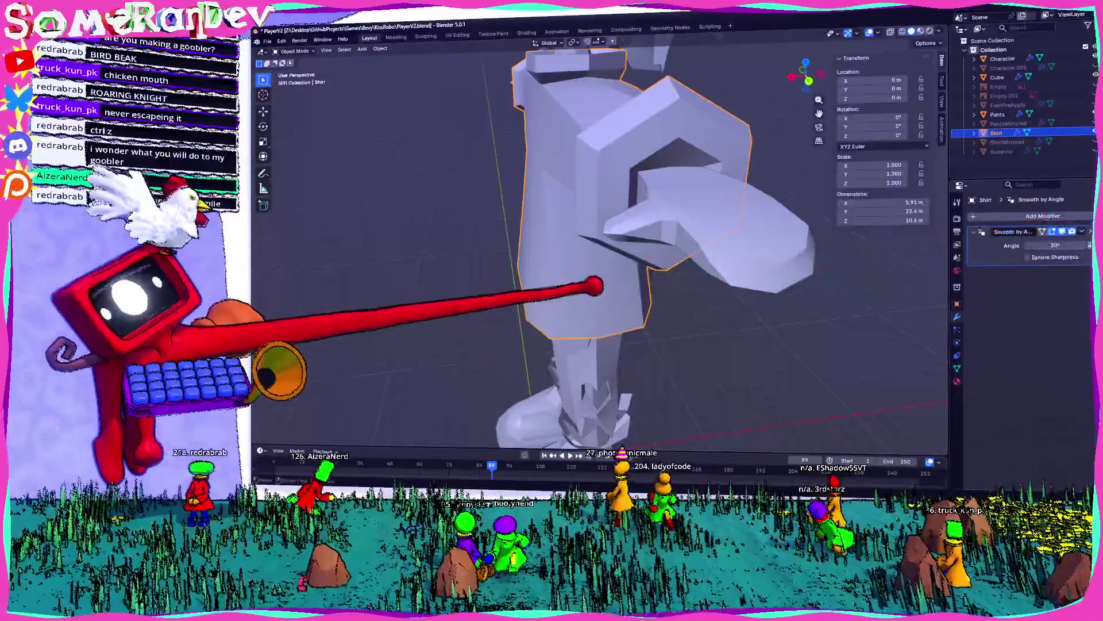
- Put the shirt mesh into Edit Mode to start moving its vertices
middle_drag(591, 278, 690, 282)
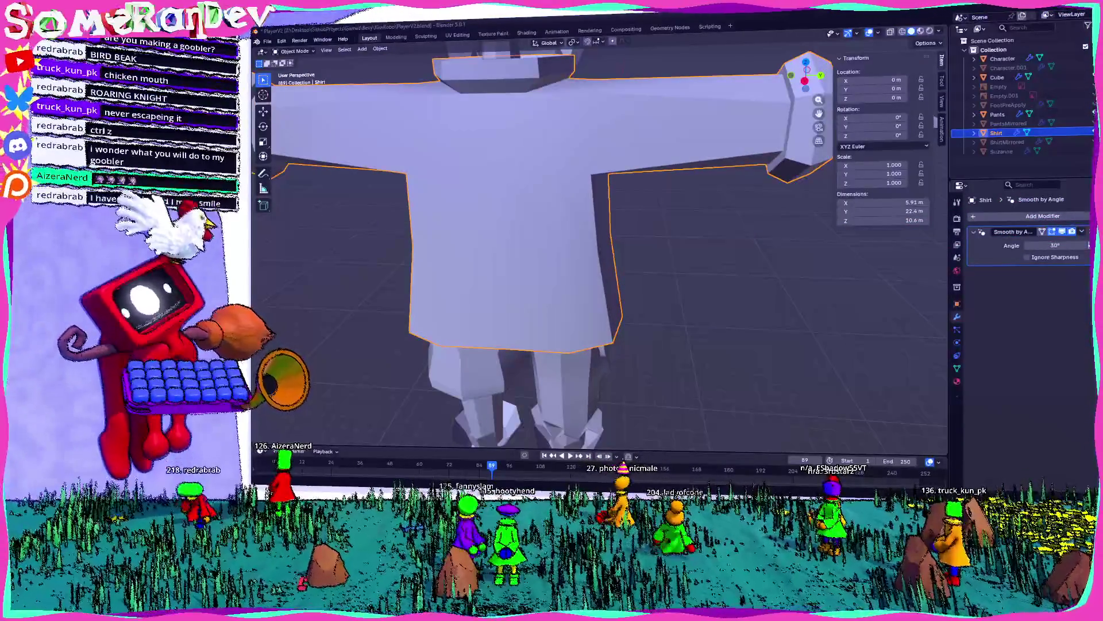
scroll(439, 214, down, 3)
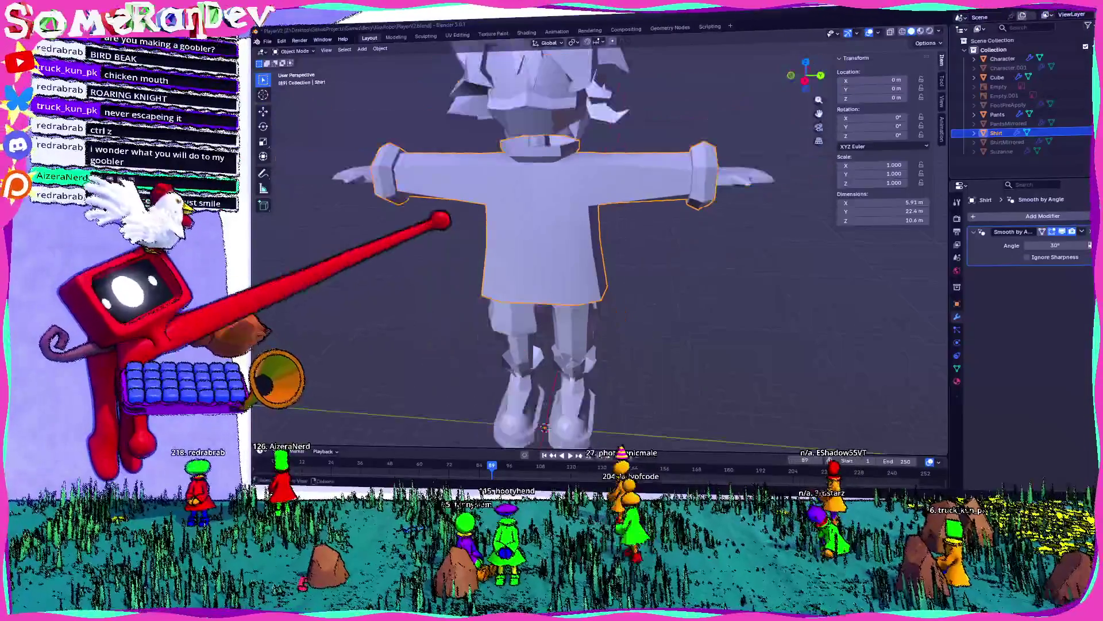
scroll(473, 256, up, 5)
scroll(535, 271, down, 5)
key(Tab)
mouse_move(597, 241)
middle_down()
mouse_move(534, 246)
mouse_move(635, 291)
mouse_move(850, 301)
mouse_move(645, 284)
mouse_move(604, 295)
middle_up()
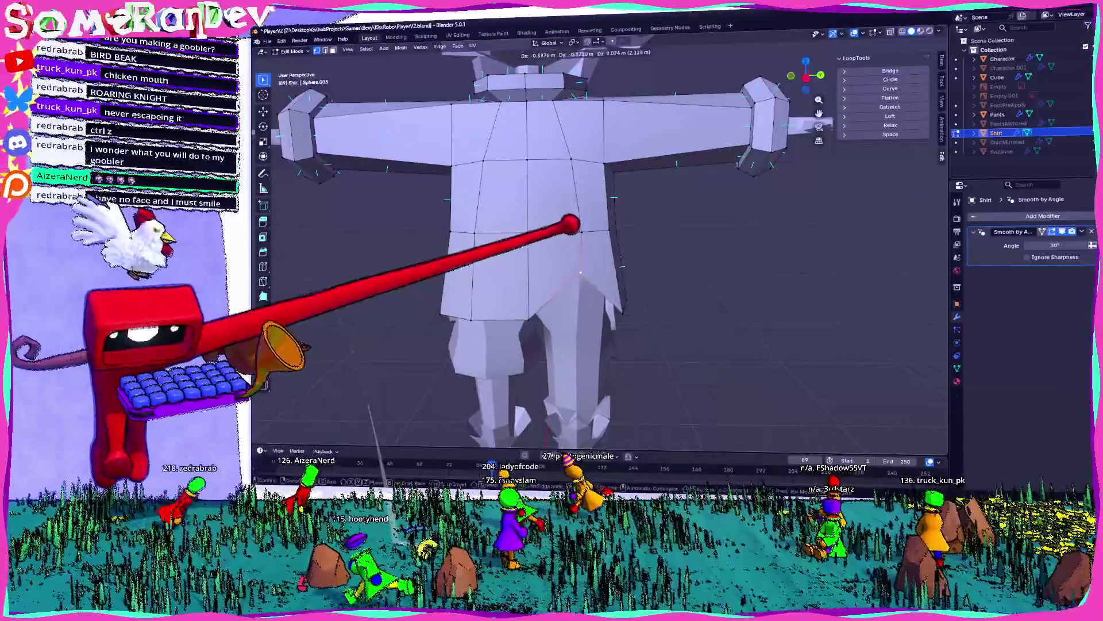
- Move the selected shirt vertices 1.53 m vertically with mirror editing
key(Return)
scroll(598, 247, up, 4)
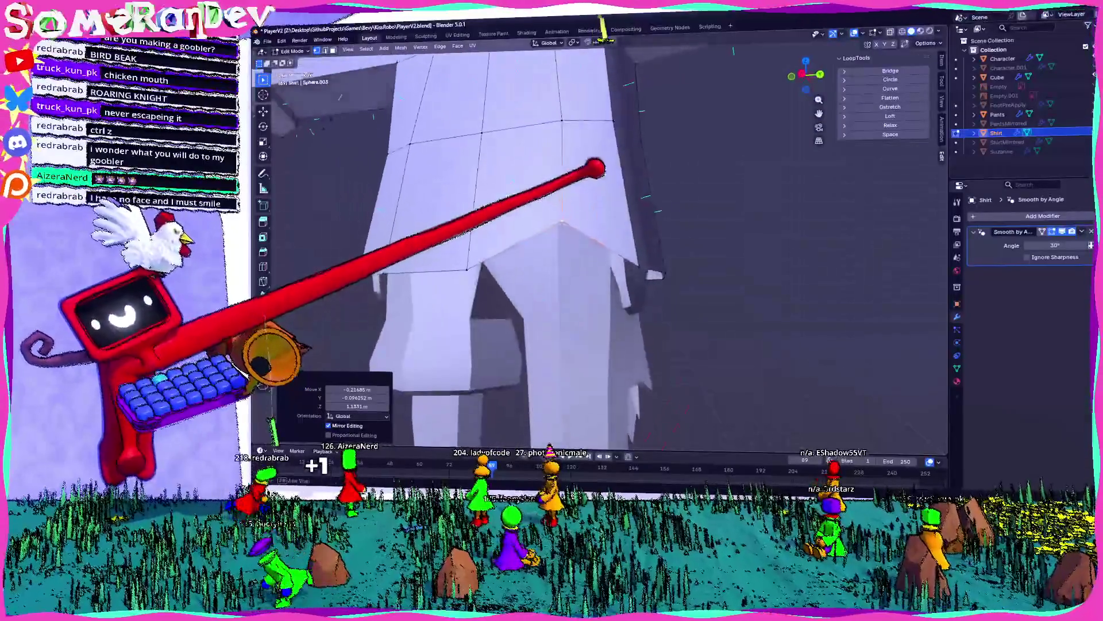
mouse_move(615, 182)
middle_down()
mouse_move(628, 212)
mouse_move(555, 283)
mouse_move(604, 294)
middle_up()
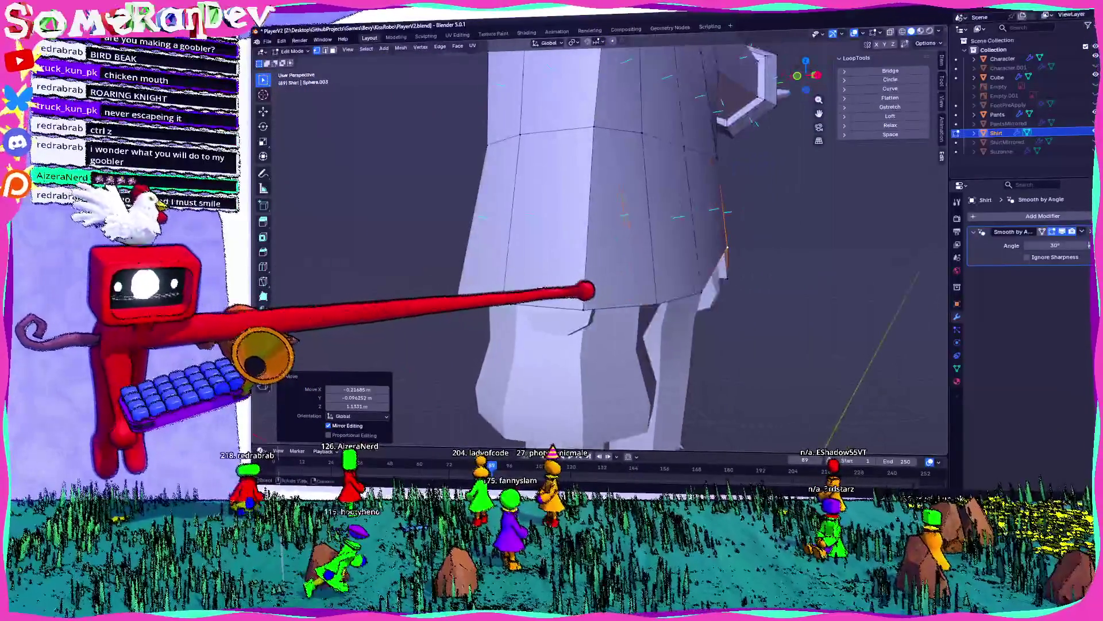
key(Return)
mouse_move(702, 306)
middle_down()
mouse_move(603, 148)
mouse_move(609, 86)
mouse_move(628, 135)
mouse_move(639, 326)
middle_up()
middle_drag(488, 226, 655, 233)
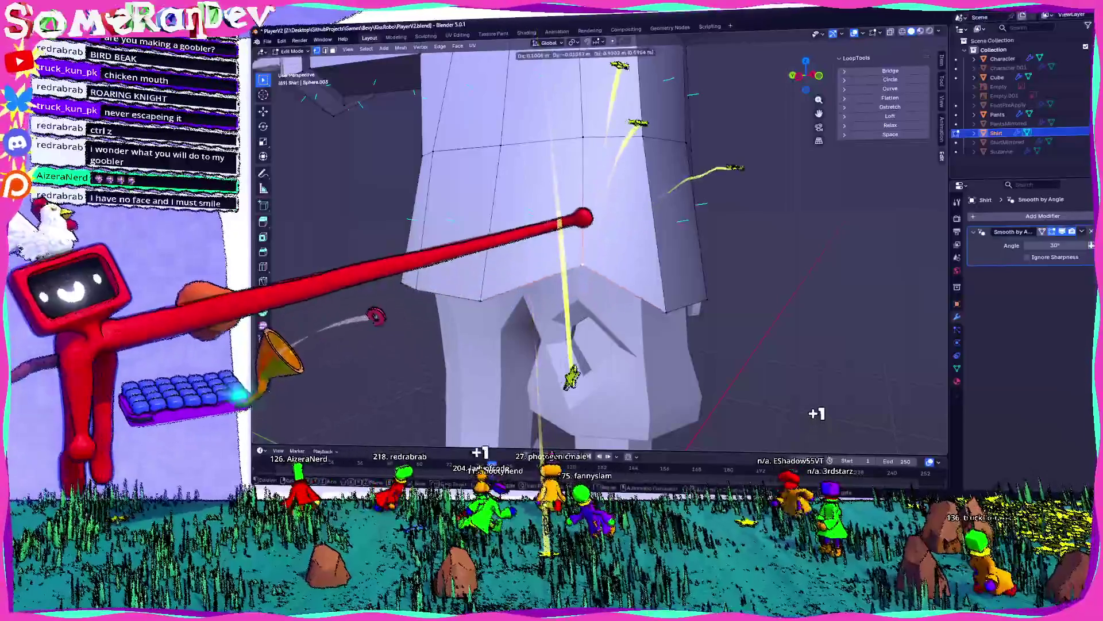
click(481, 423)
- Orbit around the shirt, pants and boots to inspect the reshaped torso from side and front
scroll(568, 432, down, 3)
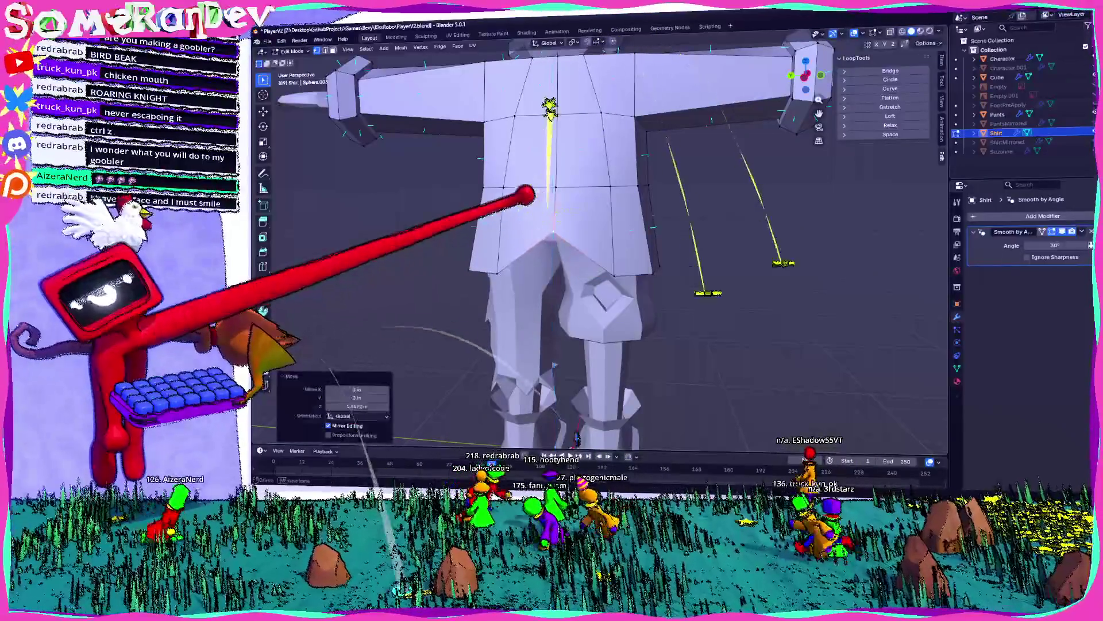
middle_drag(534, 198, 529, 206)
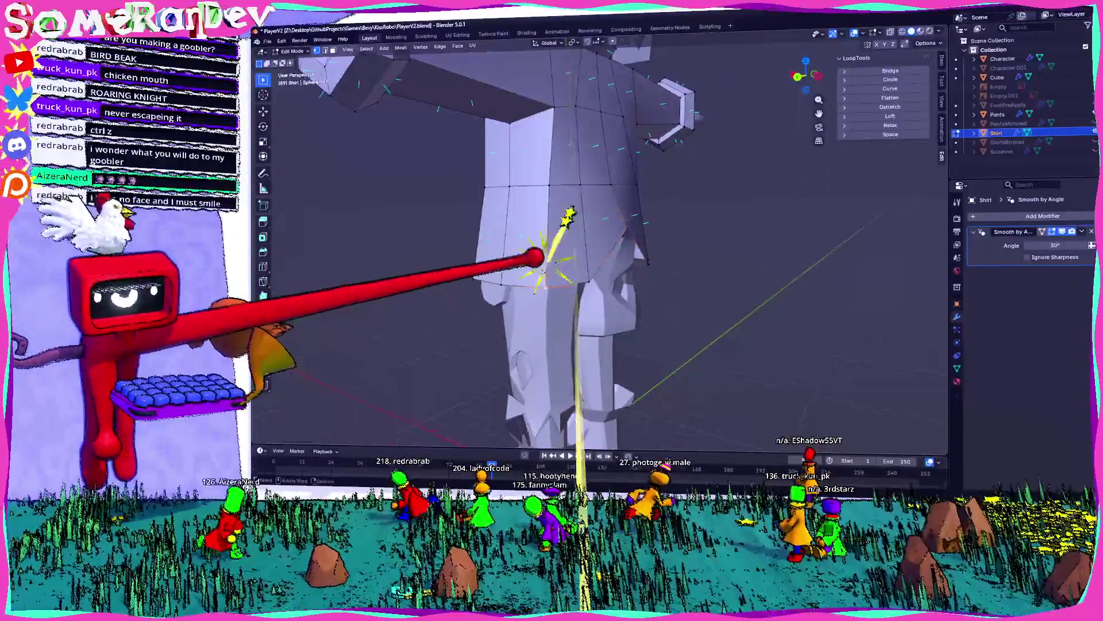
middle_drag(535, 258, 526, 249)
middle_drag(496, 408, 555, 382)
mouse_move(545, 265)
middle_down()
mouse_move(584, 201)
mouse_move(586, 247)
mouse_move(661, 231)
mouse_move(658, 303)
mouse_move(623, 295)
mouse_move(721, 278)
mouse_move(597, 280)
mouse_move(568, 262)
mouse_move(587, 241)
middle_up()
mouse_move(428, 214)
middle_down()
mouse_move(727, 298)
mouse_move(616, 278)
mouse_move(514, 119)
mouse_move(577, 236)
mouse_move(675, 176)
mouse_move(750, 204)
middle_up()
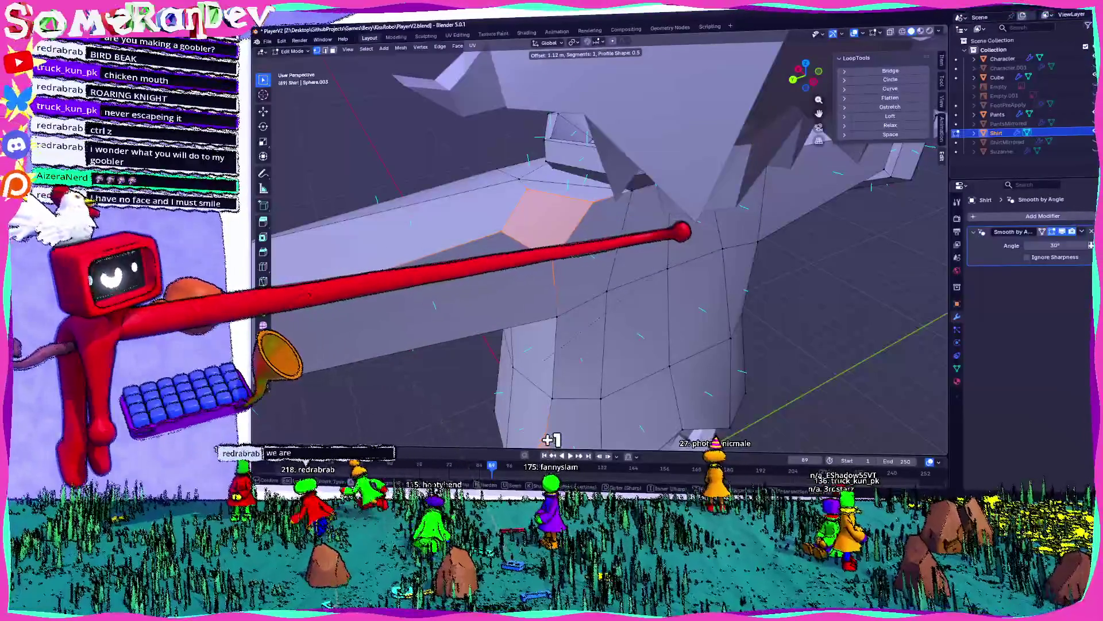
- Bevel the selected collar edge of the shirt into a new face
mouse_move(723, 255)
middle_down()
mouse_move(680, 98)
mouse_move(850, 222)
middle_up()
mouse_move(748, 230)
middle_down()
mouse_move(672, 181)
mouse_move(592, 158)
middle_up()
key(ctrl+b)
click(710, 171)
middle_drag(677, 197, 678, 195)
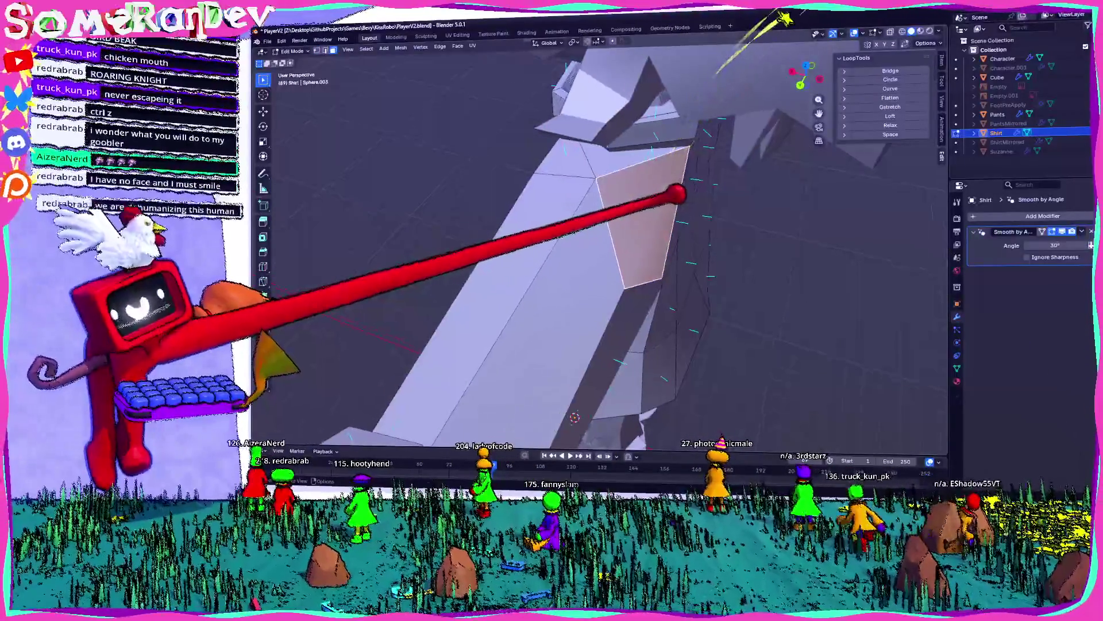
- Merge duplicate shirt vertices by distance, then scale the new collar face to 0.919
key(a)
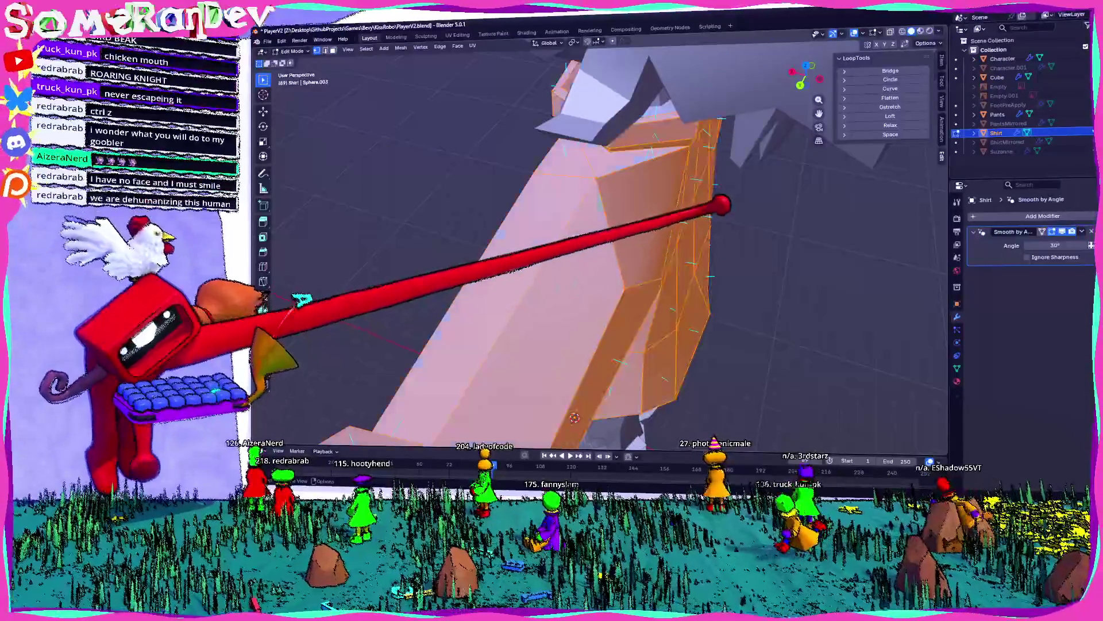
middle_drag(632, 230, 667, 215)
click(629, 201)
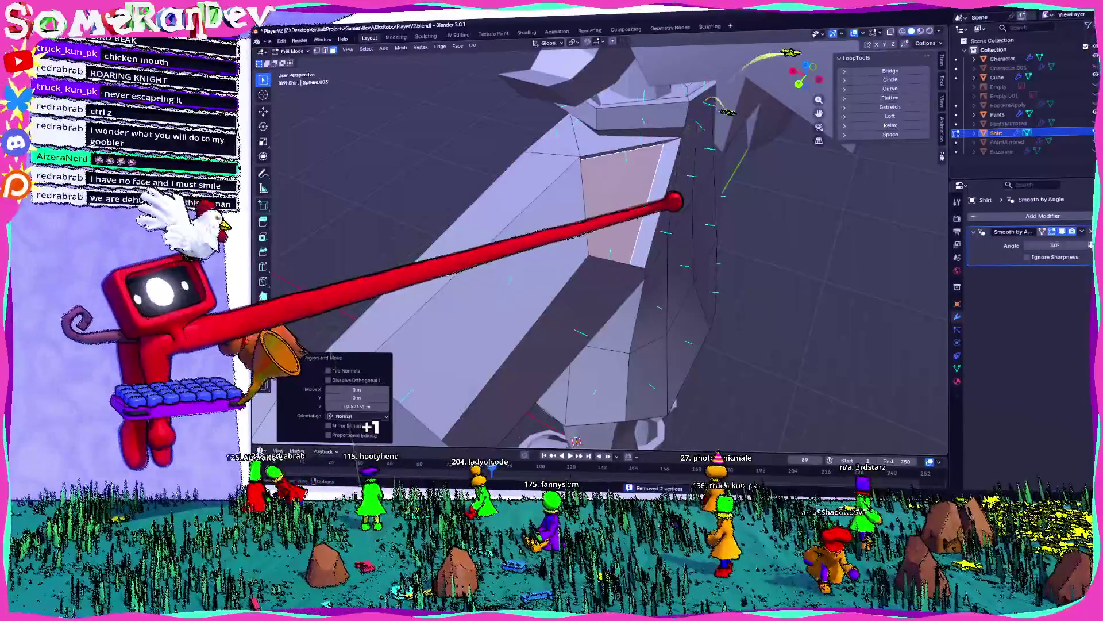
mouse_move(685, 207)
middle_down()
mouse_move(645, 190)
mouse_move(592, 133)
mouse_move(715, 223)
mouse_move(636, 205)
mouse_move(677, 195)
mouse_move(610, 218)
mouse_move(682, 185)
mouse_move(623, 153)
mouse_move(590, 170)
mouse_move(655, 175)
mouse_move(634, 186)
middle_up()
key(s)
key(s)
click(677, 177)
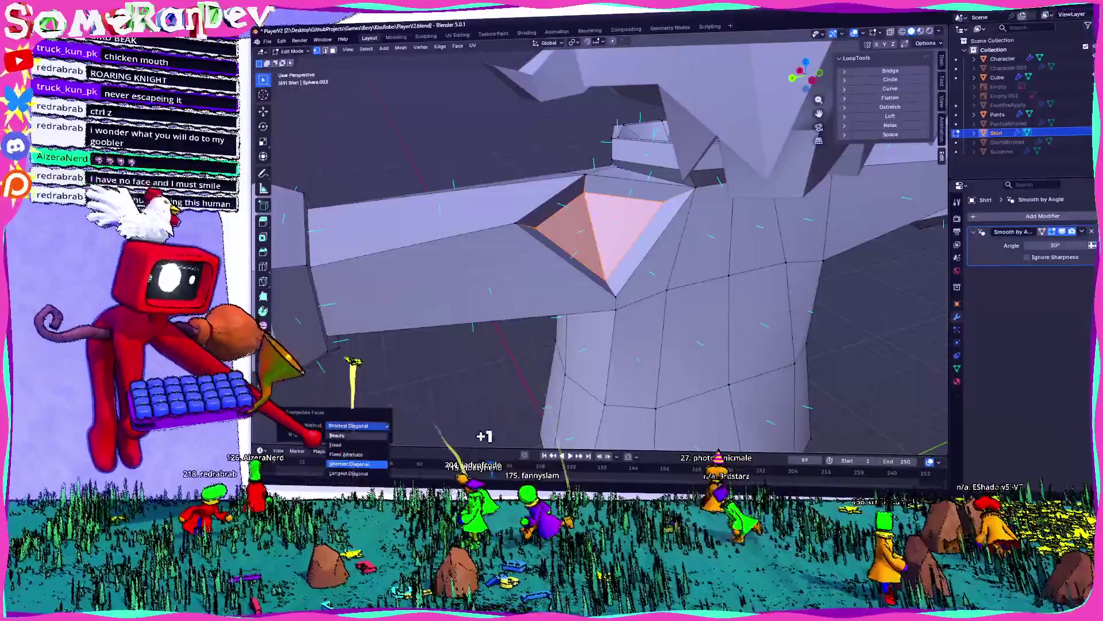
- Triangulate the collar faces using Longest Diagonal and return to Object Mode
mouse_move(634, 237)
middle_down()
mouse_move(545, 212)
mouse_move(557, 163)
middle_up()
mouse_move(514, 206)
middle_down()
mouse_move(724, 197)
mouse_move(685, 205)
mouse_move(672, 178)
mouse_move(606, 160)
middle_up()
key(Tab)
scroll(468, 192, down, 5)
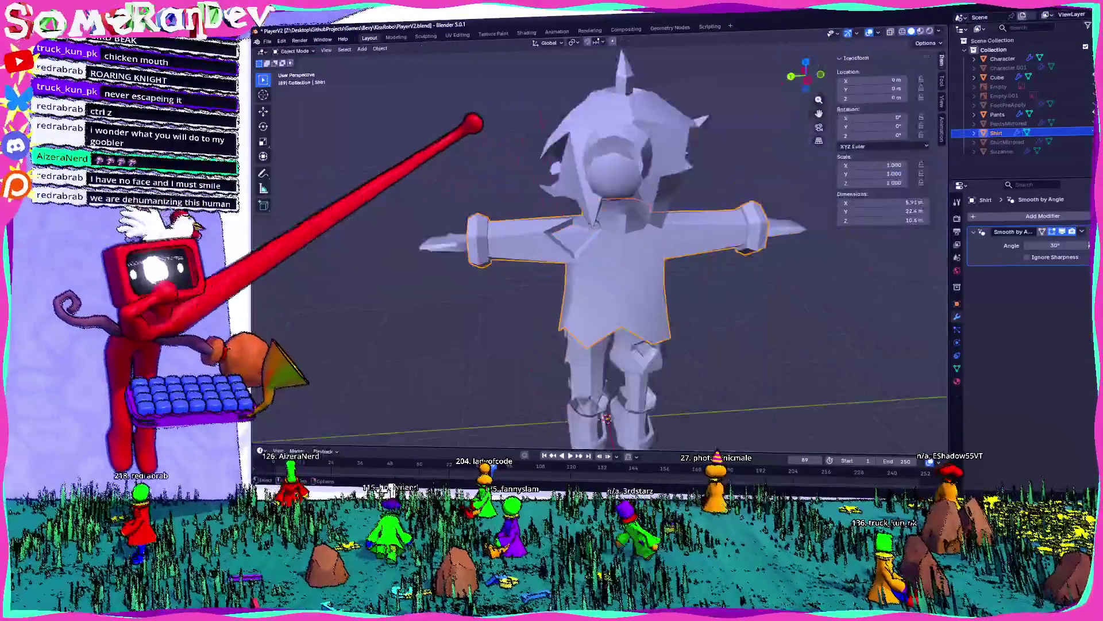
- Zoom in on the character's arm and enter Edit Mode on the shirt
mouse_move(784, 219)
middle_down()
mouse_move(575, 200)
mouse_move(635, 222)
mouse_move(636, 212)
mouse_move(592, 217)
mouse_move(577, 233)
mouse_move(591, 240)
mouse_move(542, 234)
middle_up()
scroll(575, 200, up, 2)
scroll(577, 233, up, 4)
scroll(578, 232, down, 5)
scroll(530, 247, up, 2)
scroll(629, 262, up, 2)
middle_drag(629, 261, 624, 247)
scroll(624, 247, up, 1)
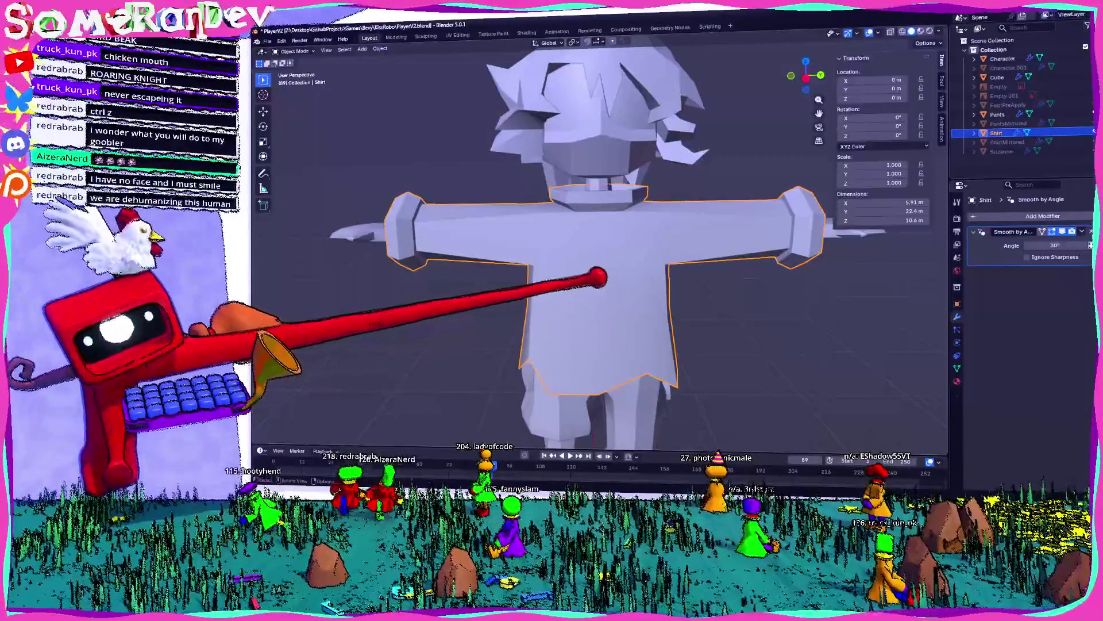
scroll(604, 283, up, 2)
mouse_move(605, 282)
middle_down()
mouse_move(537, 249)
mouse_move(611, 249)
mouse_move(529, 247)
mouse_move(609, 251)
mouse_move(501, 259)
mouse_move(571, 247)
mouse_move(658, 257)
mouse_move(608, 247)
mouse_move(574, 306)
mouse_move(793, 298)
mouse_move(617, 280)
mouse_move(571, 301)
mouse_move(707, 301)
mouse_move(571, 273)
mouse_move(562, 284)
mouse_move(624, 161)
middle_up()
scroll(557, 246, up, 2)
key(Tab)
- Merge the sleeve cuff vertices at their center and move them into place
scroll(562, 284, down, 6)
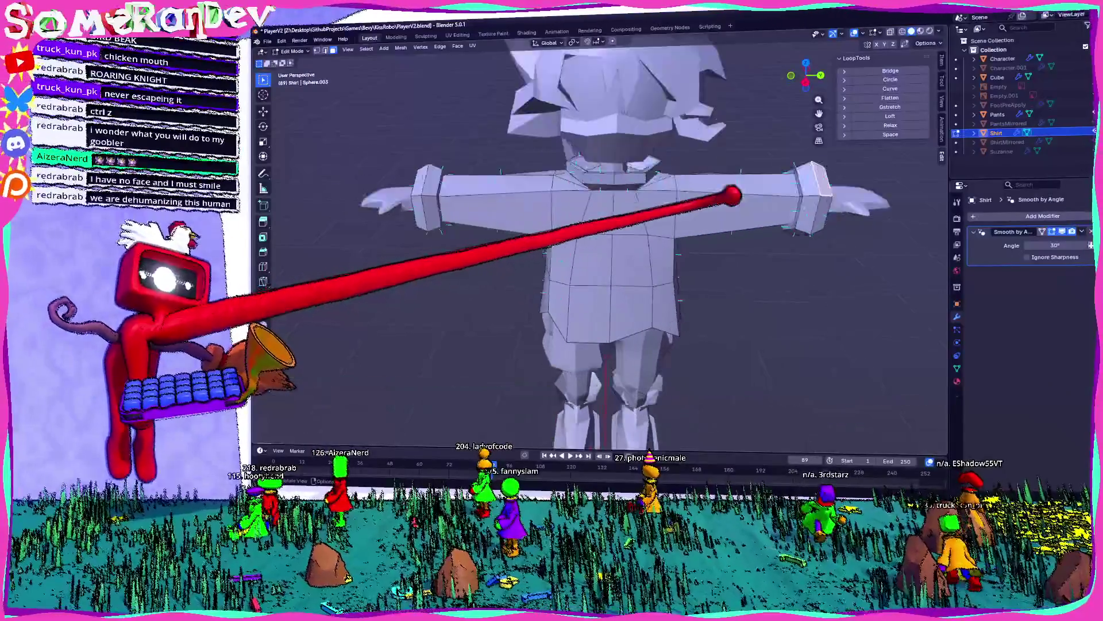
scroll(732, 192, up, 5)
mouse_move(481, 247)
middle_down()
mouse_move(772, 209)
mouse_move(436, 247)
middle_up()
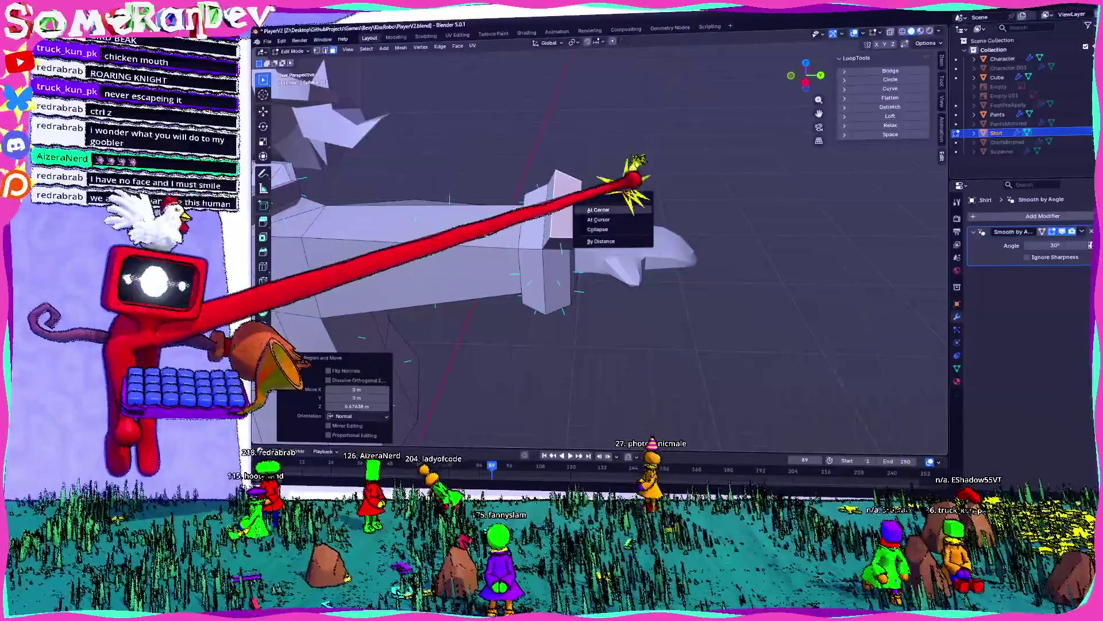
click(597, 210)
middle_drag(597, 210, 517, 230)
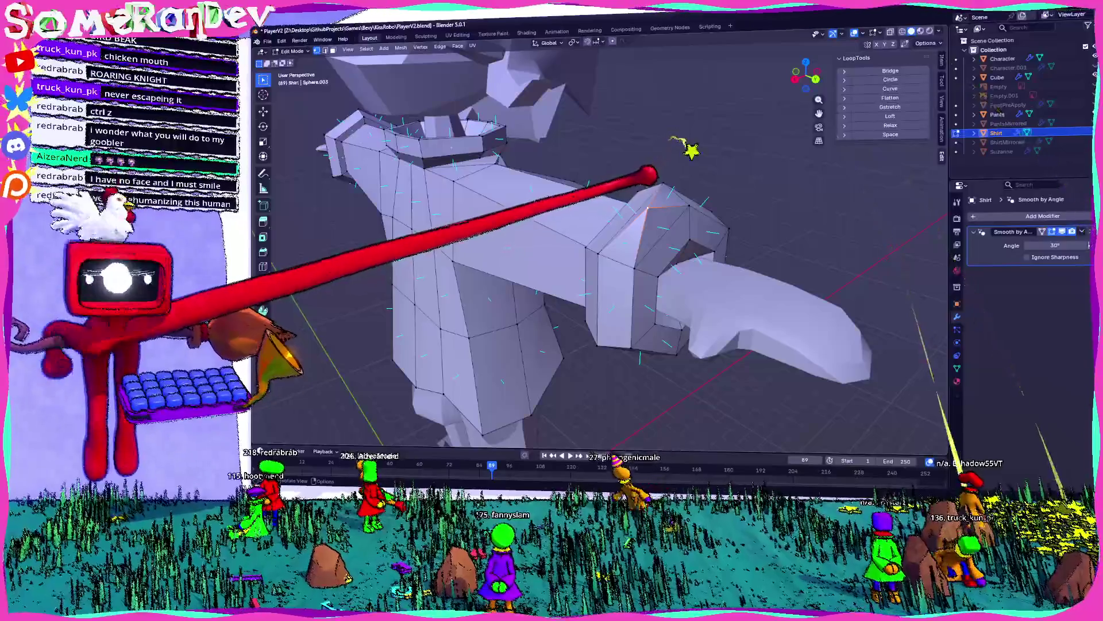
mouse_move(656, 186)
middle_down()
mouse_move(591, 161)
mouse_move(701, 247)
middle_up()
key(g)
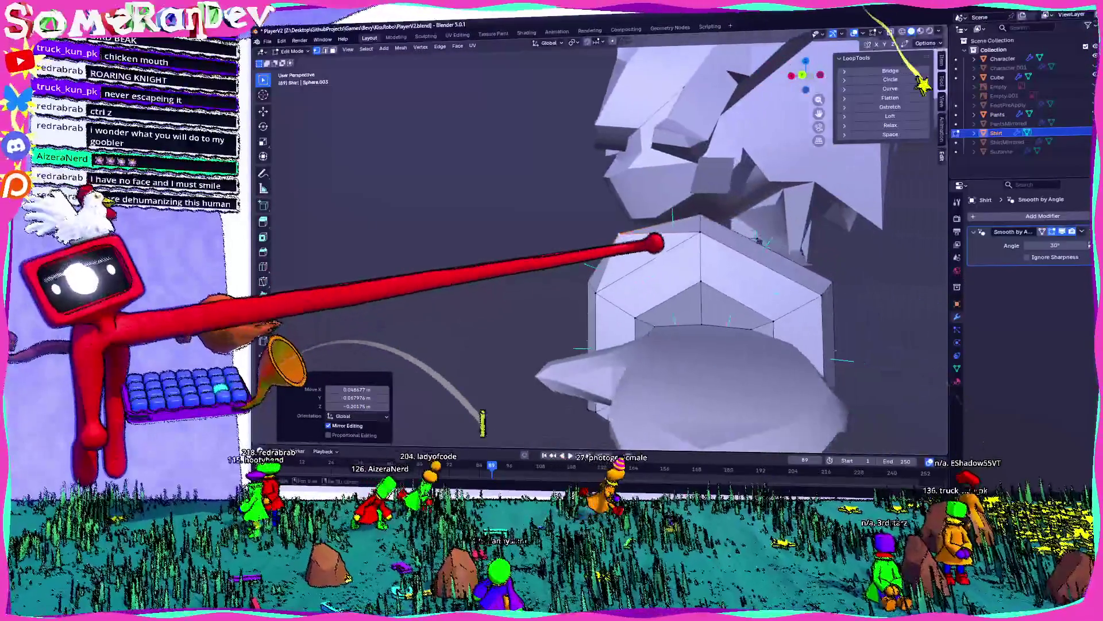
click(505, 374)
mouse_move(504, 375)
middle_down()
mouse_move(366, 359)
mouse_move(465, 320)
mouse_move(386, 306)
mouse_move(517, 382)
mouse_move(506, 368)
middle_up()
click(372, 283)
mouse_move(373, 284)
middle_down()
mouse_move(542, 239)
mouse_move(529, 288)
mouse_move(574, 270)
middle_up()
mouse_move(652, 256)
middle_down()
mouse_move(611, 242)
mouse_move(677, 259)
mouse_move(566, 229)
middle_up()
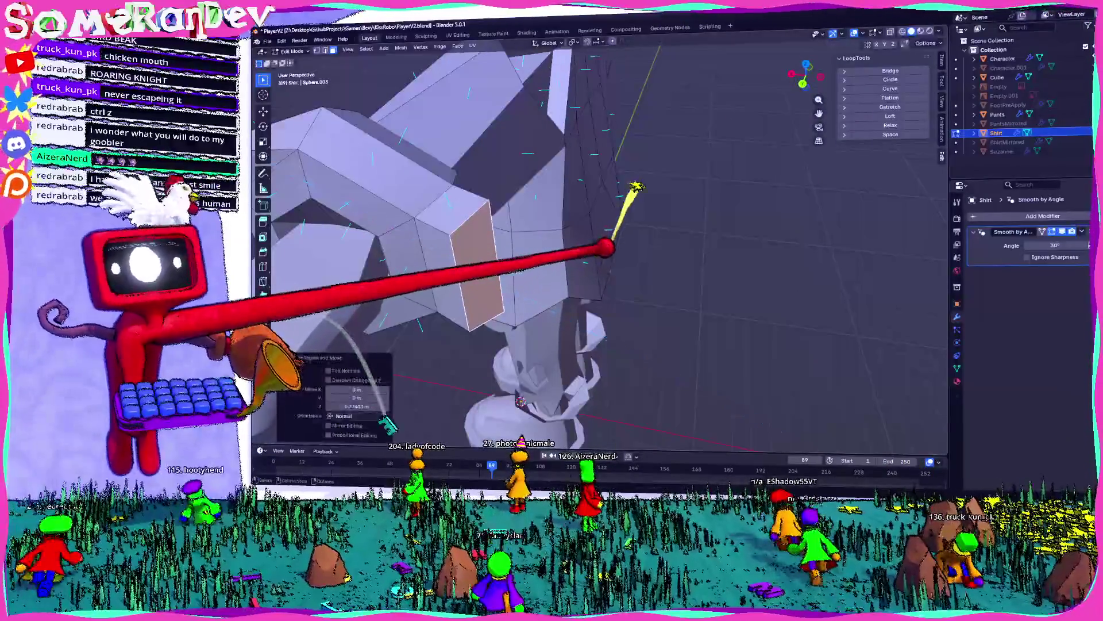
- Extrude the cuff end face outward and collapse it into a single point
click(512, 262)
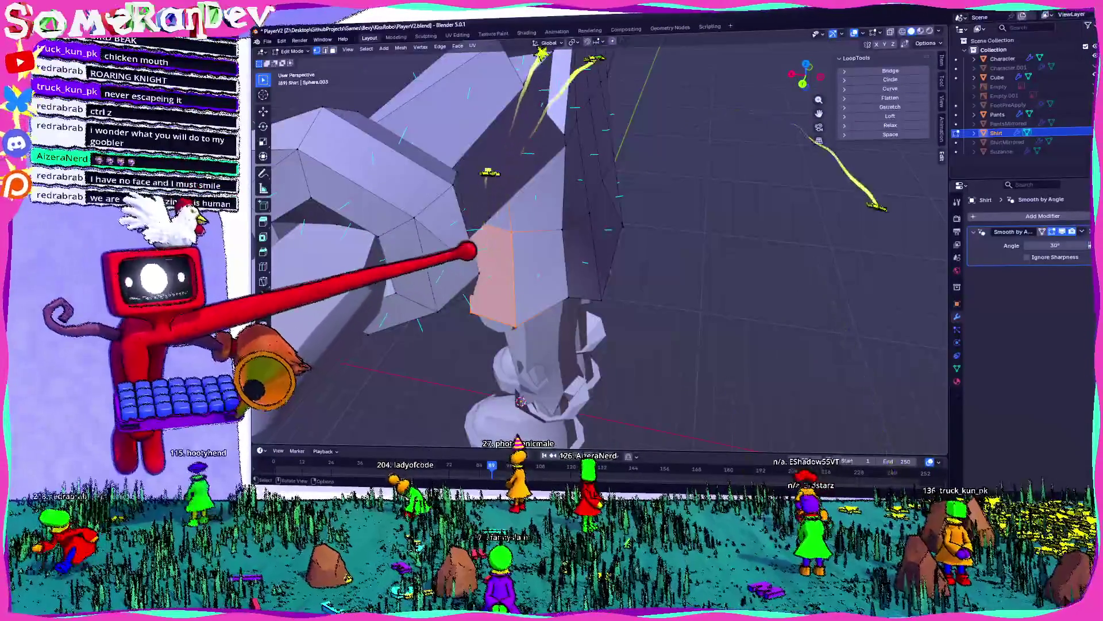
mouse_move(517, 254)
middle_down()
mouse_move(406, 256)
mouse_move(468, 123)
mouse_move(524, 255)
mouse_move(603, 239)
mouse_move(456, 192)
mouse_move(522, 222)
mouse_move(673, 226)
mouse_move(505, 239)
mouse_move(388, 231)
mouse_move(505, 249)
mouse_move(475, 300)
mouse_move(506, 280)
mouse_move(522, 118)
mouse_move(517, 217)
mouse_move(546, 163)
mouse_move(598, 187)
mouse_move(554, 172)
mouse_move(579, 208)
middle_up()
click(566, 300)
key(g)
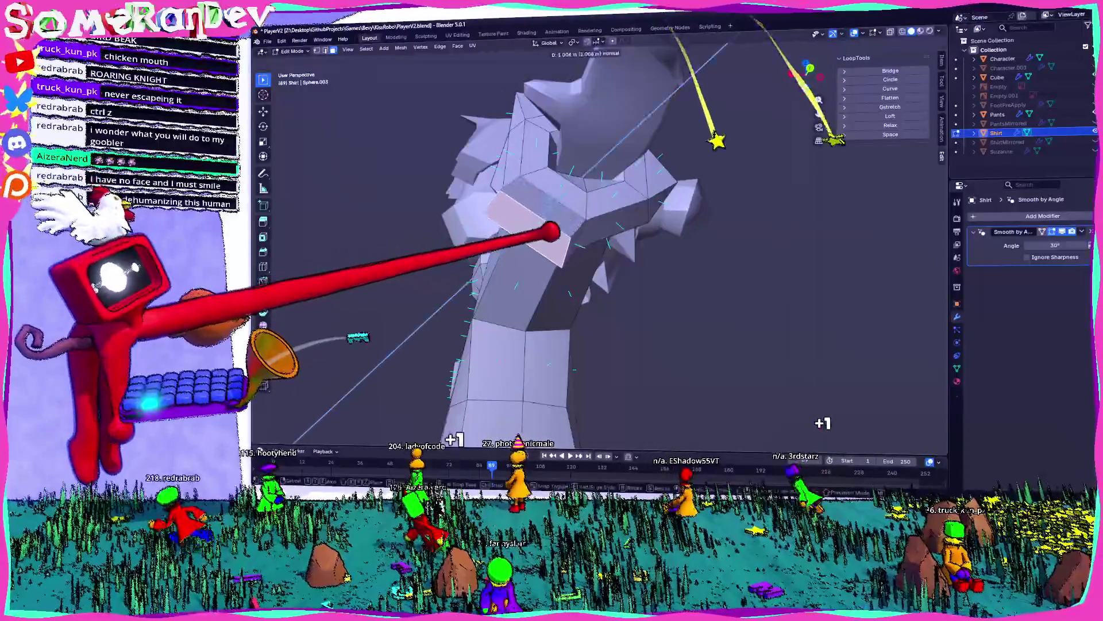
click(553, 231)
key(Escape)
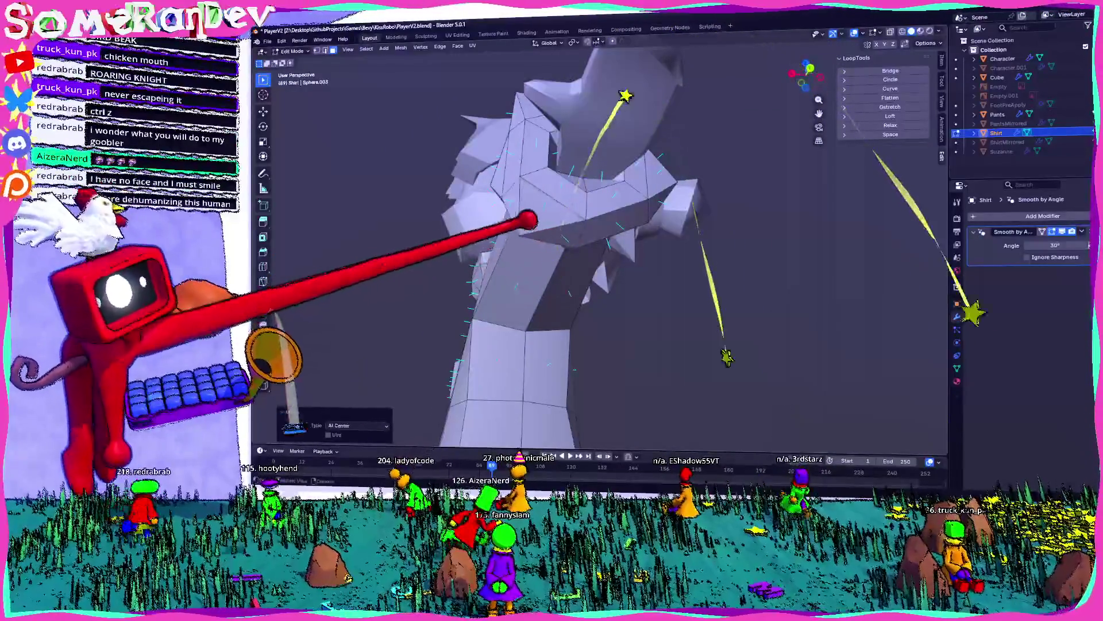
mouse_move(524, 198)
middle_down()
mouse_move(606, 210)
mouse_move(592, 234)
mouse_move(583, 227)
middle_up()
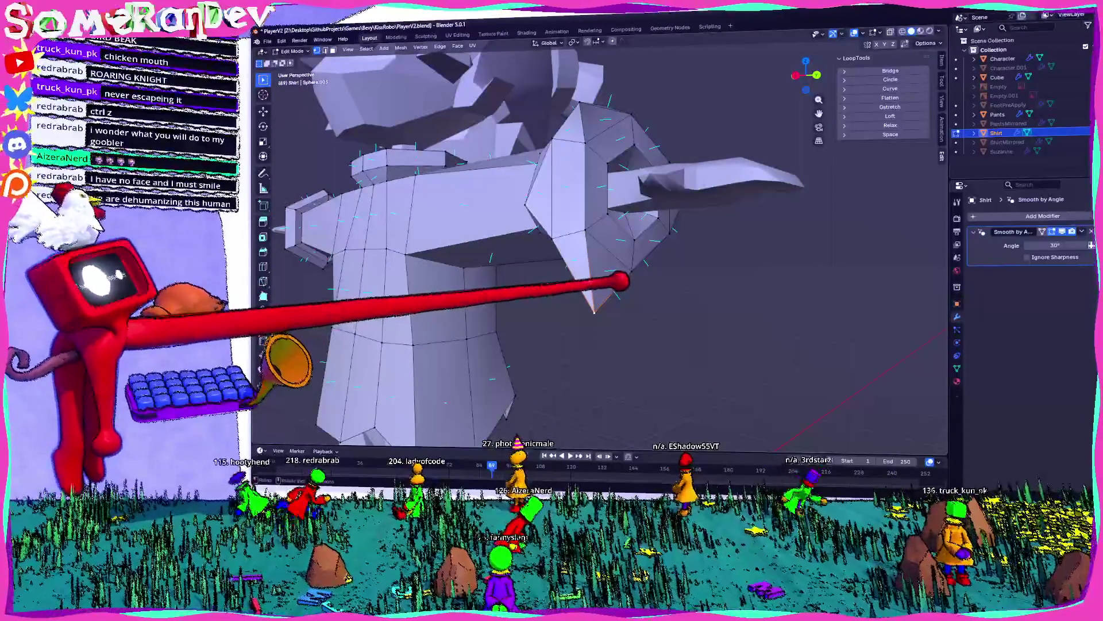
scroll(575, 258, down, 3)
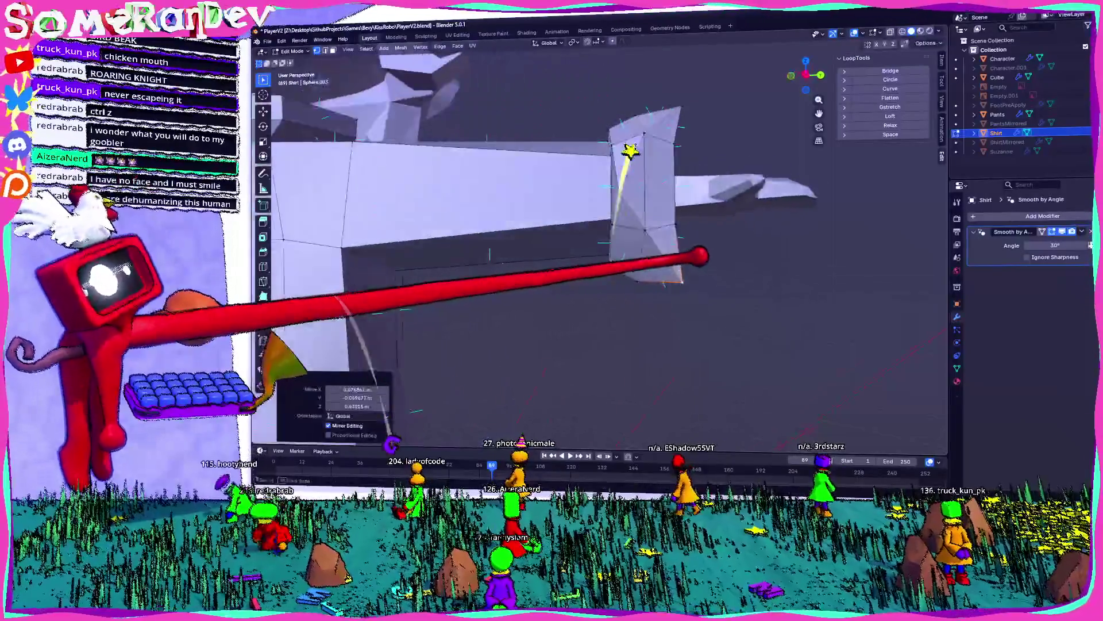
key(Tab)
- Move the cuff vertices 0.333 m along Y with mirror editing
mouse_move(583, 227)
middle_down()
mouse_move(661, 230)
mouse_move(689, 218)
mouse_move(597, 227)
mouse_move(615, 242)
middle_up()
scroll(598, 227, up, 2)
key(Tab)
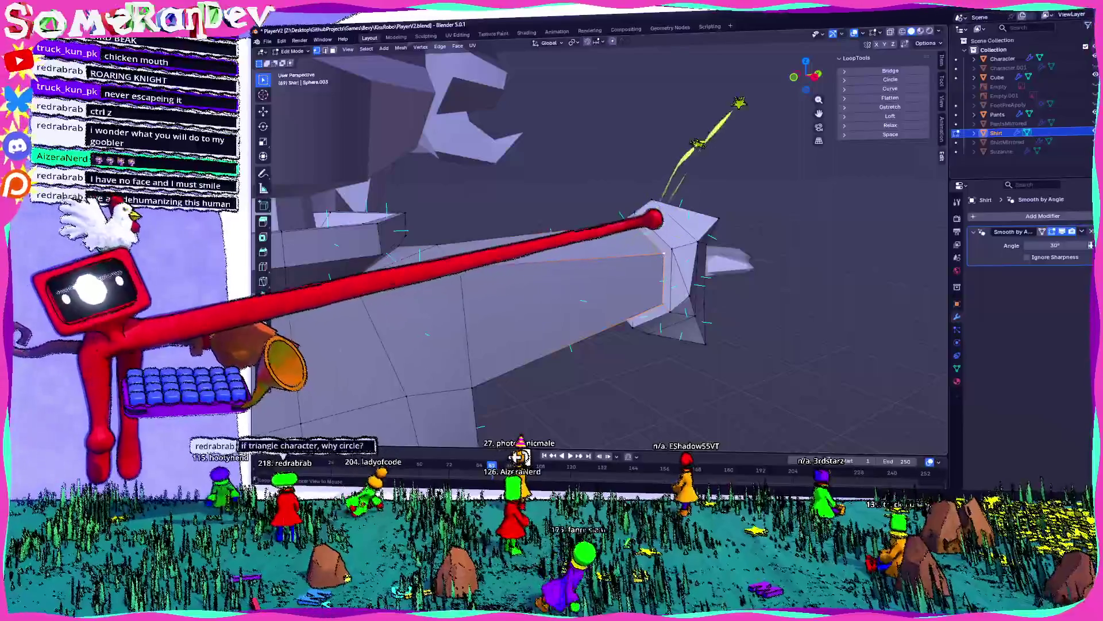
scroll(575, 259, down, 5)
middle_drag(575, 258, 603, 262)
mouse_move(683, 195)
middle_down()
mouse_move(628, 195)
mouse_move(598, 210)
mouse_move(655, 197)
mouse_move(554, 202)
mouse_move(662, 190)
middle_up()
scroll(623, 187, up, 5)
click(569, 195)
scroll(744, 227, down, 3)
mouse_move(744, 227)
middle_down()
mouse_move(572, 229)
mouse_move(739, 251)
middle_up()
- Toggle to Object Mode and back, then merge the selected cuff vertices at center
key(Tab)
scroll(632, 242, up, 5)
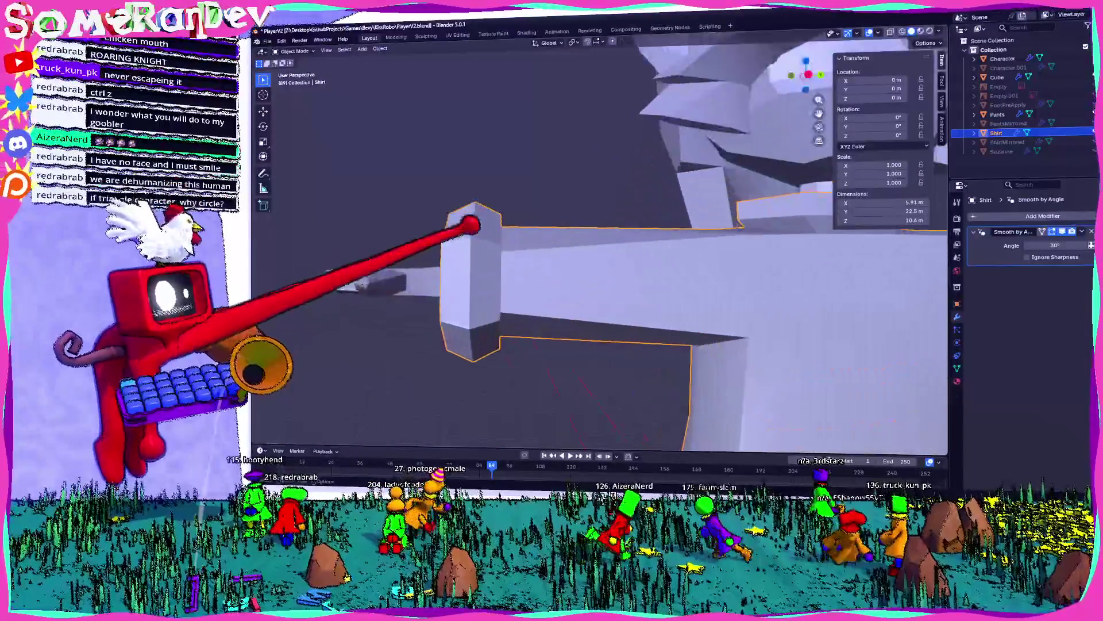
key(Tab)
middle_drag(477, 260, 528, 282)
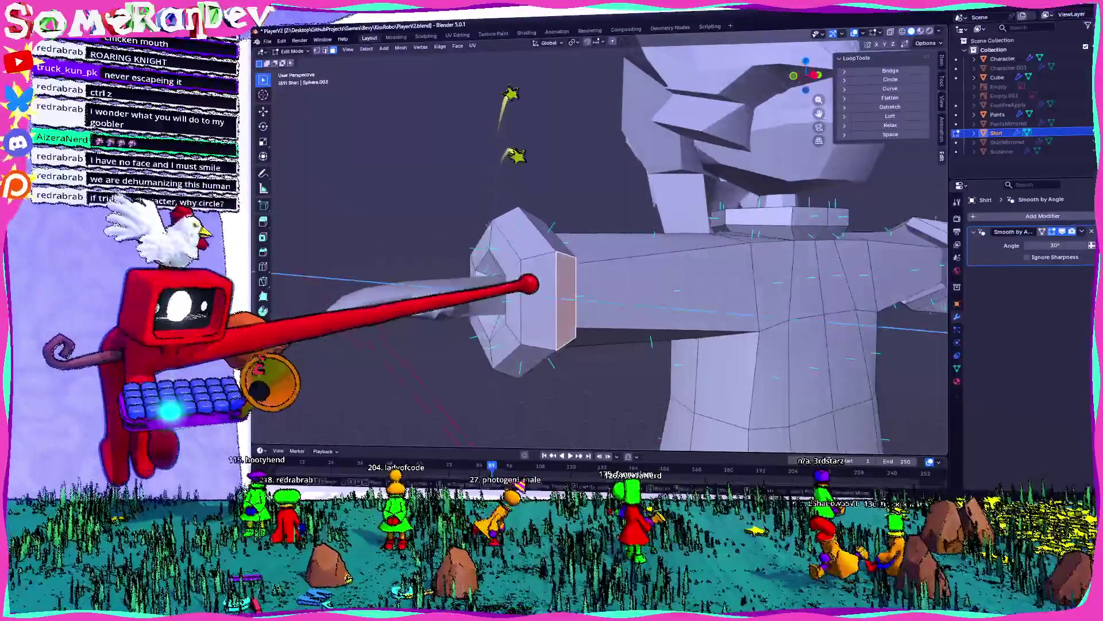
key(m)
click(377, 385)
mouse_move(611, 308)
middle_down()
mouse_move(646, 301)
mouse_move(650, 287)
mouse_move(678, 320)
mouse_move(721, 283)
middle_up()
- Extrude another cuff section along its normal and merge it at center into a point
key(e)
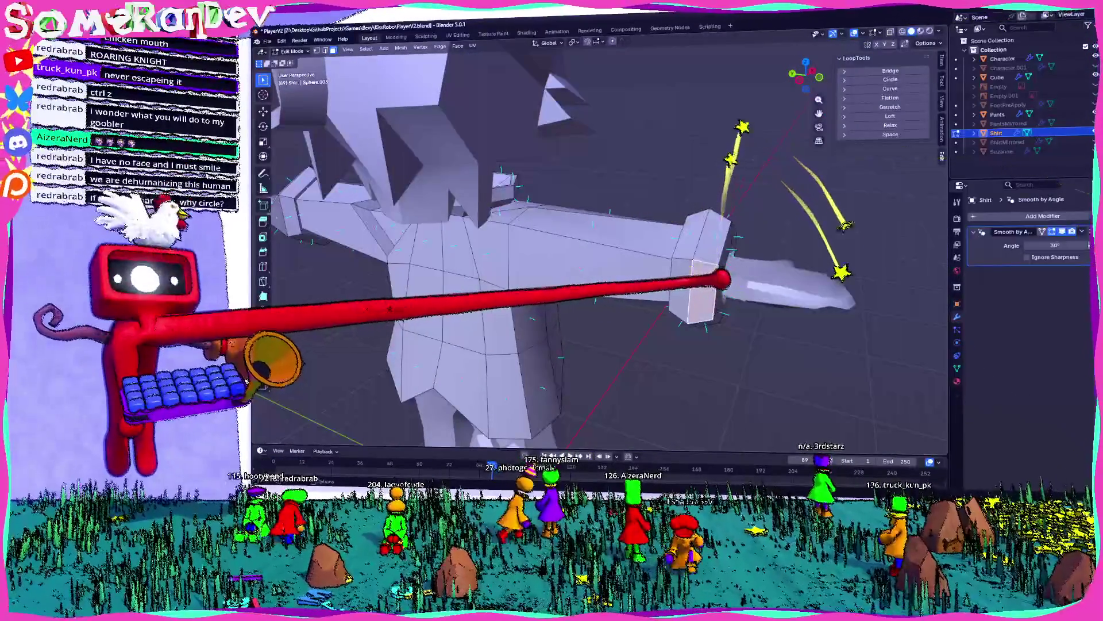
key(m)
click(649, 318)
mouse_move(650, 318)
middle_down()
mouse_move(684, 299)
mouse_move(644, 316)
middle_up()
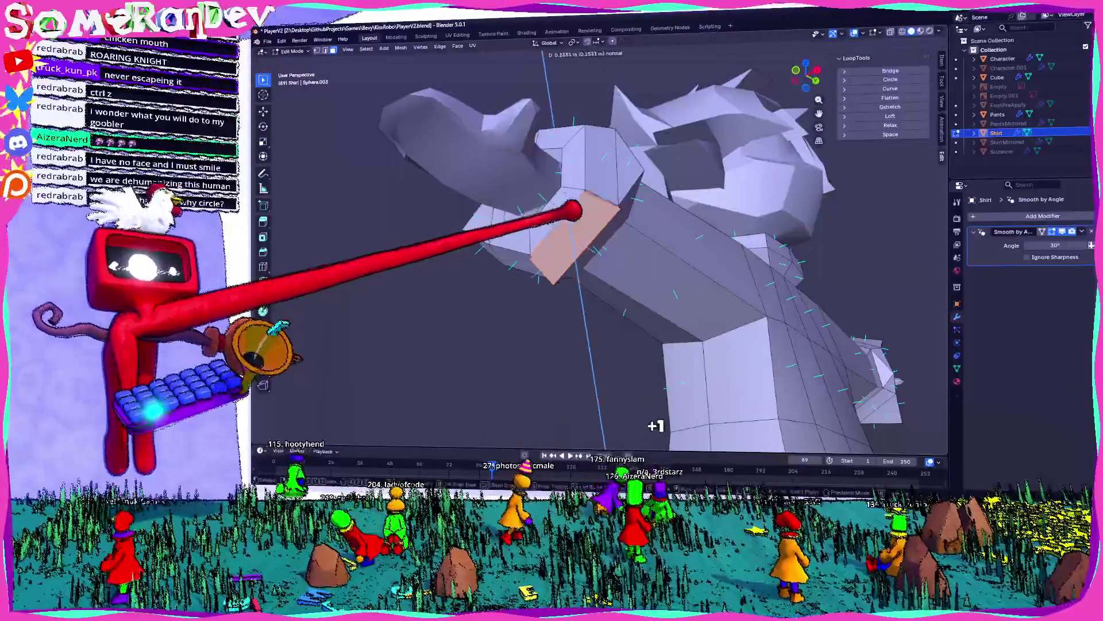
click(586, 246)
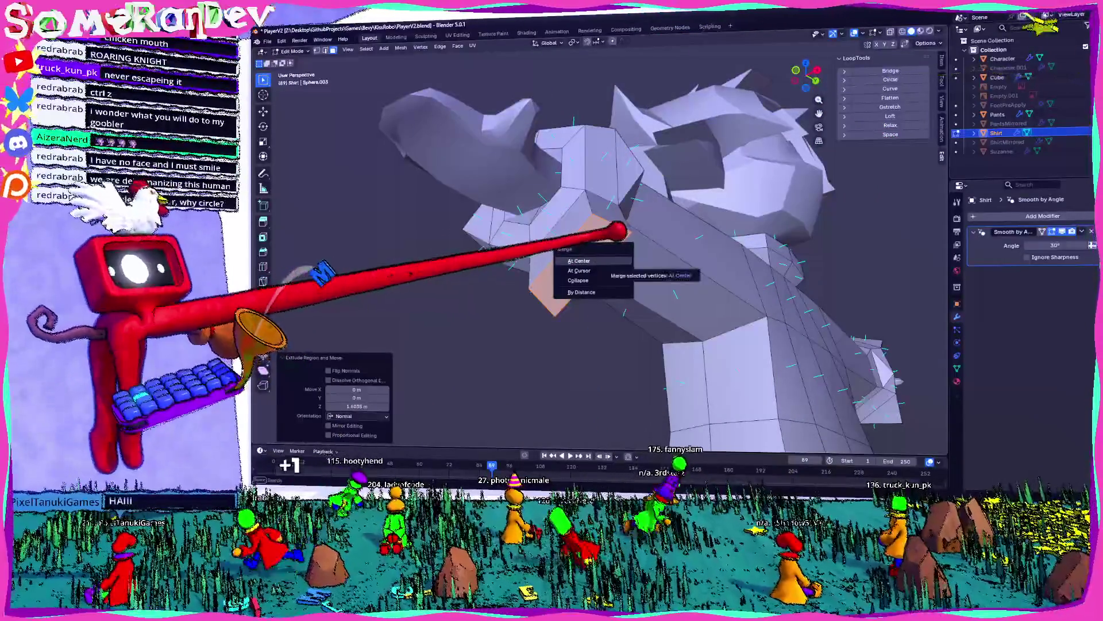
click(579, 261)
middle_drag(581, 264, 643, 270)
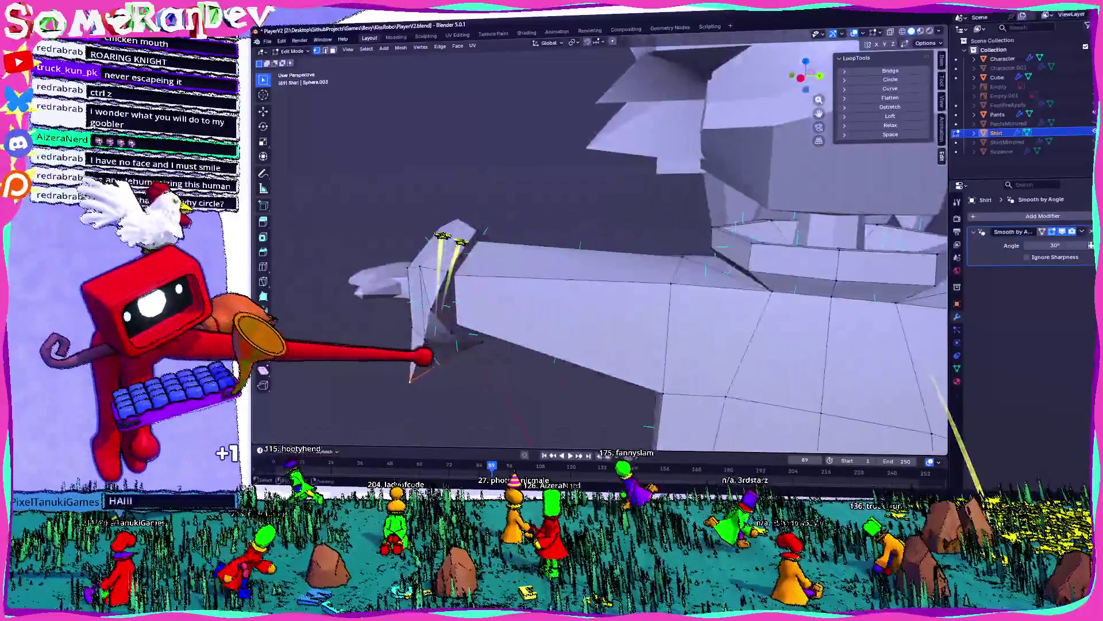
- Move the sleeve tip vertices about 0.040, -0.474 and -0.057 m for a sharper taper
key(g)
click(602, 122)
mouse_move(602, 123)
middle_down()
mouse_move(611, 104)
mouse_move(569, 256)
mouse_move(714, 205)
mouse_move(542, 236)
mouse_move(661, 177)
mouse_move(611, 178)
middle_up()
key(g)
click(648, 107)
mouse_move(648, 107)
middle_down()
mouse_move(543, 384)
mouse_move(689, 333)
middle_up()
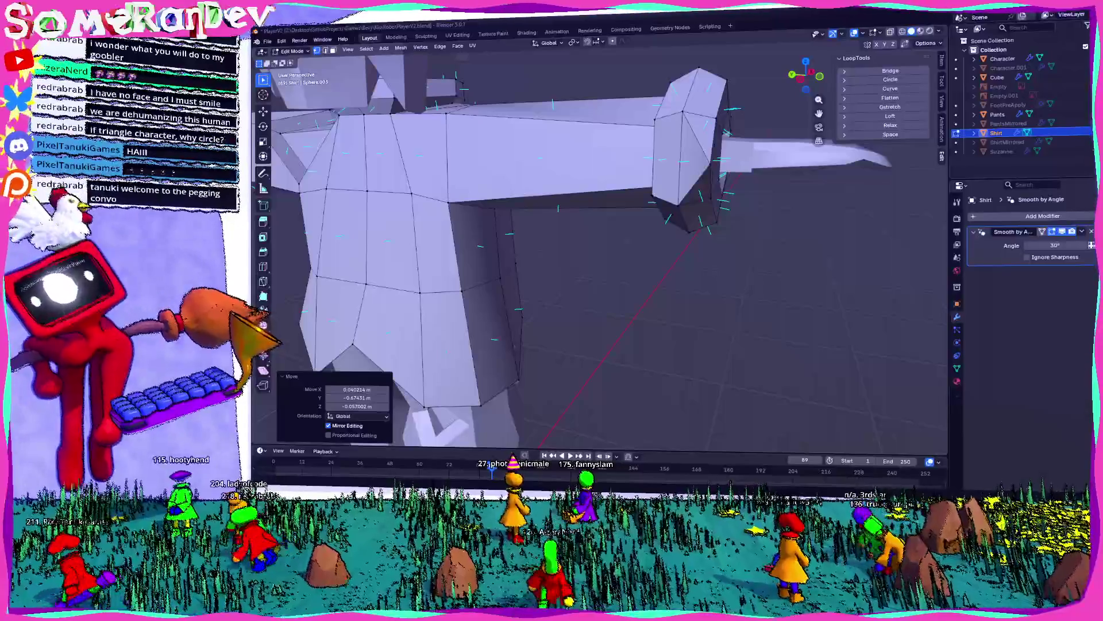
mouse_move(279, 236)
middle_down()
mouse_move(584, 118)
mouse_move(536, 236)
mouse_move(535, 224)
middle_up()
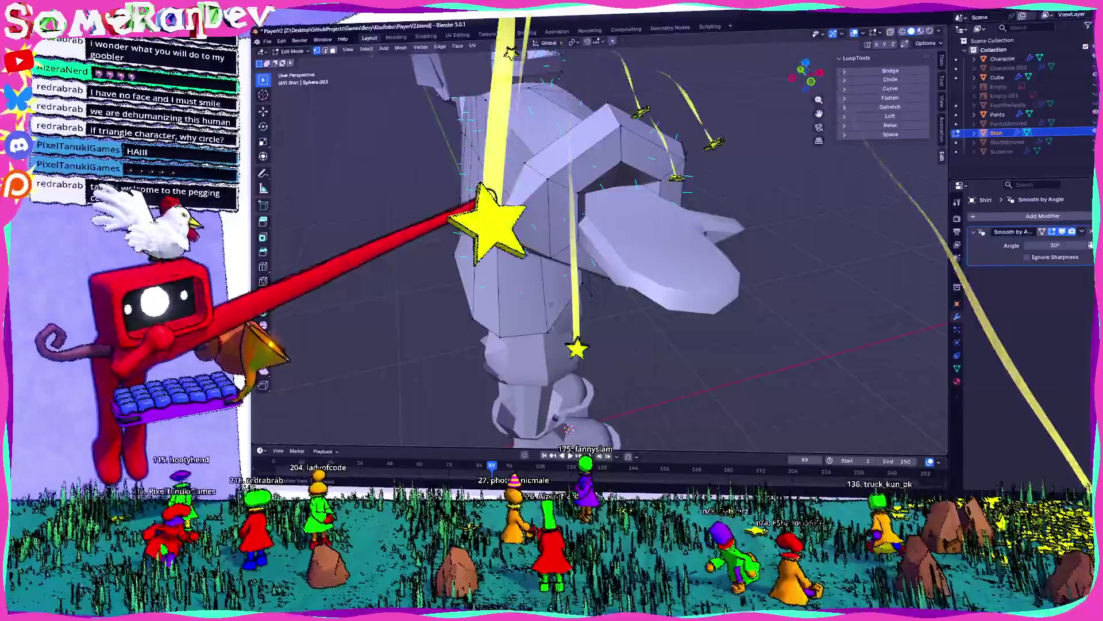
- Move the selected shirt shoulder vertices into a new position
middle_drag(464, 216, 456, 152)
key(g)
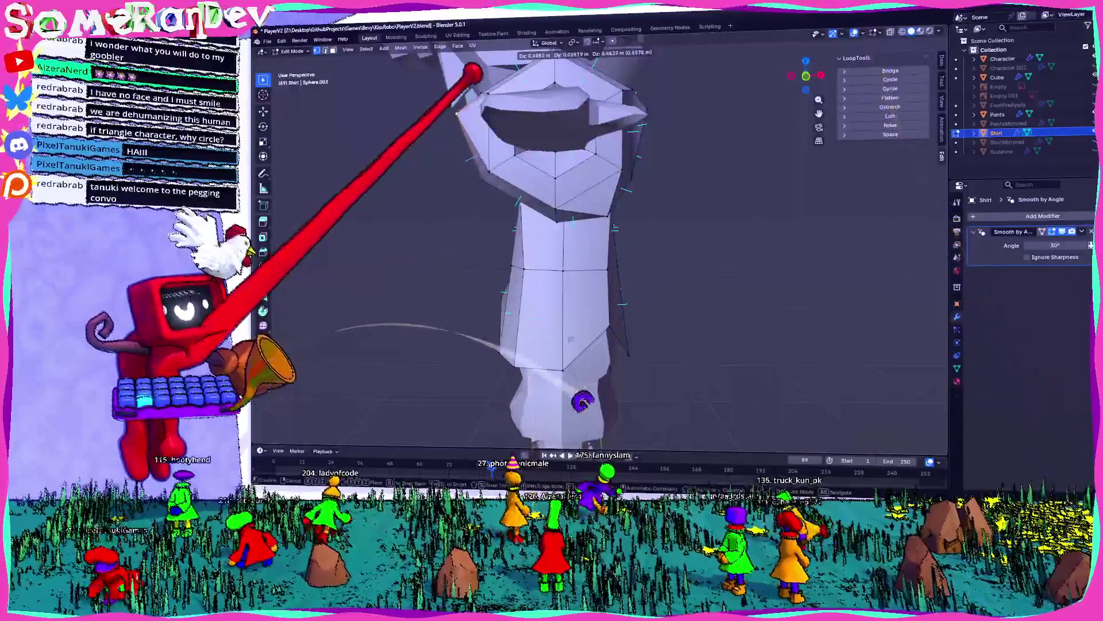
click(482, 166)
mouse_move(571, 153)
middle_down()
mouse_move(581, 69)
mouse_move(592, 221)
mouse_move(642, 199)
mouse_move(571, 288)
mouse_move(565, 213)
mouse_move(502, 222)
mouse_move(550, 148)
mouse_move(533, 278)
mouse_move(542, 266)
mouse_move(736, 368)
mouse_move(542, 362)
middle_up()
mouse_move(595, 246)
middle_down()
mouse_move(574, 209)
mouse_move(657, 205)
mouse_move(529, 179)
mouse_move(532, 209)
mouse_move(517, 197)
middle_up()
- Extrude the shoulder region, merge it at center, and reposition the resulting vertex
key(e)
click(562, 190)
key(m)
click(564, 228)
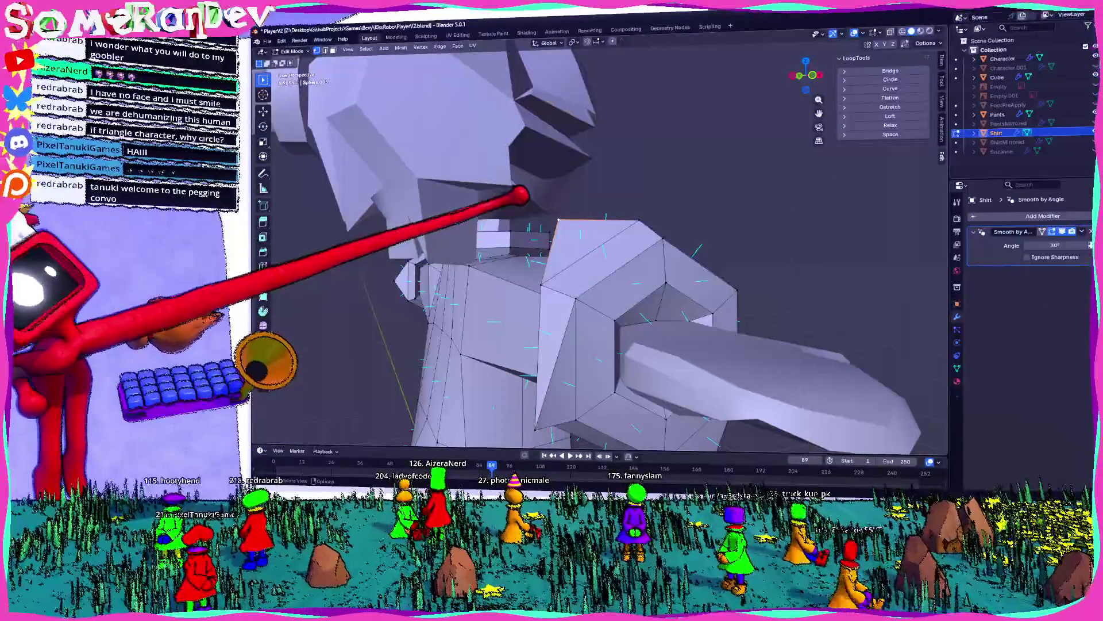
key(g)
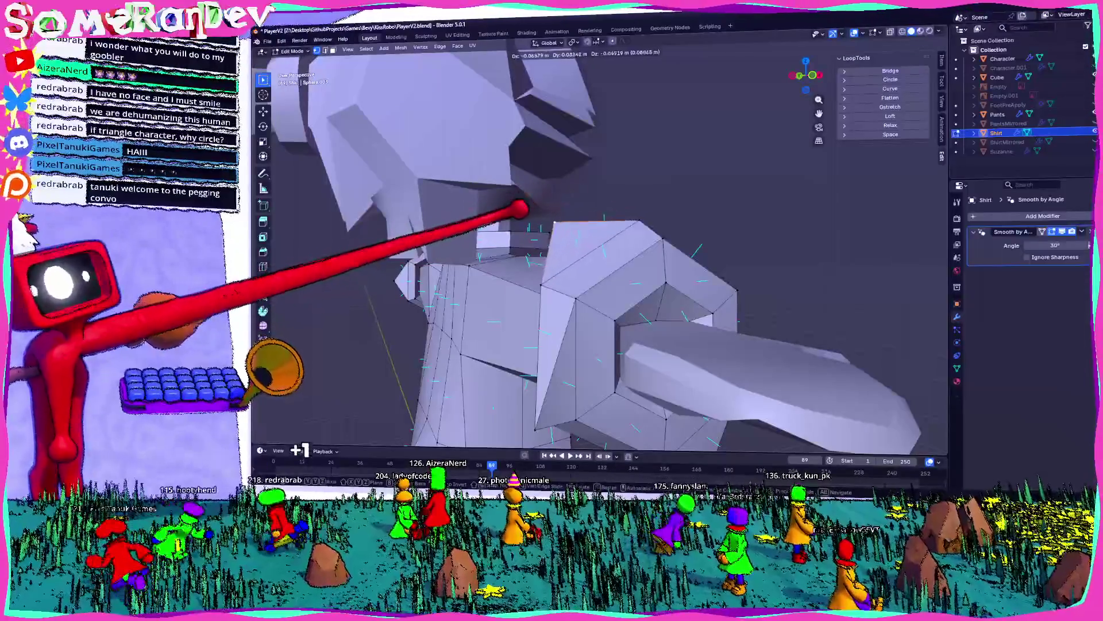
click(525, 197)
middle_drag(525, 197, 552, 173)
mouse_move(520, 262)
middle_down()
mouse_move(541, 246)
mouse_move(604, 314)
mouse_move(505, 357)
mouse_move(603, 273)
mouse_move(456, 230)
mouse_move(476, 284)
mouse_move(494, 275)
middle_up()
scroll(540, 247, down, 5)
scroll(557, 269, up, 5)
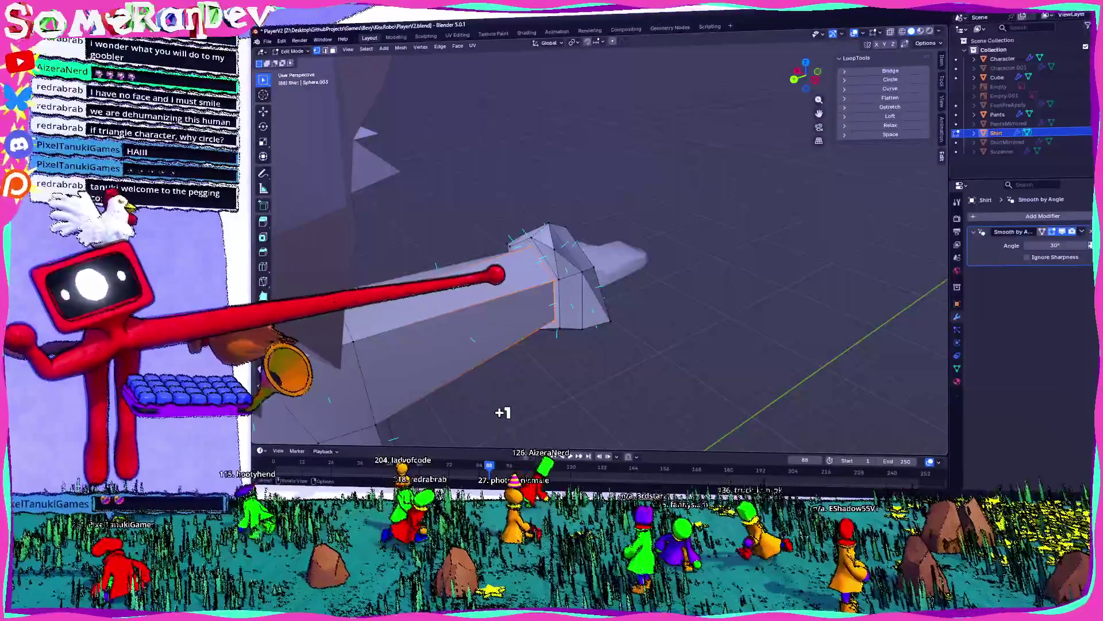
- Nudge the shoulder vertices along Y, then return the shirt to Object Mode
key(g)
key(y)
key(Return)
mouse_move(517, 276)
middle_down()
mouse_move(494, 253)
mouse_move(460, 288)
middle_up()
scroll(598, 253, down, 5)
mouse_move(598, 253)
middle_down()
mouse_move(574, 253)
mouse_move(621, 253)
mouse_move(598, 271)
middle_up()
key(Tab)
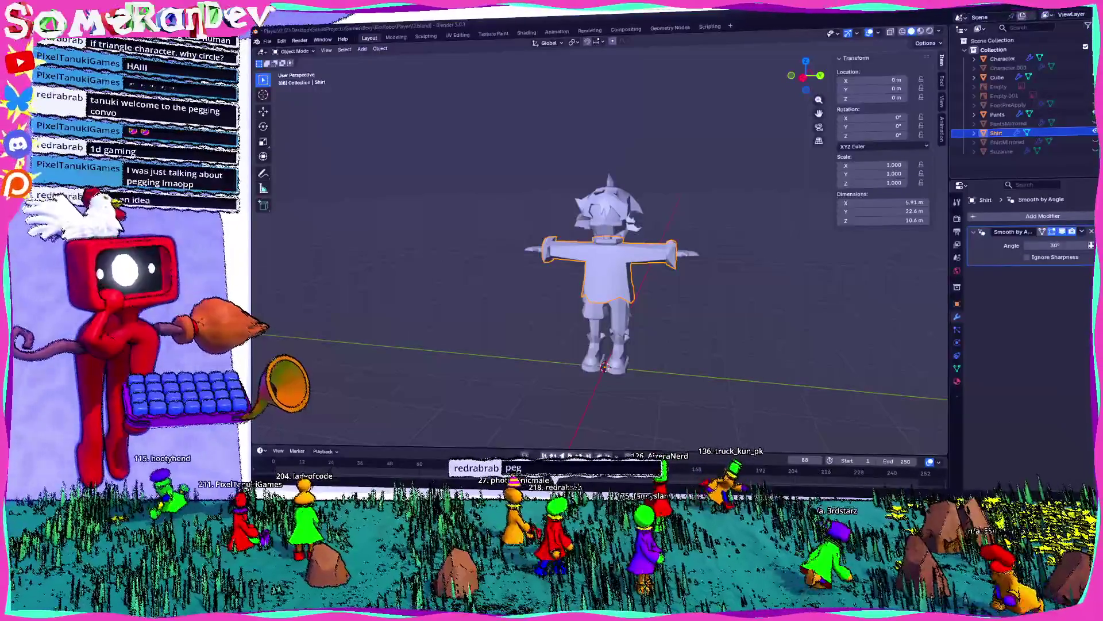
- Review the character from three-quarter and front angles, then reopen the shirt mesh in Edit Mode
scroll(600, 248, up, 5)
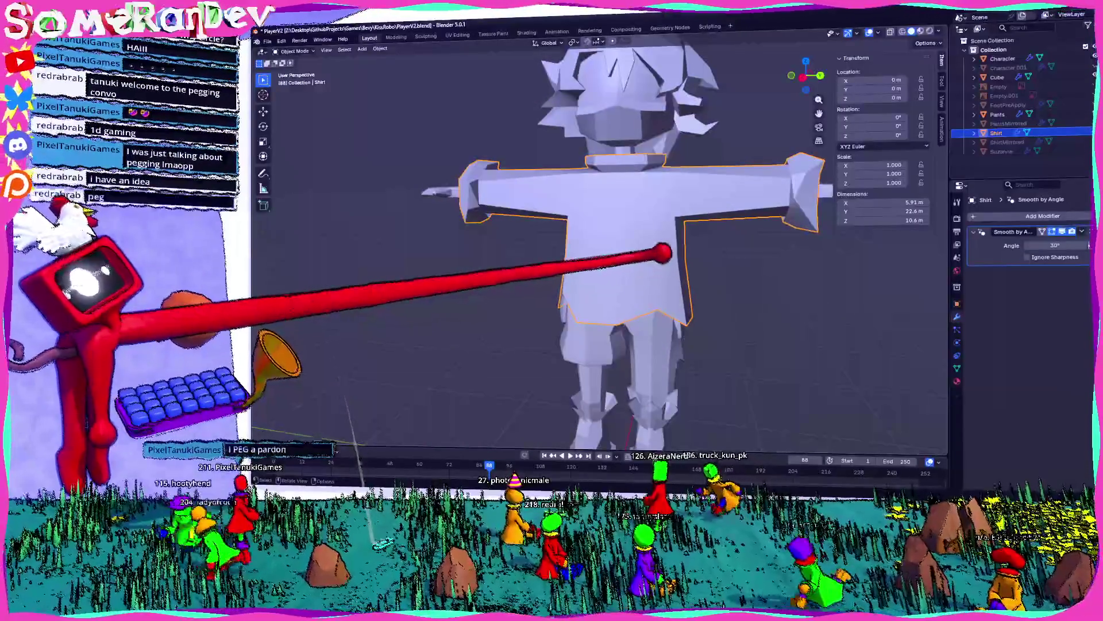
middle_drag(665, 253, 592, 248)
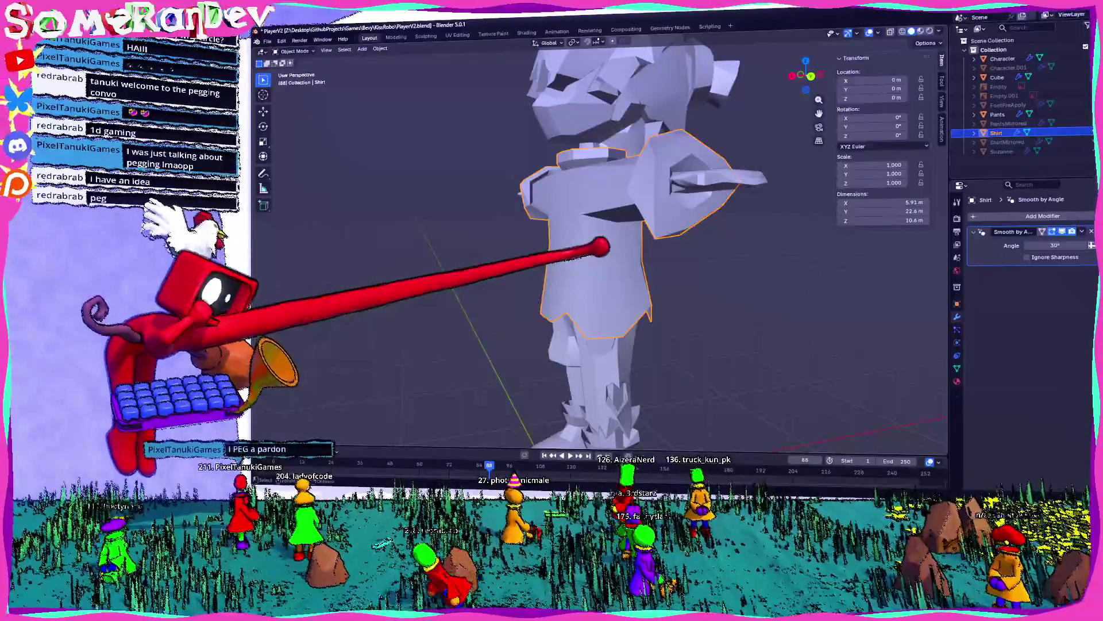
middle_drag(630, 259, 697, 273)
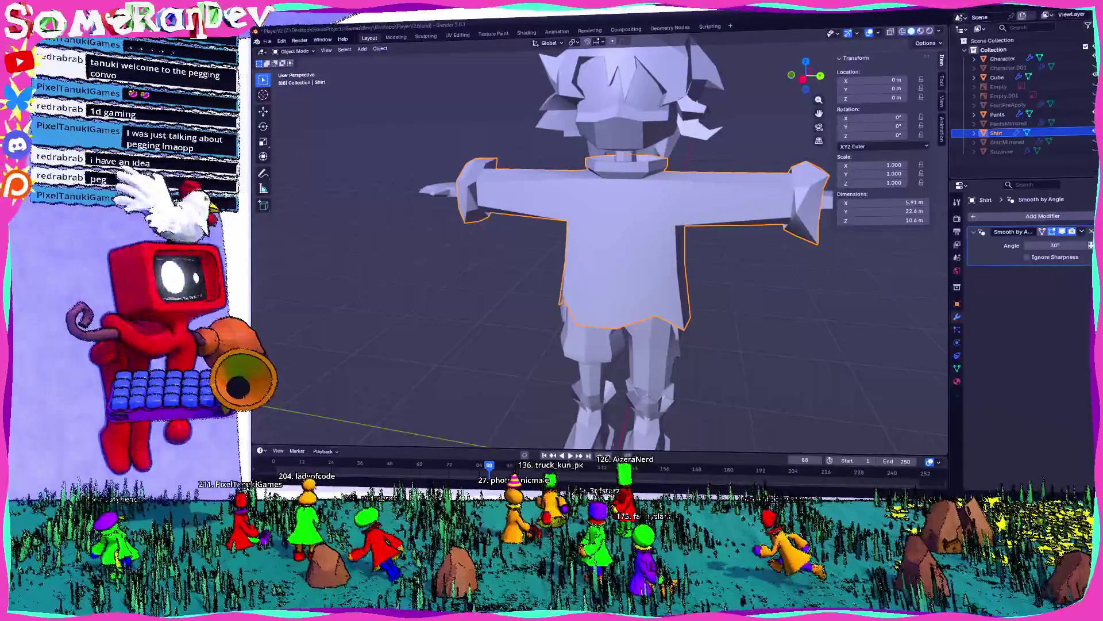
mouse_move(636, 173)
middle_down()
mouse_move(525, 180)
mouse_move(658, 194)
middle_up()
scroll(588, 173, down, 5)
scroll(557, 198, up, 8)
mouse_move(557, 197)
middle_down()
mouse_move(438, 180)
mouse_move(545, 216)
mouse_move(598, 167)
mouse_move(524, 160)
mouse_move(563, 170)
mouse_move(456, 216)
mouse_move(574, 212)
middle_up()
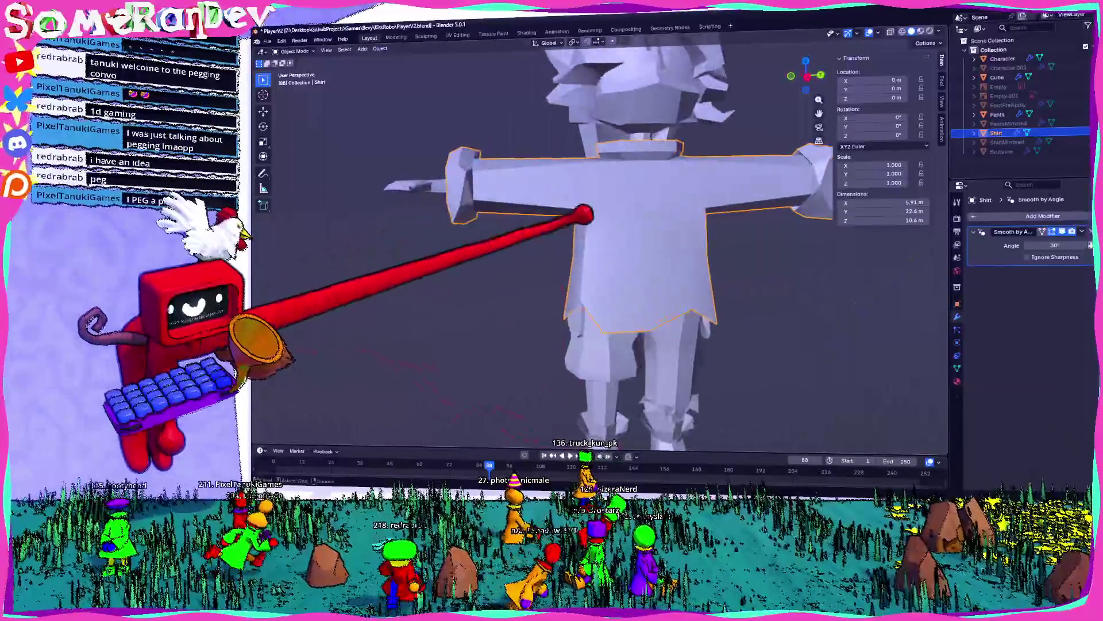
scroll(584, 217, up, 4)
scroll(527, 225, down, 3)
scroll(535, 227, up, 4)
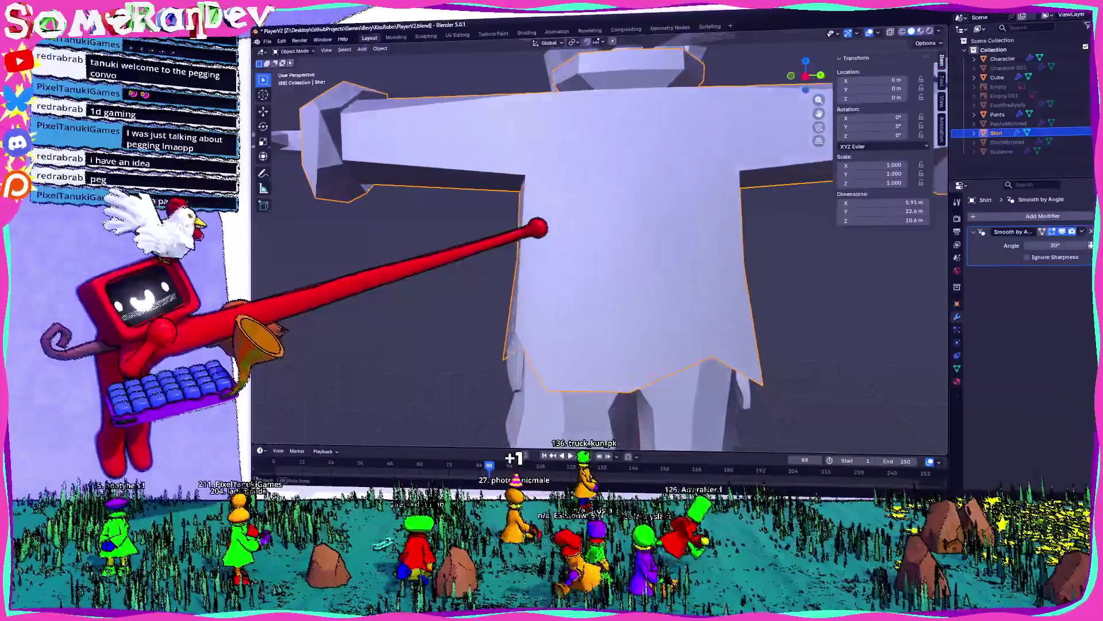
key(Tab)
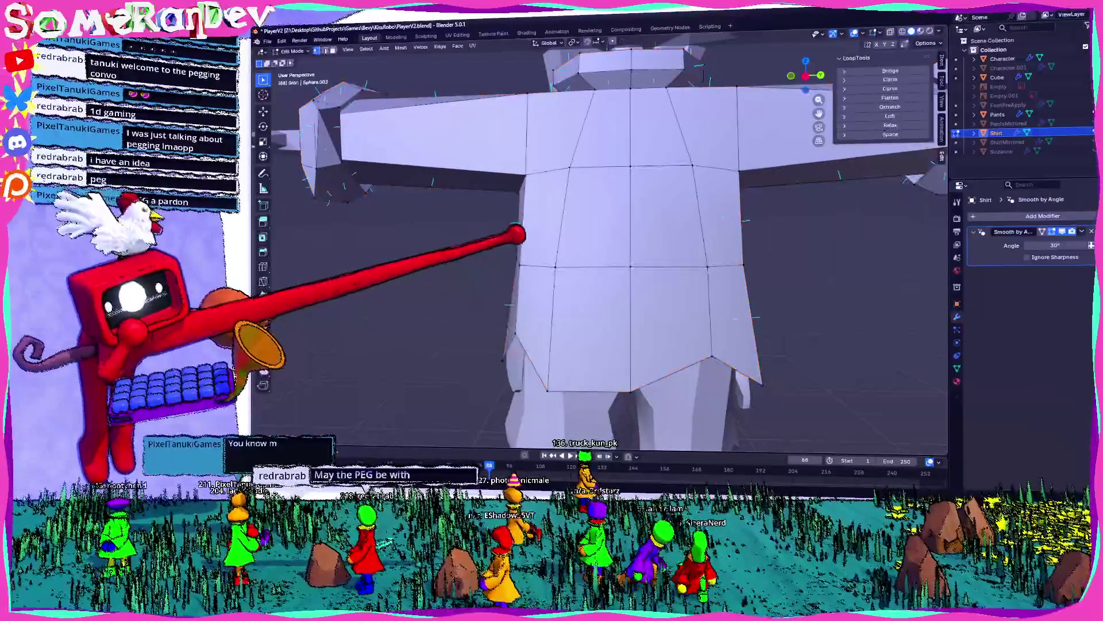
scroll(552, 241, up, 5)
scroll(537, 239, down, 3)
scroll(500, 239, up, 4)
mouse_move(500, 239)
middle_down()
mouse_move(552, 222)
mouse_move(468, 223)
mouse_move(650, 239)
mouse_move(451, 247)
middle_up()
scroll(594, 246, down, 4)
scroll(524, 234, up, 3)
scroll(476, 234, up, 4)
middle_drag(587, 230, 451, 247)
mouse_move(480, 154)
middle_down()
mouse_move(374, 104)
mouse_move(456, 86)
middle_up()
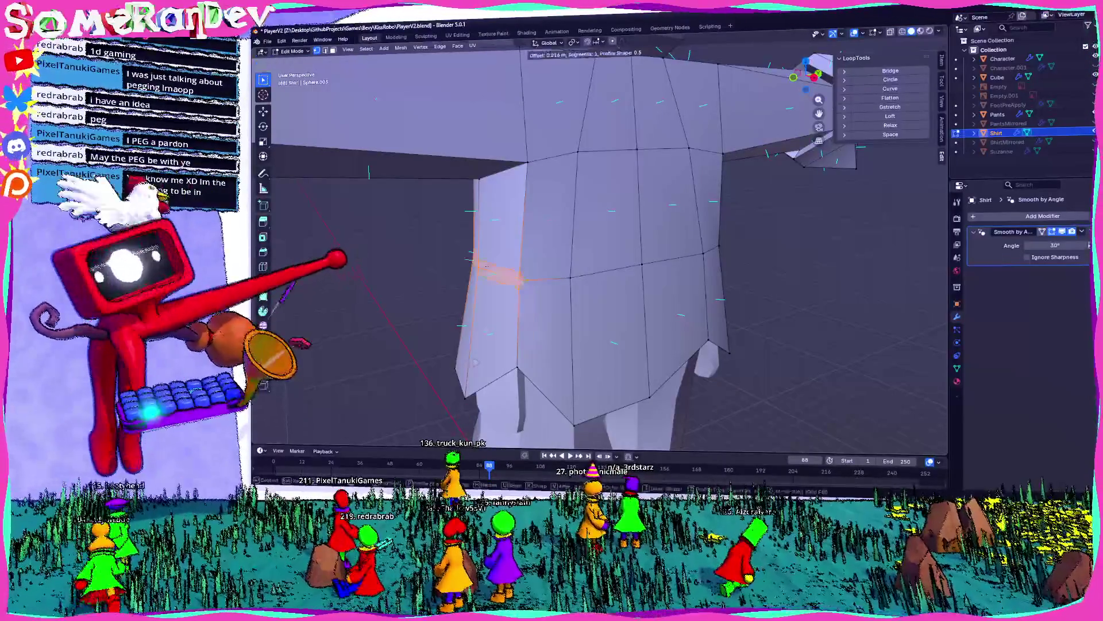
key(ctrl+b)
click(397, 414)
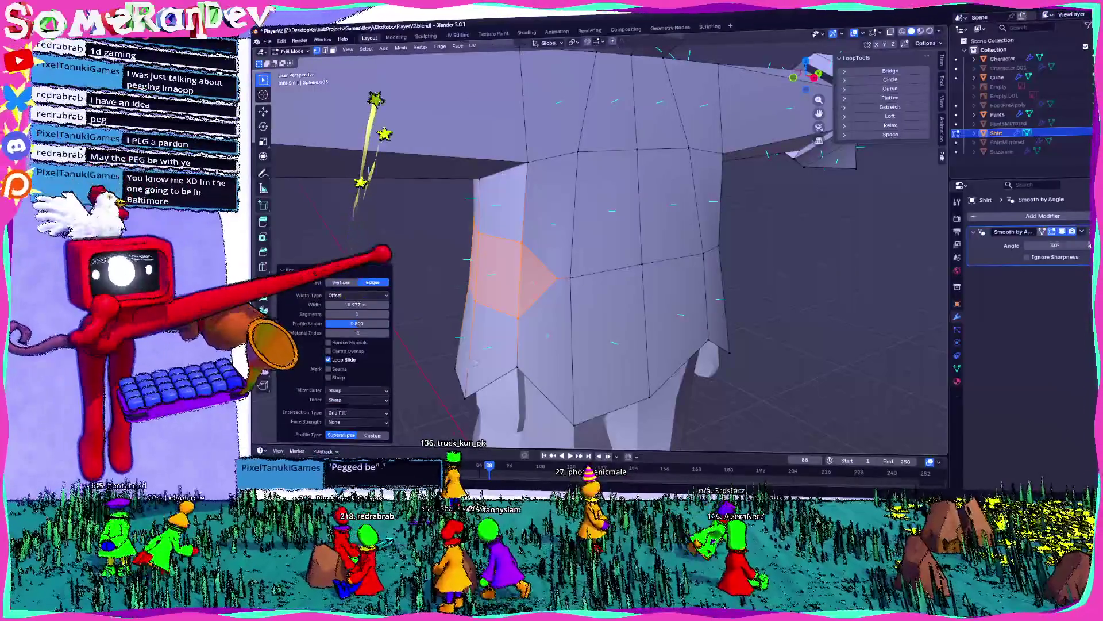
mouse_move(575, 258)
middle_down()
mouse_move(621, 261)
mouse_move(552, 253)
middle_up()
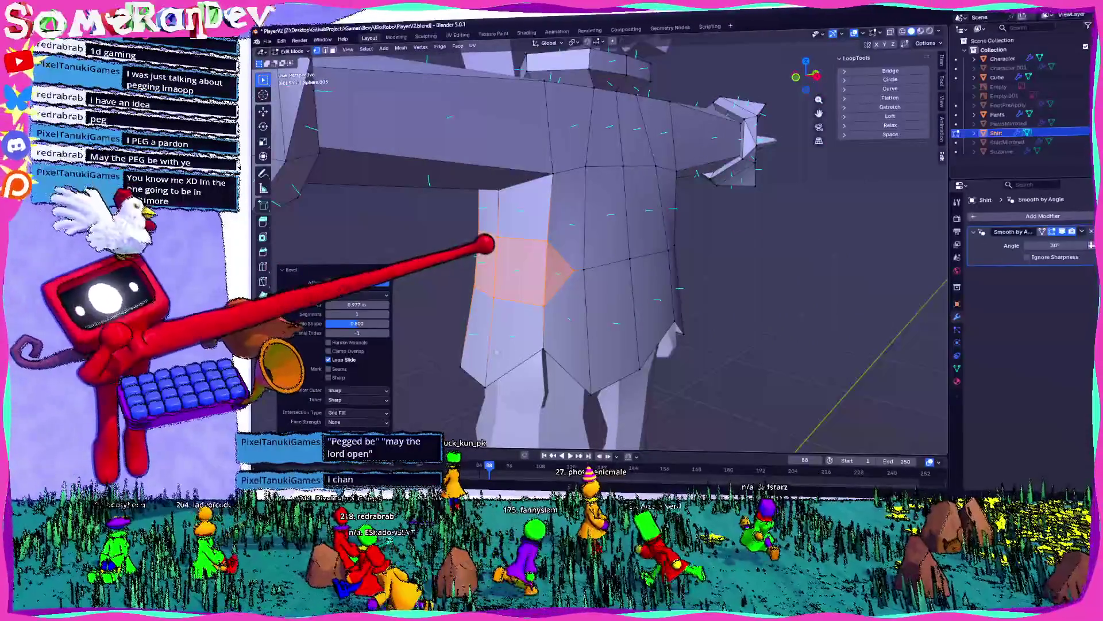
mouse_move(552, 253)
middle_down()
mouse_move(541, 252)
mouse_move(569, 256)
mouse_move(551, 255)
middle_up()
middle_drag(707, 431, 805, 127)
mouse_move(485, 246)
middle_down()
mouse_move(586, 239)
mouse_move(542, 268)
middle_up()
key(ctrl+z)
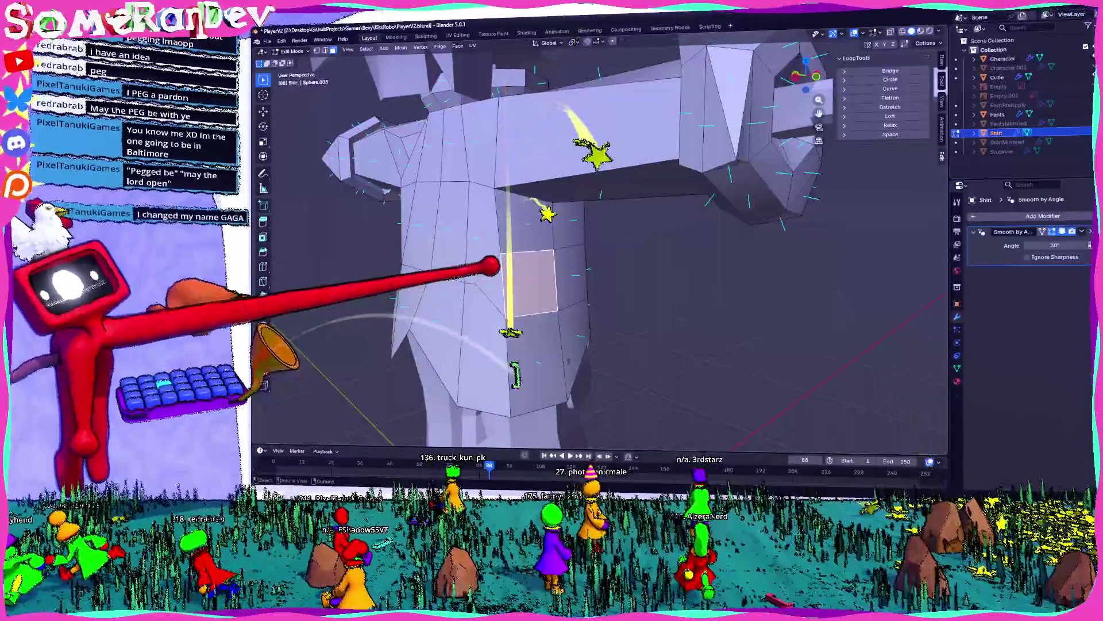
scroll(580, 279, up, 2)
middle_drag(580, 278, 469, 262)
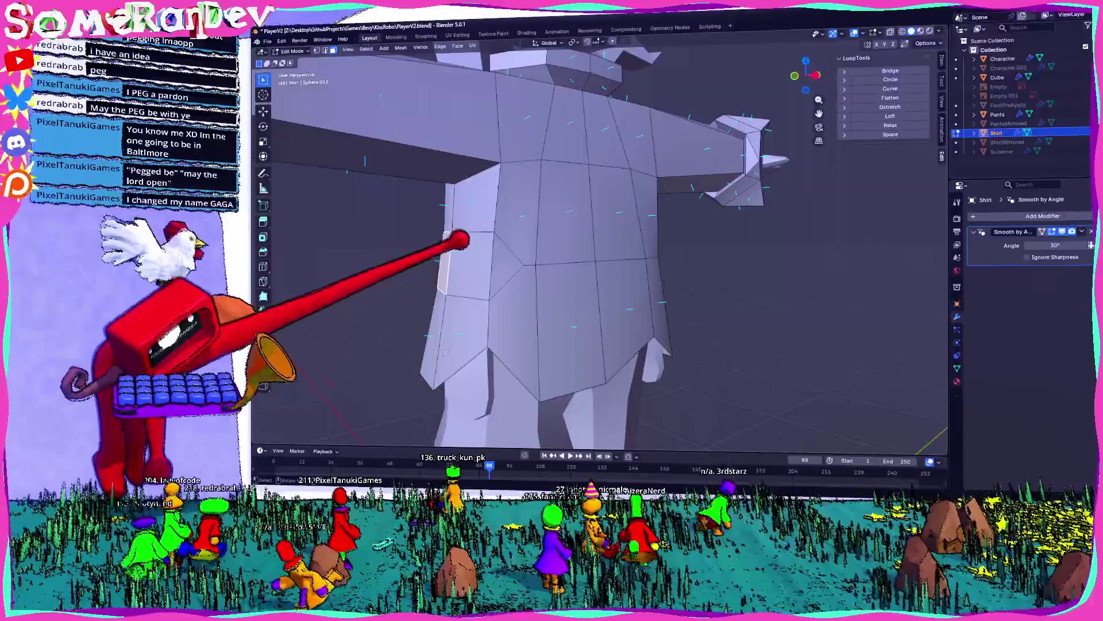
key(KP_Decimal)
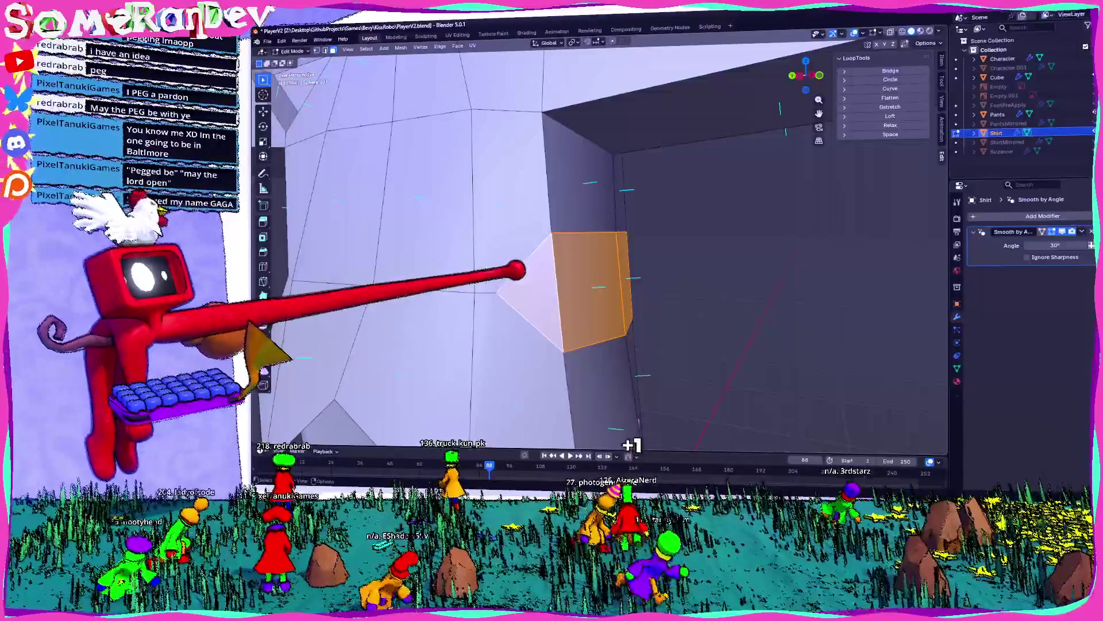
middle_drag(513, 269, 509, 252)
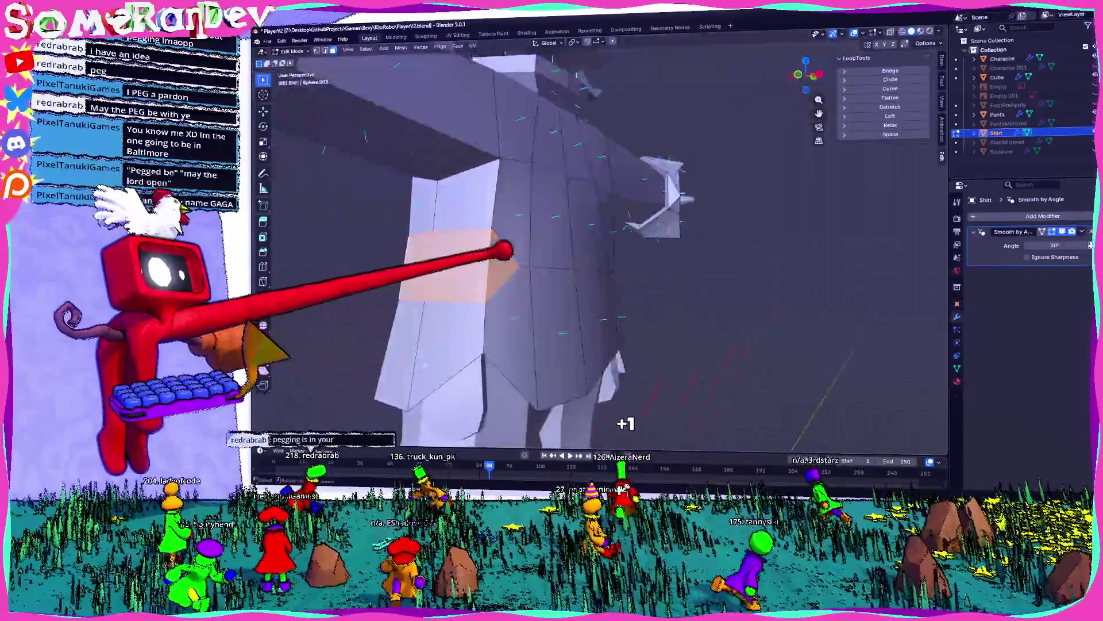
middle_drag(425, 366, 443, 332)
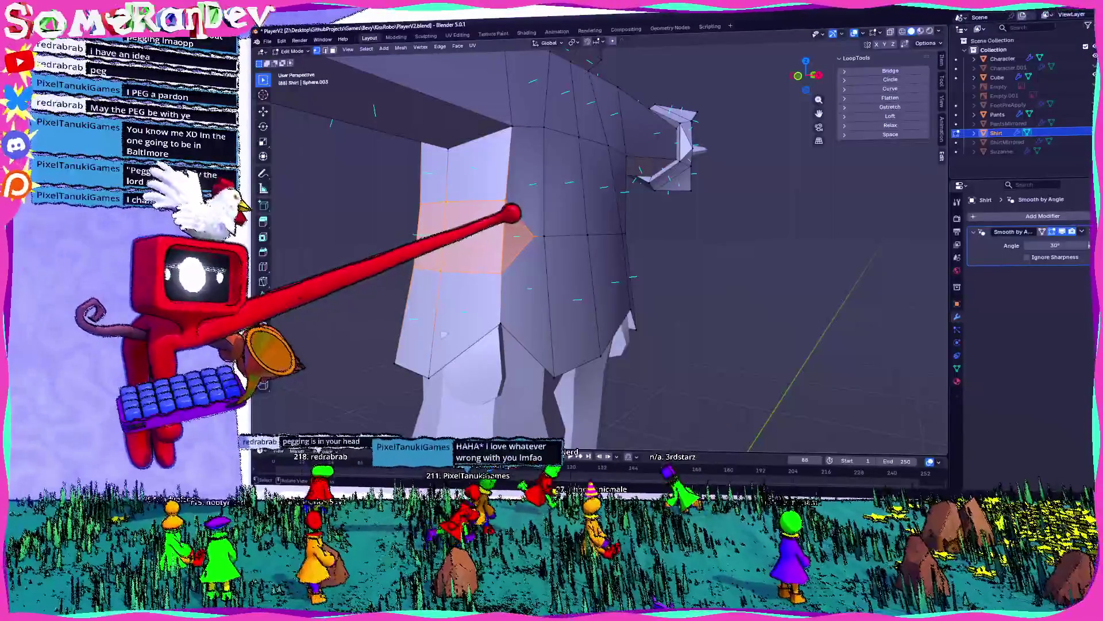
middle_drag(443, 334, 557, 383)
mouse_move(516, 162)
middle_down()
mouse_move(423, 180)
mouse_move(532, 178)
mouse_move(626, 152)
middle_up()
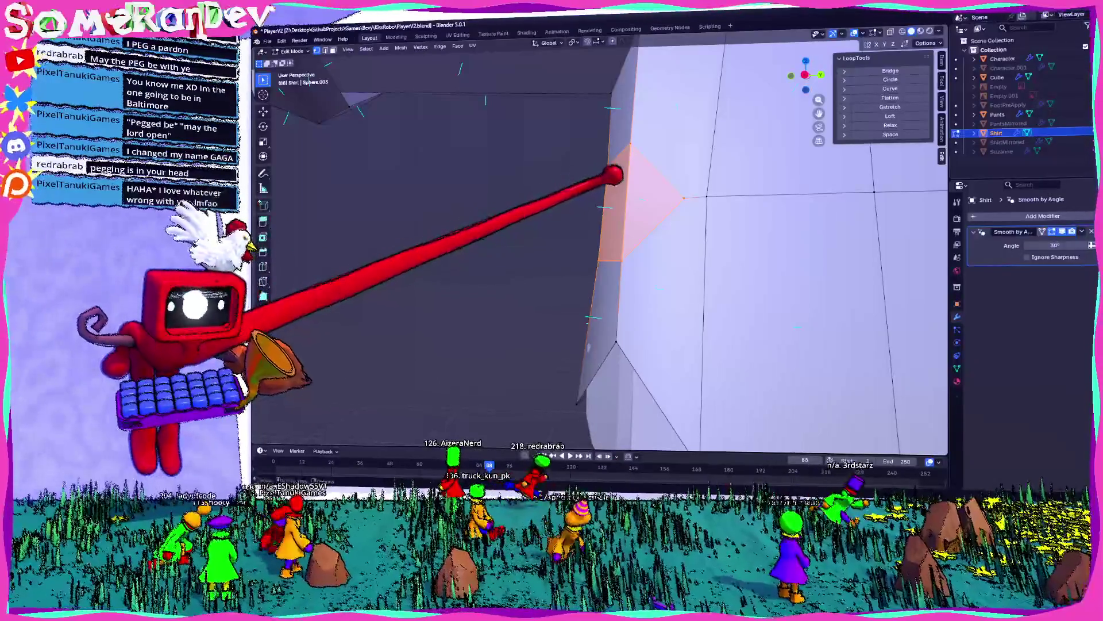
scroll(611, 173, down, 2)
mouse_move(608, 176)
middle_down()
mouse_move(665, 182)
mouse_move(517, 170)
mouse_move(573, 158)
mouse_move(530, 144)
middle_up()
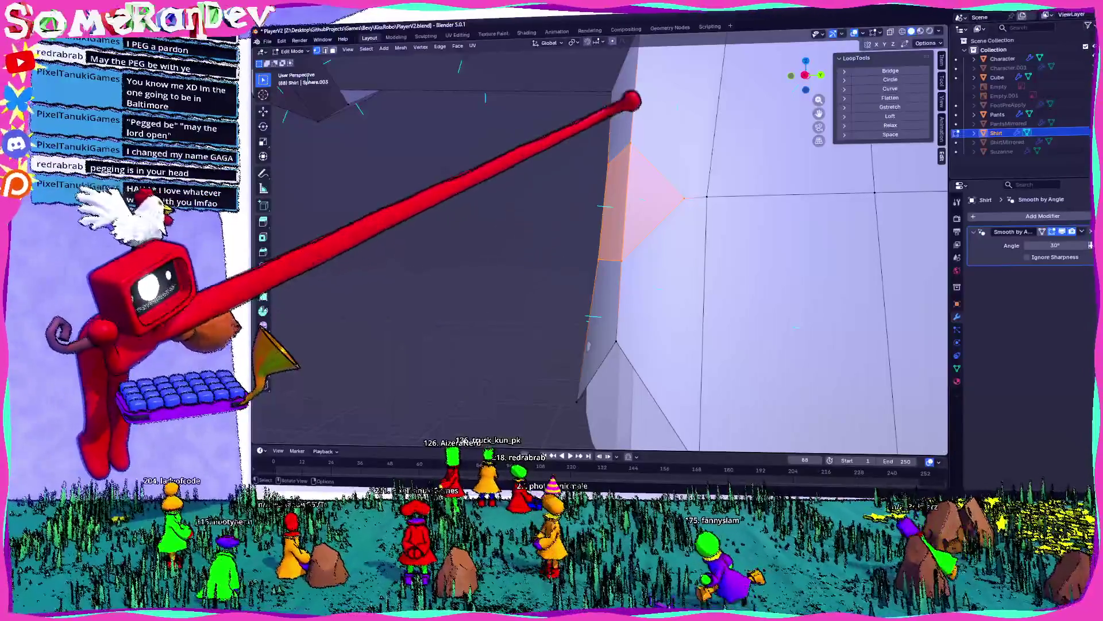
middle_drag(629, 98, 769, 116)
mouse_move(554, 111)
middle_down()
mouse_move(466, 115)
mouse_move(598, 103)
mouse_move(636, 344)
mouse_move(542, 86)
mouse_move(407, 243)
mouse_move(457, 72)
mouse_move(562, 216)
mouse_move(585, 197)
mouse_move(583, 431)
middle_up()
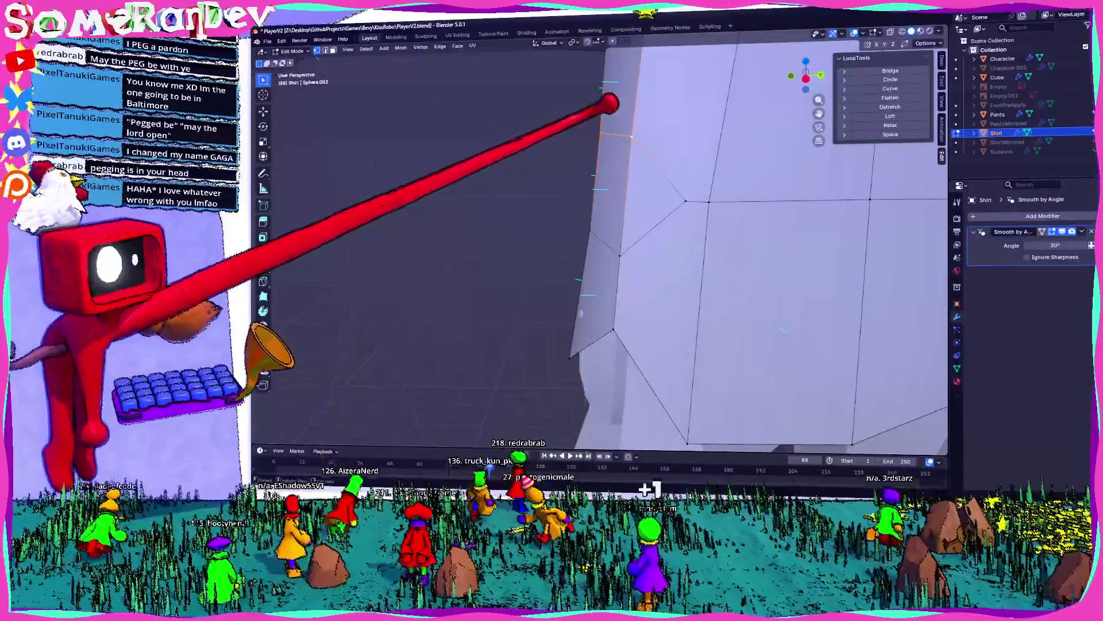
- Edge-slide edges along the shirt's side, including a small second slide
key(g)
key(g)
click(638, 77)
mouse_move(638, 76)
middle_down()
mouse_move(459, 278)
mouse_move(611, 255)
middle_up()
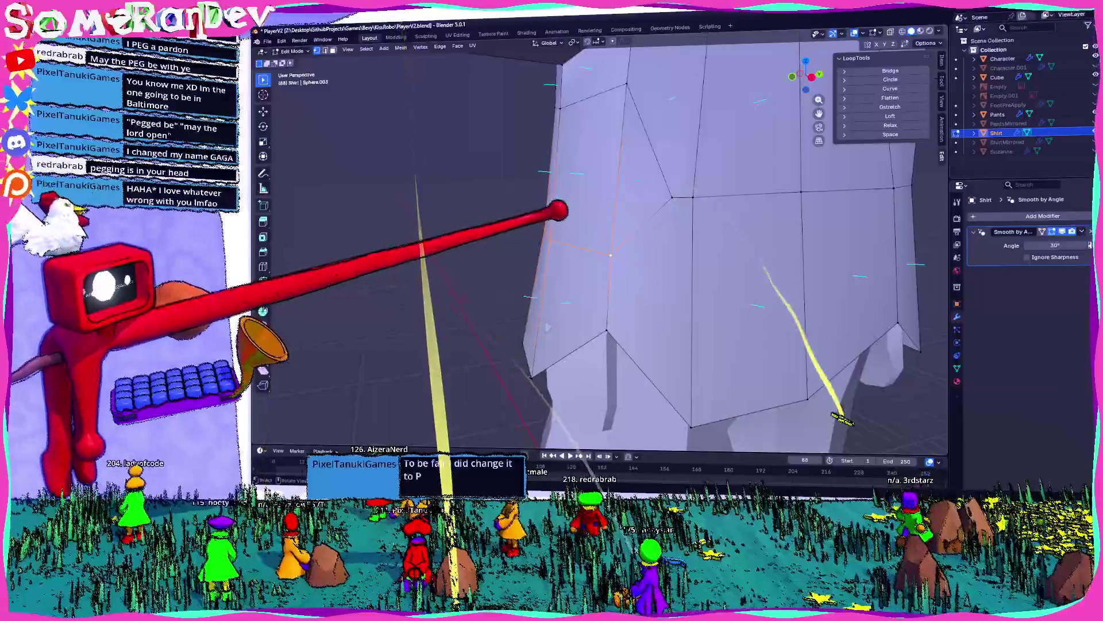
key(g)
key(g)
click(610, 264)
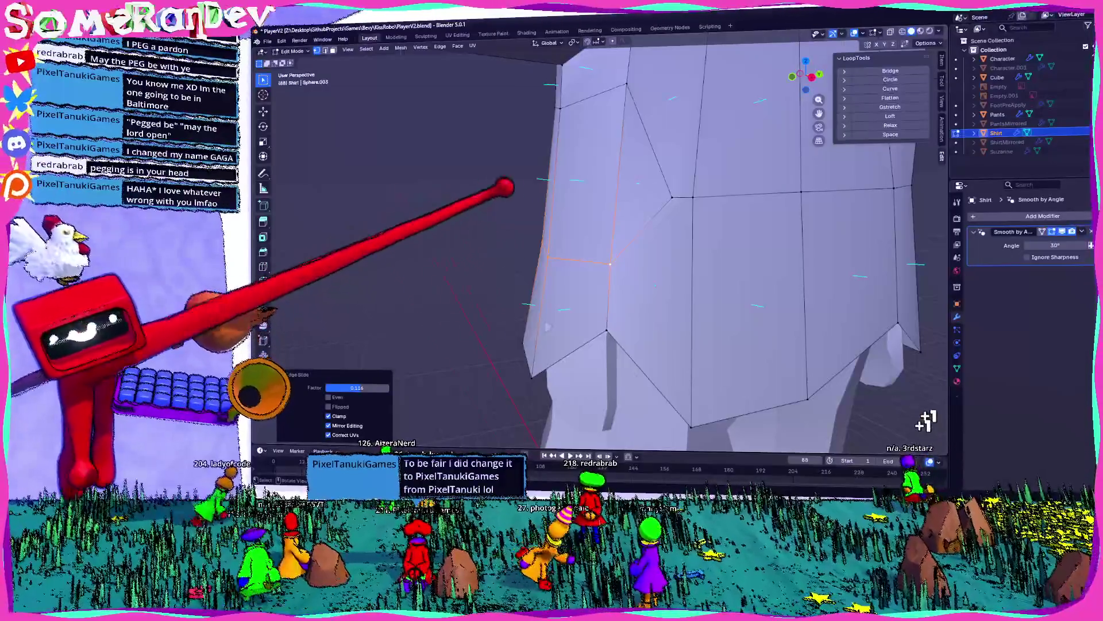
scroll(500, 185, down, 5)
scroll(517, 230, up, 5)
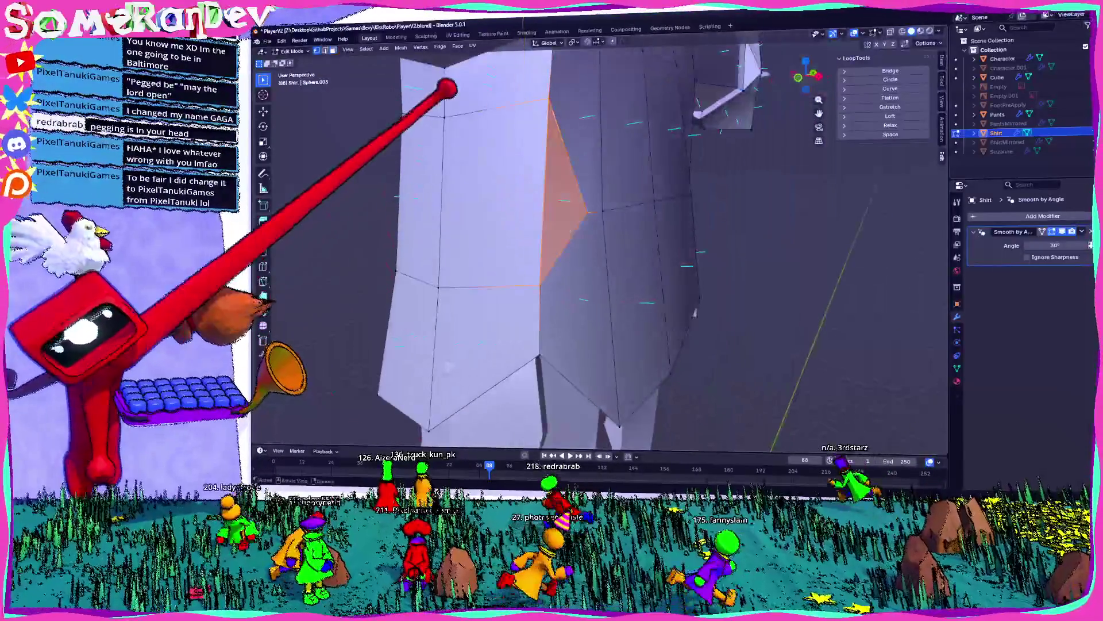
- In a side-on orthographic view, slide shirt vertices along their edges
mouse_move(370, 165)
middle_down()
mouse_move(446, 192)
mouse_move(611, 210)
mouse_move(821, 69)
middle_up()
mouse_move(817, 29)
middle_down()
mouse_move(837, 29)
mouse_move(535, 110)
middle_up()
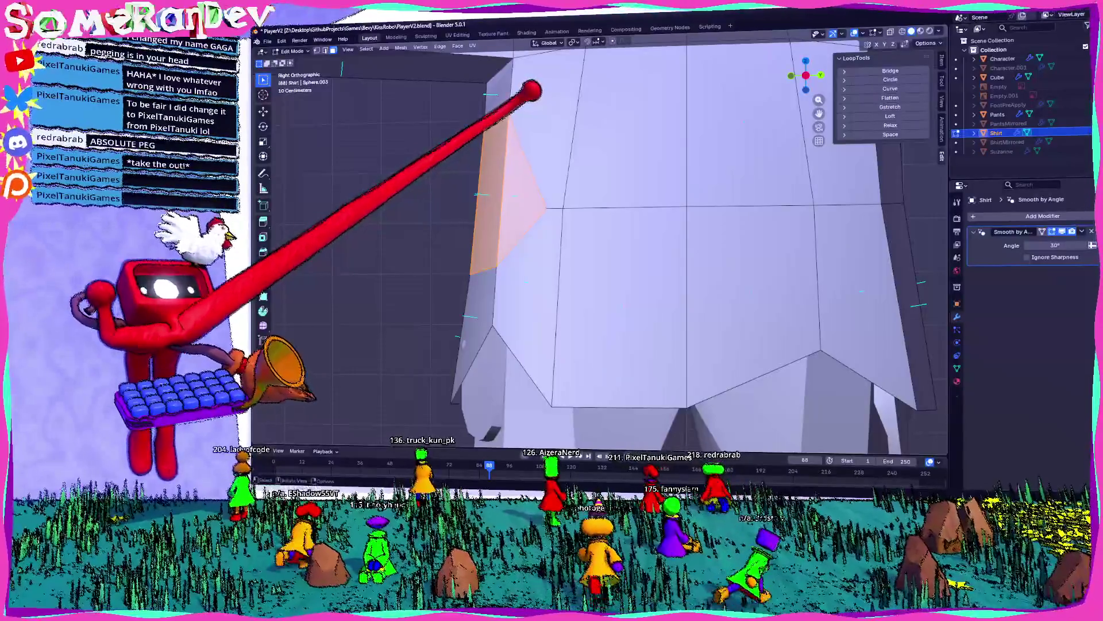
scroll(485, 60, down, 8)
middle_drag(608, 147, 587, 172)
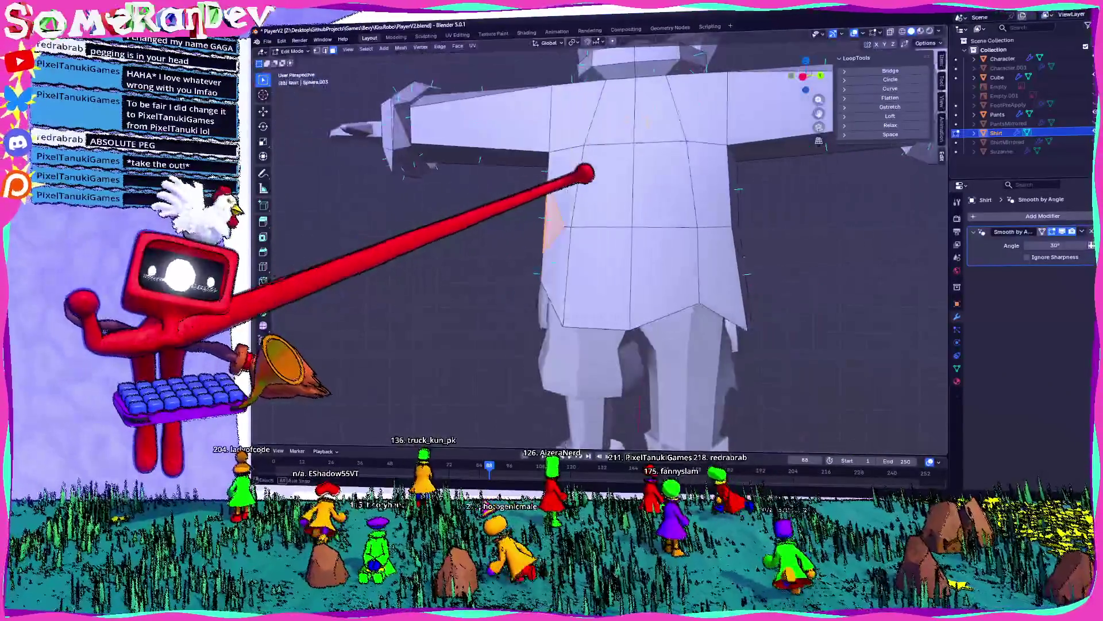
scroll(636, 199, up, 6)
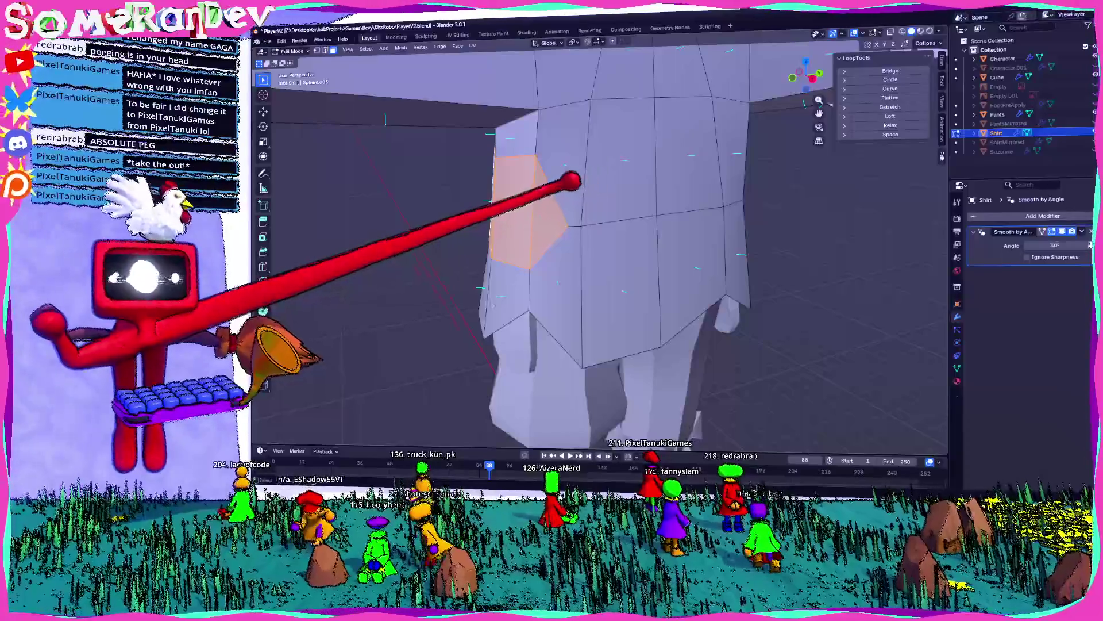
scroll(566, 182, down, 6)
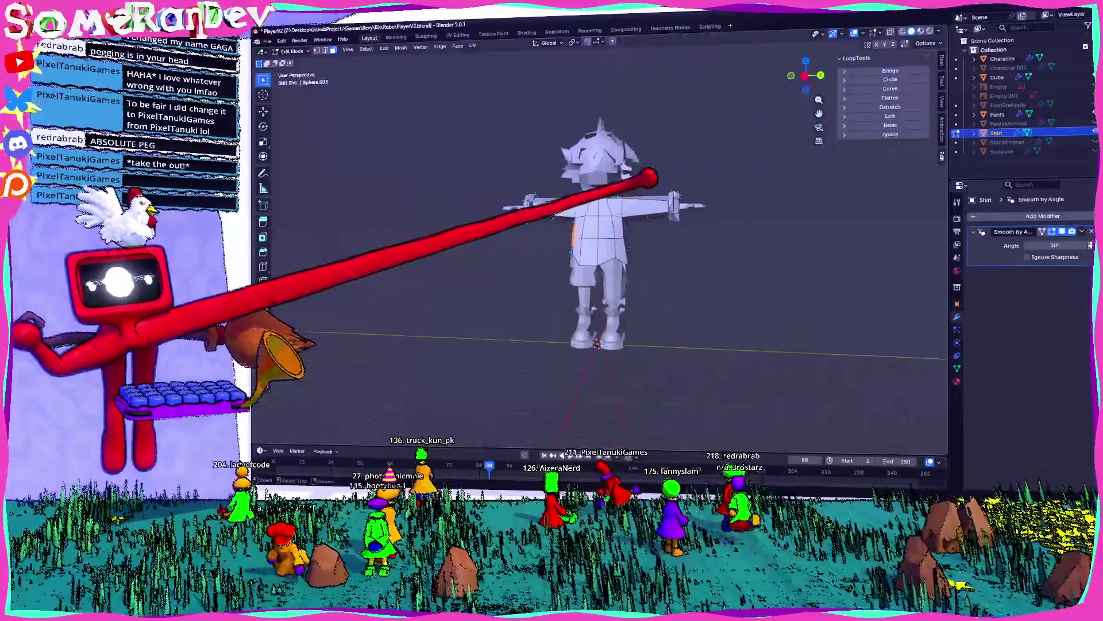
scroll(582, 197, up, 5)
scroll(582, 197, up, 4)
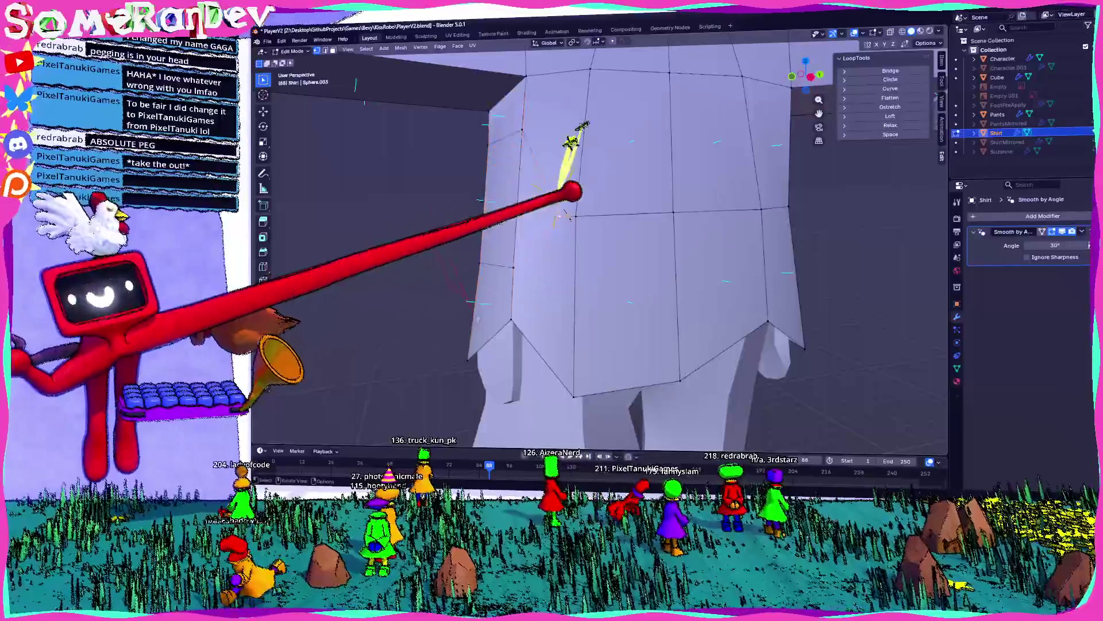
click(563, 224)
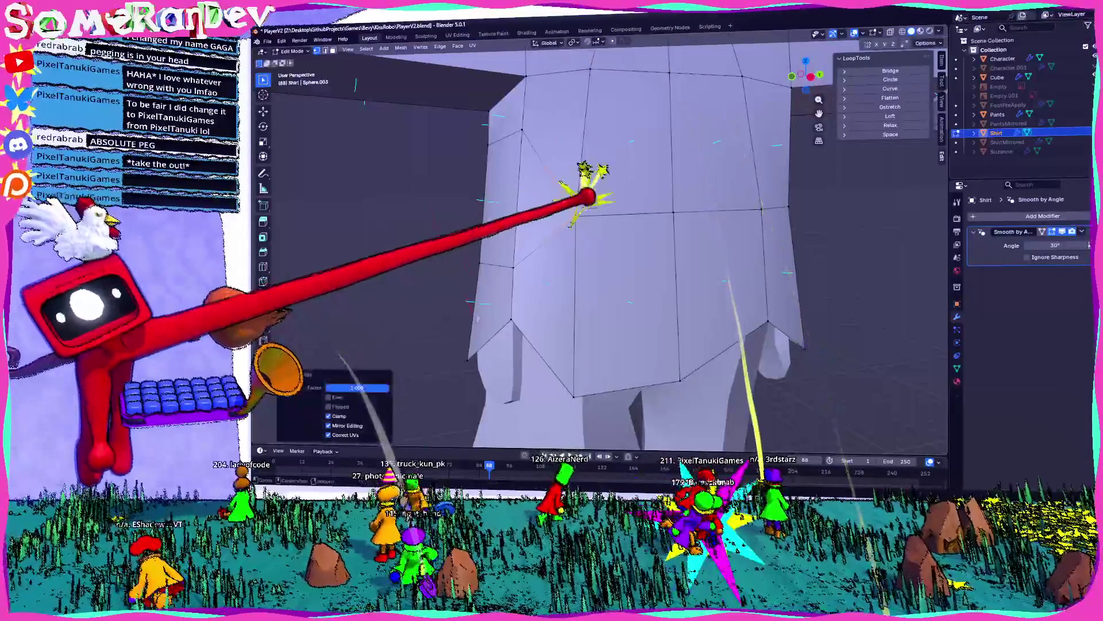
scroll(563, 224, up, 3)
key(g)
key(g)
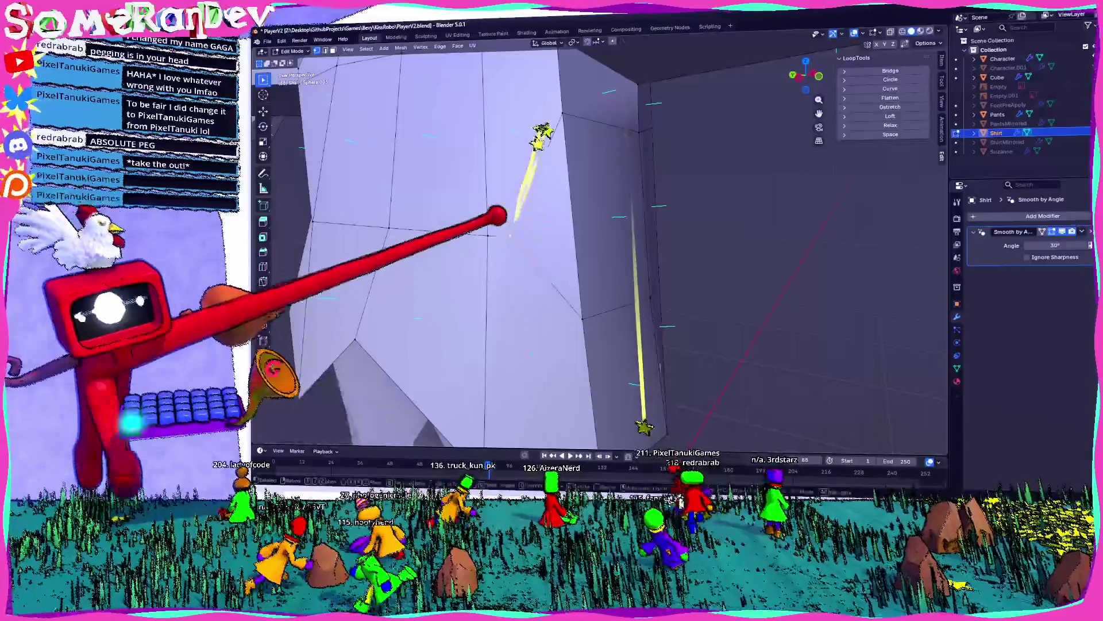
click(488, 236)
- Merge the shirt's overlapping vertices by distance, then clear the selection
middle_drag(487, 235, 562, 216)
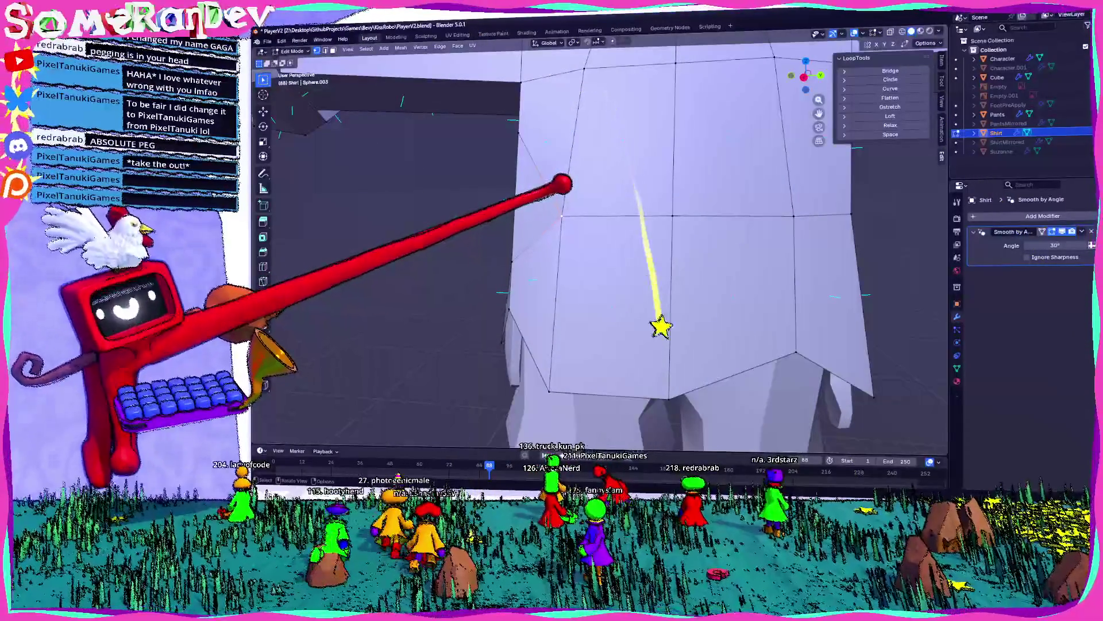
key(a)
key(m)
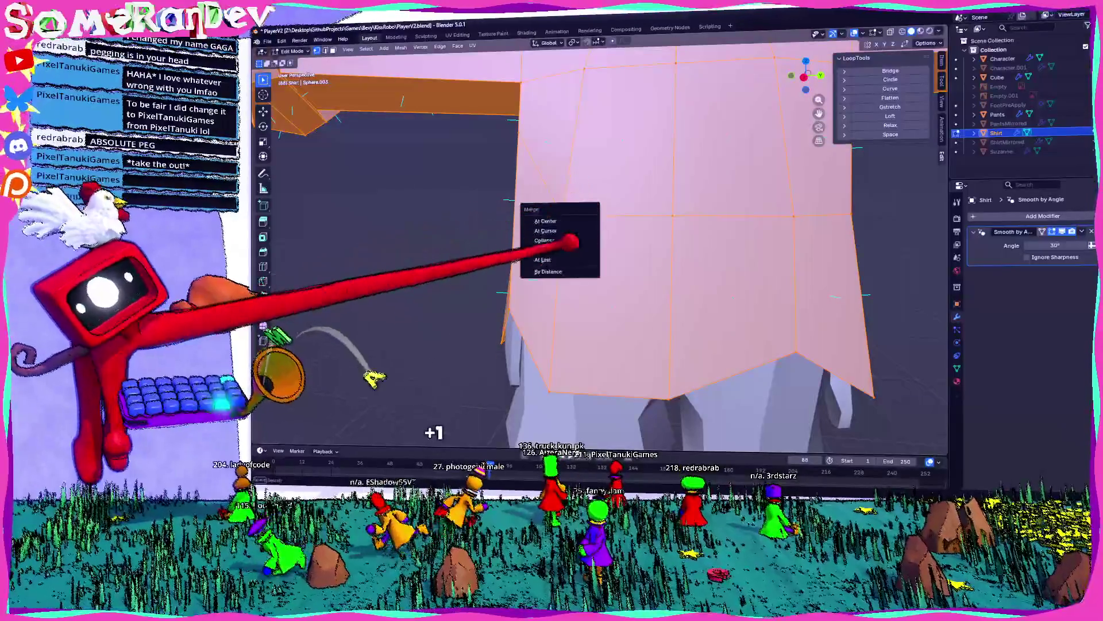
click(569, 236)
key(alt+a)
key(a)
key(alt+a)
mouse_move(557, 182)
middle_down()
mouse_move(581, 177)
mouse_move(554, 175)
middle_up()
middle_drag(409, 183, 547, 184)
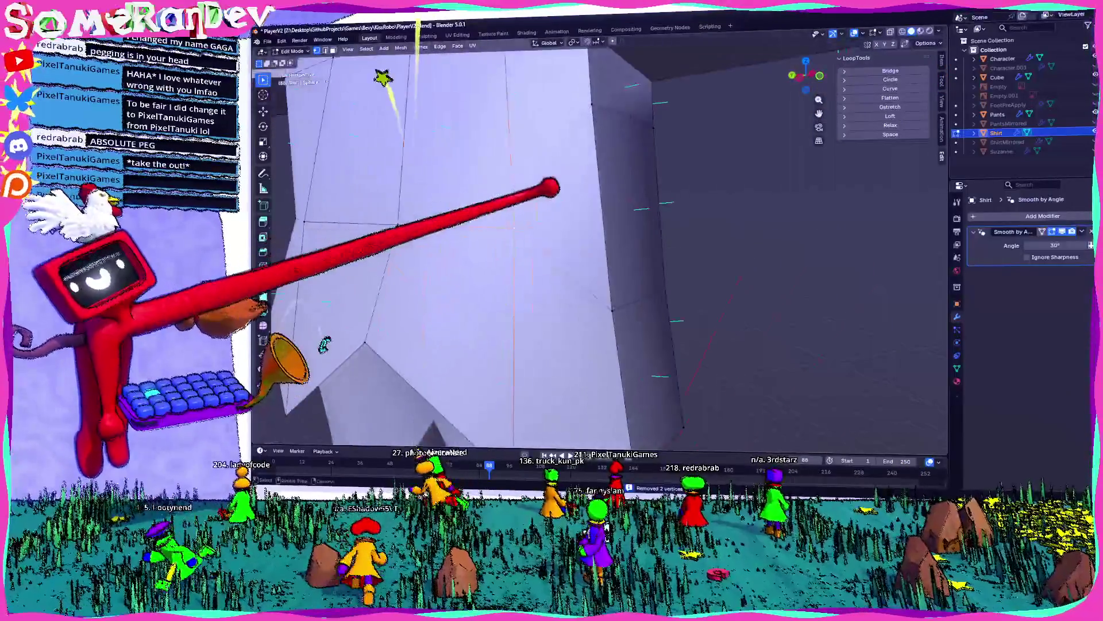
scroll(537, 185, up, 3)
- Move the selected shirt vertices 0.62 m along Y and scale them to 1.159 on X
key(g)
key(y)
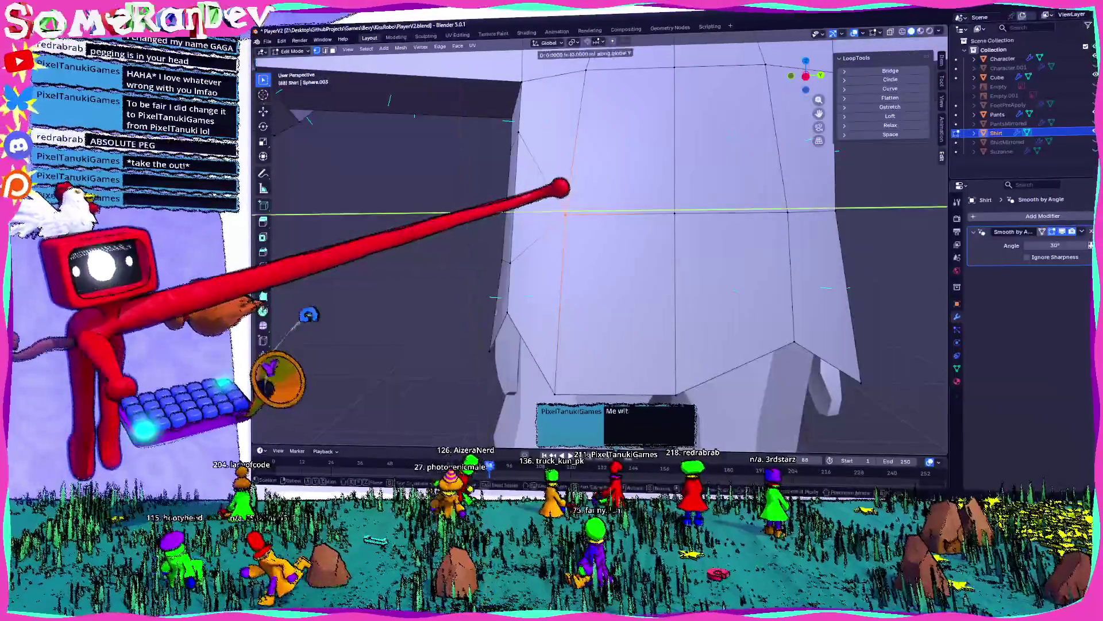
click(591, 187)
mouse_move(592, 188)
middle_down()
mouse_move(744, 196)
mouse_move(537, 192)
mouse_move(551, 197)
mouse_move(572, 183)
mouse_move(463, 210)
mouse_move(454, 193)
mouse_move(491, 189)
mouse_move(492, 204)
middle_up()
key(s)
key(x)
click(610, 189)
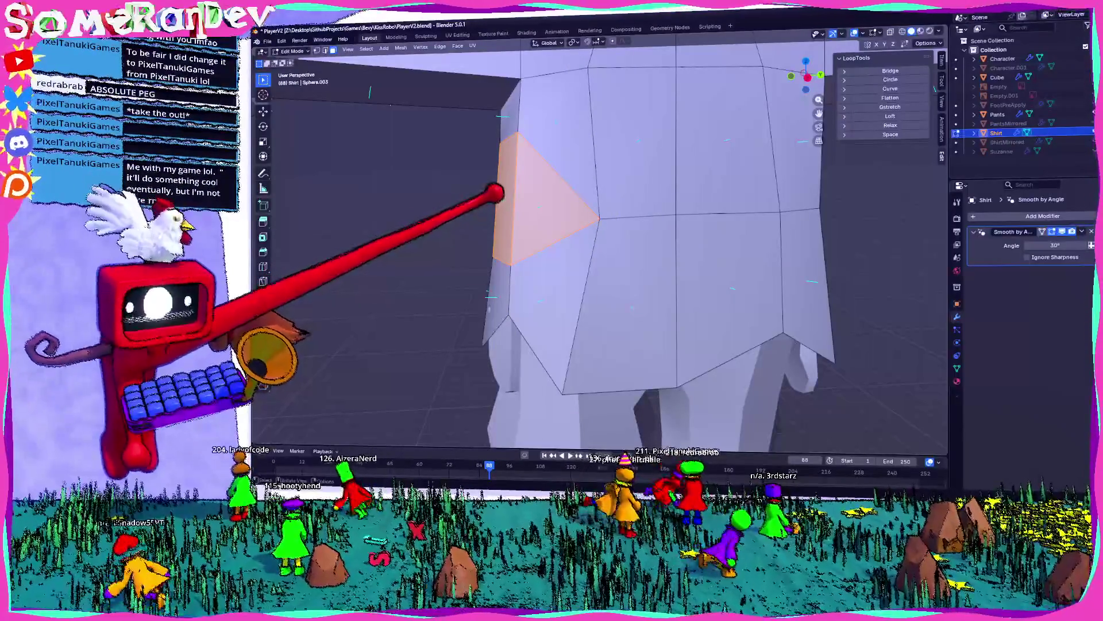
- Inset the selected shirt face
mouse_move(542, 167)
middle_down()
mouse_move(665, 190)
mouse_move(587, 158)
mouse_move(843, 16)
middle_up()
key(i)
click(655, 179)
- Move the inset shirt vertices roughly 0.069, 0.245, 0.078 m with mirror editing
click(807, 75)
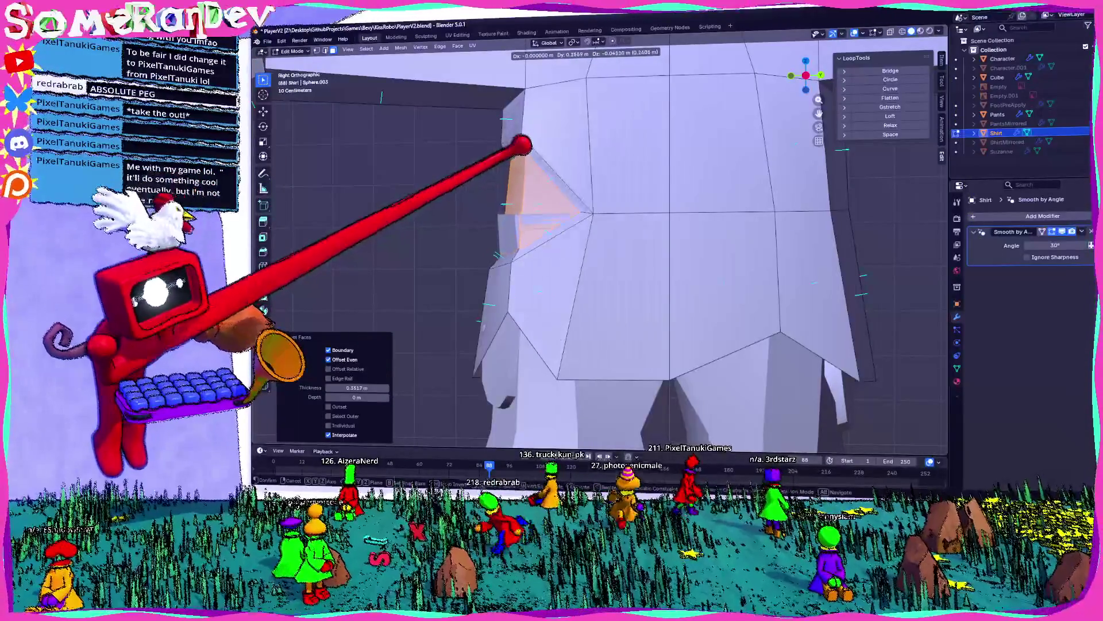
click(521, 147)
mouse_move(524, 163)
middle_down()
mouse_move(574, 143)
mouse_move(600, 166)
mouse_move(629, 165)
mouse_move(596, 173)
mouse_move(611, 177)
mouse_move(580, 174)
mouse_move(697, 155)
mouse_move(615, 167)
mouse_move(620, 183)
mouse_move(559, 153)
mouse_move(615, 181)
mouse_move(542, 205)
mouse_move(604, 162)
mouse_move(529, 212)
mouse_move(572, 216)
middle_up()
scroll(600, 166, up, 3)
key(g)
click(613, 166)
click(588, 172)
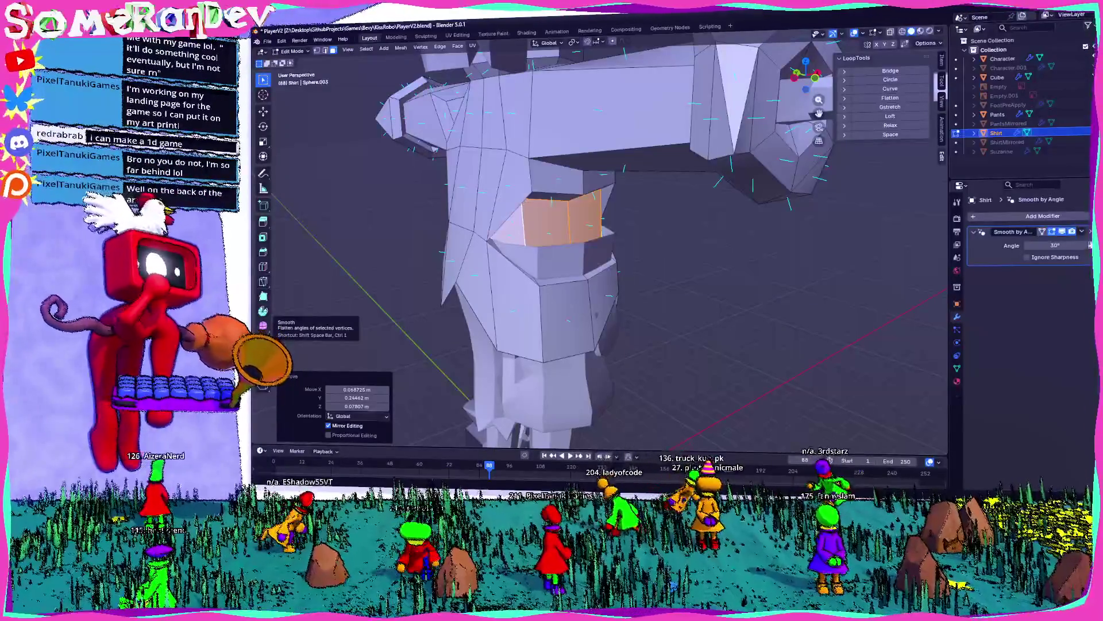
- Switch from the shirt to the Pants object and enter its Edit Mode
scroll(598, 234, up, 2)
mouse_move(598, 233)
middle_down()
mouse_move(505, 209)
mouse_move(539, 217)
middle_up()
scroll(512, 210, up, 4)
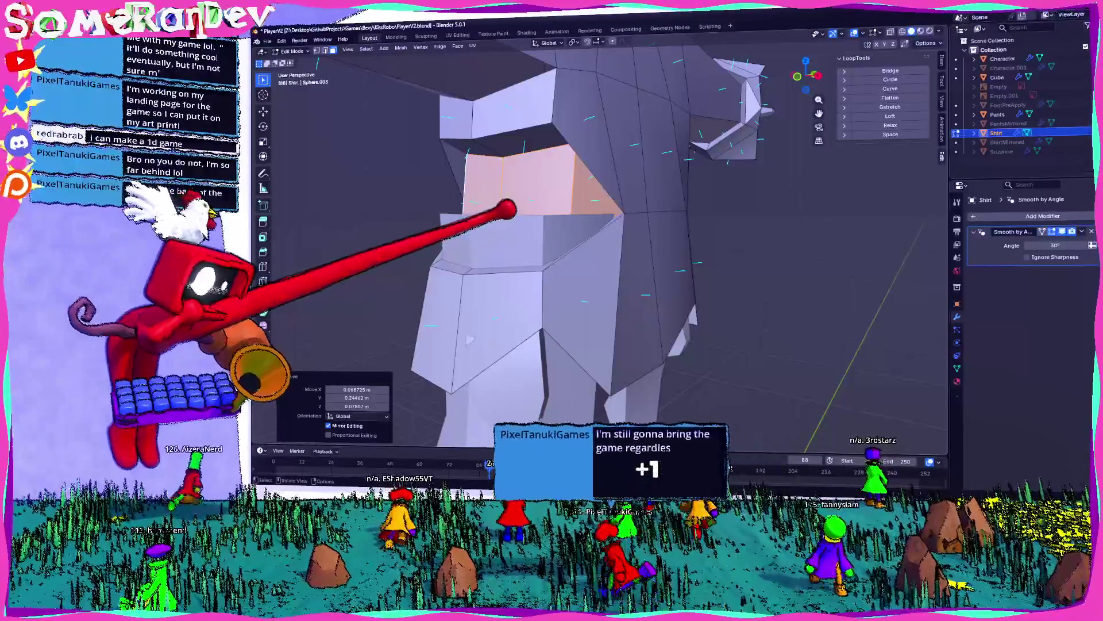
key(Tab)
scroll(513, 229, up, 3)
click(536, 237)
mouse_move(535, 237)
middle_down()
mouse_move(746, 236)
mouse_move(697, 251)
mouse_move(517, 232)
mouse_move(506, 241)
middle_up()
key(Tab)
scroll(511, 216, up, 2)
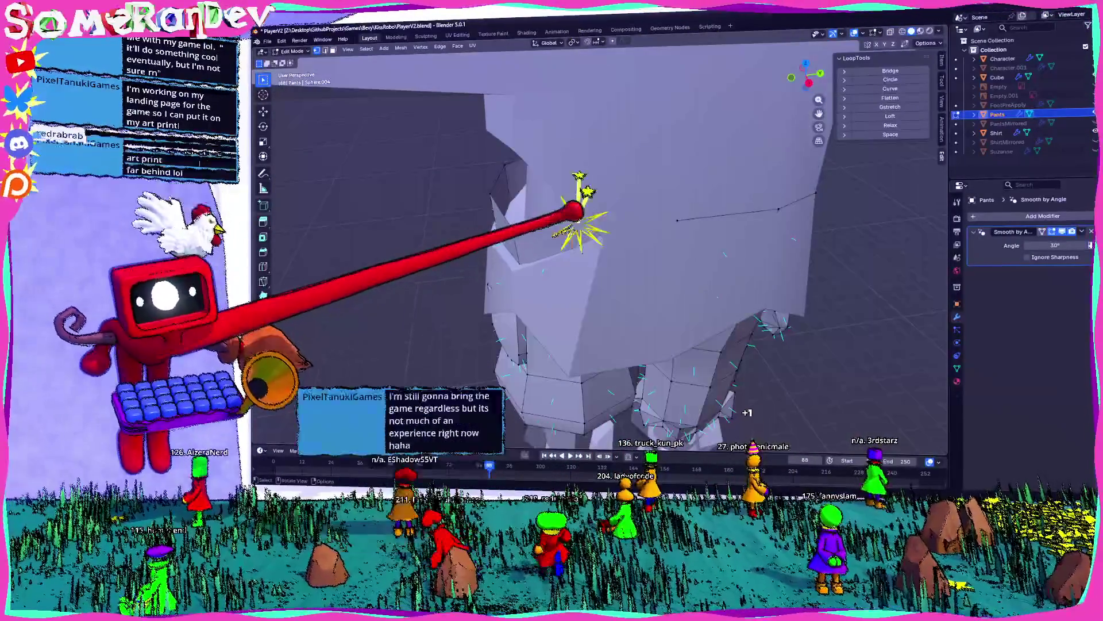
- Shrink the selected pants edge loop to 0.892
scroll(505, 172, up, 3)
mouse_move(505, 173)
middle_down()
mouse_move(682, 215)
mouse_move(830, 197)
mouse_move(709, 197)
mouse_move(671, 225)
mouse_move(832, 216)
middle_up()
key(s)
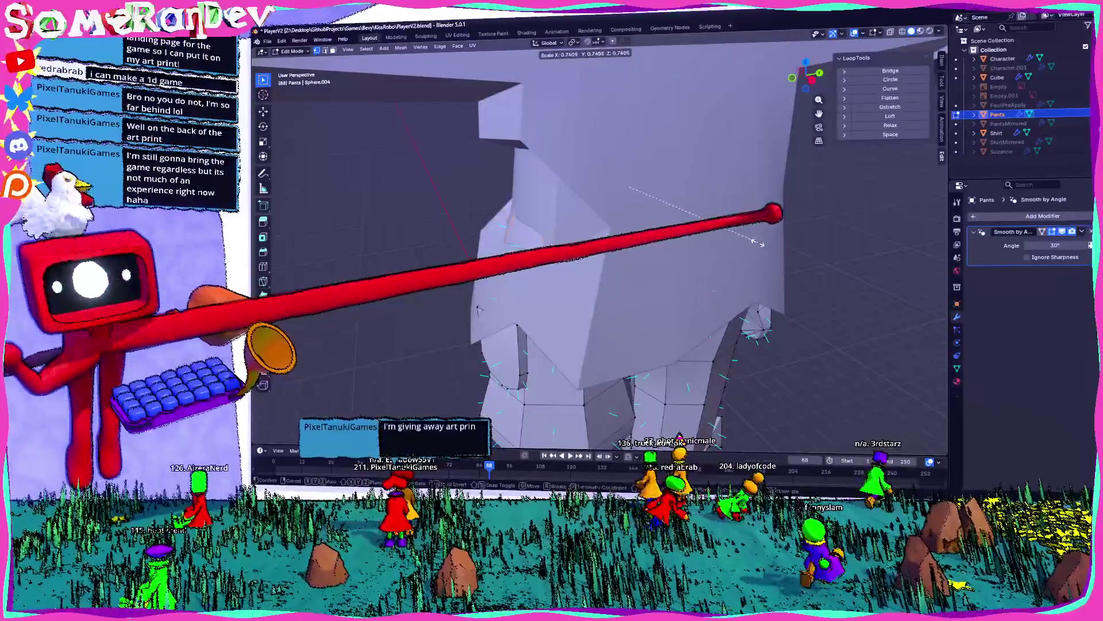
click(788, 246)
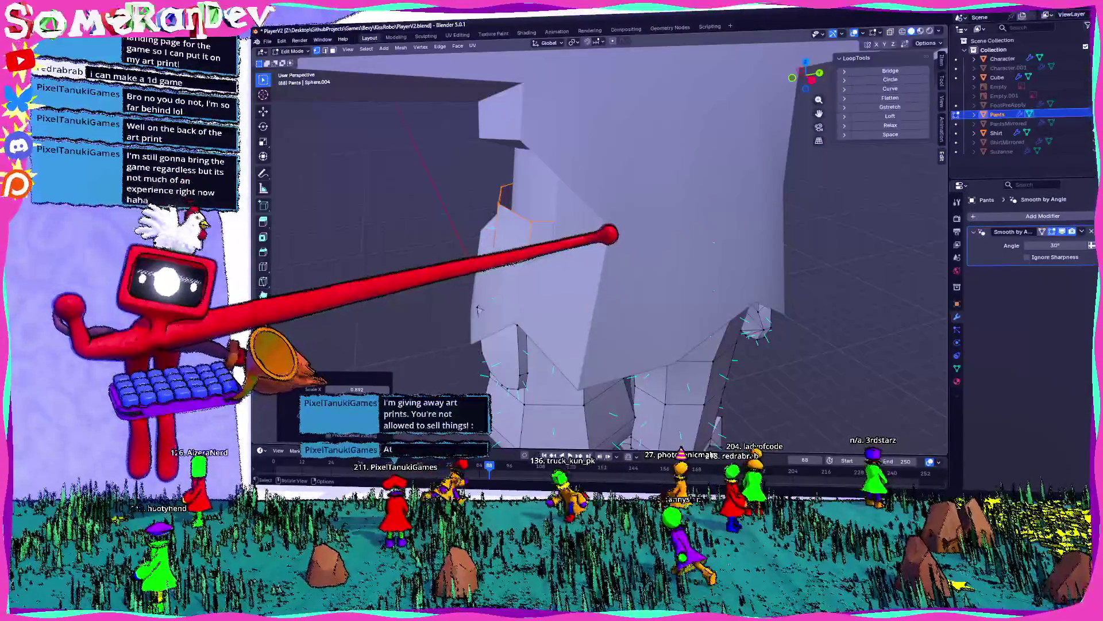
- With X-ray on, select the pants' top edge loop and move it along Y, then freely
mouse_move(478, 310)
middle_down()
mouse_move(499, 297)
mouse_move(506, 325)
middle_up()
key(alt+z)
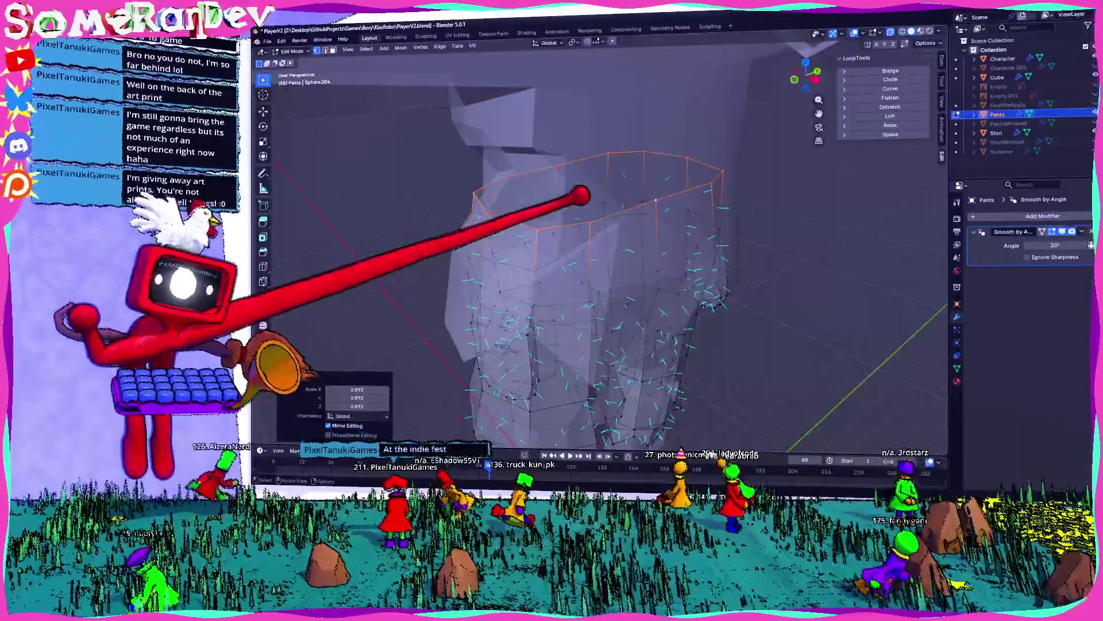
click(549, 210)
middle_drag(479, 173, 431, 148)
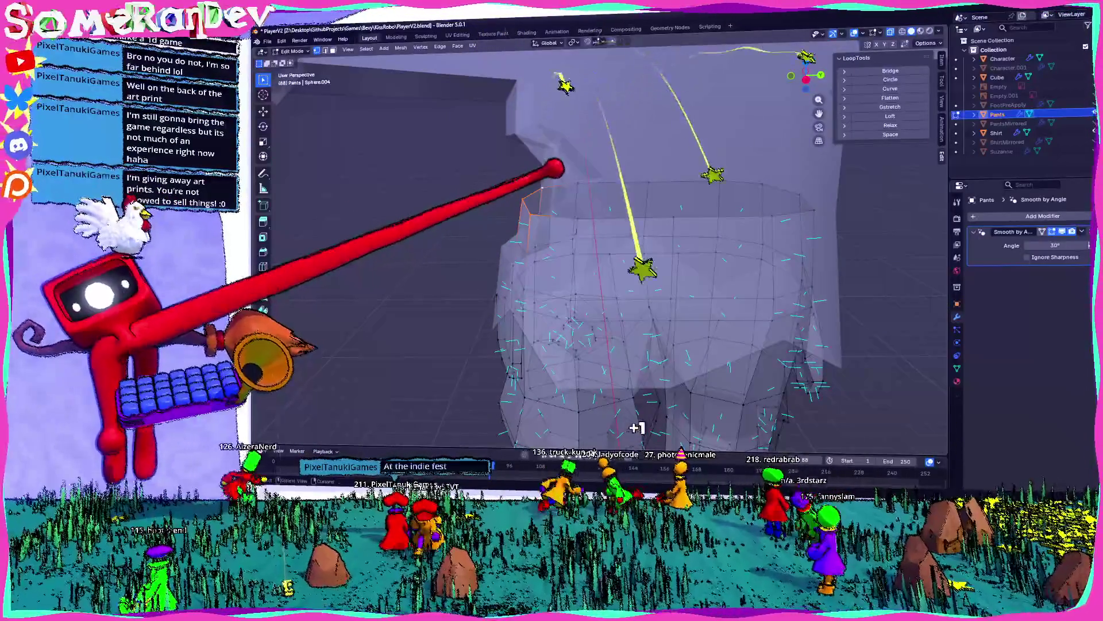
key(g)
key(y)
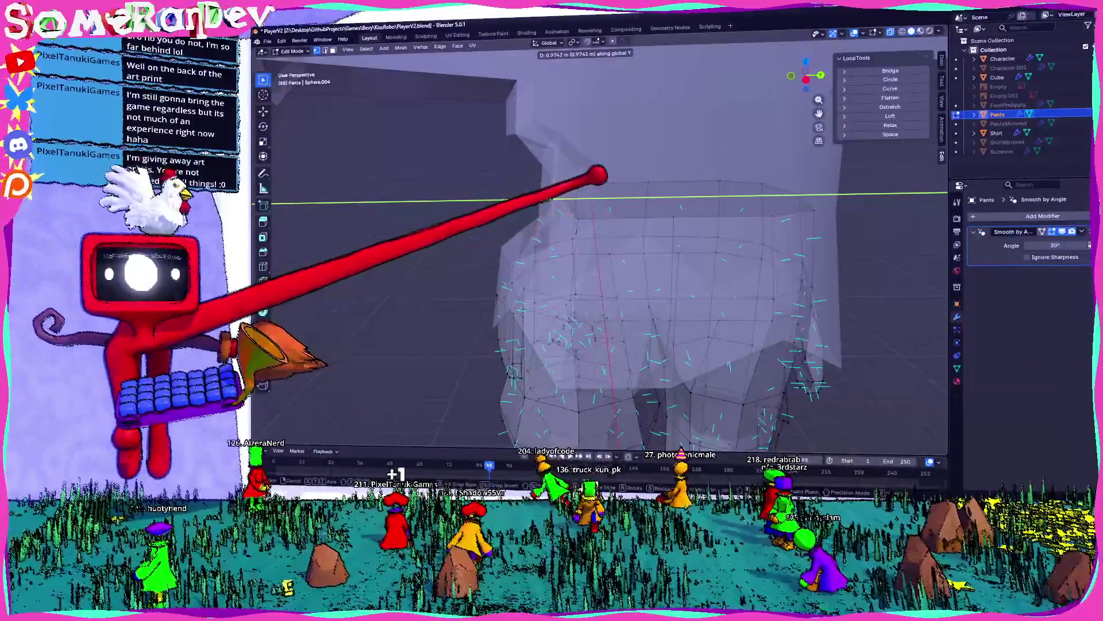
click(567, 184)
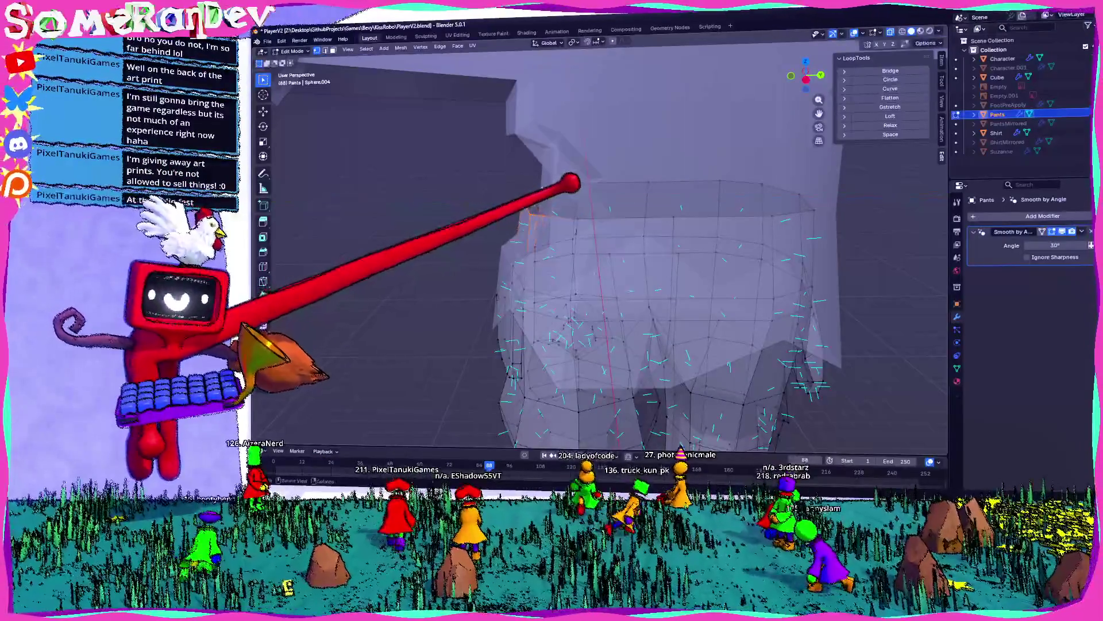
click(807, 79)
scroll(544, 241, up, 2)
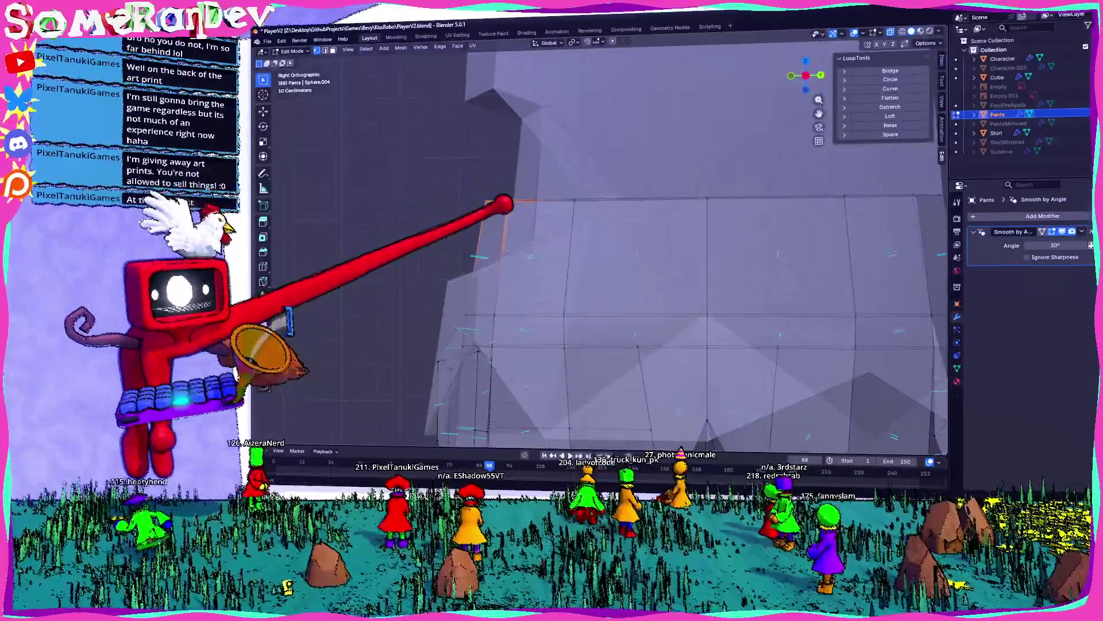
key(g)
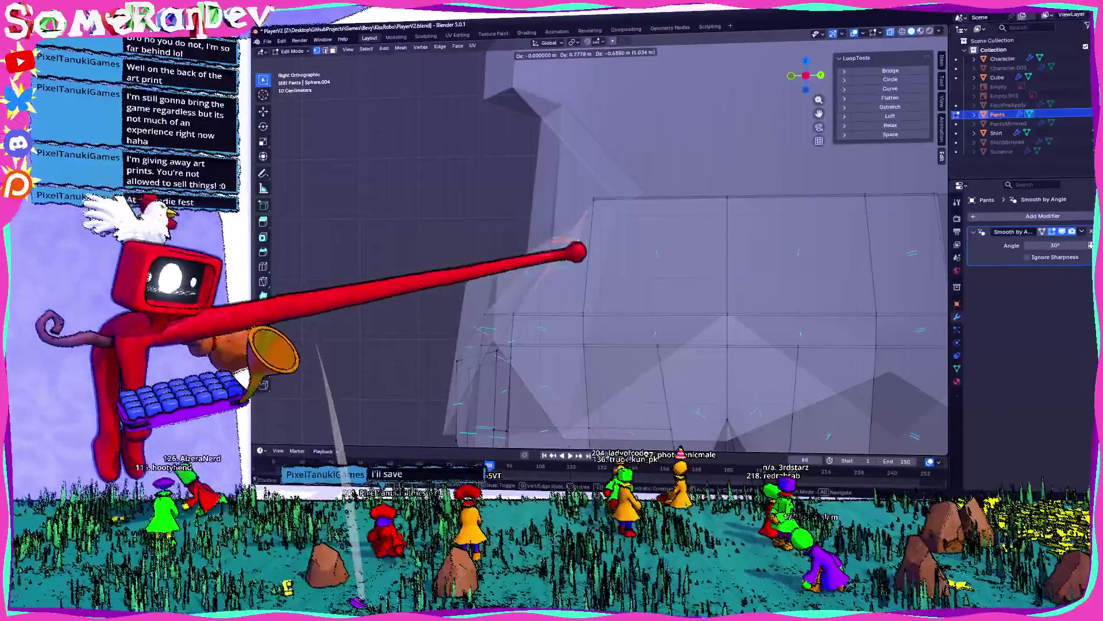
mouse_move(592, 214)
middle_down()
mouse_move(616, 123)
mouse_move(652, 185)
mouse_move(714, 397)
mouse_move(527, 236)
middle_up()
click(527, 236)
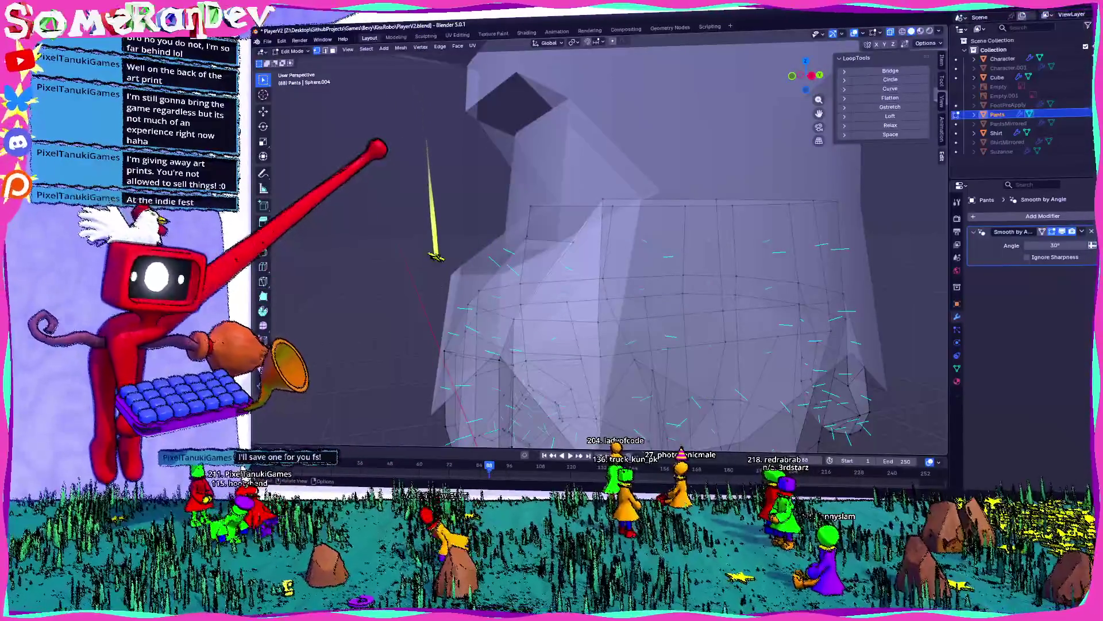
- Re-enter pants editing and adjust vertex positions from an X-ray front view
key(Tab)
mouse_move(527, 236)
middle_down()
mouse_move(513, 306)
mouse_move(494, 244)
mouse_move(506, 238)
middle_up()
key(Tab)
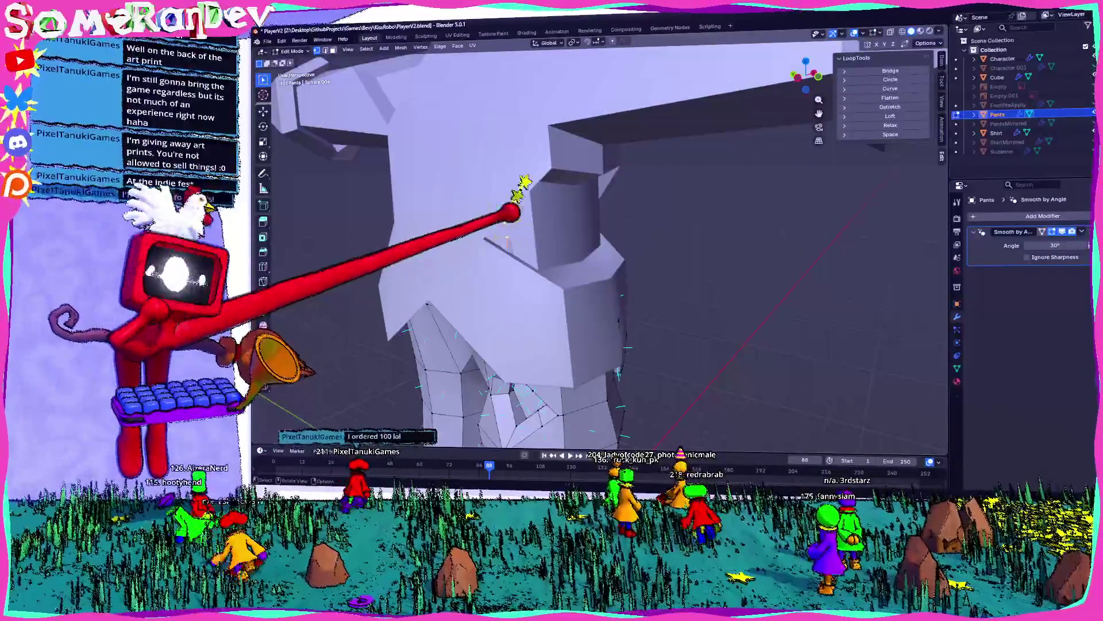
click(798, 76)
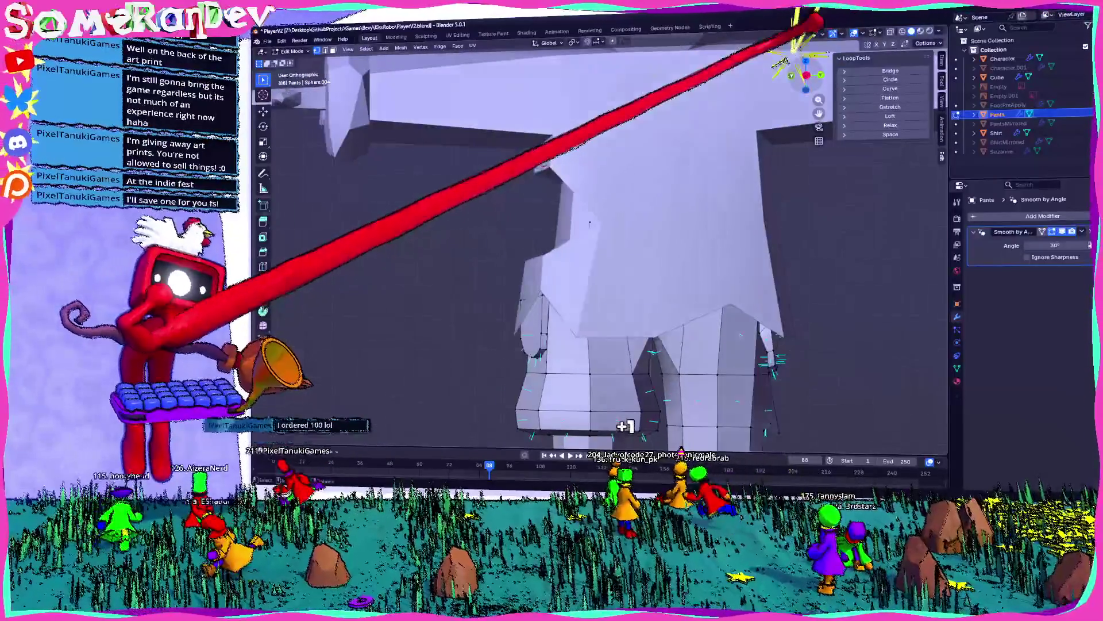
key(KP_1)
key(alt+z)
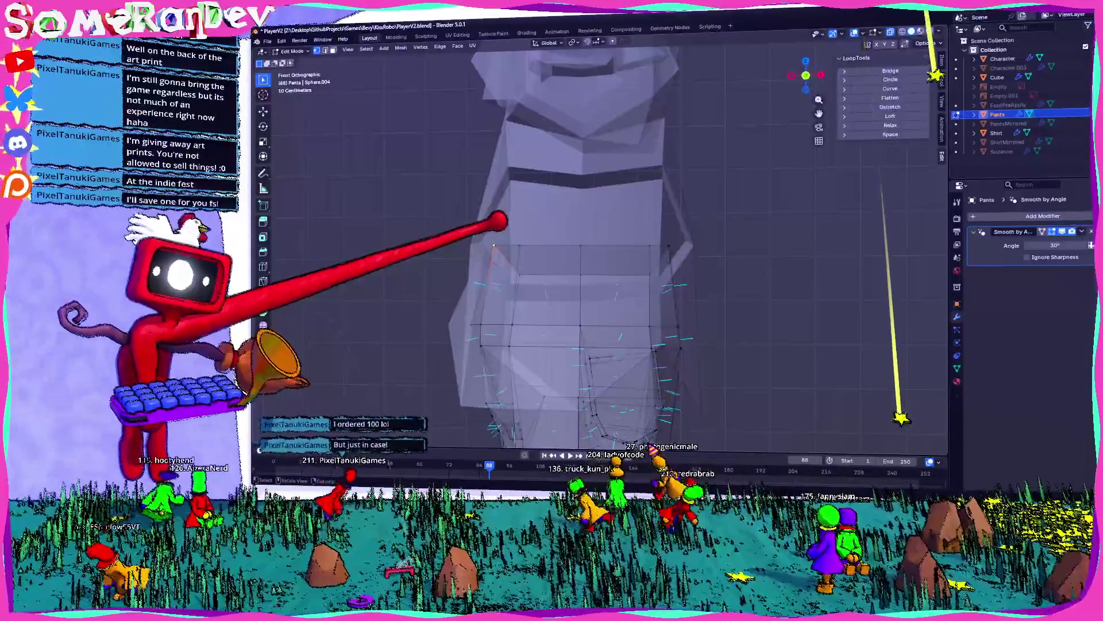
click(546, 245)
mouse_move(546, 244)
middle_down()
mouse_move(572, 228)
mouse_move(621, 241)
mouse_move(559, 251)
mouse_move(500, 242)
middle_up()
- Finish the pants vertex move at about -0.529, 0.454, -0.084 m and return to Object Mode
key(Tab)
key(Tab)
scroll(626, 247, up, 3)
key(alt+z)
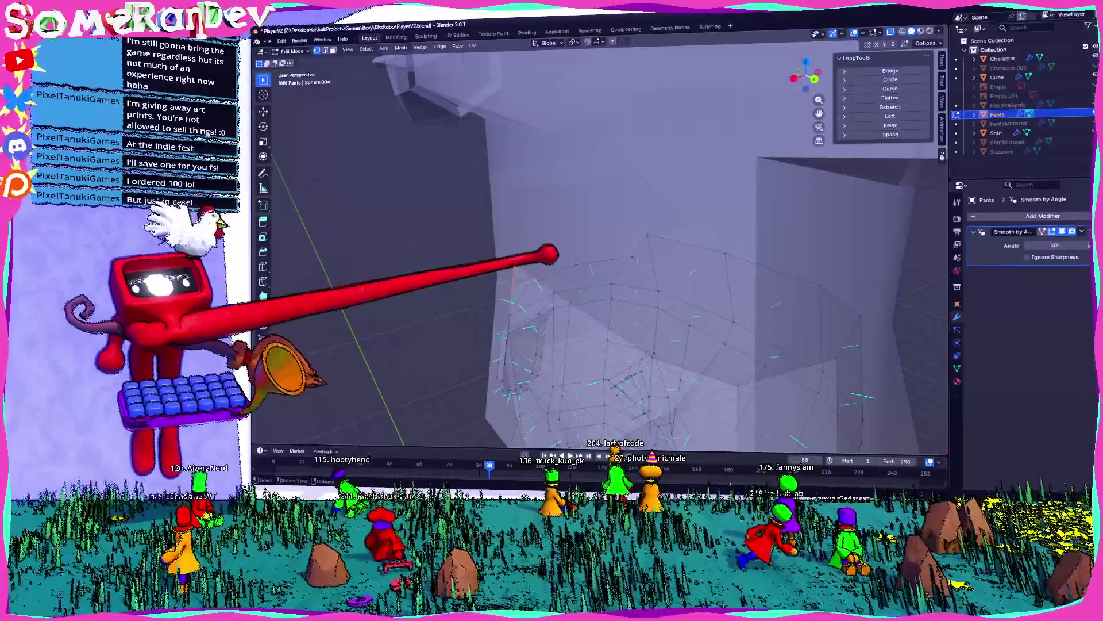
middle_drag(549, 253, 572, 257)
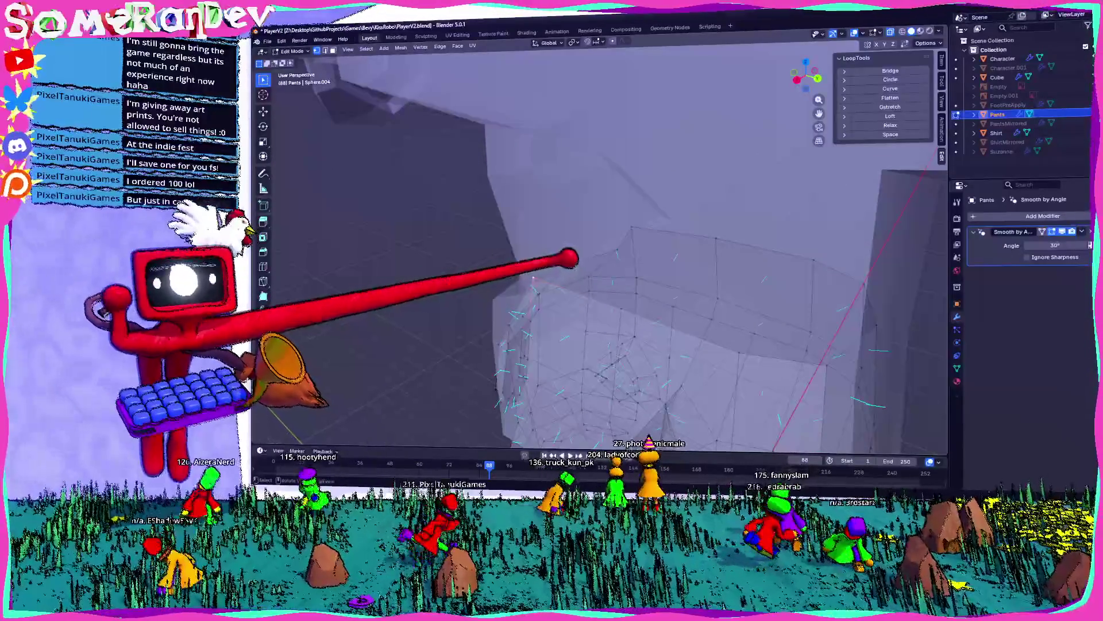
click(549, 279)
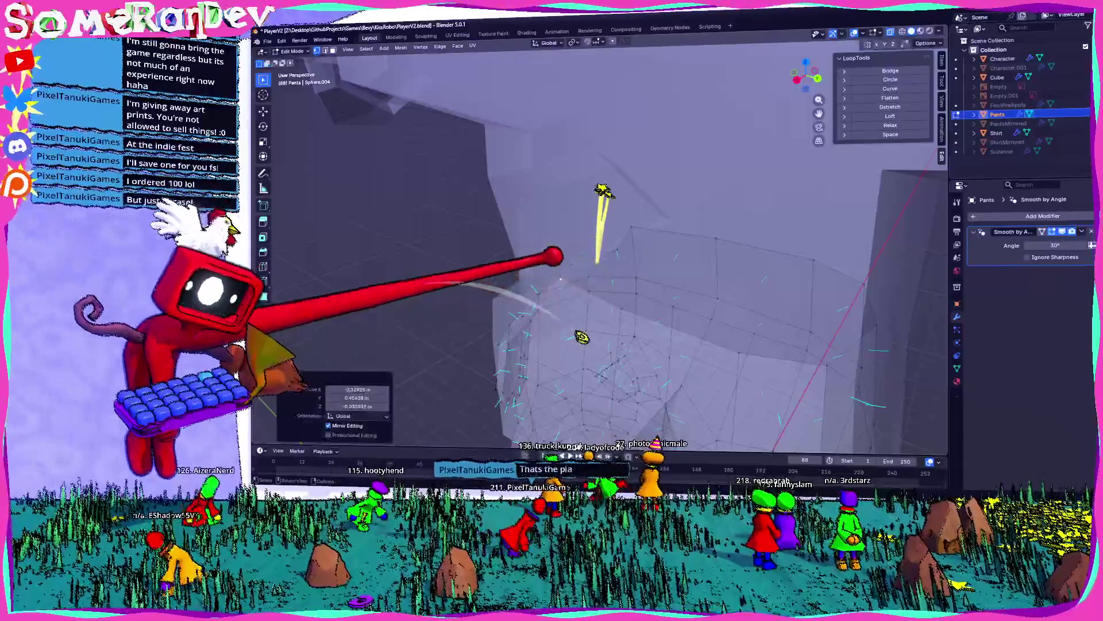
key(Tab)
middle_drag(549, 278, 583, 247)
middle_drag(649, 243, 584, 234)
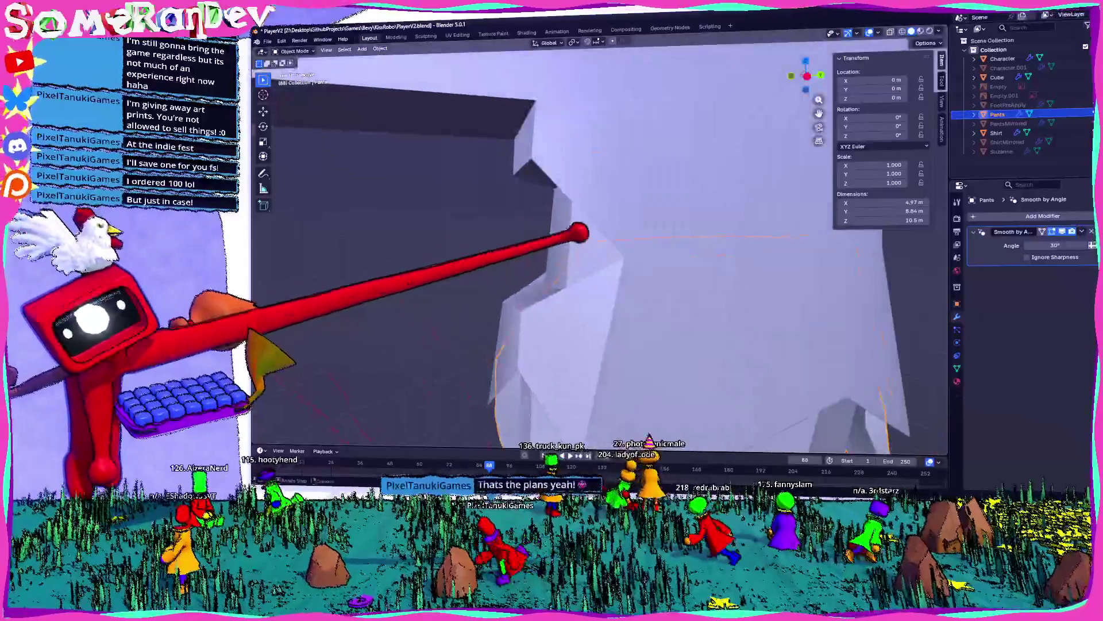
mouse_move(431, 197)
middle_down()
mouse_move(448, 158)
mouse_move(509, 202)
mouse_move(623, 190)
mouse_move(647, 212)
mouse_move(464, 215)
middle_up()
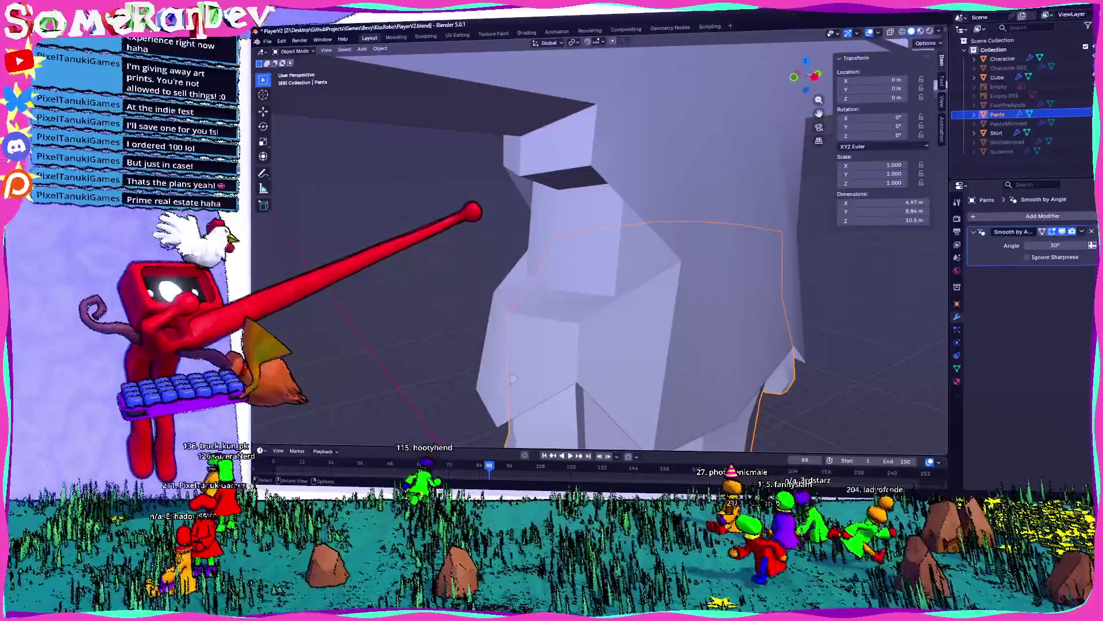
scroll(598, 248, up, 5)
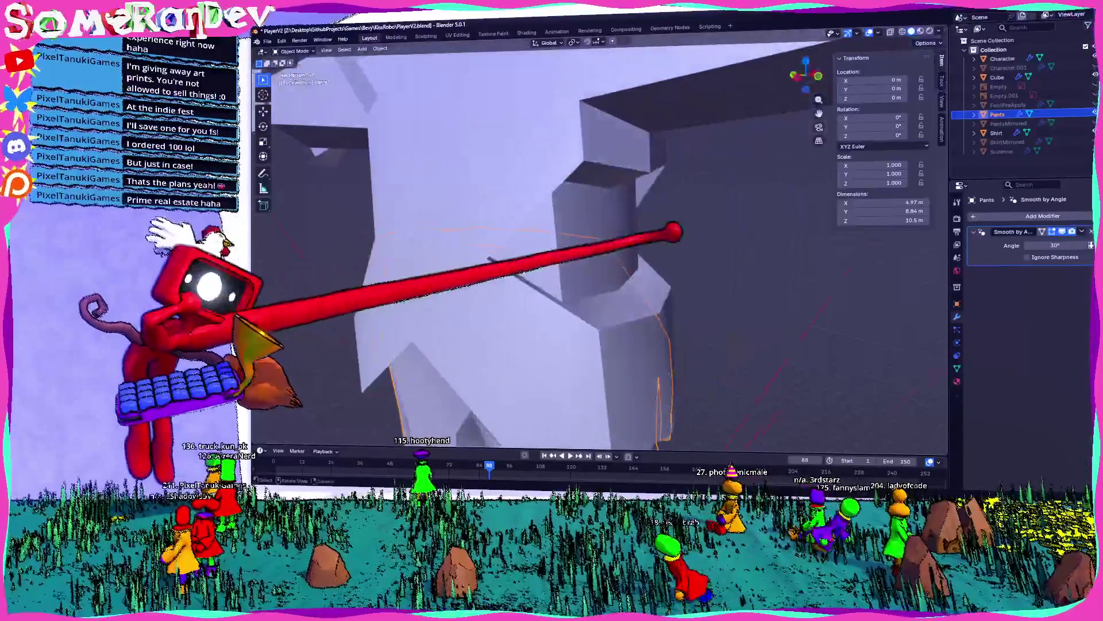
scroll(598, 247, down, 4)
mouse_move(517, 291)
middle_down()
mouse_move(504, 283)
mouse_move(477, 296)
mouse_move(552, 310)
middle_up()
scroll(477, 296, down, 4)
scroll(518, 305, up, 4)
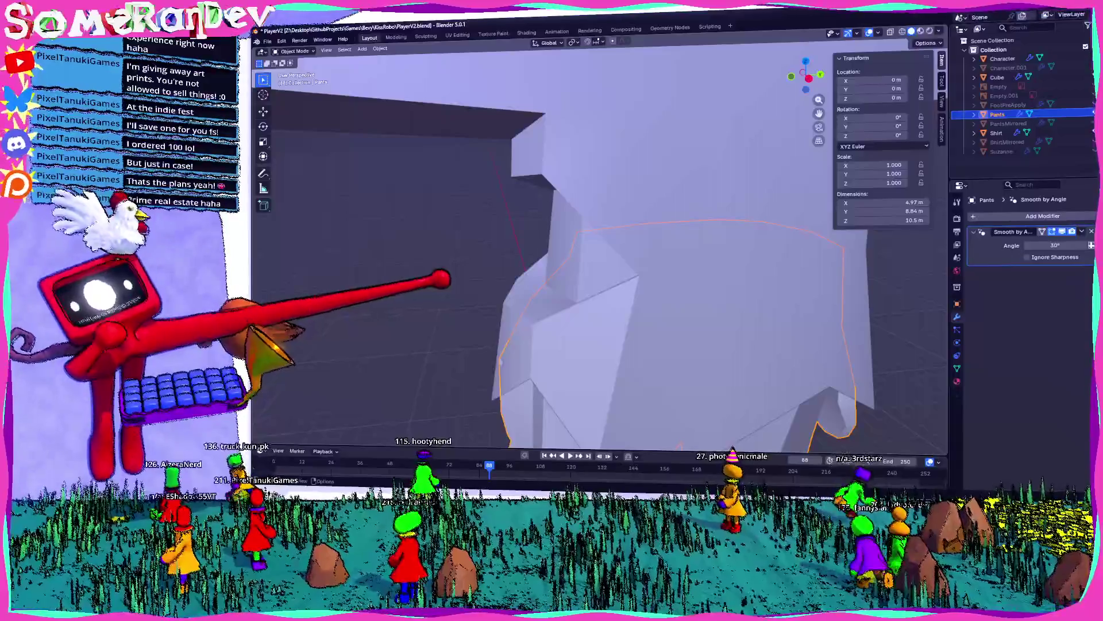
mouse_move(442, 279)
middle_down()
mouse_move(505, 246)
mouse_move(665, 266)
mouse_move(697, 281)
mouse_move(486, 279)
middle_up()
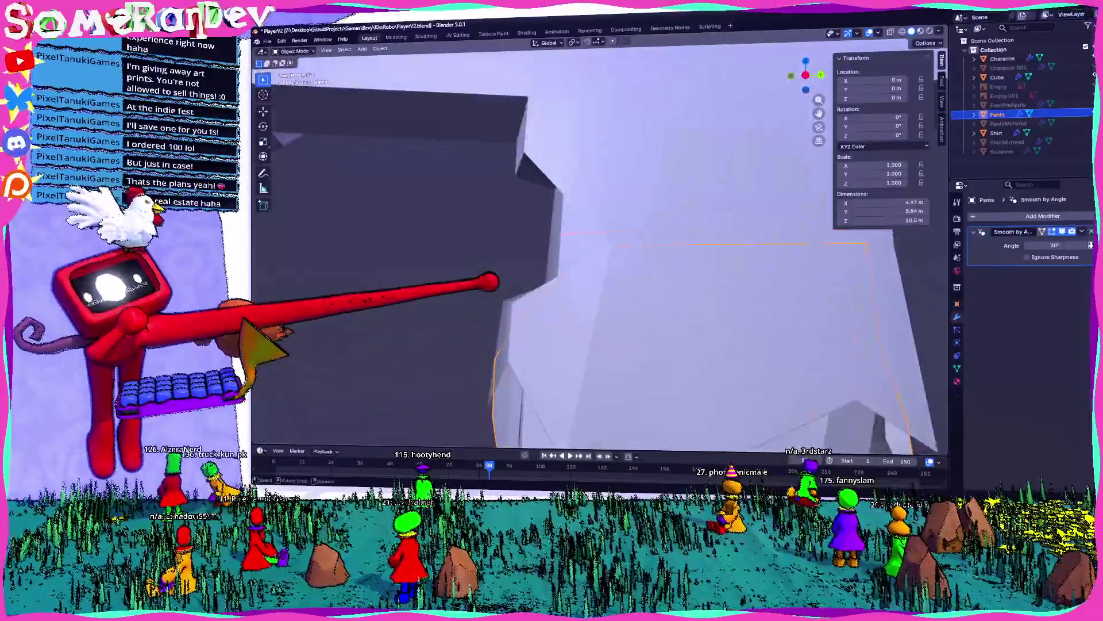
mouse_move(561, 311)
middle_down()
mouse_move(689, 234)
mouse_move(692, 254)
mouse_move(670, 247)
mouse_move(811, 217)
mouse_move(604, 244)
mouse_move(591, 278)
mouse_move(652, 248)
middle_up()
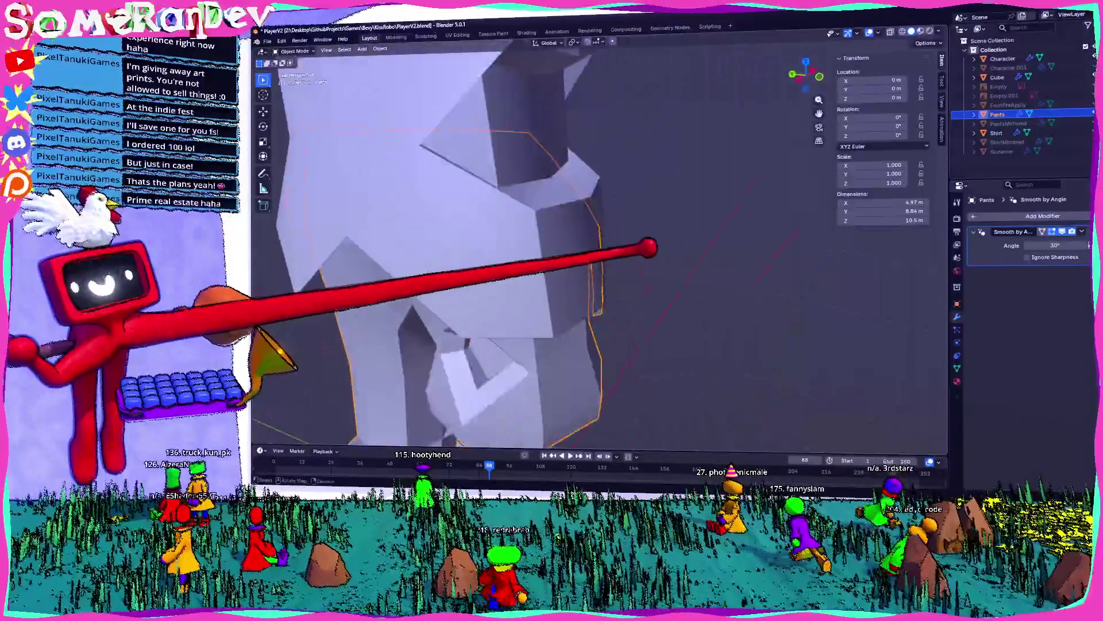
click(560, 248)
- Nudge the selected shirt vertices in Edit Mode, then pull back to see the whole character
key(Tab)
scroll(571, 254, up, 3)
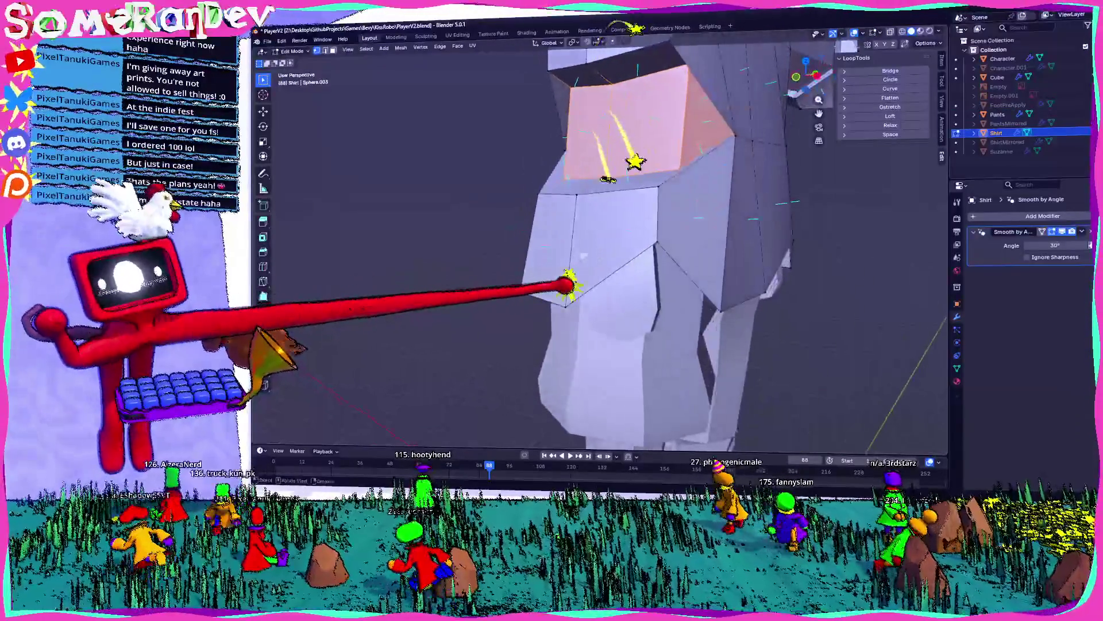
middle_drag(562, 285, 565, 266)
key(g)
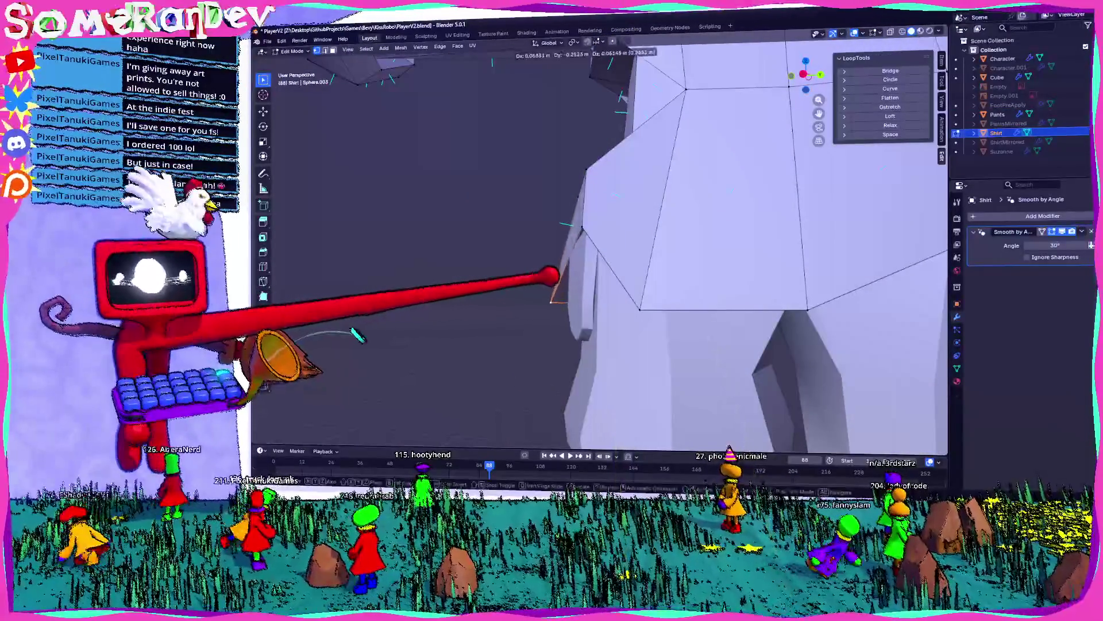
click(626, 296)
mouse_move(623, 297)
middle_down()
mouse_move(649, 266)
mouse_move(747, 215)
middle_up()
scroll(681, 237, down, 5)
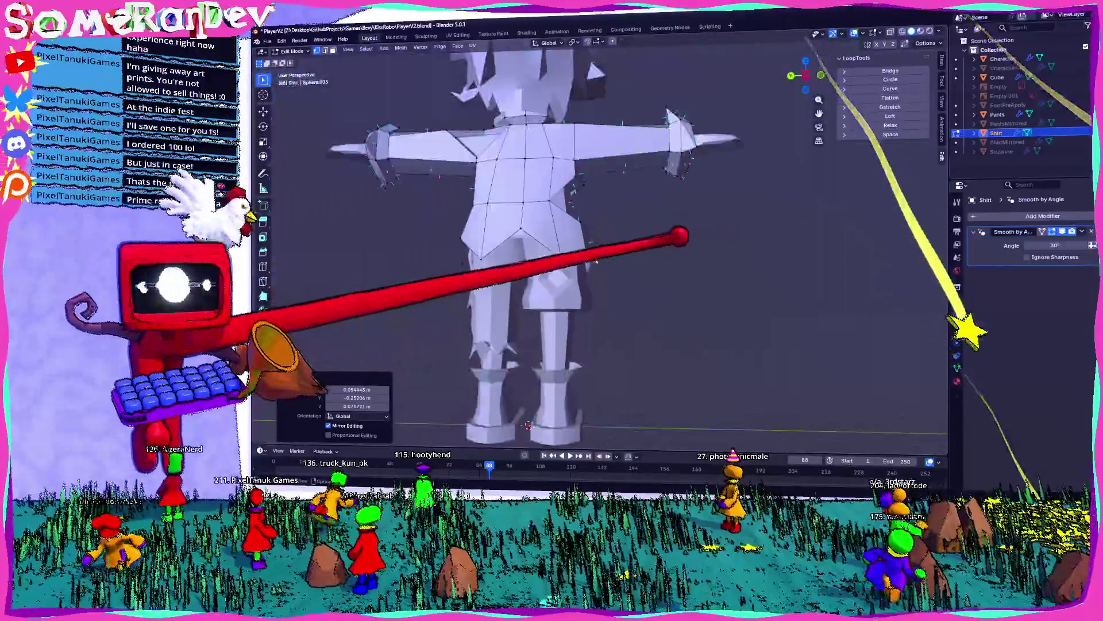
middle_drag(680, 237, 508, 255)
- Return to Object Mode and orbit to a front view of the character
key(Tab)
scroll(598, 241, up, 4)
middle_drag(598, 241, 632, 247)
scroll(598, 241, down, 5)
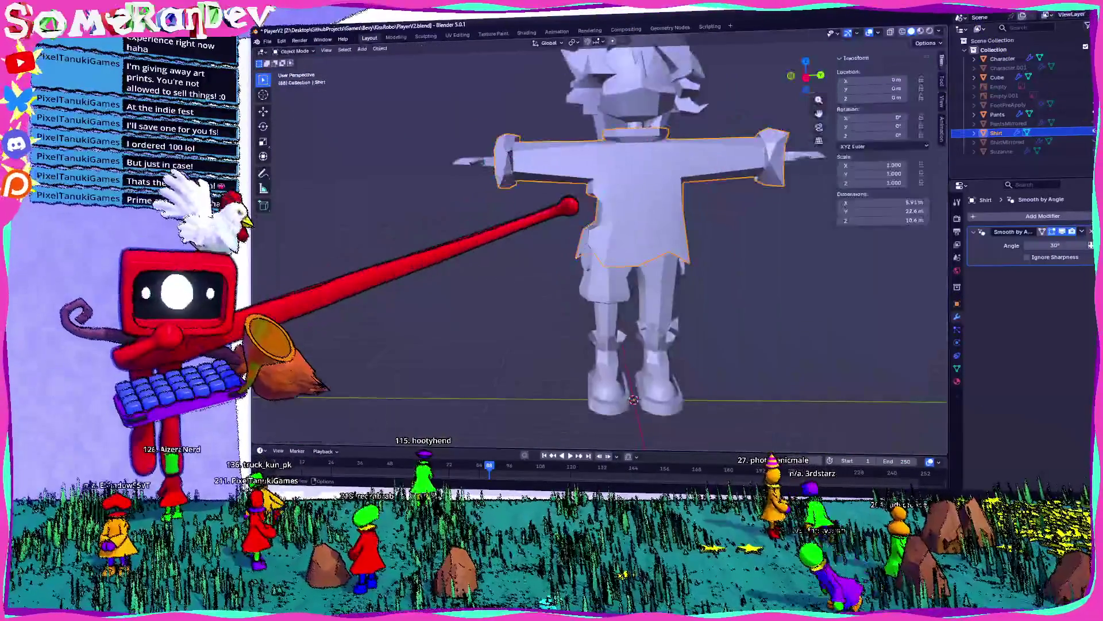
scroll(598, 241, up, 5)
mouse_move(618, 191)
middle_down()
mouse_move(684, 197)
mouse_move(562, 192)
mouse_move(711, 180)
mouse_move(603, 190)
mouse_move(581, 177)
mouse_move(690, 160)
middle_up()
scroll(604, 190, down, 4)
scroll(611, 190, up, 2)
scroll(643, 198, up, 3)
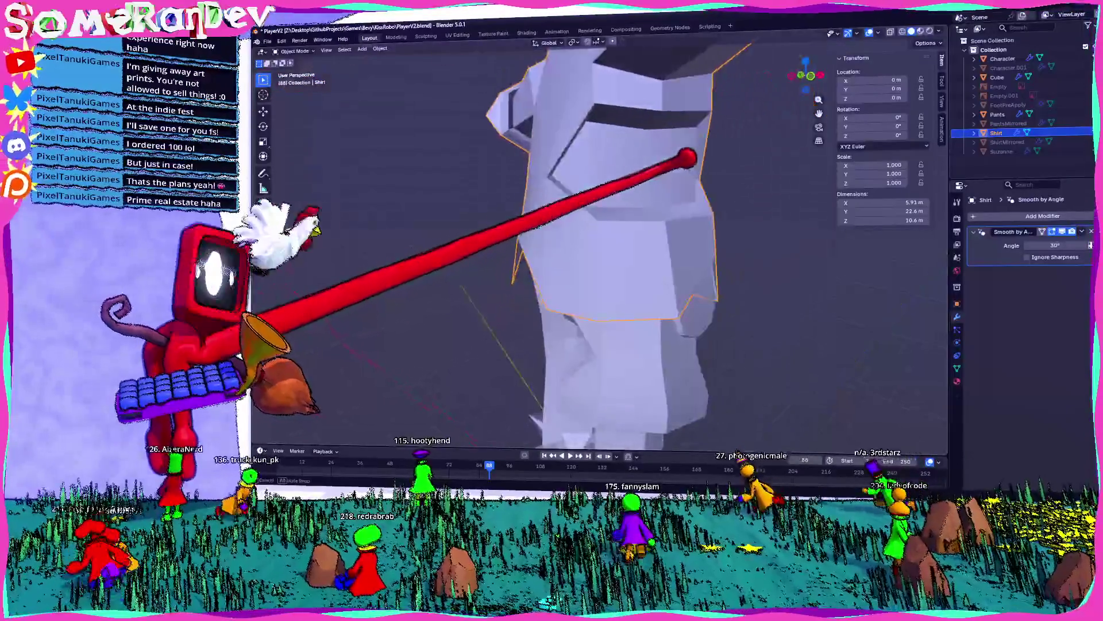
- Orbit around the shirt's wide side and down toward the character's legs
middle_drag(634, 193, 538, 189)
mouse_move(603, 230)
middle_down()
mouse_move(512, 230)
mouse_move(575, 229)
mouse_move(552, 230)
middle_up()
scroll(598, 229, down, 8)
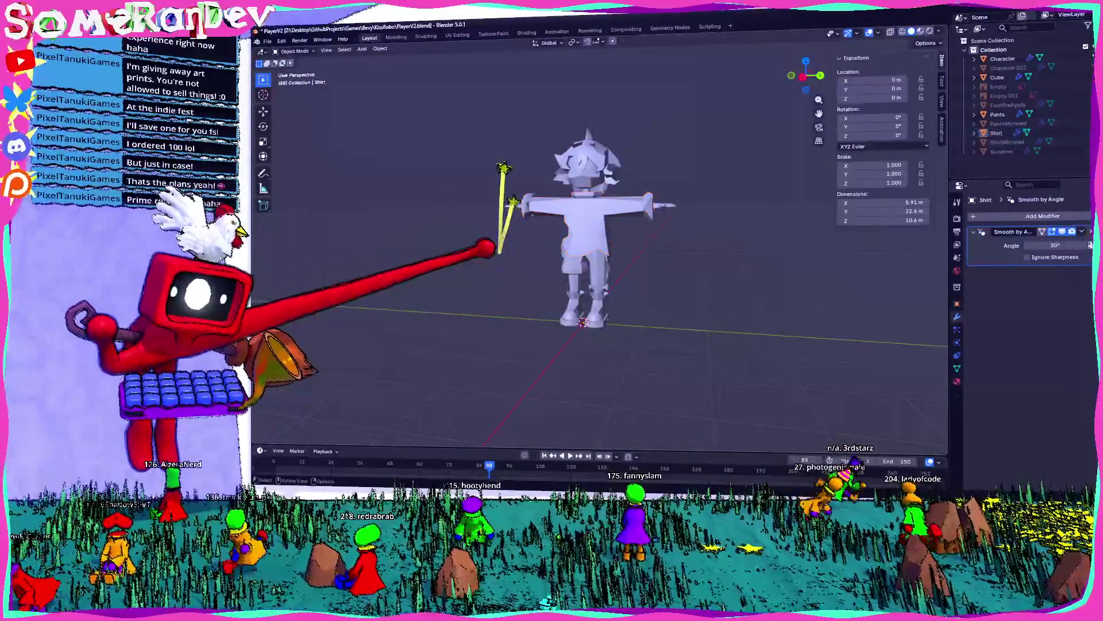
scroll(598, 248, up, 8)
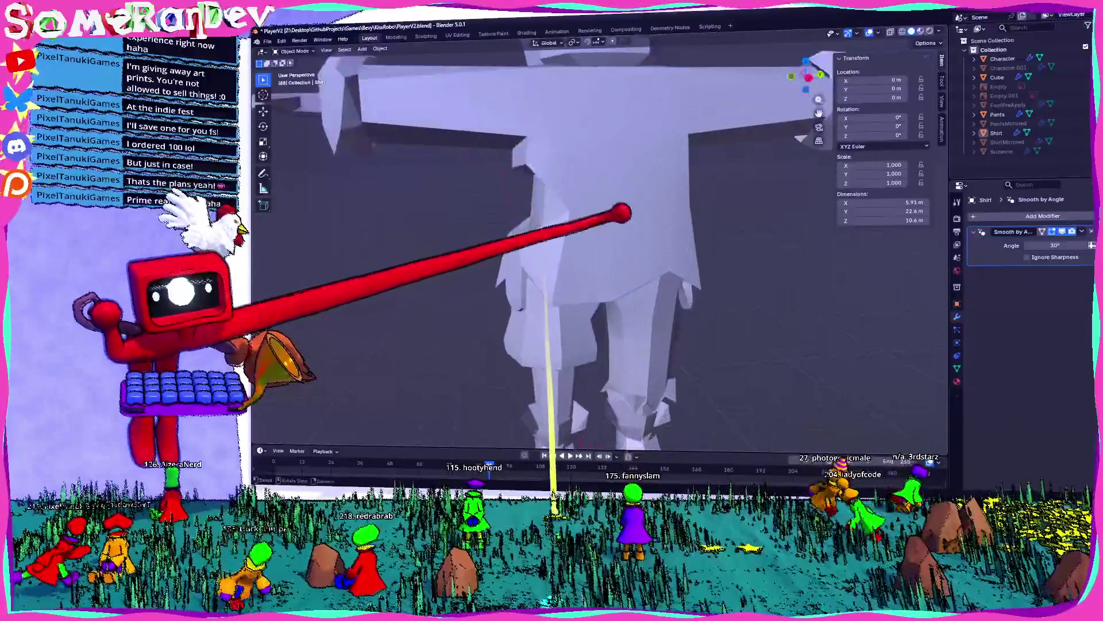
scroll(597, 230, down, 2)
mouse_move(592, 199)
middle_down()
mouse_move(698, 207)
mouse_move(505, 239)
mouse_move(576, 179)
mouse_move(525, 214)
middle_up()
scroll(598, 230, down, 6)
- Select the shirt and check it from a close three-quarter view of the torso
click(595, 216)
scroll(563, 190, up, 4)
scroll(615, 201, down, 3)
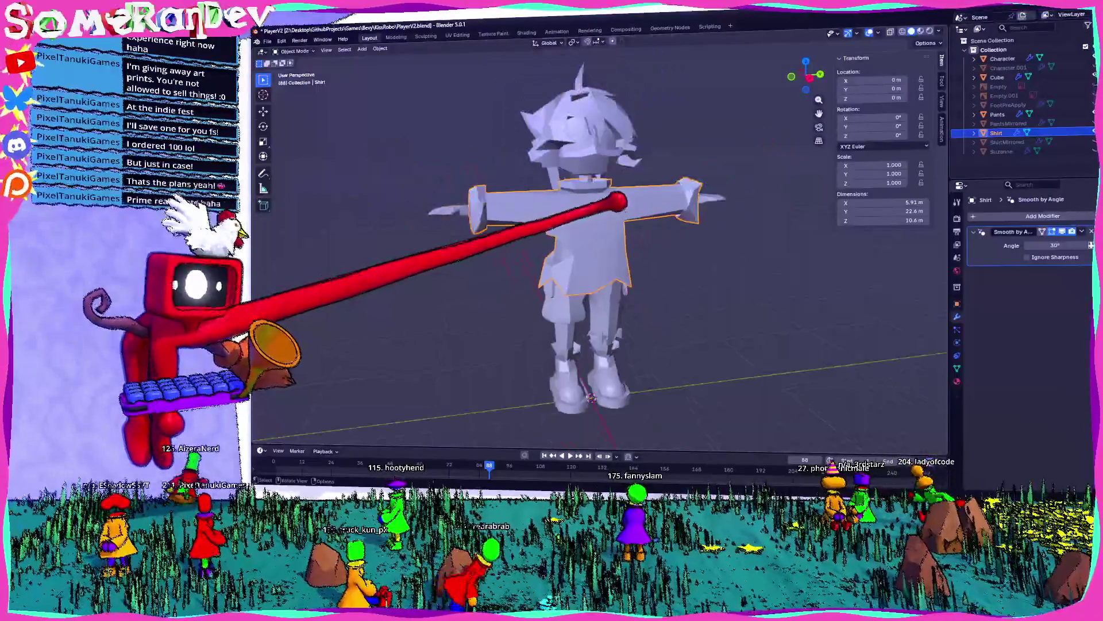
middle_drag(616, 201, 566, 204)
scroll(701, 167, up, 2)
mouse_move(701, 168)
middle_down()
mouse_move(518, 178)
mouse_move(507, 194)
mouse_move(603, 217)
middle_up()
scroll(603, 217, down, 3)
scroll(603, 197, up, 3)
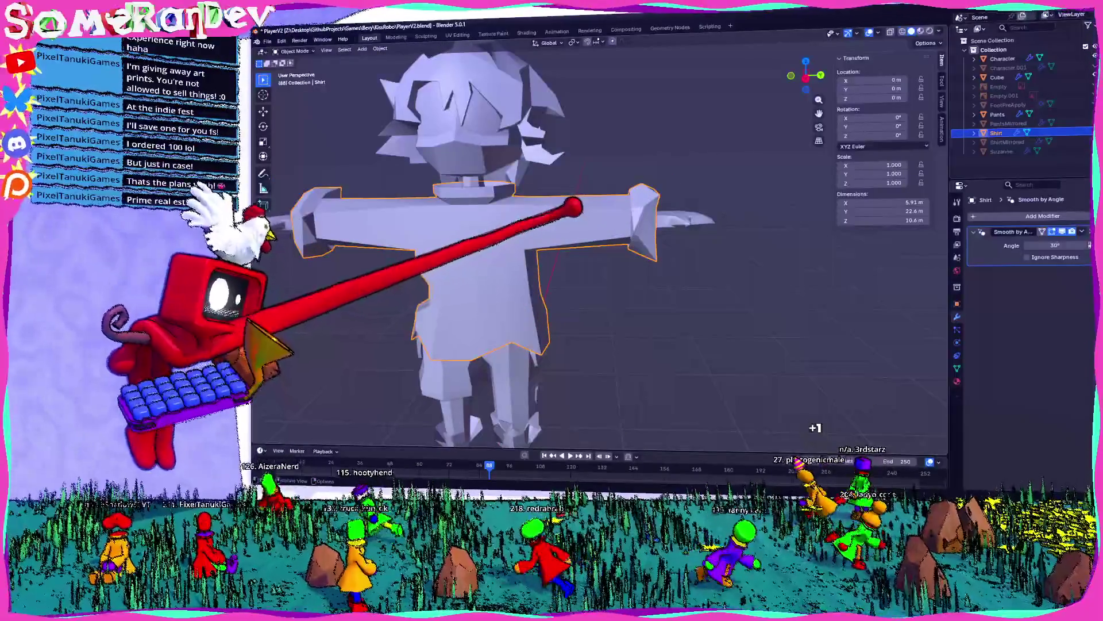
scroll(551, 202, down, 3)
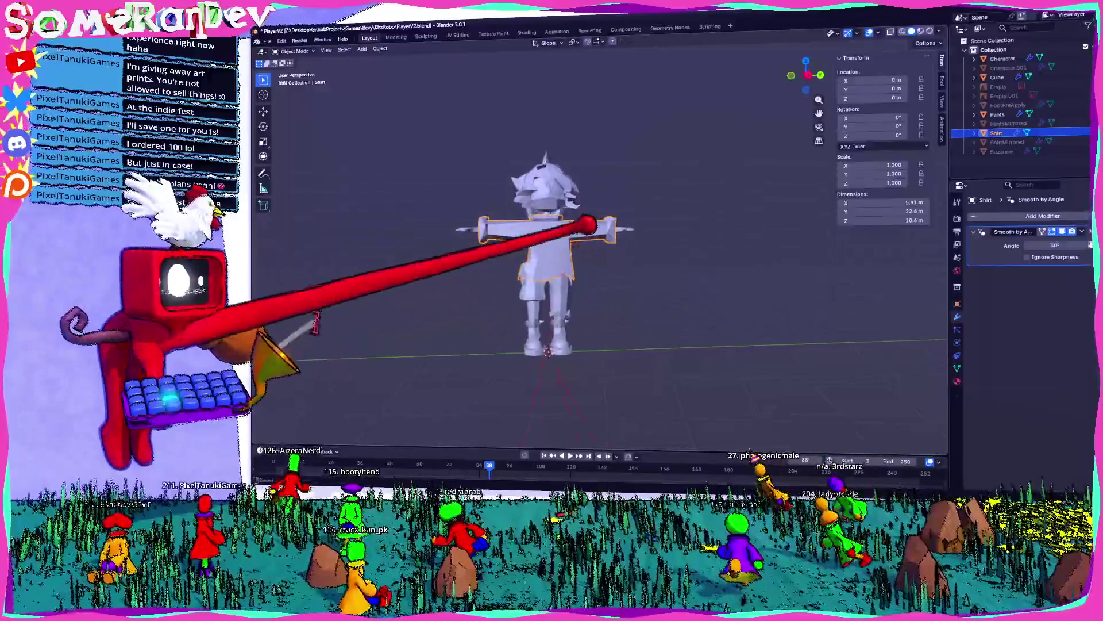
scroll(575, 230, down, 2)
- Enter Edit Mode on the shirt and inspect it from several sides
key(Tab)
key(Tab)
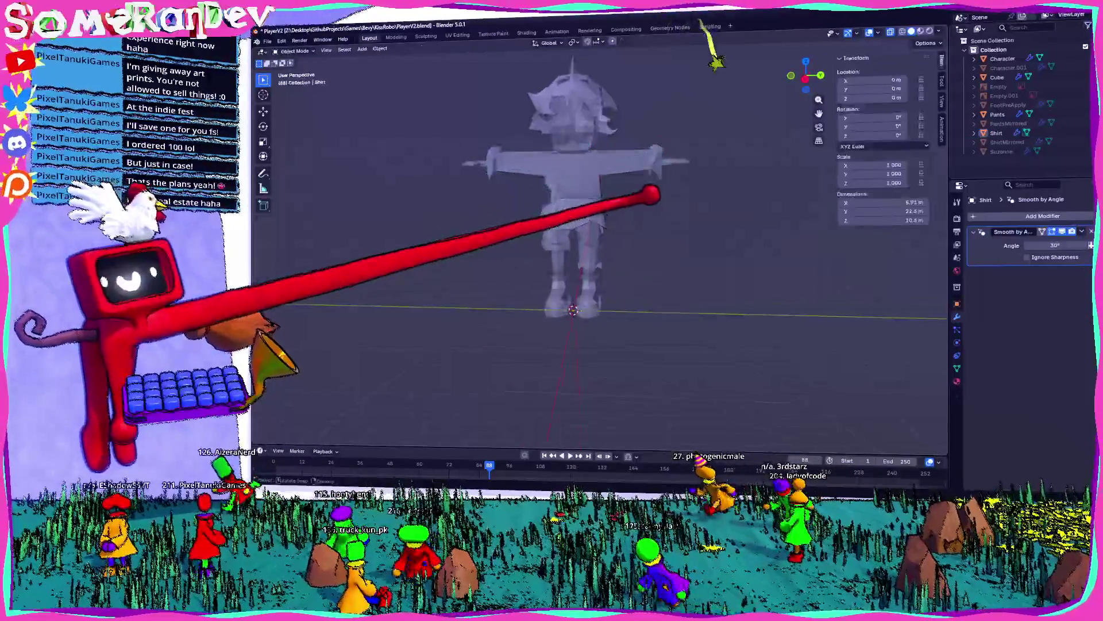
mouse_move(660, 187)
middle_down()
mouse_move(706, 197)
mouse_move(571, 209)
mouse_move(536, 178)
mouse_move(665, 247)
mouse_move(606, 230)
mouse_move(714, 197)
mouse_move(862, 180)
mouse_move(662, 213)
mouse_move(714, 206)
middle_up()
scroll(636, 214, up, 4)
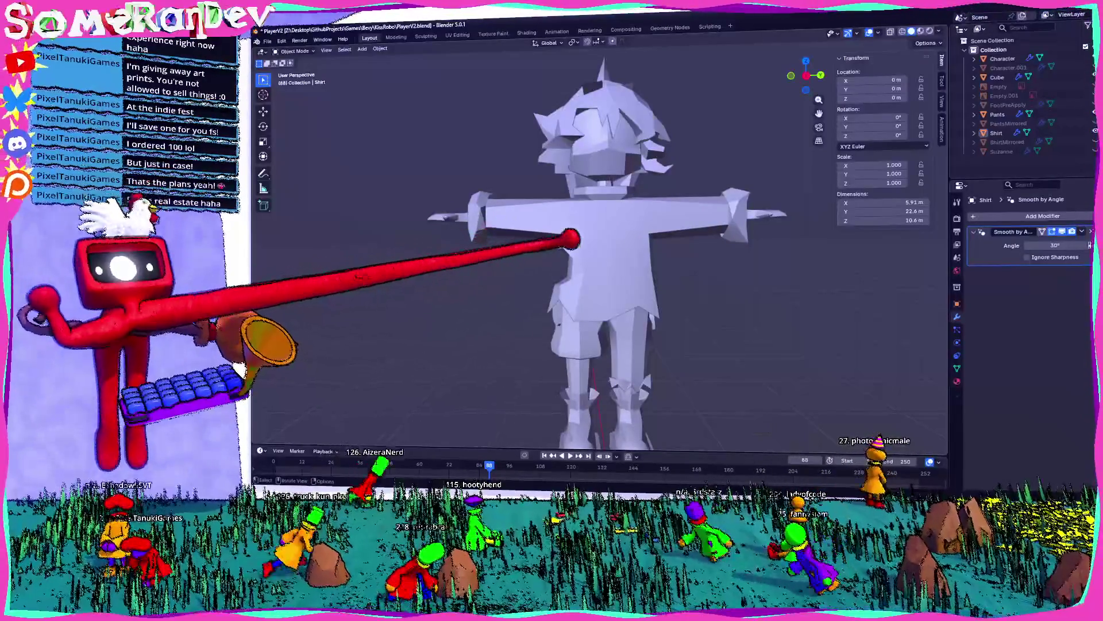
mouse_move(566, 233)
middle_down()
mouse_move(644, 242)
mouse_move(605, 197)
mouse_move(569, 192)
mouse_move(485, 215)
mouse_move(625, 258)
mouse_move(606, 219)
mouse_move(586, 300)
mouse_move(813, 212)
mouse_move(681, 198)
middle_up()
scroll(645, 237, up, 3)
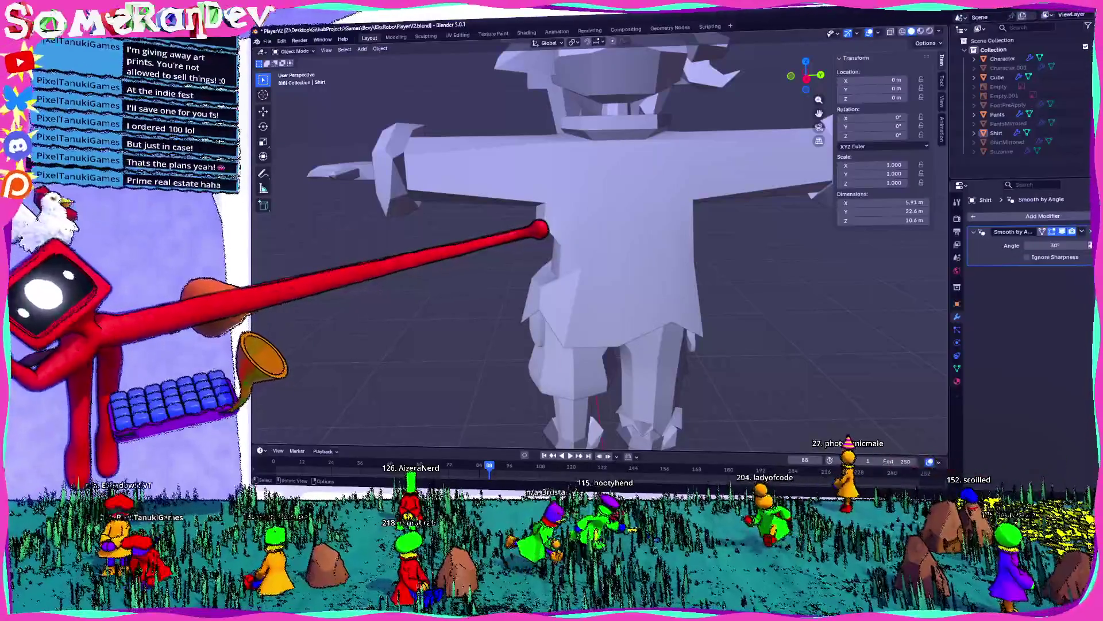
mouse_move(577, 236)
middle_down()
mouse_move(599, 222)
mouse_move(660, 229)
mouse_move(525, 212)
mouse_move(594, 270)
mouse_move(506, 234)
mouse_move(437, 224)
middle_up()
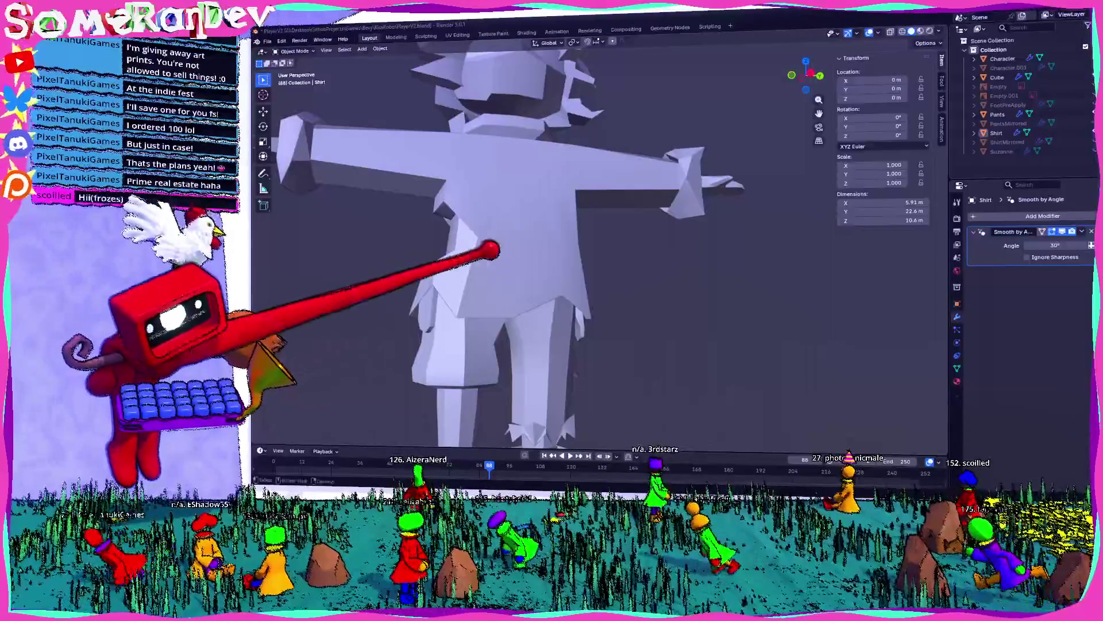
scroll(492, 249, down, 4)
middle_drag(522, 281, 505, 301)
scroll(598, 241, up, 5)
middle_drag(599, 241, 787, 239)
mouse_move(690, 234)
middle_down()
mouse_move(642, 188)
mouse_move(574, 206)
mouse_move(747, 226)
mouse_move(476, 209)
mouse_move(581, 232)
middle_up()
scroll(635, 212, up, 4)
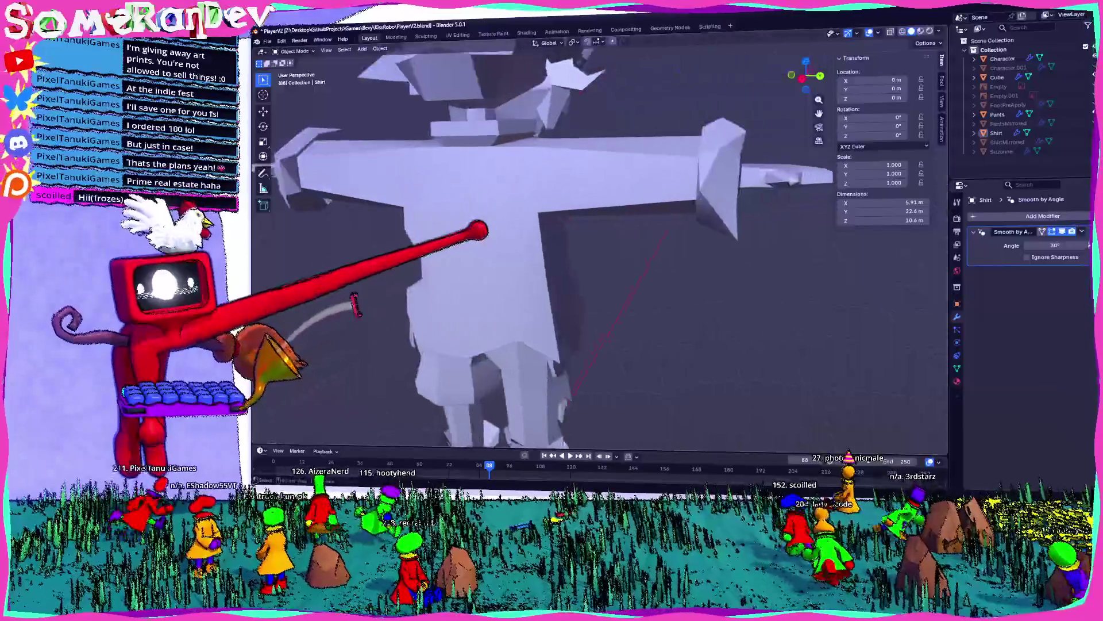
scroll(597, 241, down, 6)
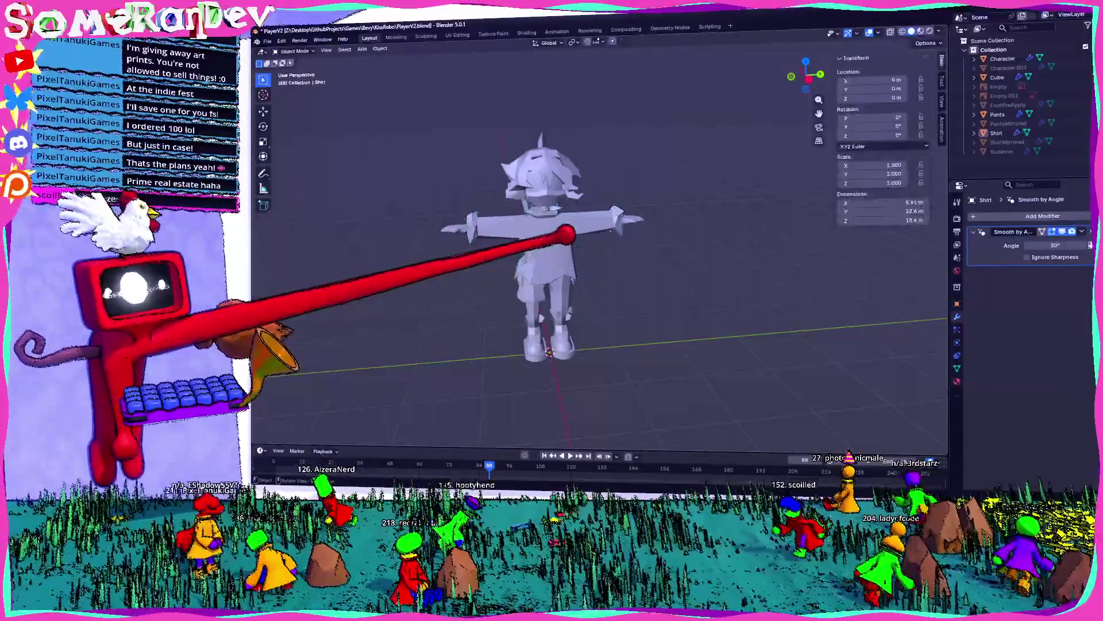
- Select the shirt, then the pants, and inspect the legs and feet
click(546, 258)
scroll(690, 235, up, 4)
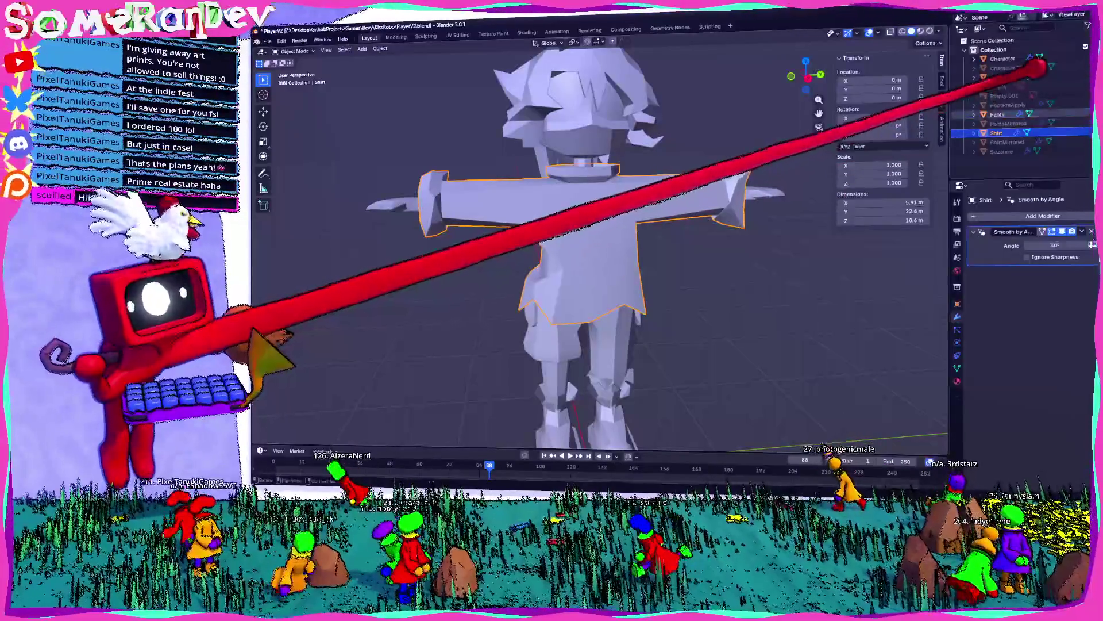
click(998, 115)
mouse_move(702, 239)
middle_down()
mouse_move(732, 249)
mouse_move(702, 272)
middle_up()
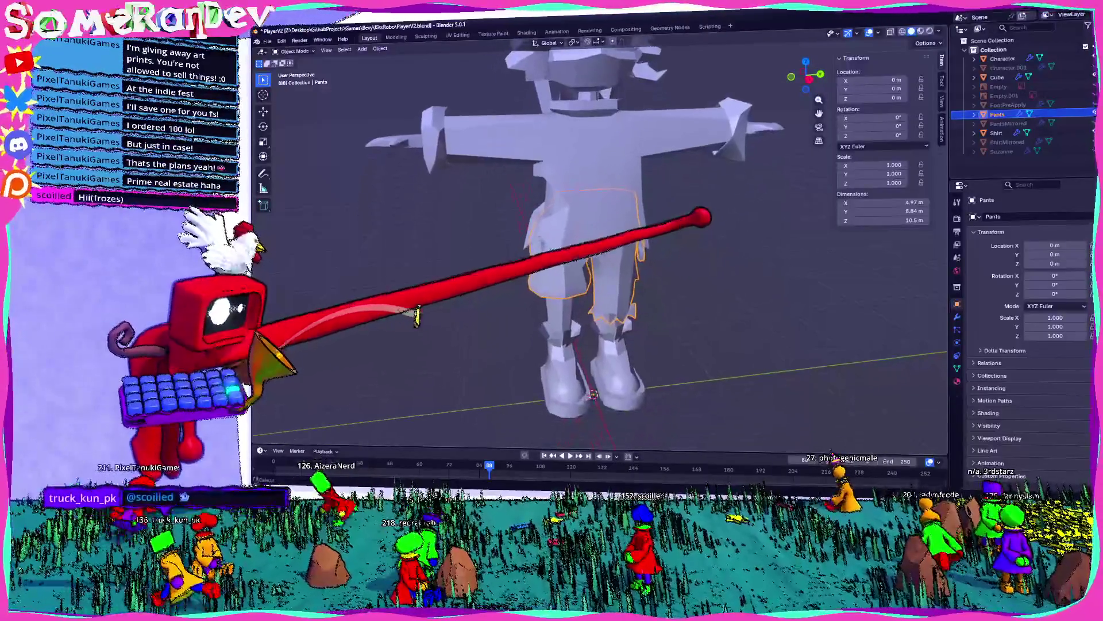
scroll(788, 327, up, 3)
mouse_move(759, 148)
middle_down()
mouse_move(850, 22)
mouse_move(694, 202)
mouse_move(661, 216)
middle_up()
scroll(660, 217, down, 4)
mouse_move(653, 163)
middle_down()
mouse_move(635, 170)
mouse_move(665, 210)
mouse_move(648, 196)
middle_up()
- Reselect the shirt and switch the viewport to Material Preview shading
click(609, 217)
scroll(606, 222, up, 2)
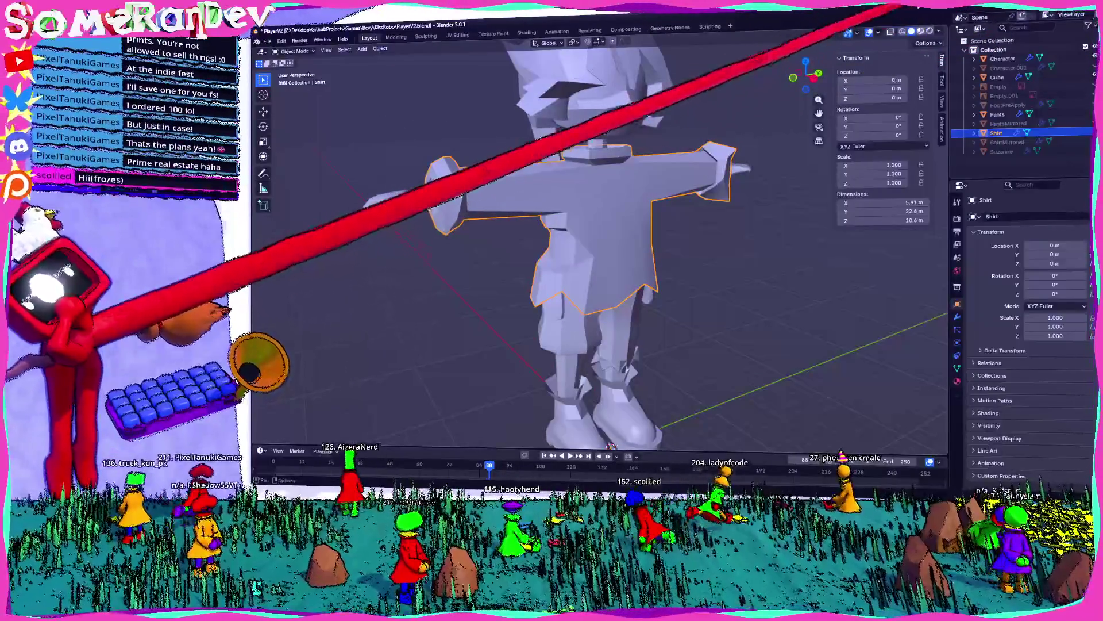
click(920, 31)
drag(806, 75, 833, 92)
mouse_move(575, 403)
middle_down()
mouse_move(718, 403)
mouse_move(609, 419)
mouse_move(596, 444)
middle_up()
- In front orthographic view, shift the shirt vertices about 0.27 m along X with mirror editing
key(Tab)
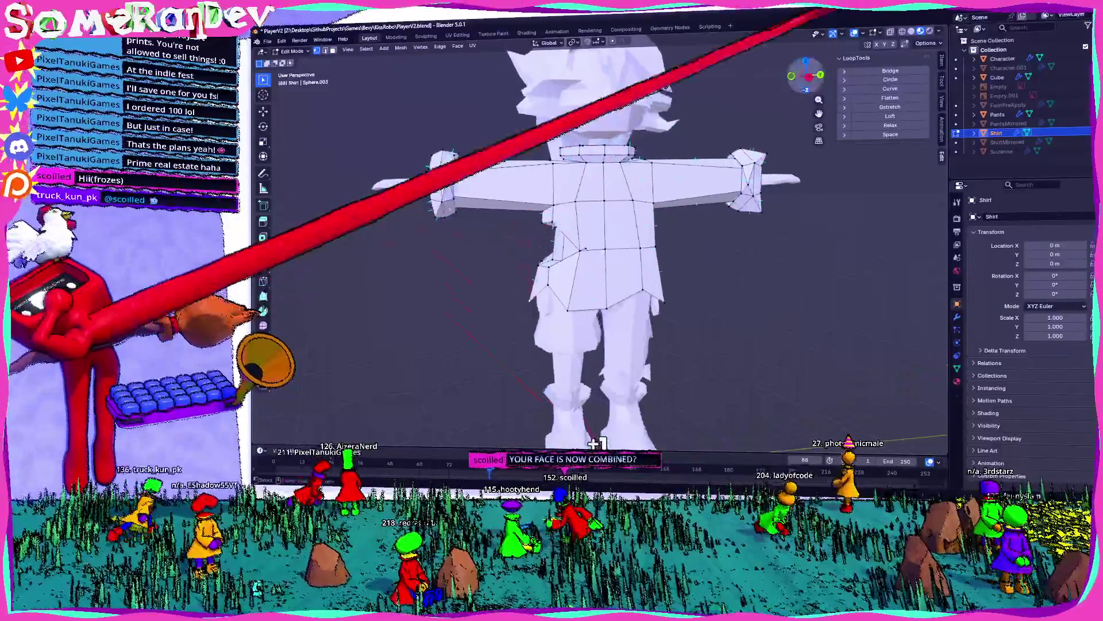
scroll(640, 167, up, 5)
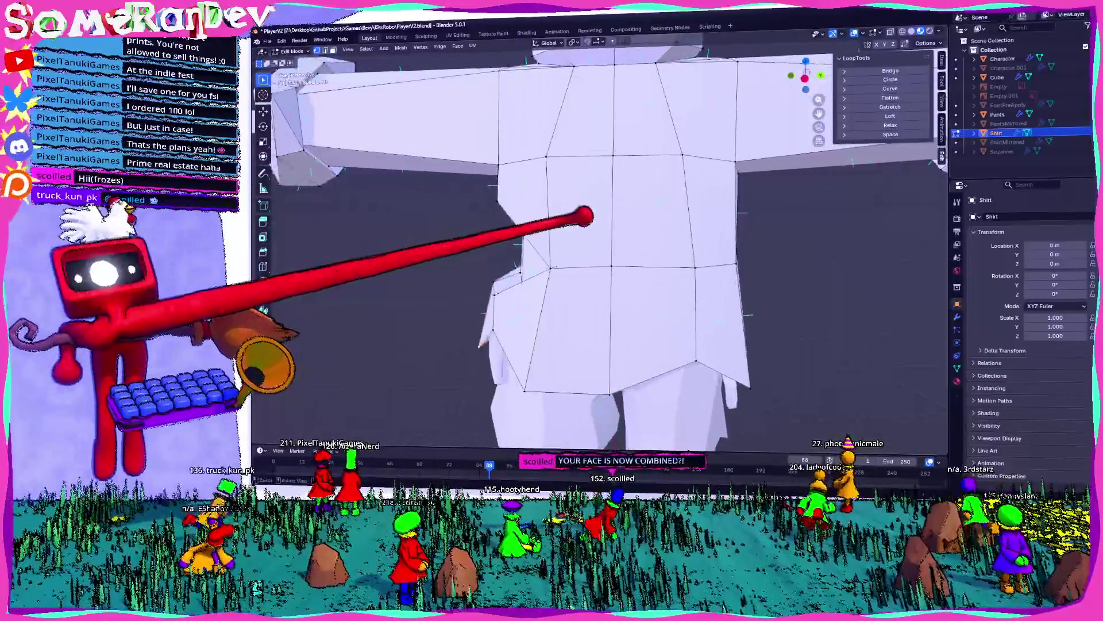
scroll(598, 253, down, 2)
scroll(598, 253, up, 5)
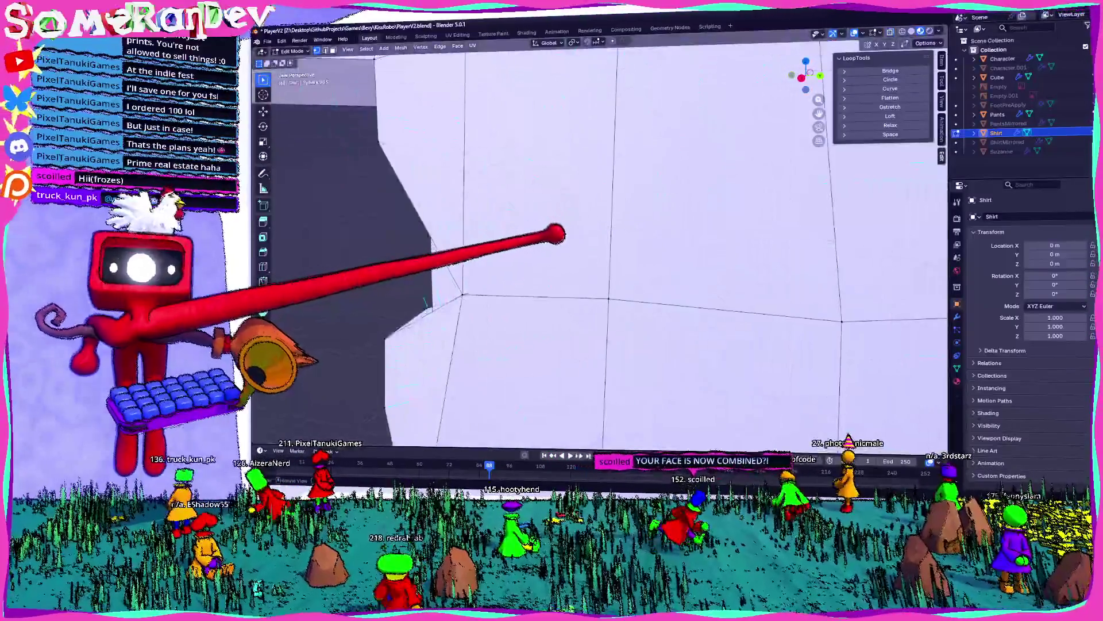
scroll(791, 409, down, 6)
mouse_move(719, 246)
middle_down()
mouse_move(764, 237)
mouse_move(693, 253)
mouse_move(801, 74)
mouse_move(798, 50)
middle_up()
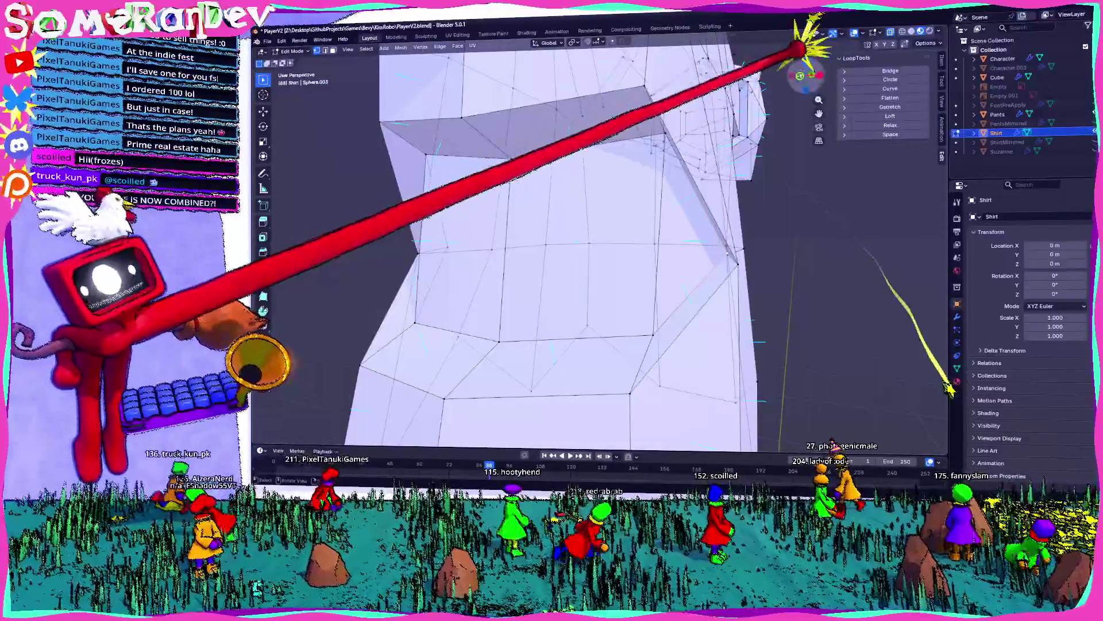
key(KP_1)
key(Return)
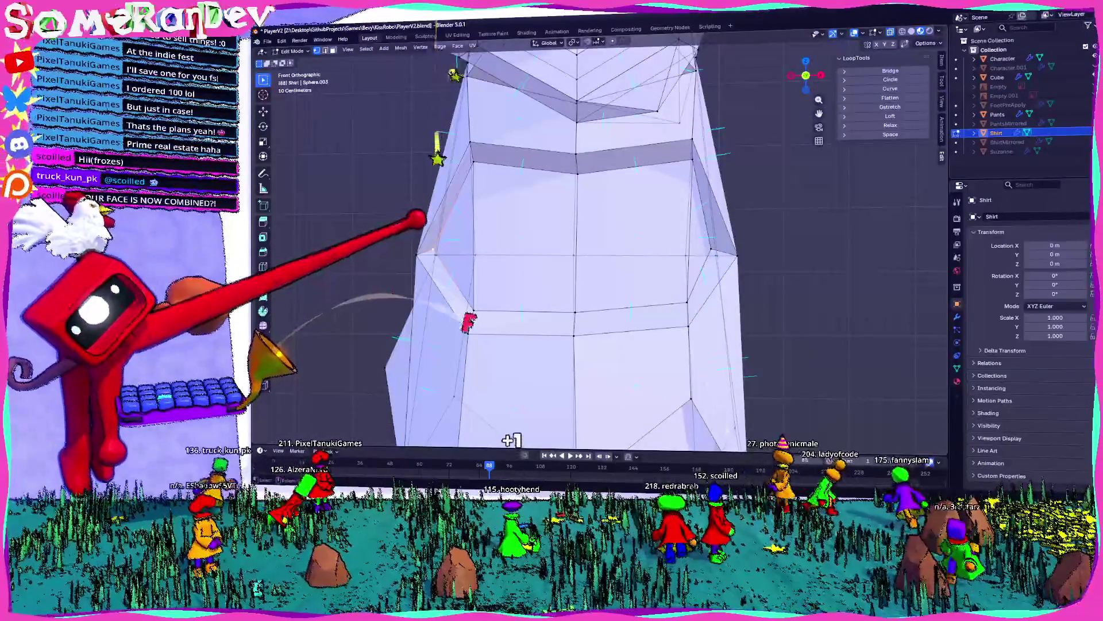
key(g)
key(Return)
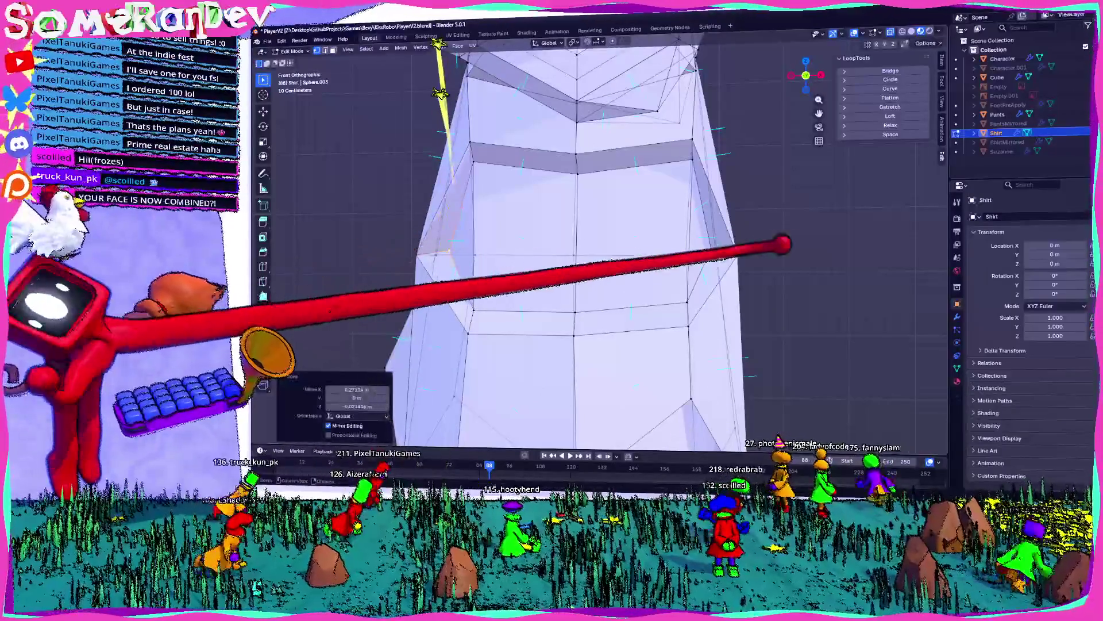
- Check the reshaped shirt in Object Mode, then return to Edit Mode viewing it from the front
key(Tab)
middle_drag(574, 259, 644, 219)
mouse_move(402, 414)
middle_down()
mouse_move(437, 406)
mouse_move(442, 391)
middle_up()
key(Tab)
mouse_move(635, 250)
middle_down()
mouse_move(473, 236)
mouse_move(704, 222)
mouse_move(764, 244)
mouse_move(609, 260)
middle_up()
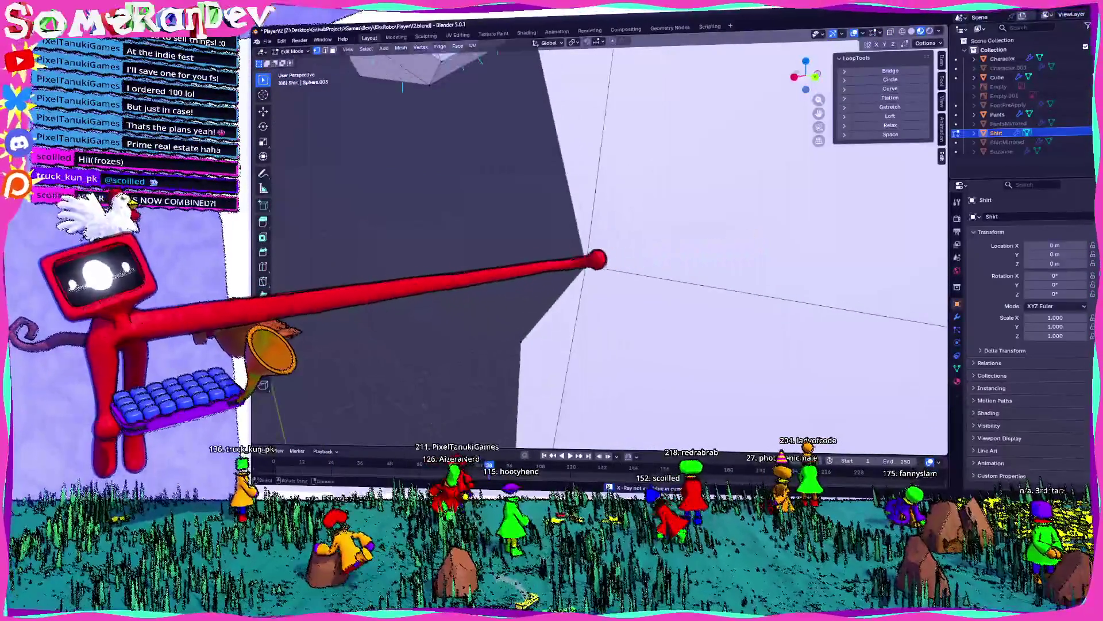
scroll(693, 226, down, 6)
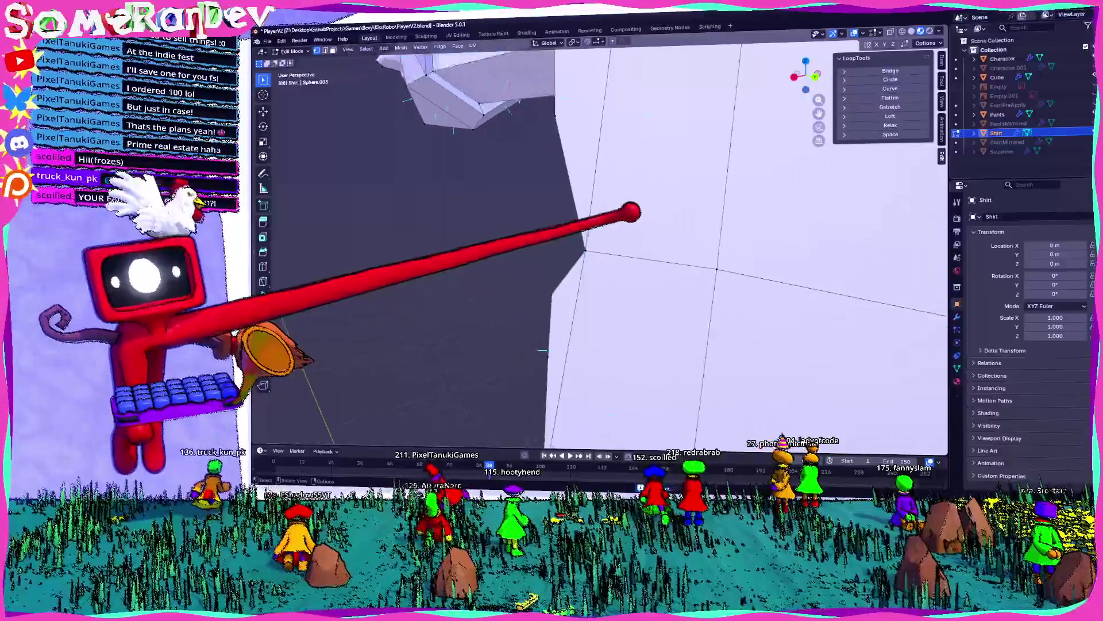
scroll(694, 221, up, 5)
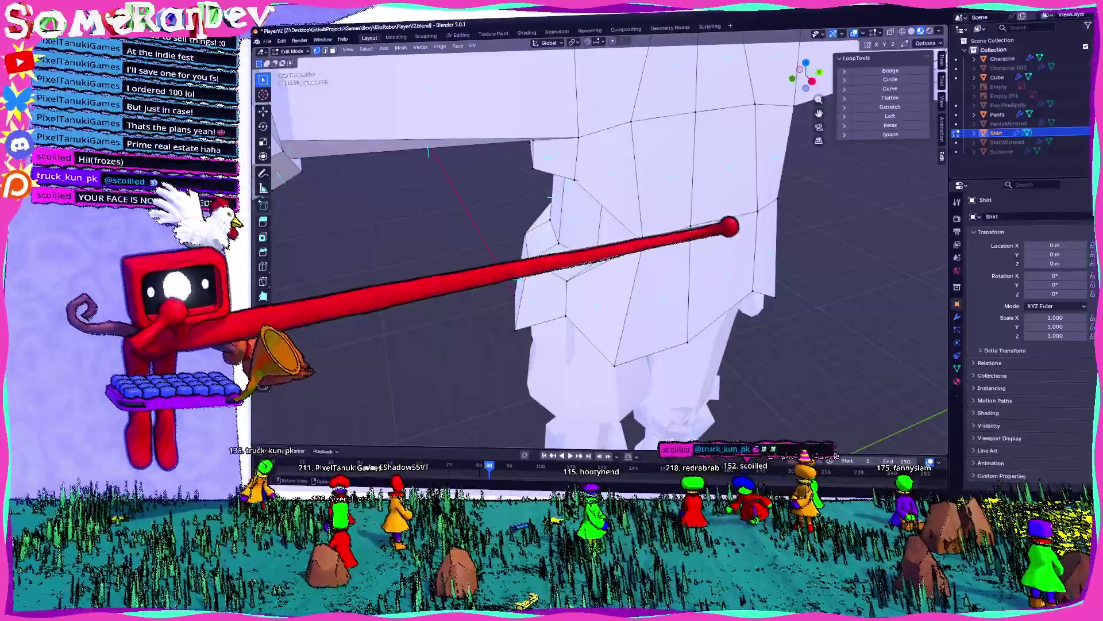
scroll(597, 248, down, 5)
mouse_move(620, 396)
middle_down()
mouse_move(617, 446)
mouse_move(523, 443)
middle_up()
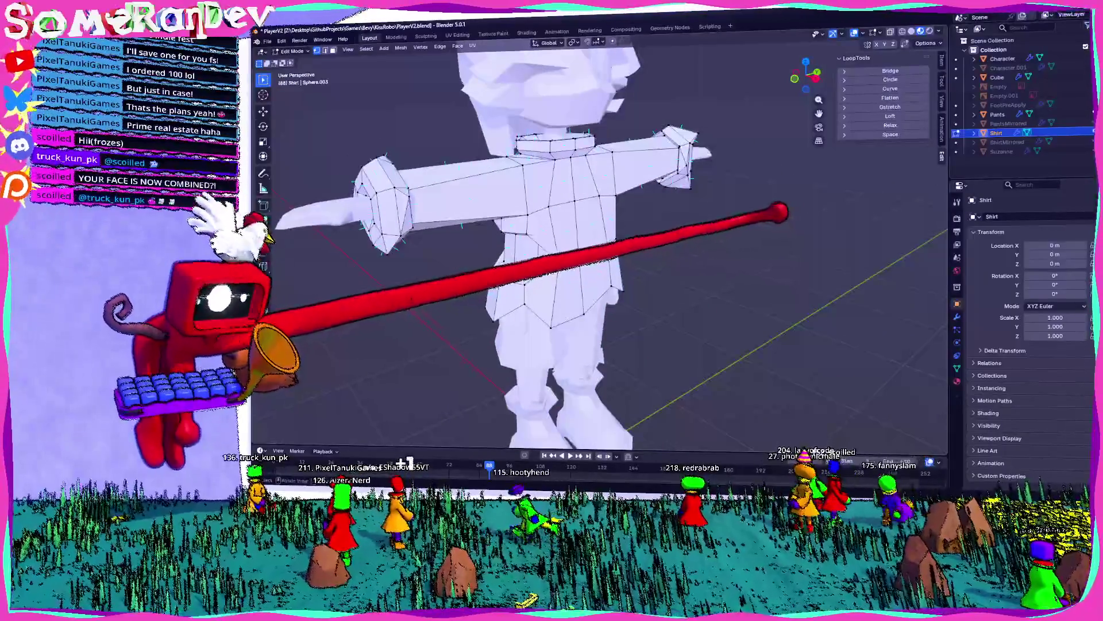
- Select the whole shirt mesh, give it a new material and colour it magenta pink
key(a)
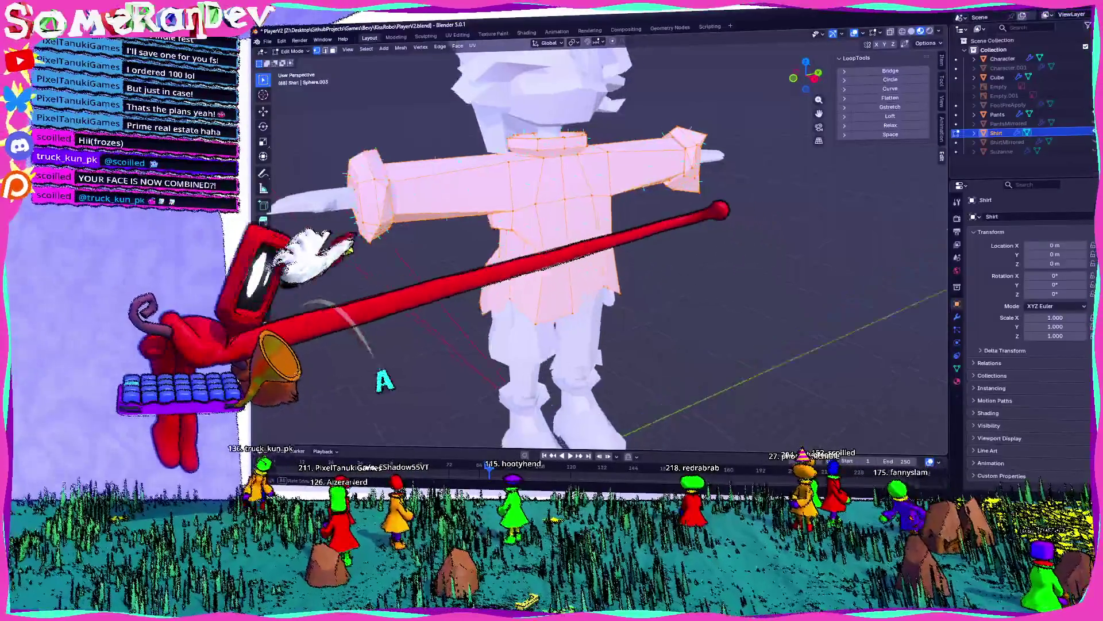
click(956, 381)
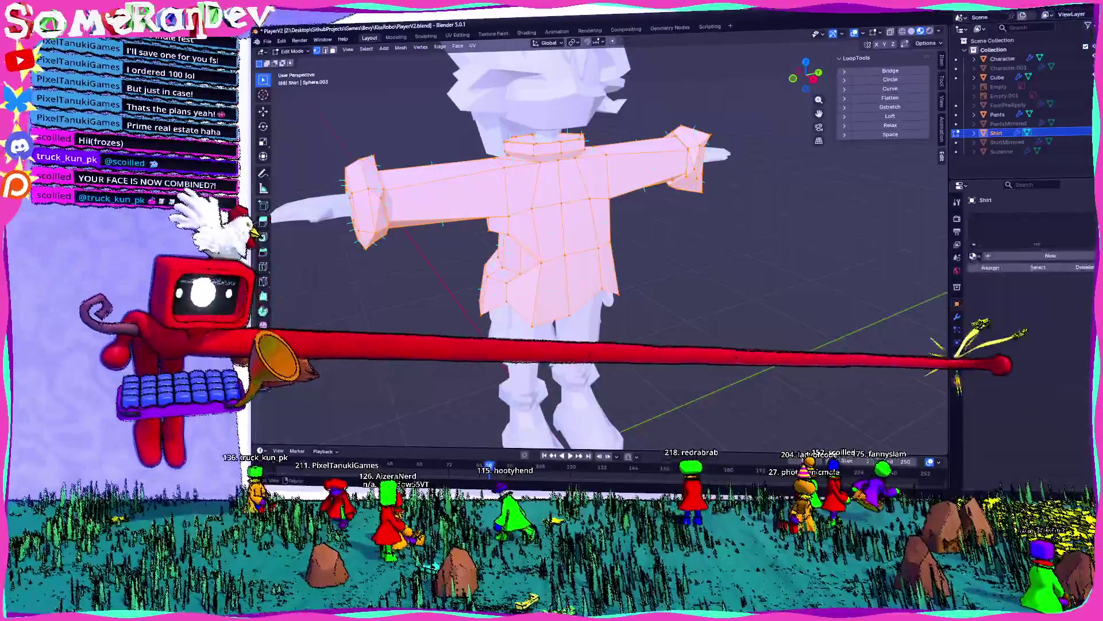
click(973, 255)
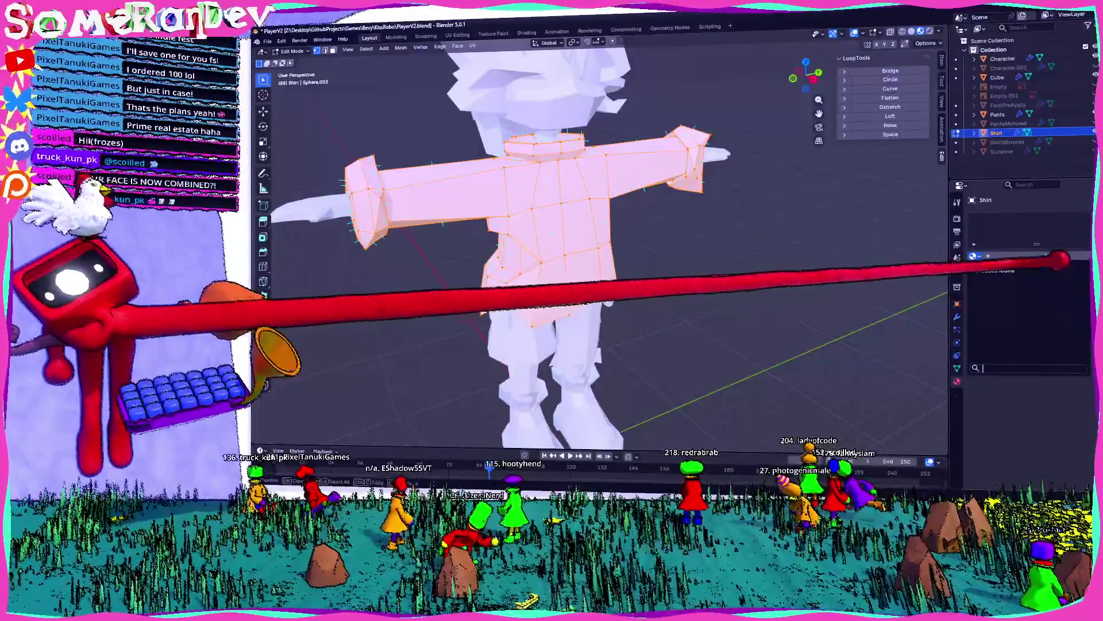
click(1000, 256)
click(1003, 256)
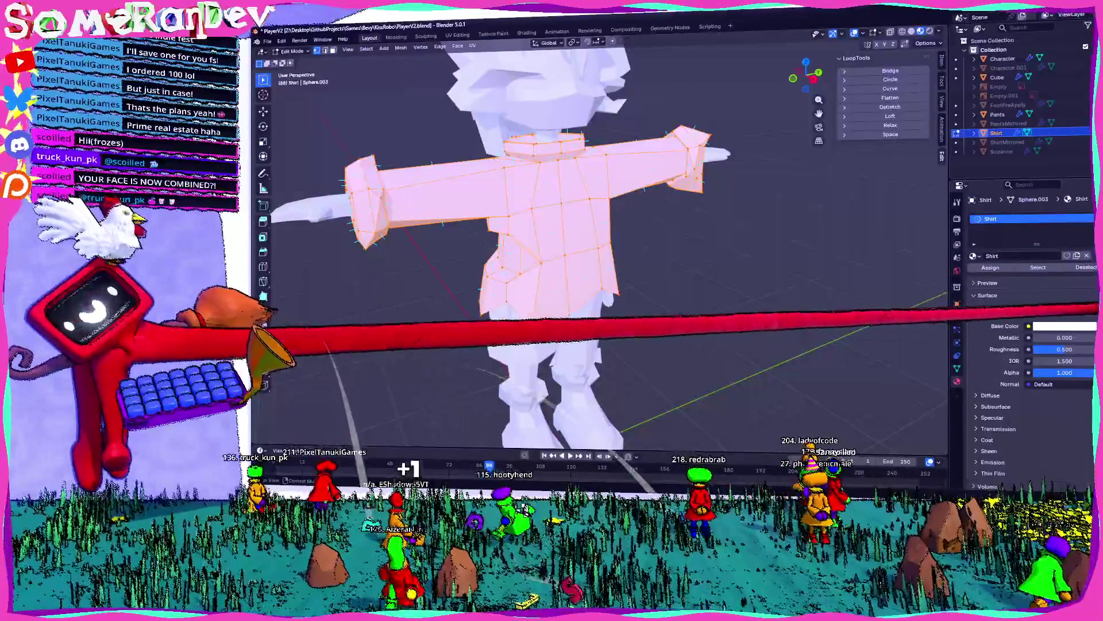
click(1063, 326)
mouse_move(1052, 187)
mouse_down()
mouse_move(1060, 178)
mouse_move(1058, 199)
mouse_up()
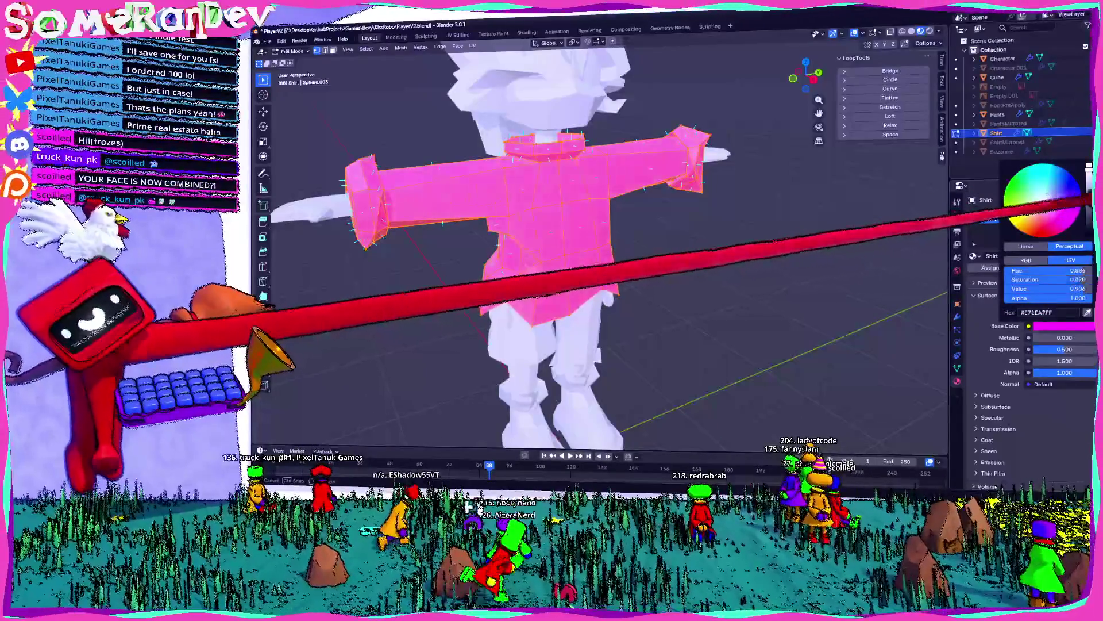
mouse_move(804, 230)
middle_down()
mouse_move(707, 217)
mouse_move(678, 226)
mouse_move(692, 229)
mouse_move(574, 234)
mouse_move(709, 256)
mouse_move(635, 256)
mouse_move(783, 239)
mouse_move(781, 223)
mouse_move(611, 239)
mouse_move(687, 239)
mouse_move(707, 202)
middle_up()
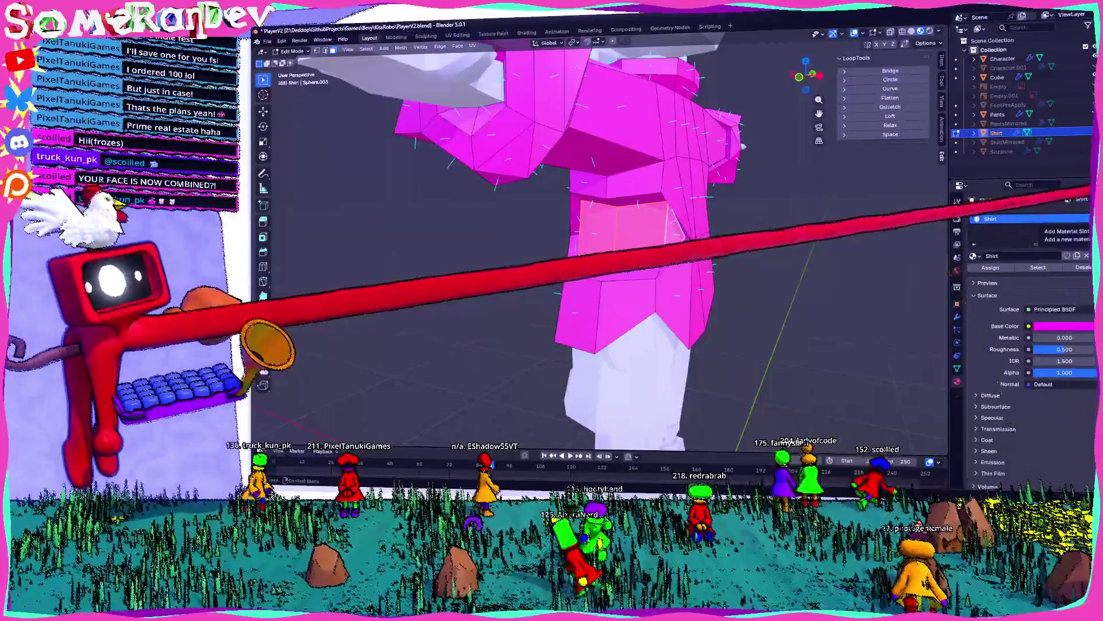
- Add a second material slot with a new Skin material tinted pale cyan
click(1087, 219)
click(1011, 275)
text(Skin)
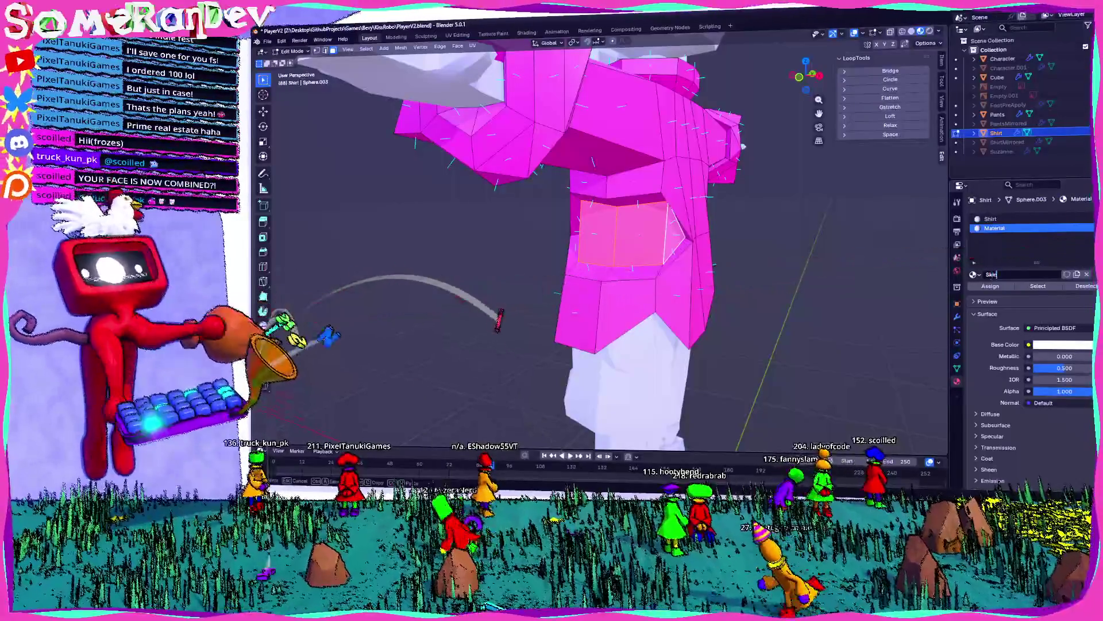
click(1064, 345)
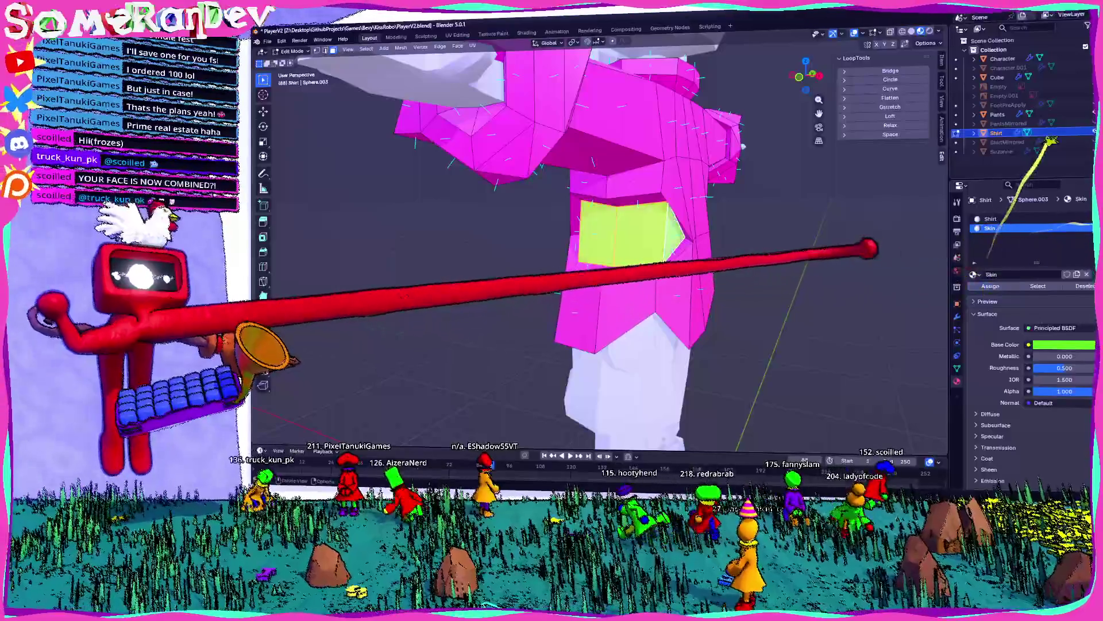
middle_drag(872, 247, 813, 293)
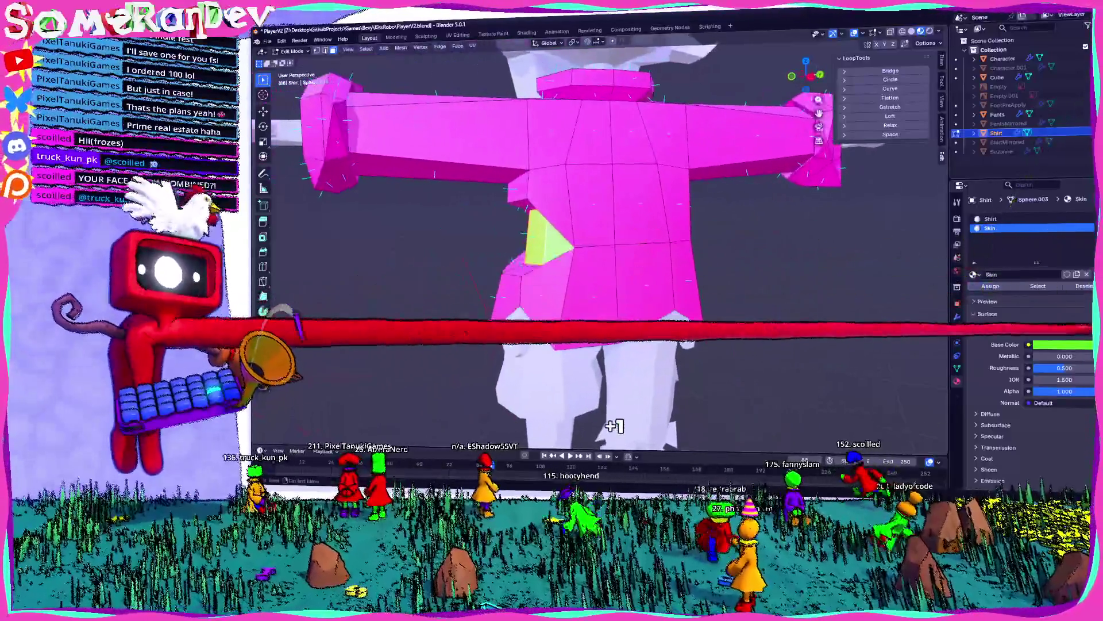
click(1064, 343)
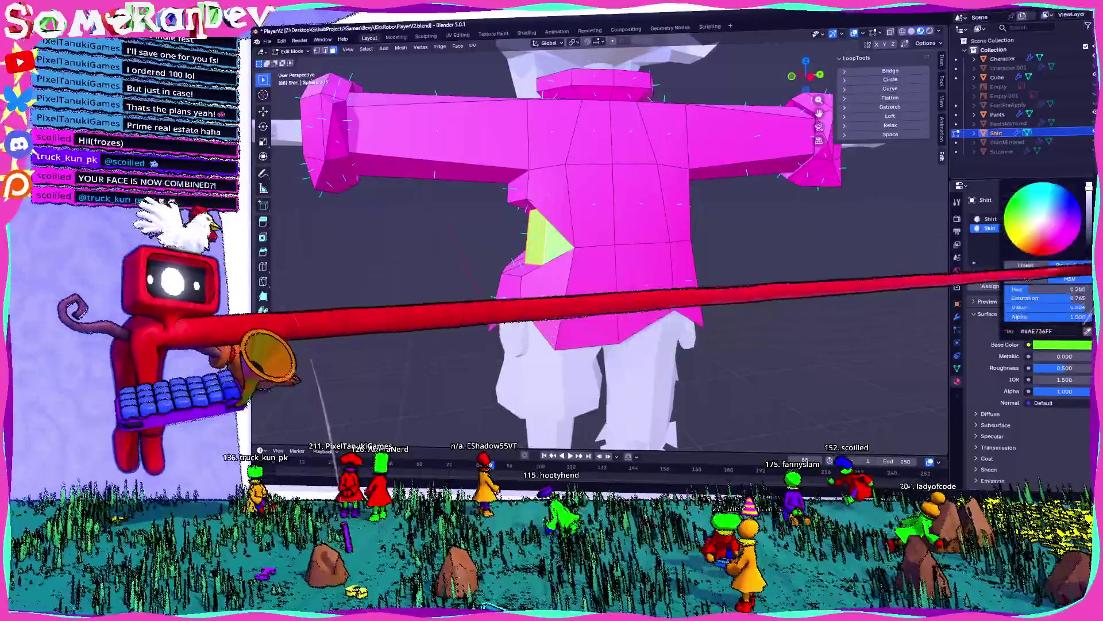
click(1028, 183)
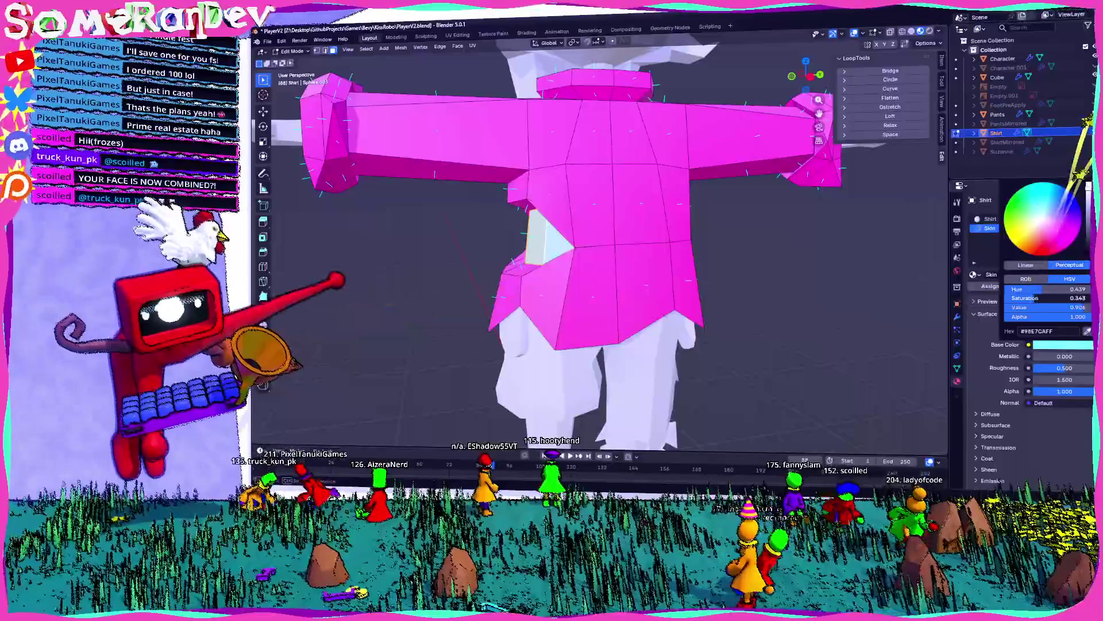
mouse_move(575, 259)
middle_down()
mouse_move(793, 272)
mouse_move(736, 269)
middle_up()
- In Object Mode, select the Character body and assign it the Skin material
key(Tab)
click(1003, 58)
click(973, 255)
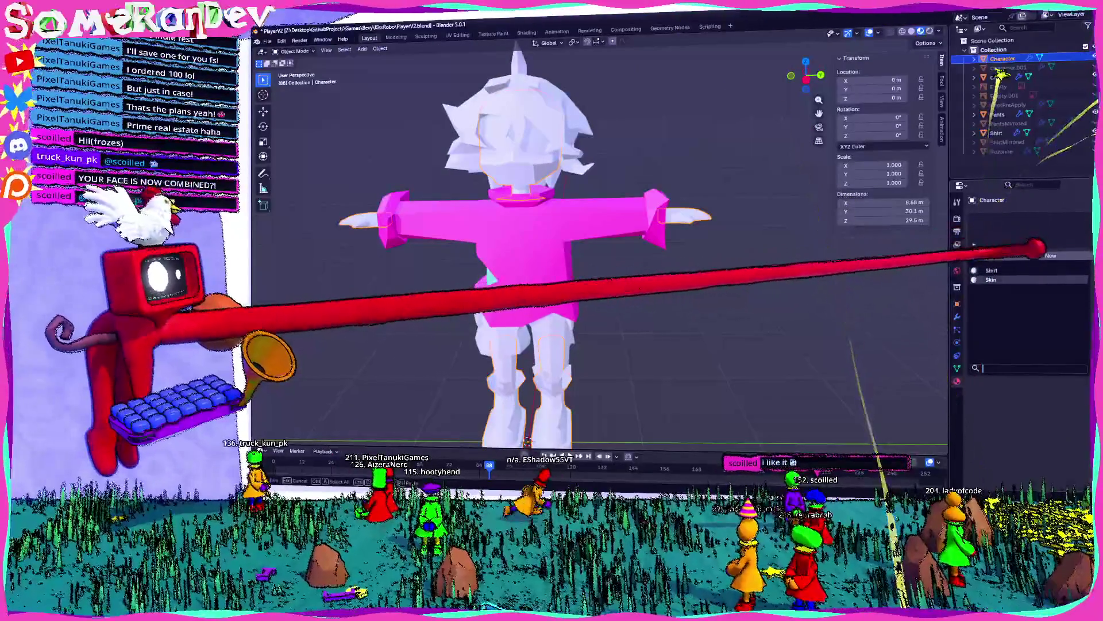
click(1029, 184)
mouse_move(698, 195)
middle_down()
mouse_move(714, 147)
mouse_move(776, 148)
mouse_move(833, 345)
middle_up()
mouse_move(621, 237)
middle_down()
mouse_move(1081, 234)
mouse_move(528, 316)
mouse_move(1081, 234)
middle_up()
- Lower the Skin base colour's saturation and shift its hue to cyan, about 0.450
click(1063, 315)
drag(1084, 268, 1041, 268)
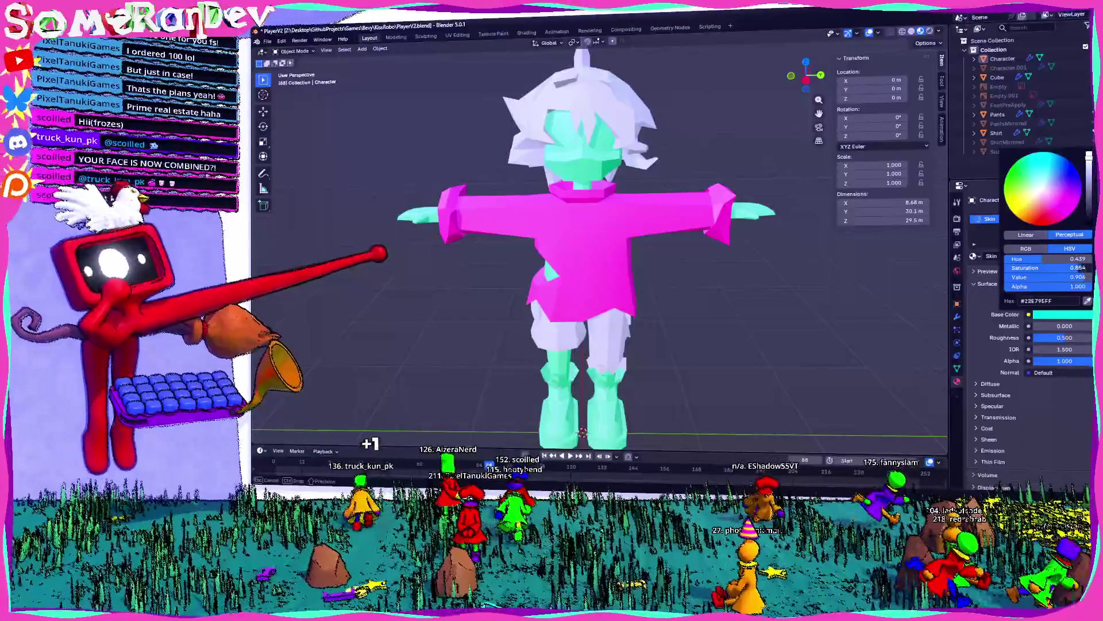
drag(1043, 259, 1060, 259)
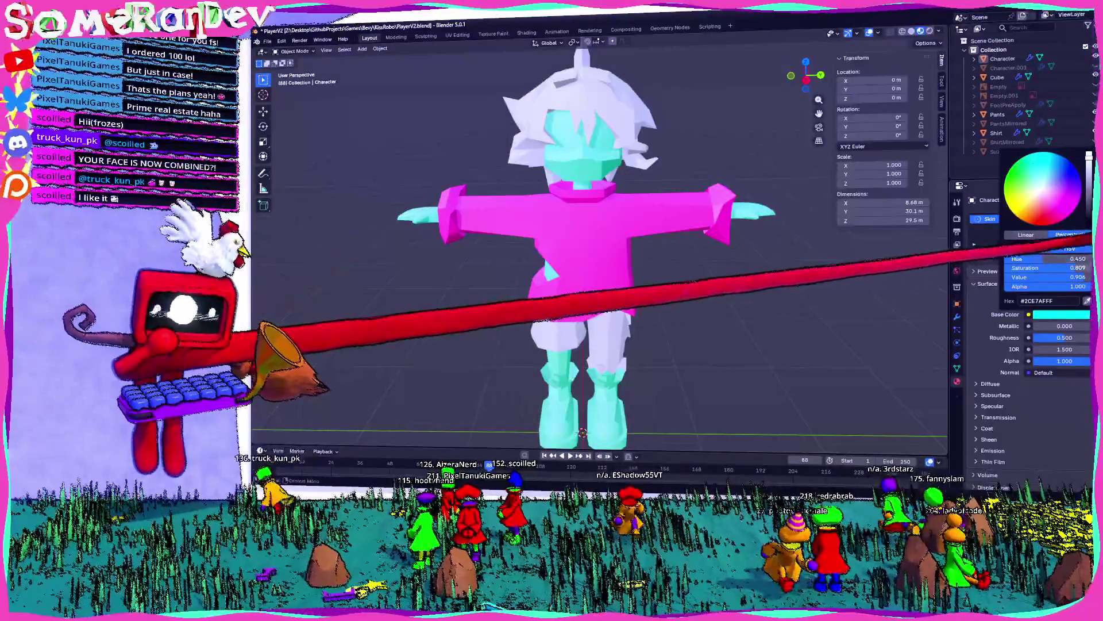
mouse_move(632, 258)
middle_down()
mouse_move(718, 247)
mouse_move(661, 253)
mouse_move(678, 258)
middle_up()
mouse_move(665, 415)
middle_down()
mouse_move(632, 411)
mouse_move(678, 402)
mouse_move(666, 374)
middle_up()
- Rename the Cube object to Hair
scroll(667, 374, up, 5)
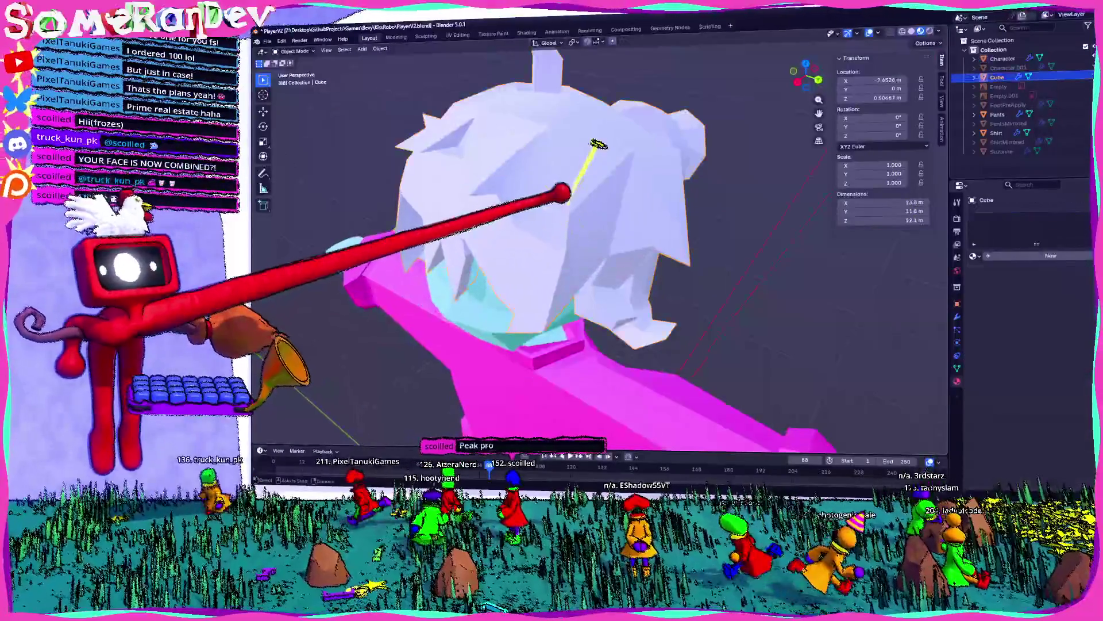
scroll(597, 258, down, 5)
click(998, 77)
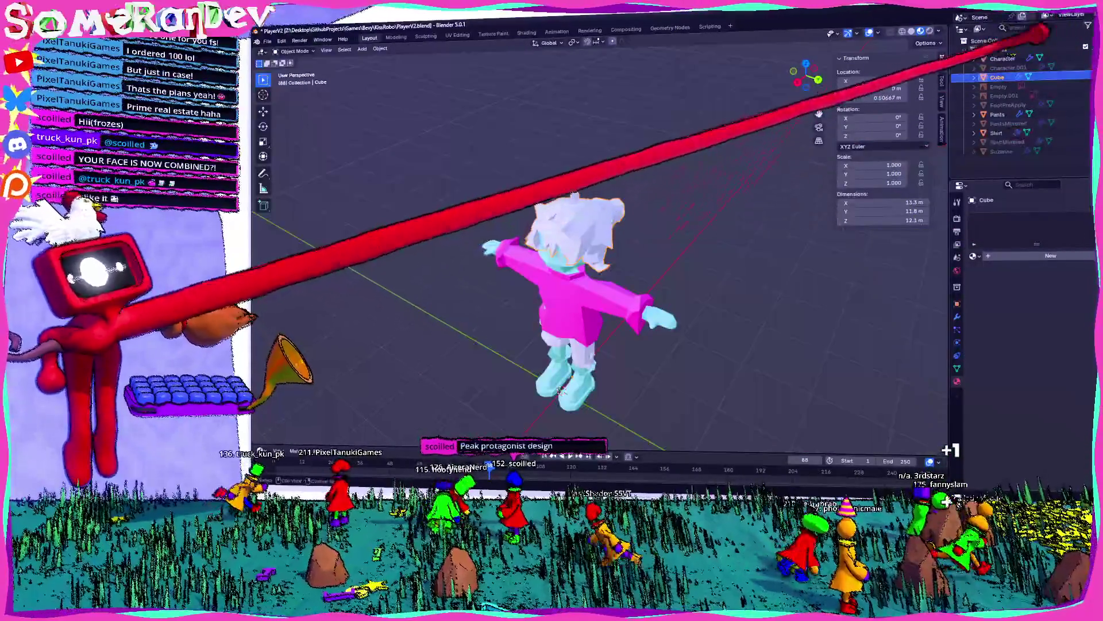
text(Hair)
key(Return)
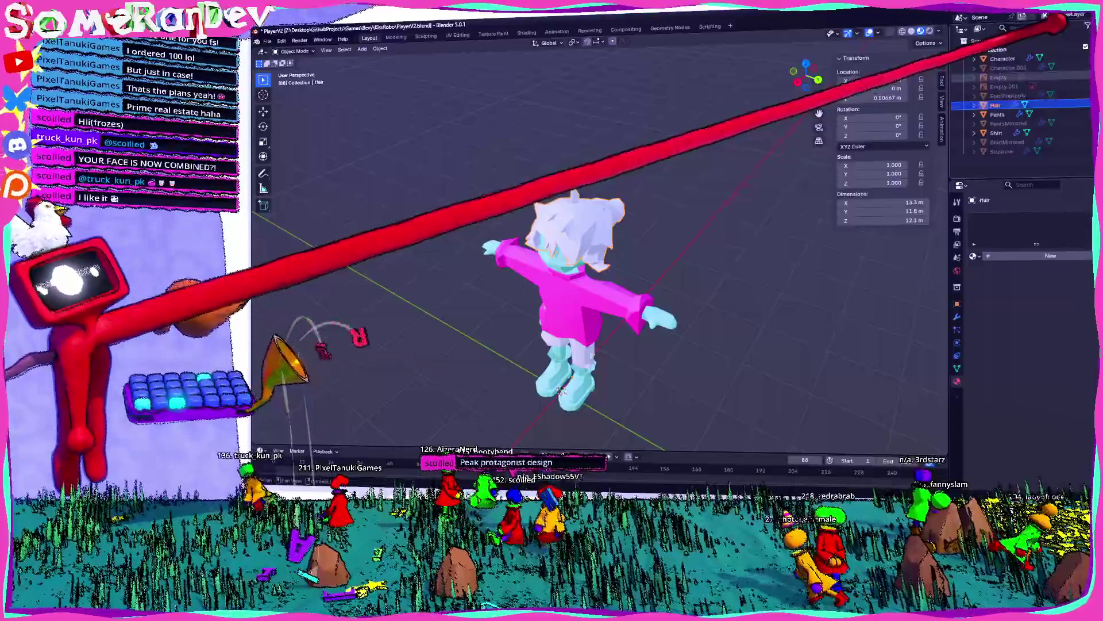
middle_drag(561, 390, 598, 373)
scroll(597, 374, up, 3)
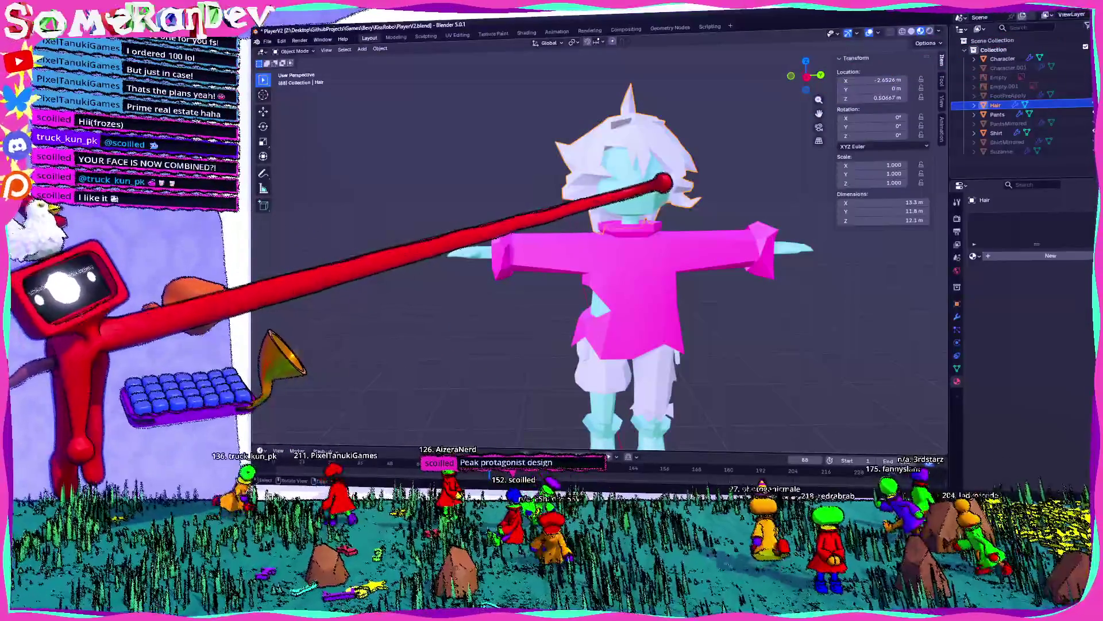
scroll(493, 393, down, 5)
middle_drag(472, 402, 494, 392)
scroll(493, 392, up, 6)
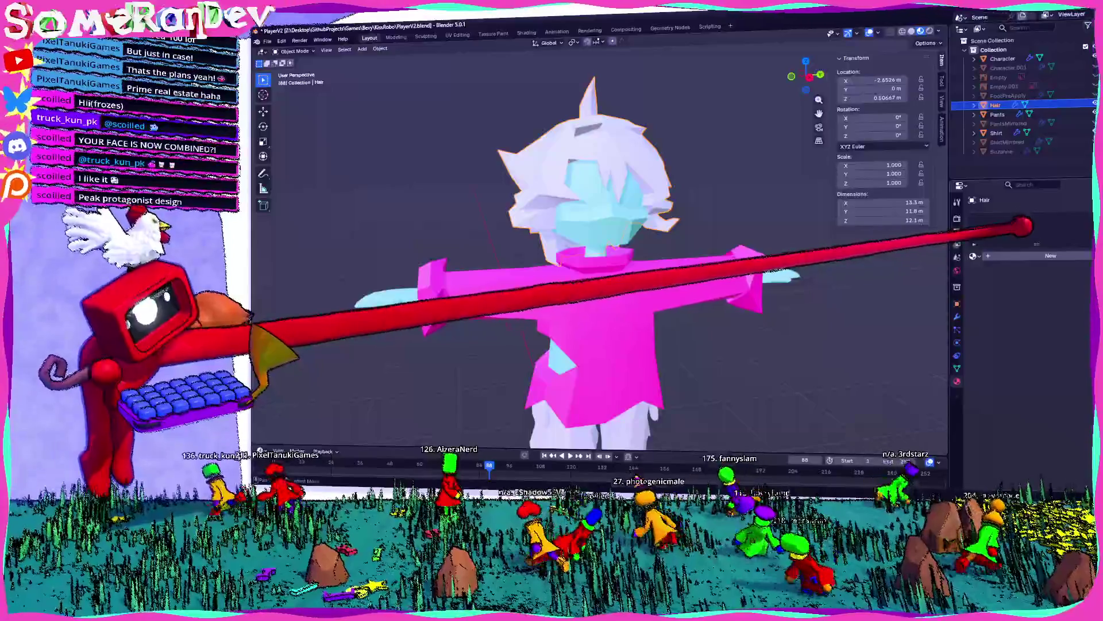
middle_drag(750, 232, 973, 217)
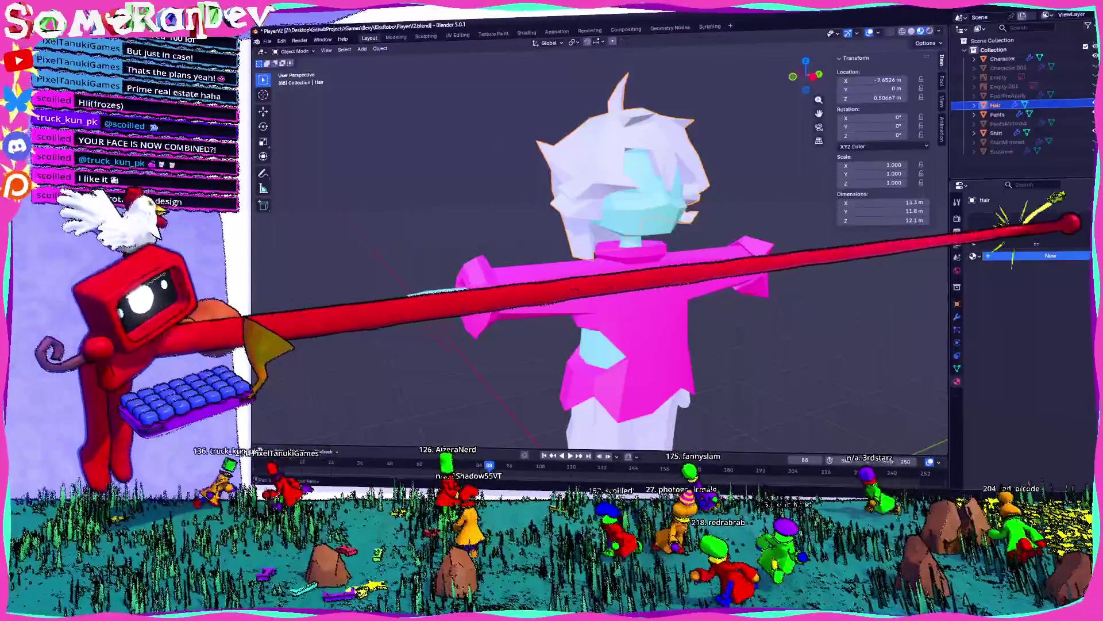
- Create a new hair material and darken its base colour to mid grey
click(1023, 255)
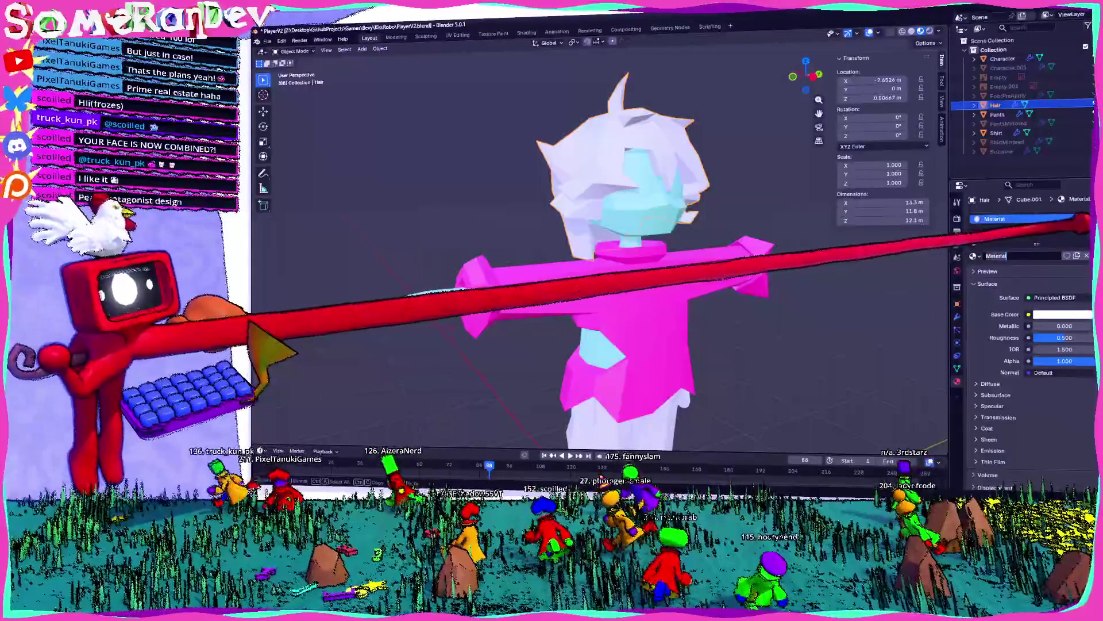
text(Black)
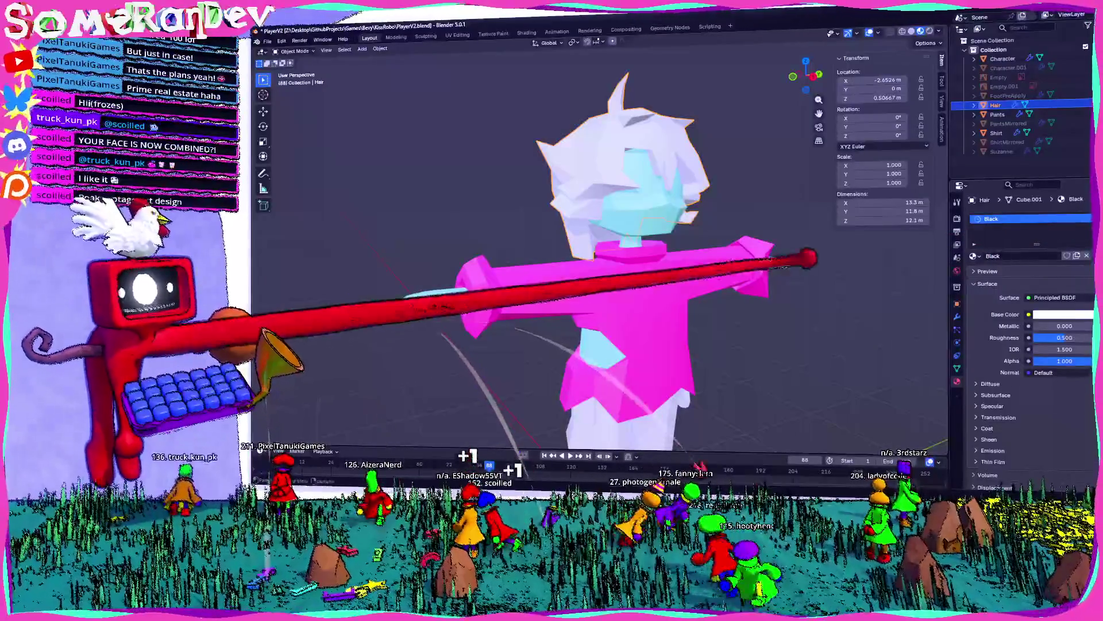
middle_drag(574, 333, 490, 337)
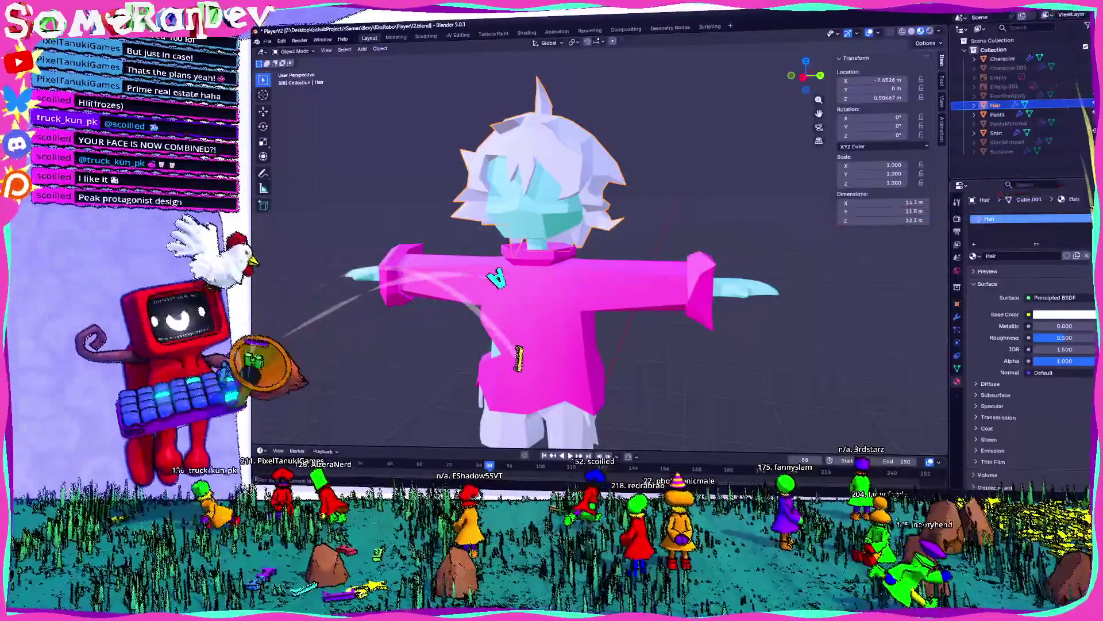
click(1063, 314)
mouse_move(1081, 277)
mouse_down()
mouse_move(1041, 277)
mouse_move(1055, 277)
mouse_up()
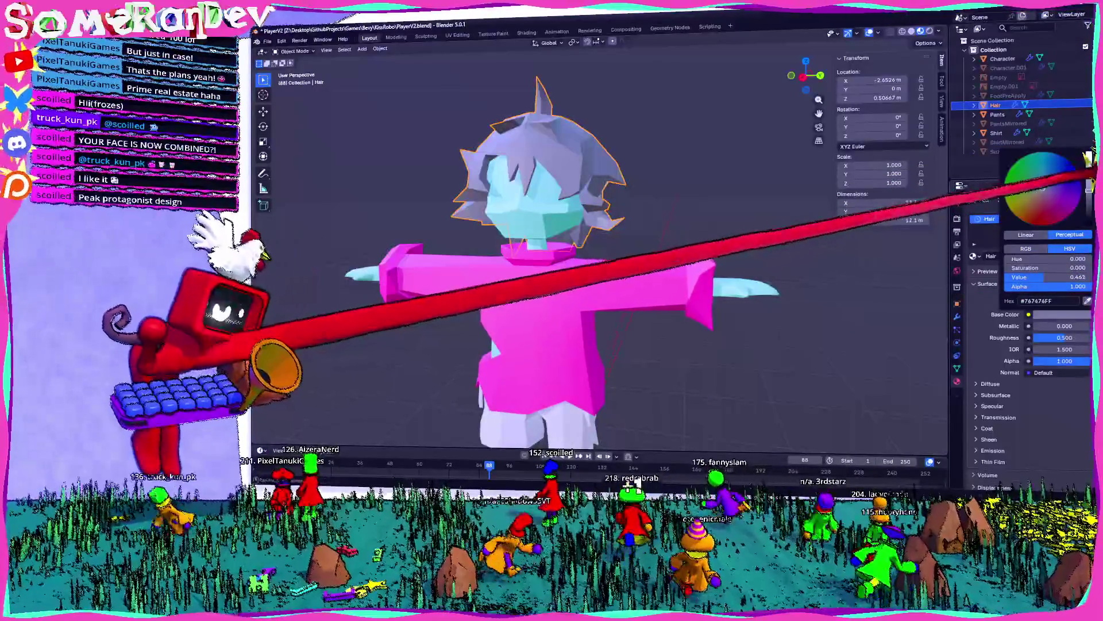
scroll(575, 258, down, 5)
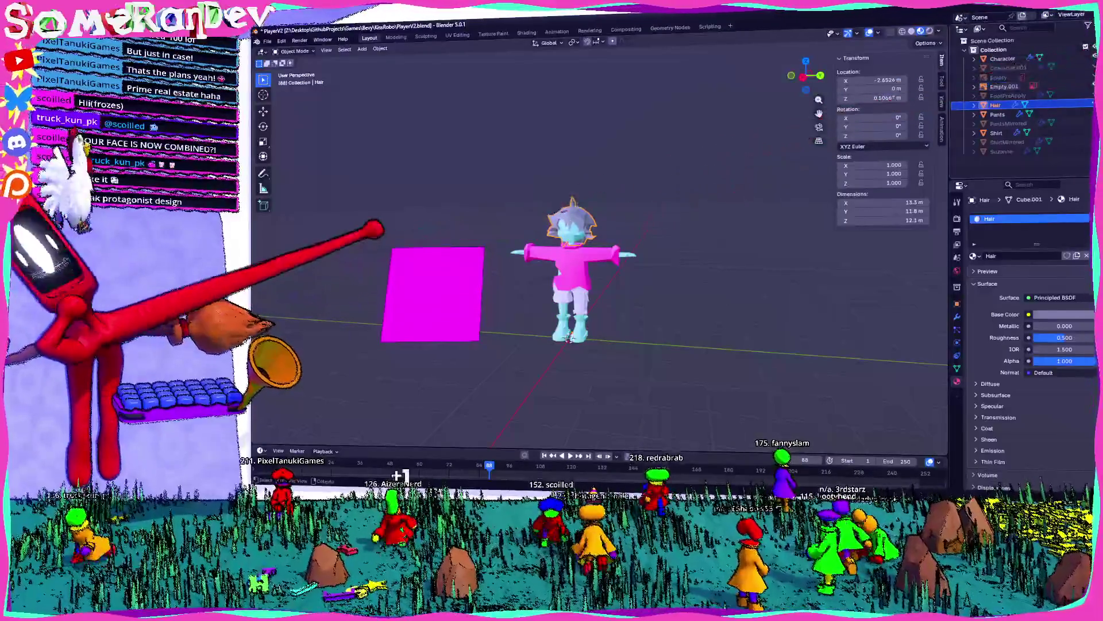
scroll(572, 246, up, 3)
scroll(575, 247, down, 4)
- Reselect Hair after checking Empty.001, darken its colour to near-black, and enter Edit Mode
click(1052, 85)
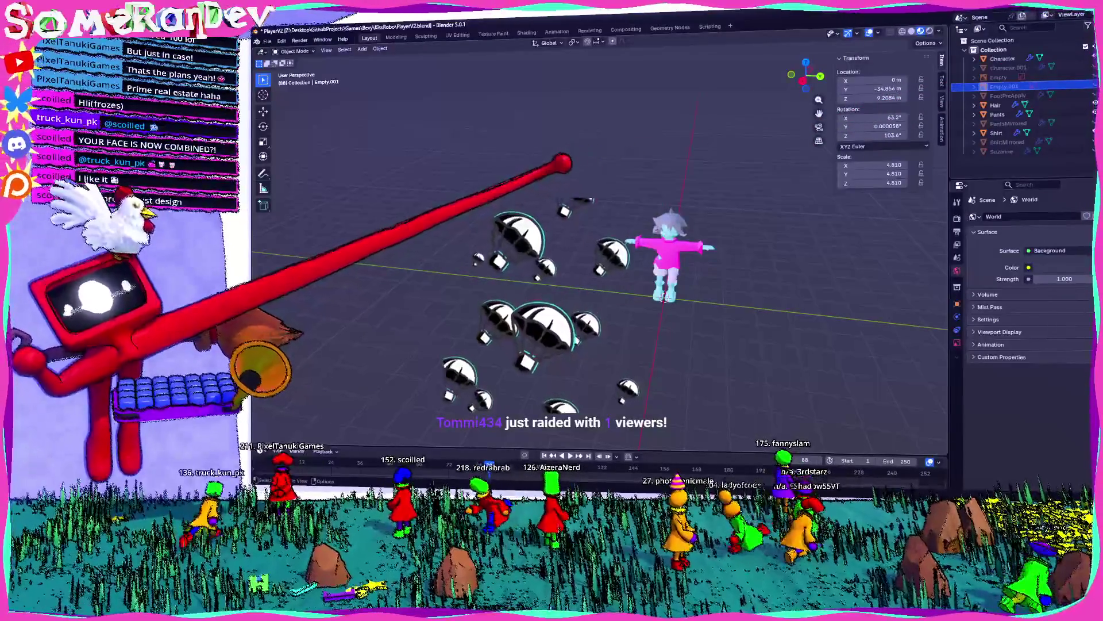
mouse_move(598, 259)
middle_down()
mouse_move(638, 259)
mouse_move(552, 253)
middle_up()
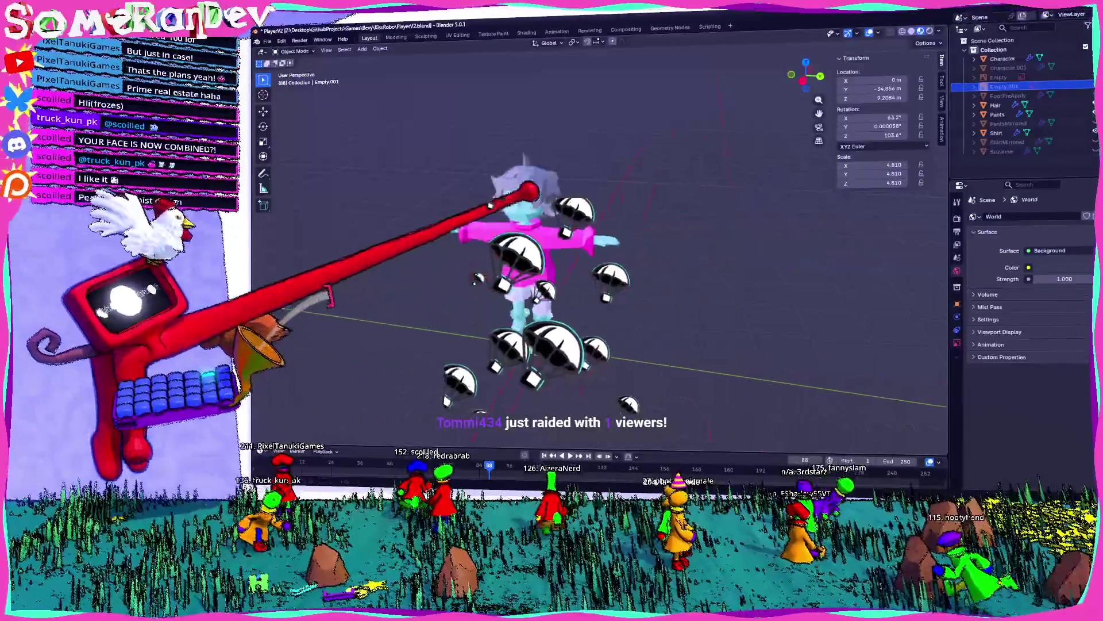
click(523, 184)
scroll(523, 184, up, 4)
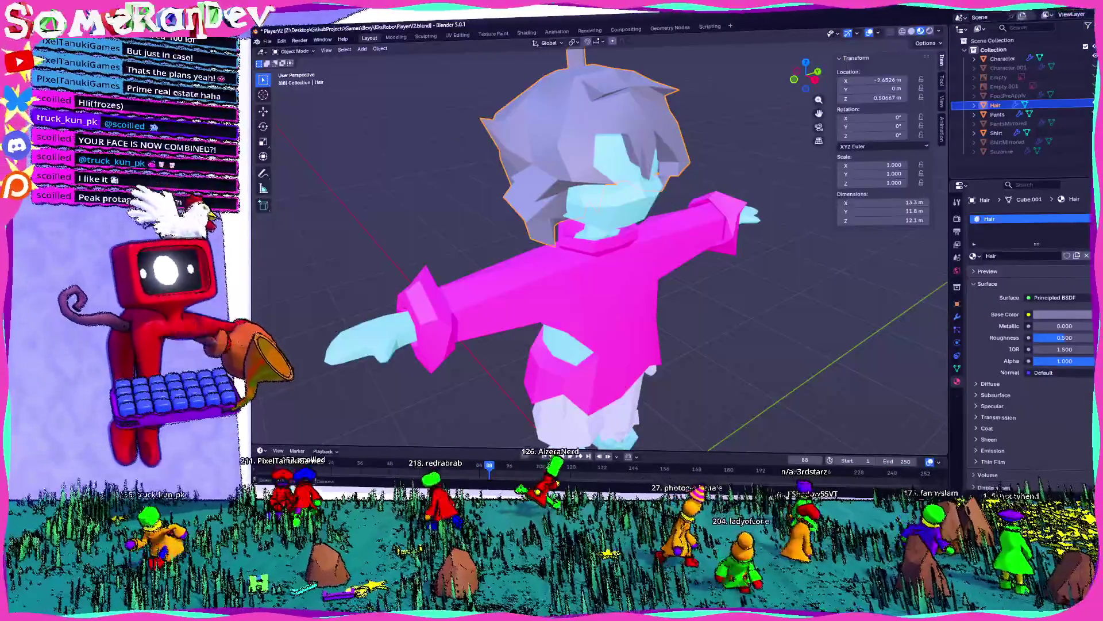
mouse_move(574, 258)
middle_down()
mouse_move(678, 261)
mouse_move(638, 257)
middle_up()
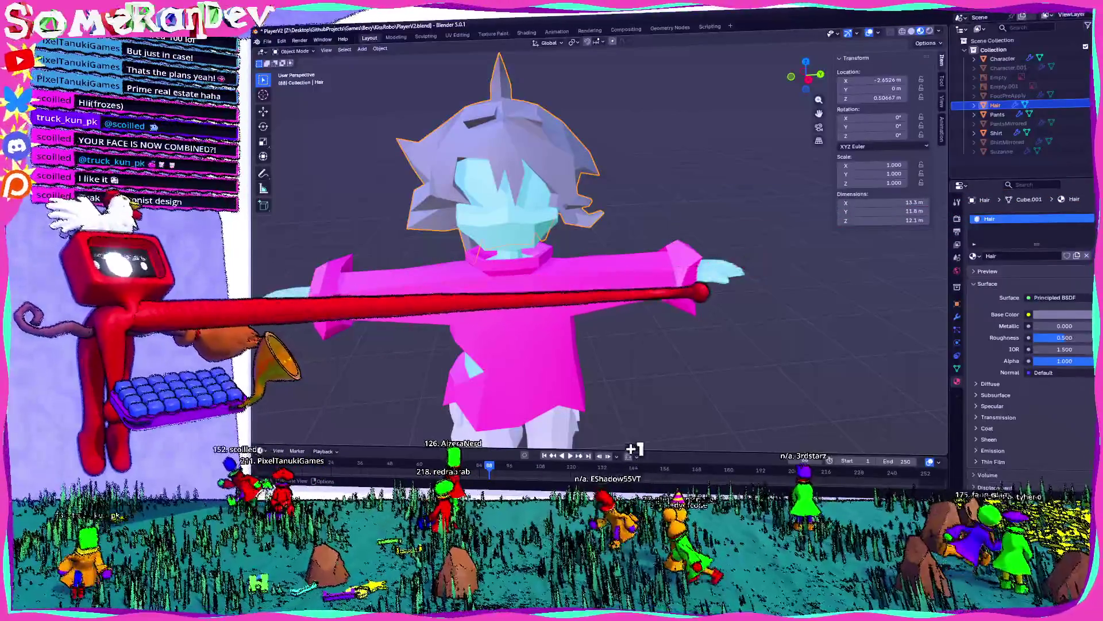
click(1064, 314)
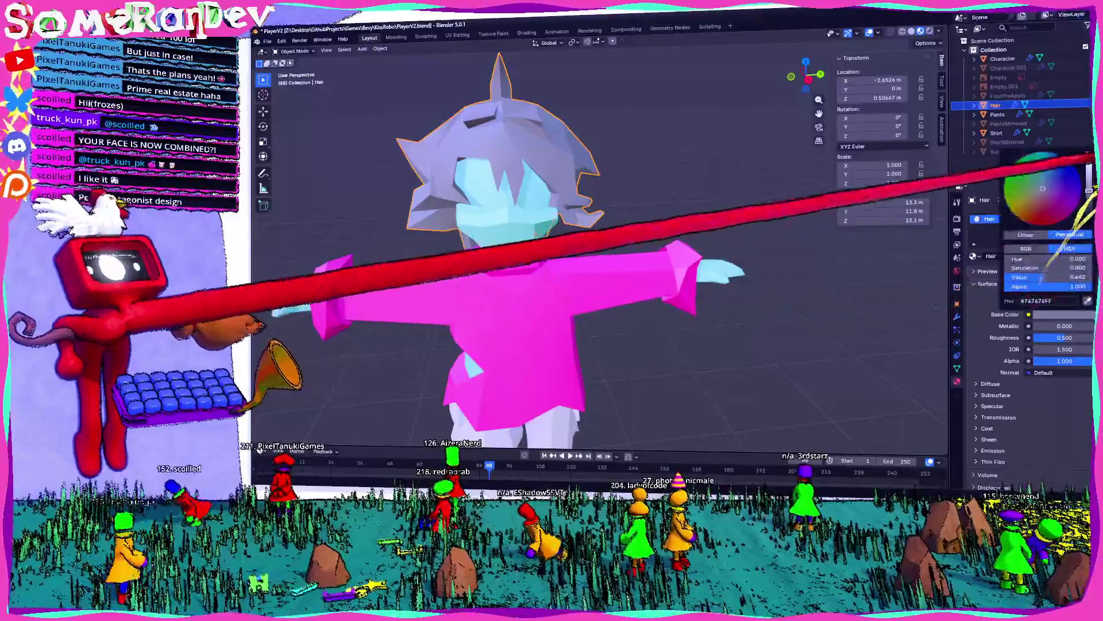
drag(1089, 172, 1089, 220)
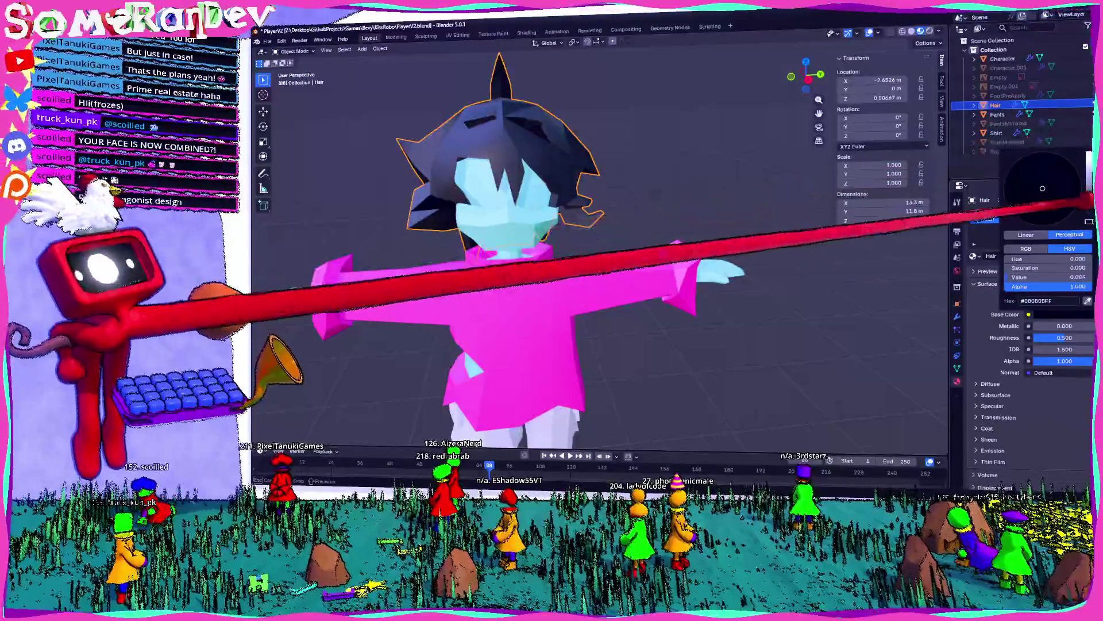
mouse_move(788, 333)
middle_down()
mouse_move(960, 314)
mouse_move(504, 412)
middle_up()
key(Tab)
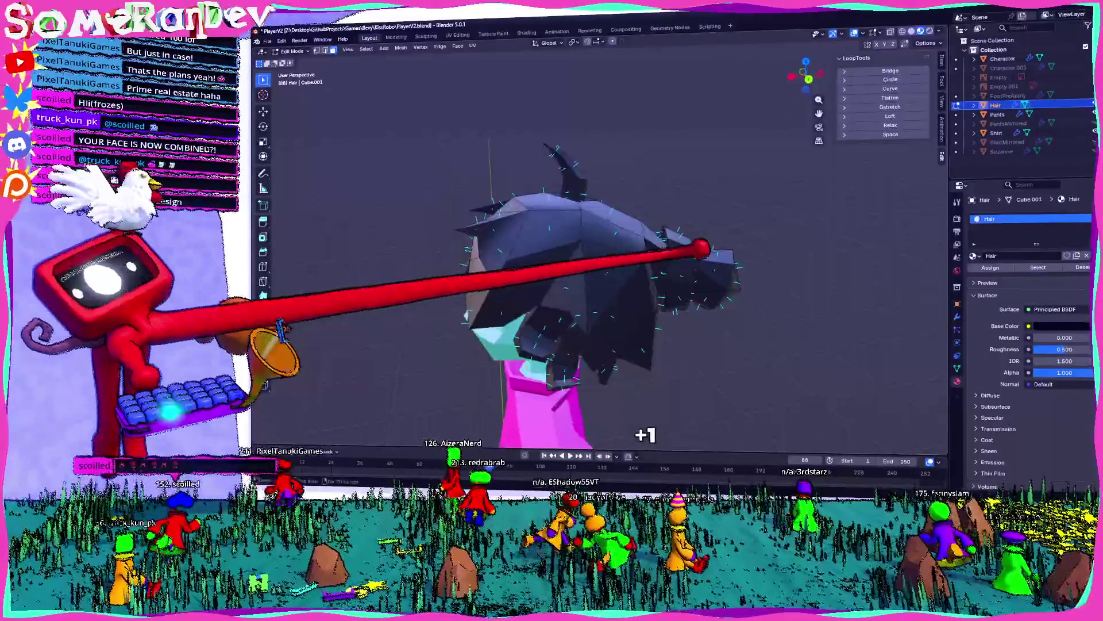